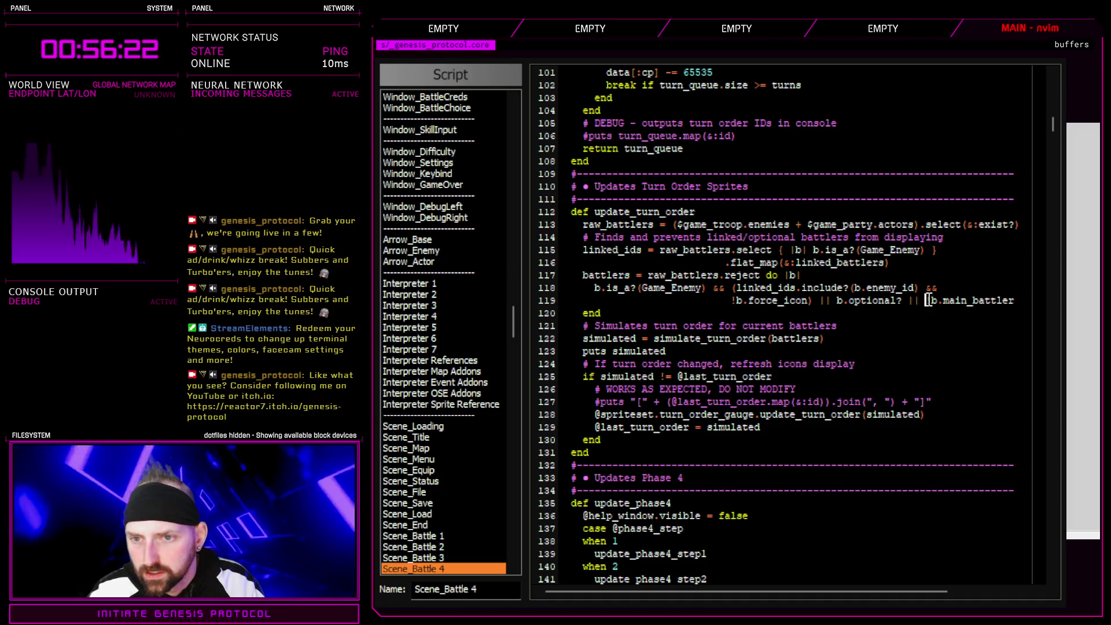
- In Scene_Battle 4, remove b.main_battler, wrap the linked_ids/force_icon test in parentheses, and append || !b.main_battler
drag(927, 300, 1014, 302)
key(d)
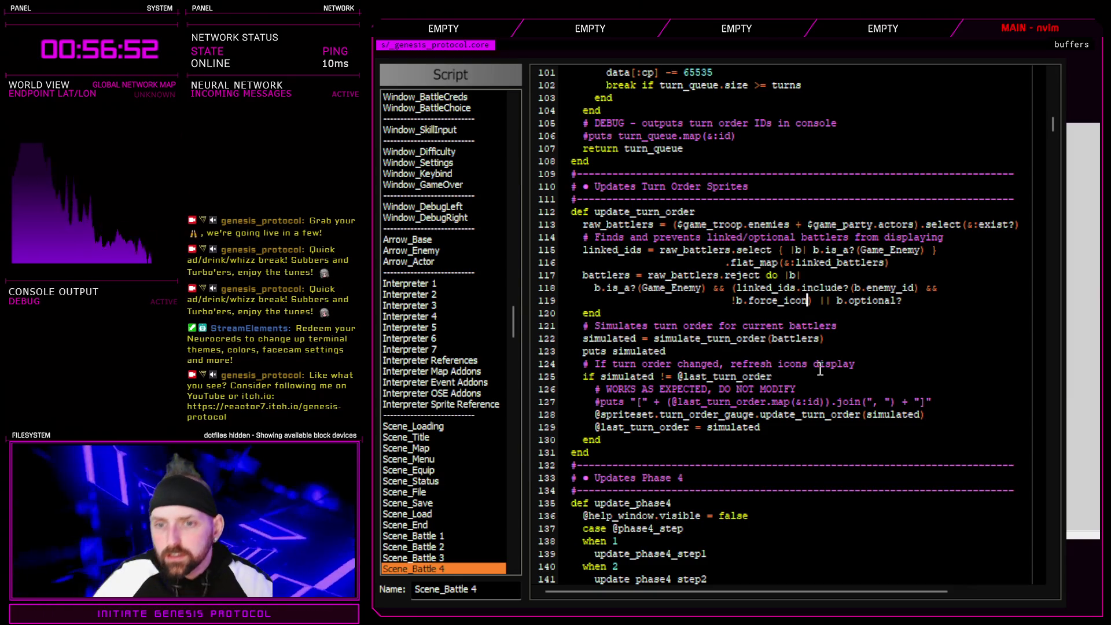
click(737, 288)
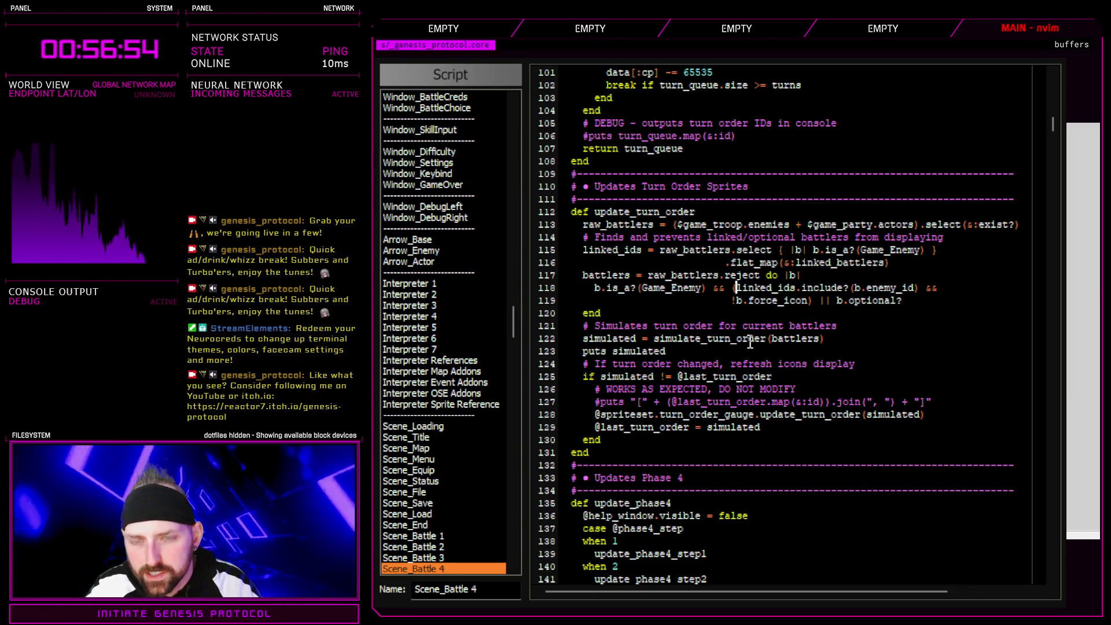
text(()
click(808, 300)
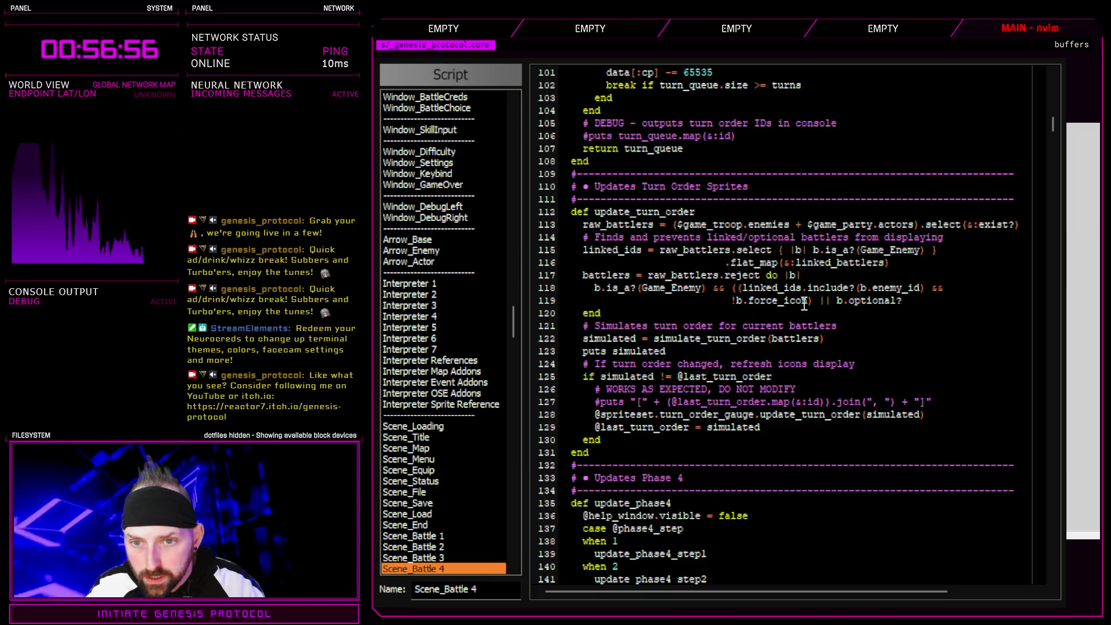
text() || )
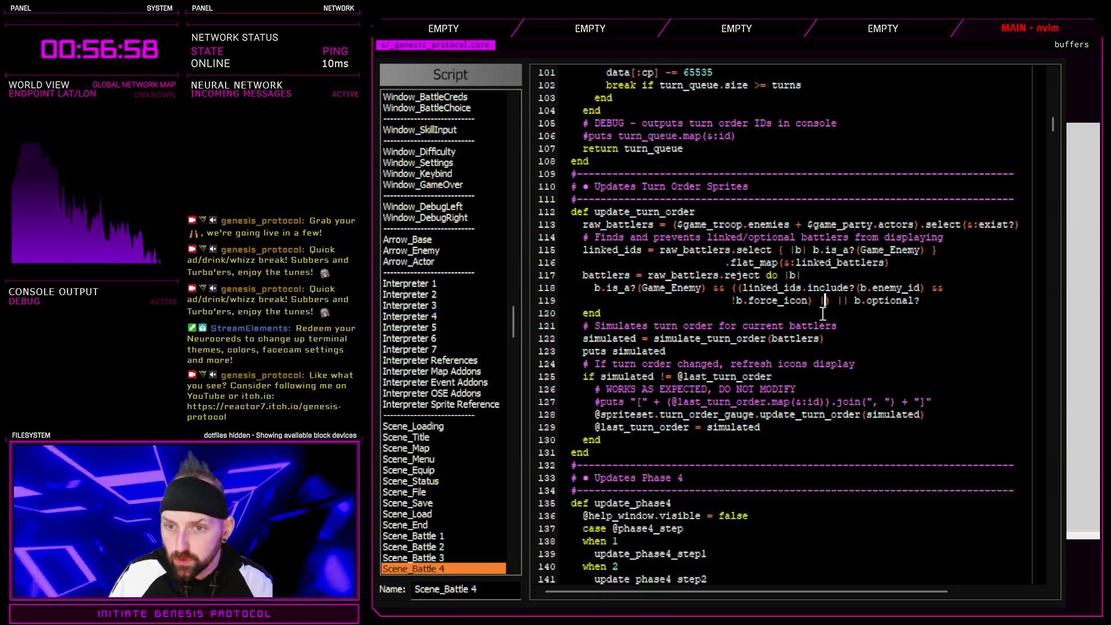
text(!b.main)
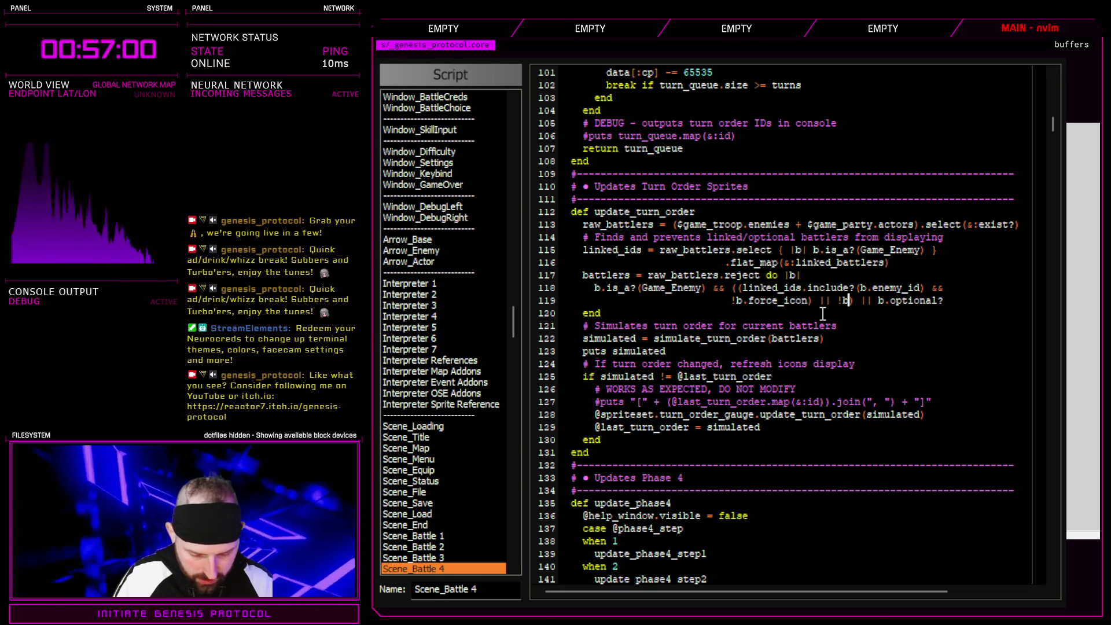
text(_battler)
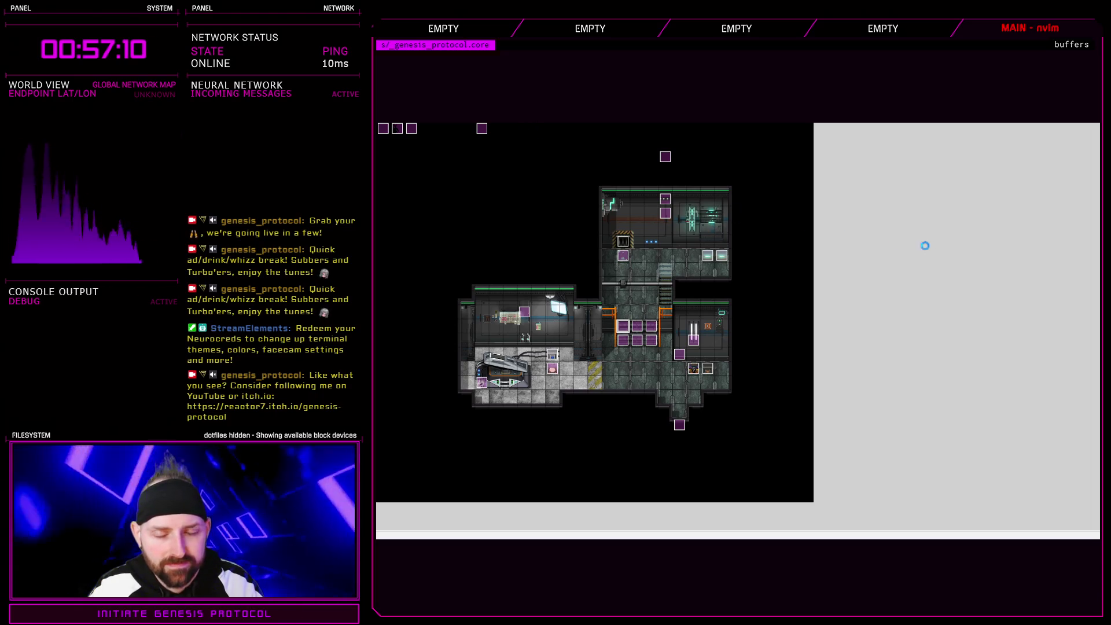
key(F9)
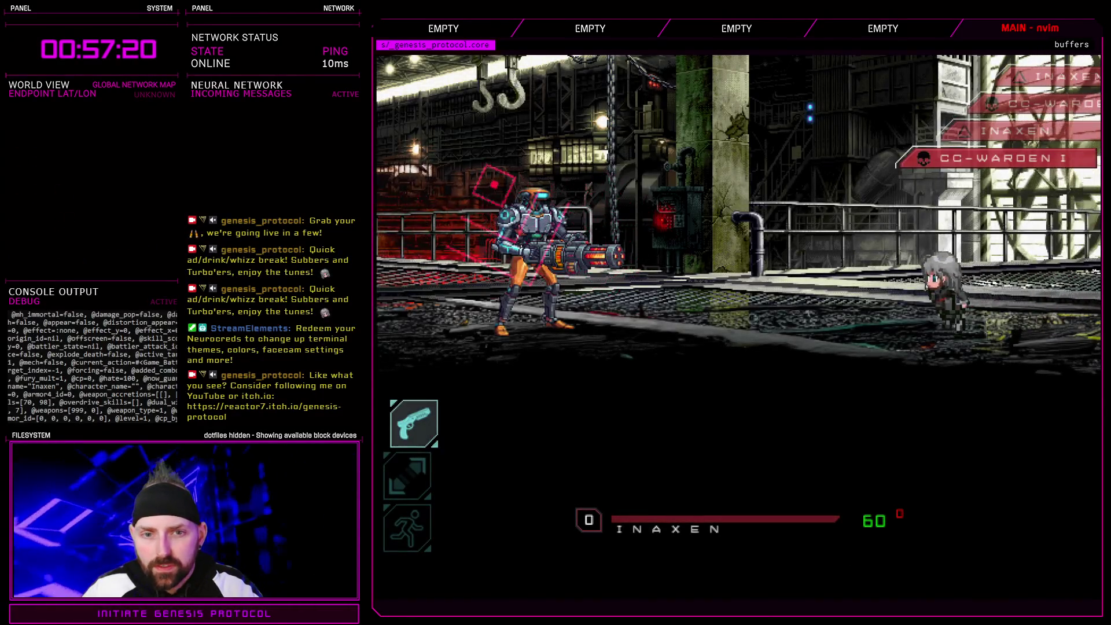
click(414, 423)
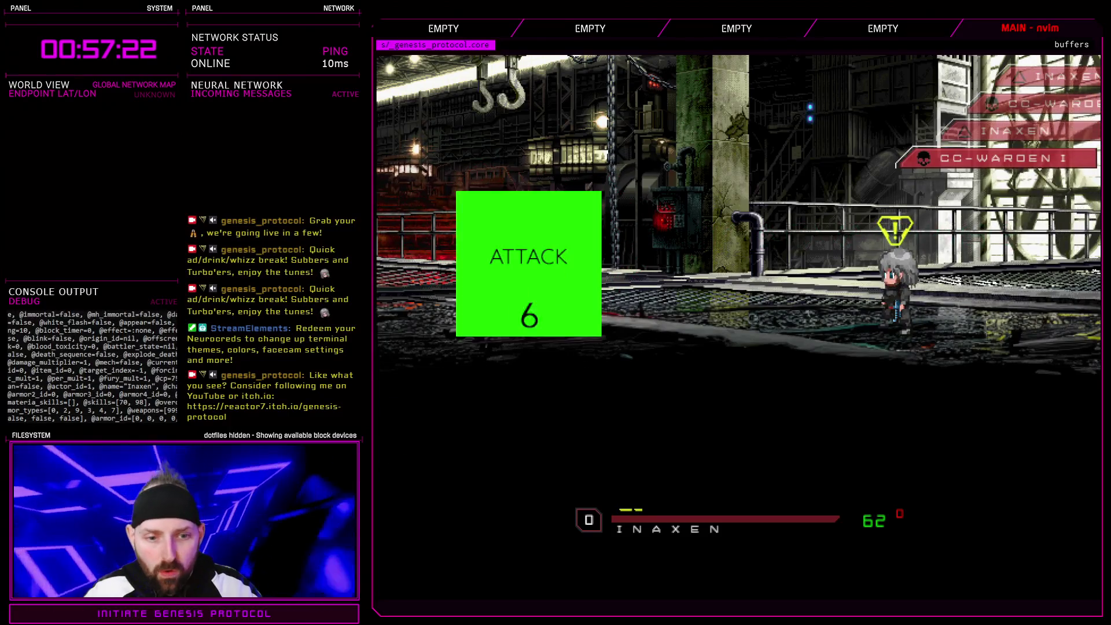
key(Return)
key(Return)
key(Return)
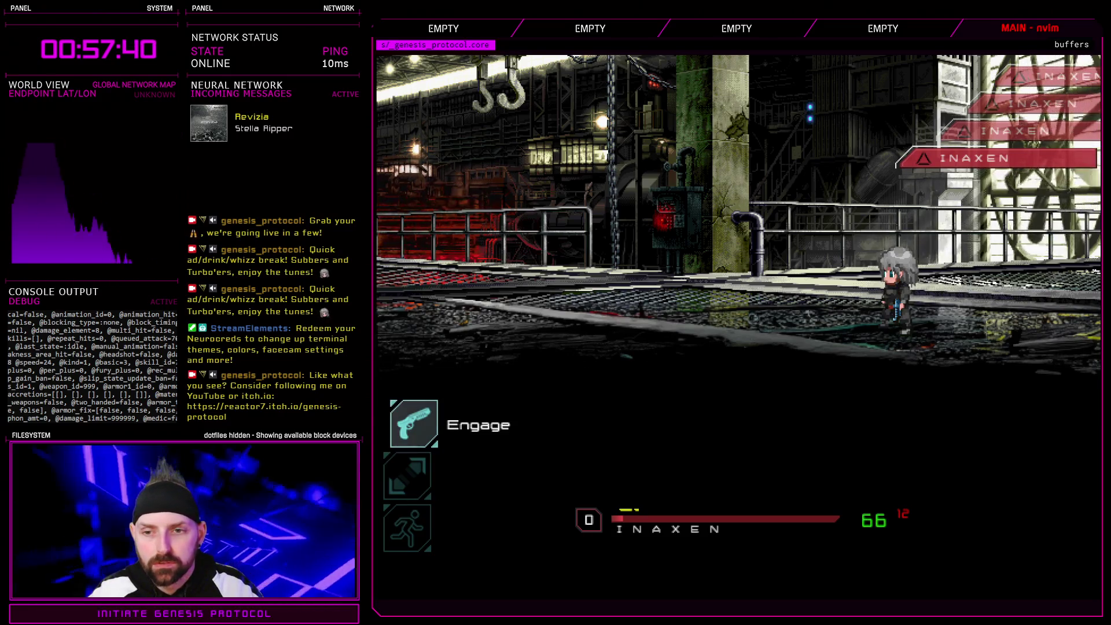
key(Down)
key(Up)
key(Down)
key(Down)
key(Down)
key(Return)
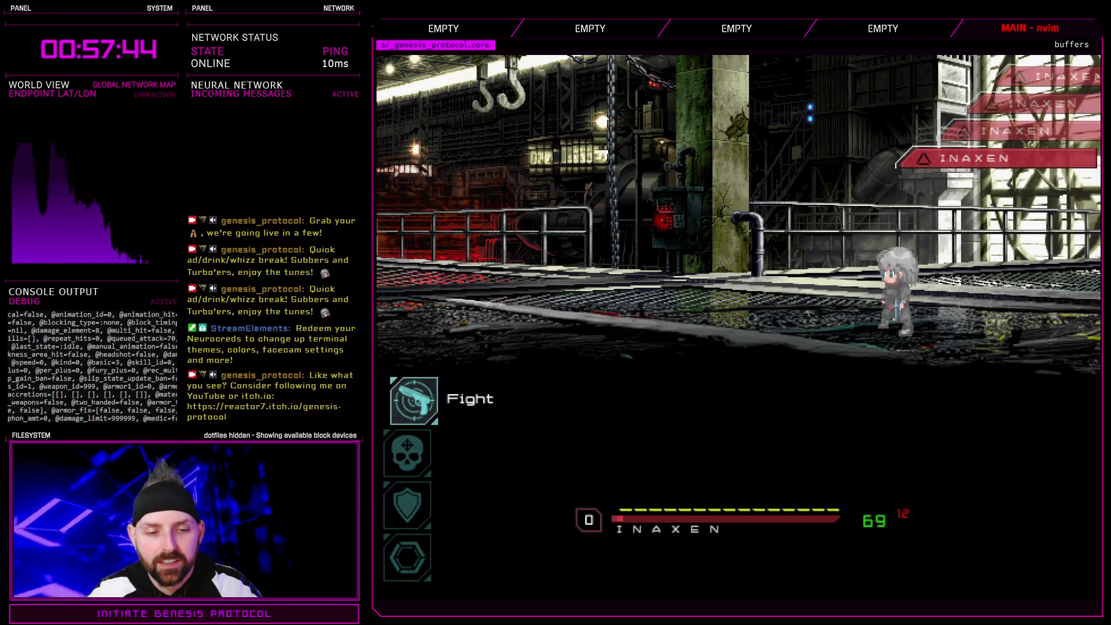
key(Return)
key(Return)
key(Return)
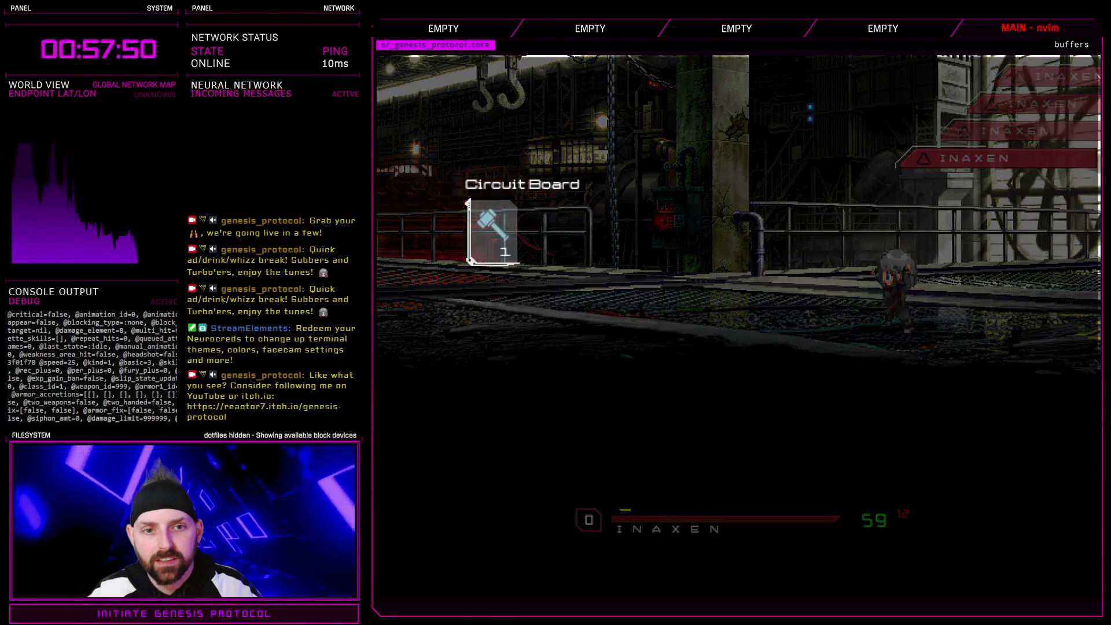
key(Return)
key(Return)
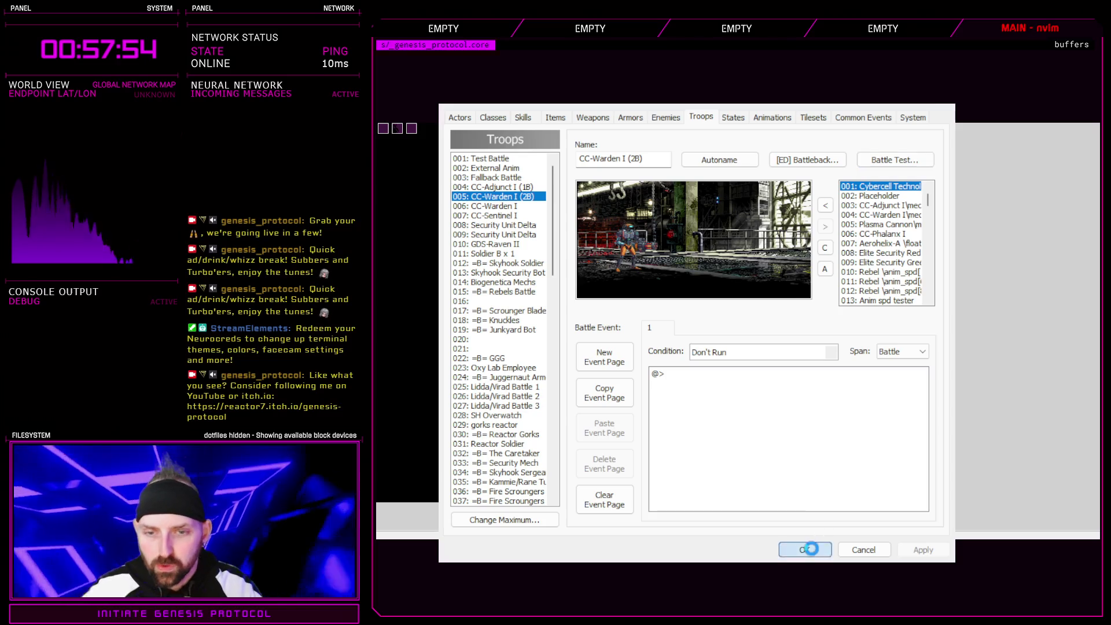
click(804, 549)
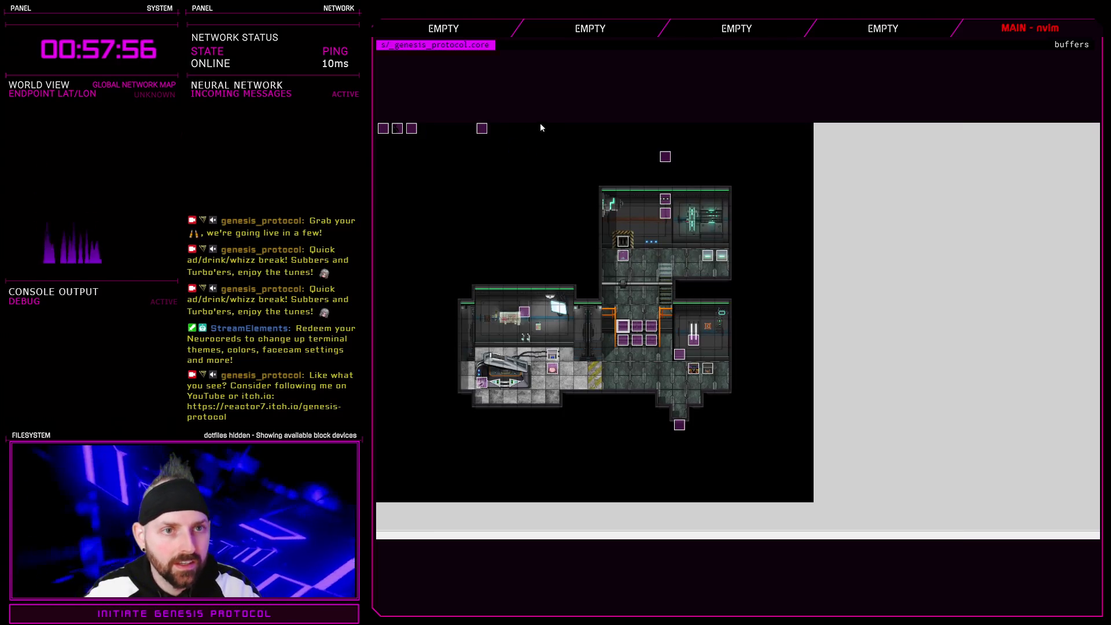
- Duplicate the Scene_Battle 4 filter line 119 and comment out the copy with #
key(F11)
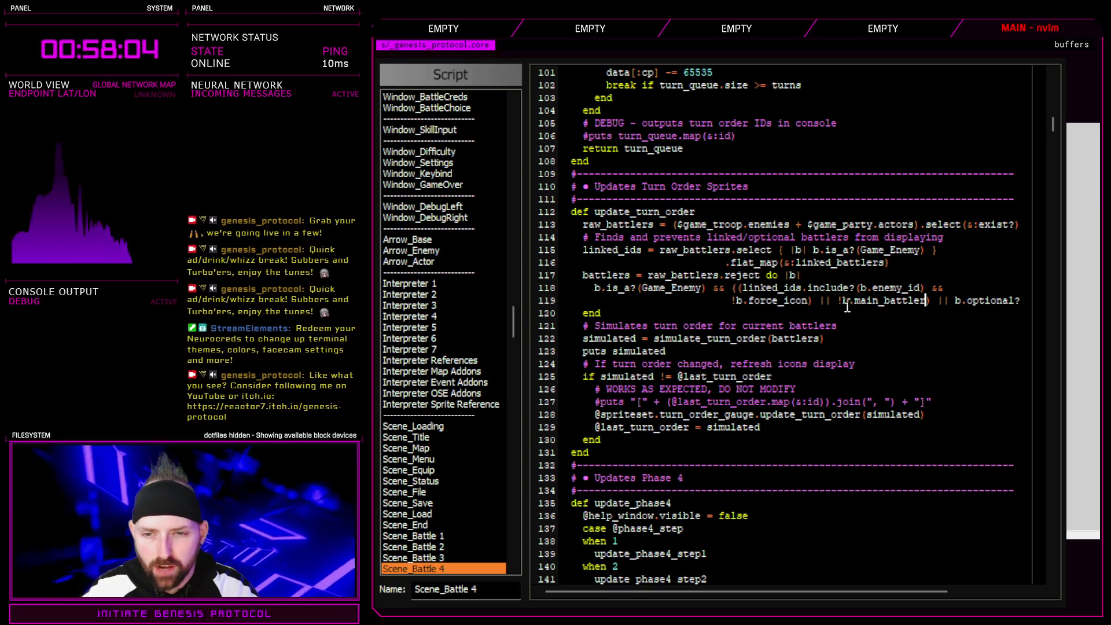
drag(838, 301, 916, 299)
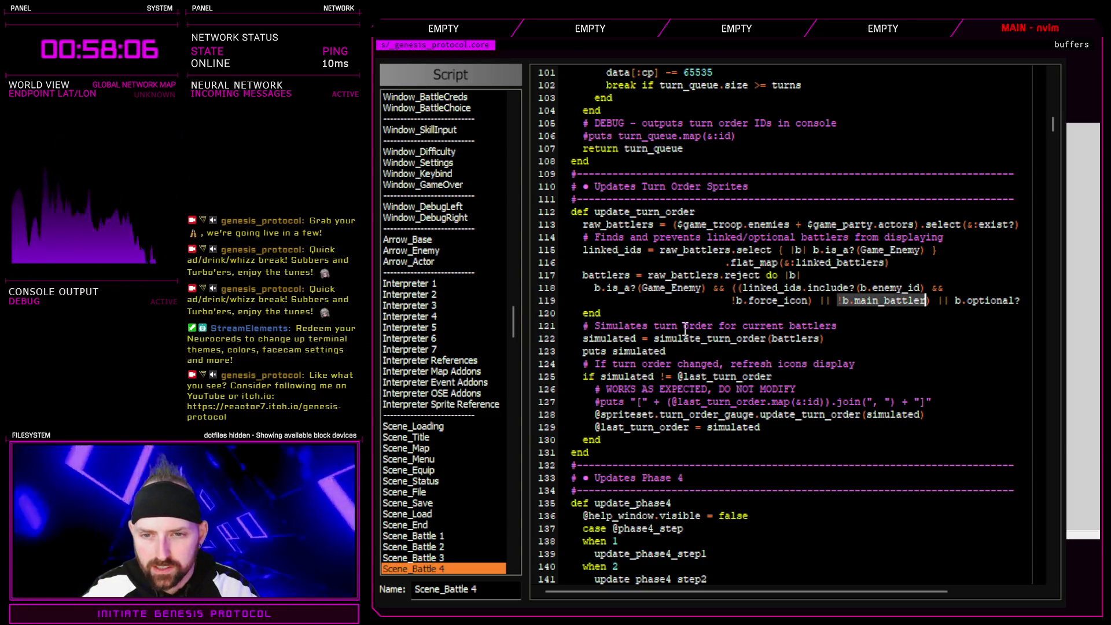
click(807, 302)
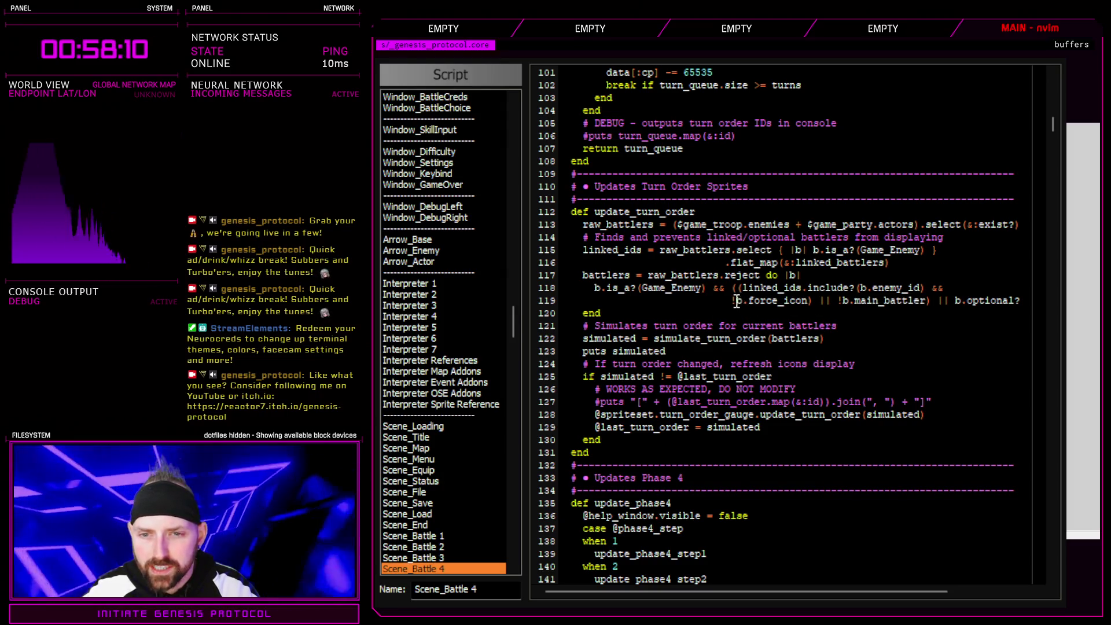
drag(734, 302, 808, 302)
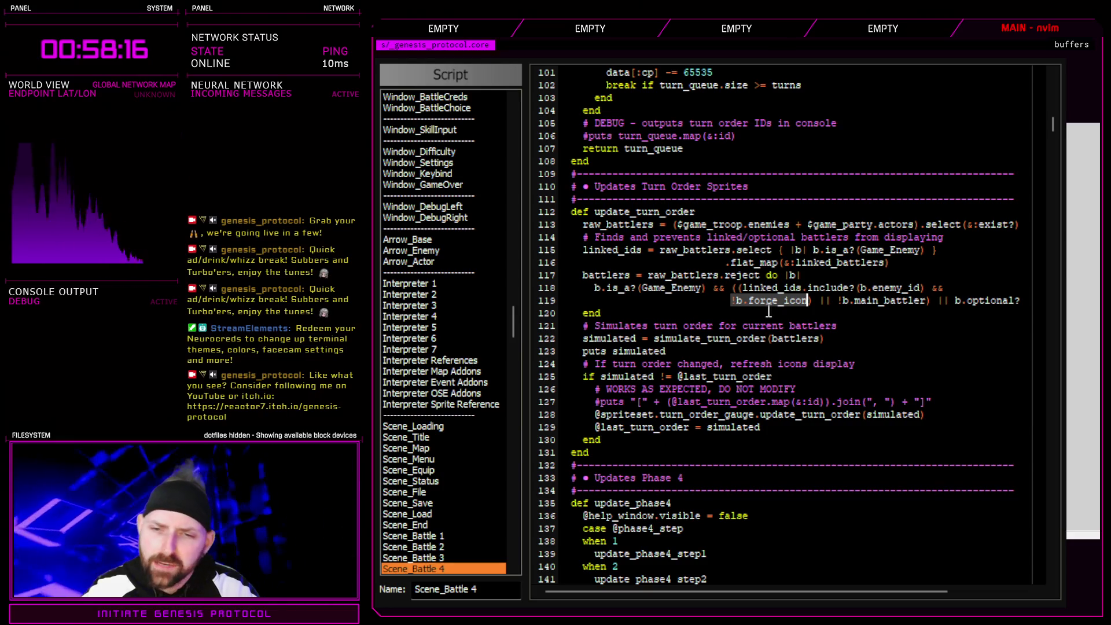
triple_click(547, 302)
key(ctrl+c)
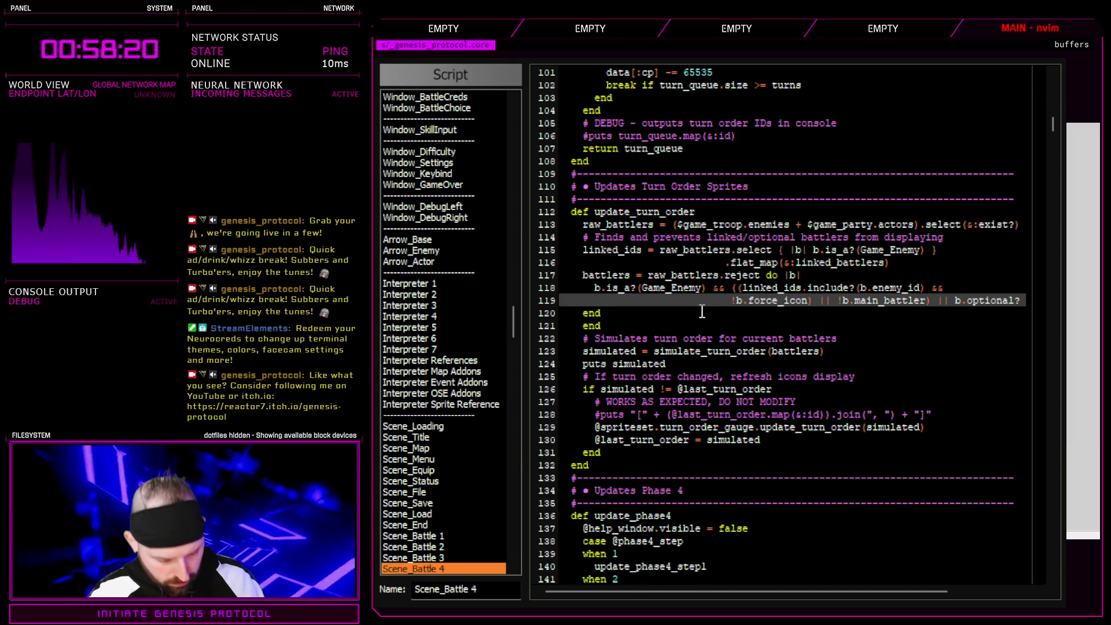
click(724, 300)
key(ctrl+v)
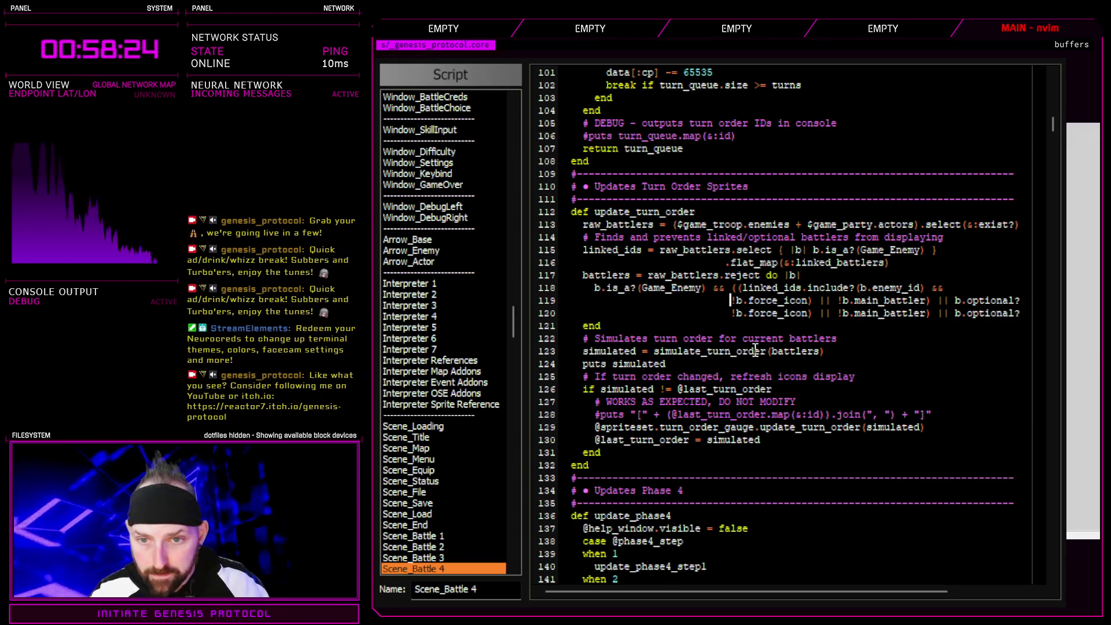
click(733, 313)
text(#)
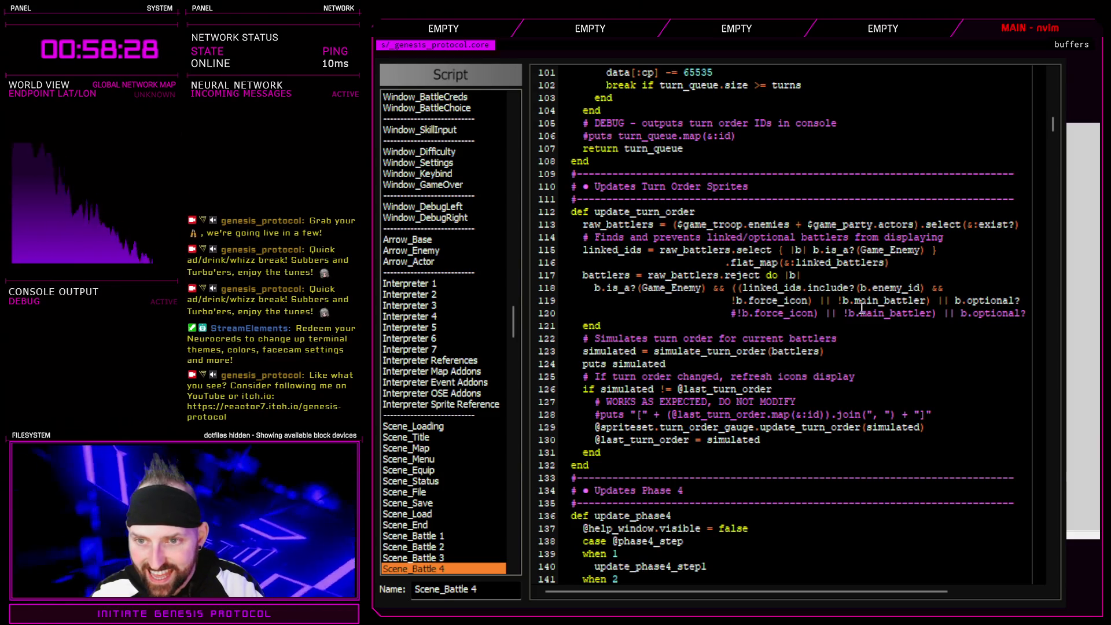
- Delete the force_icon check and the extra opening parenthesis, then close the scripts
drag(841, 301, 731, 300)
key(d)
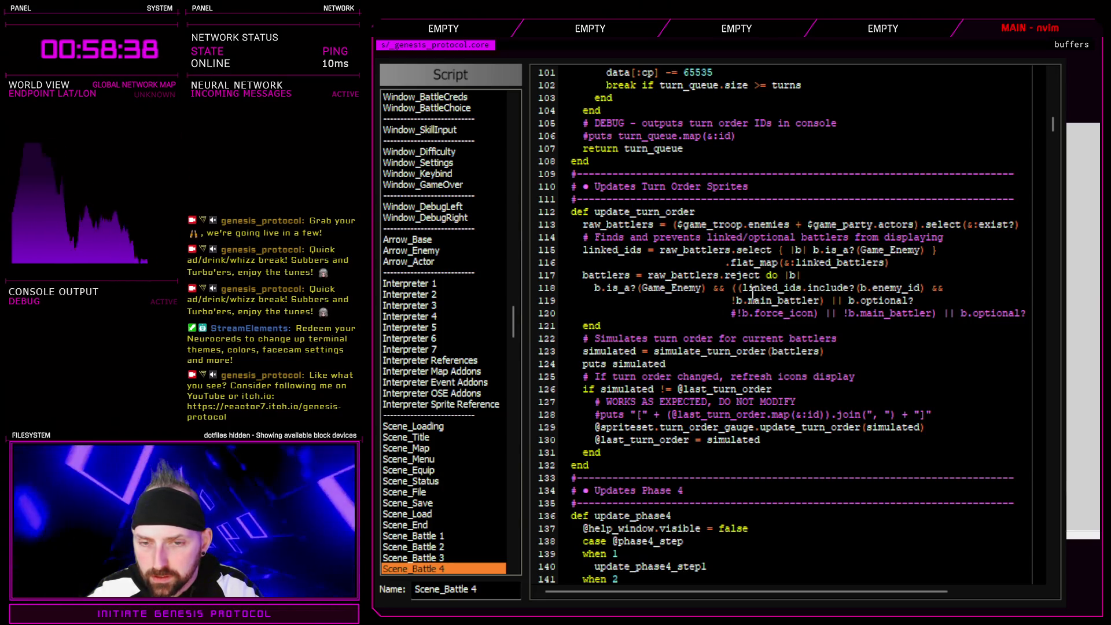
key(x)
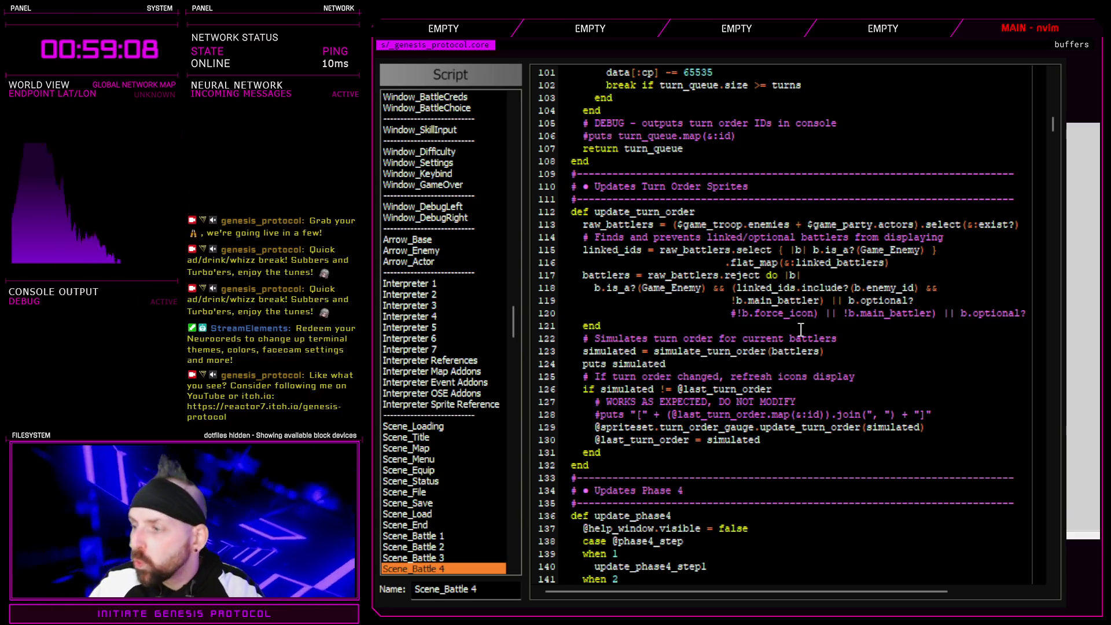
key(alt+Tab)
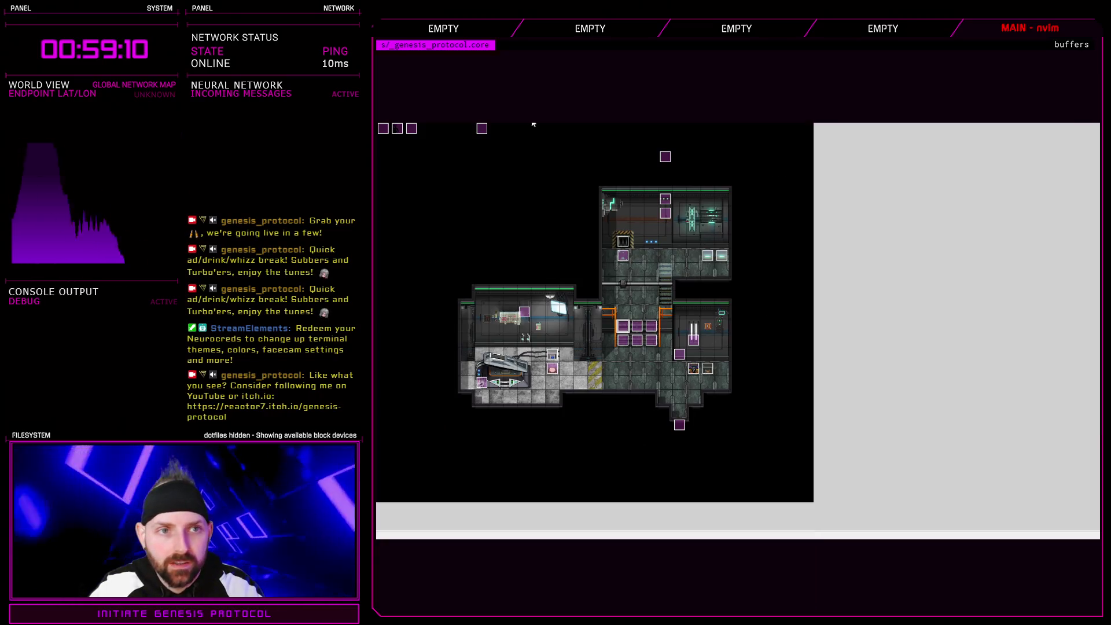
- In the Enemies database, inspect the link tags on Right Cannon and CC-Metro Patrol (54,55)
key(F9)
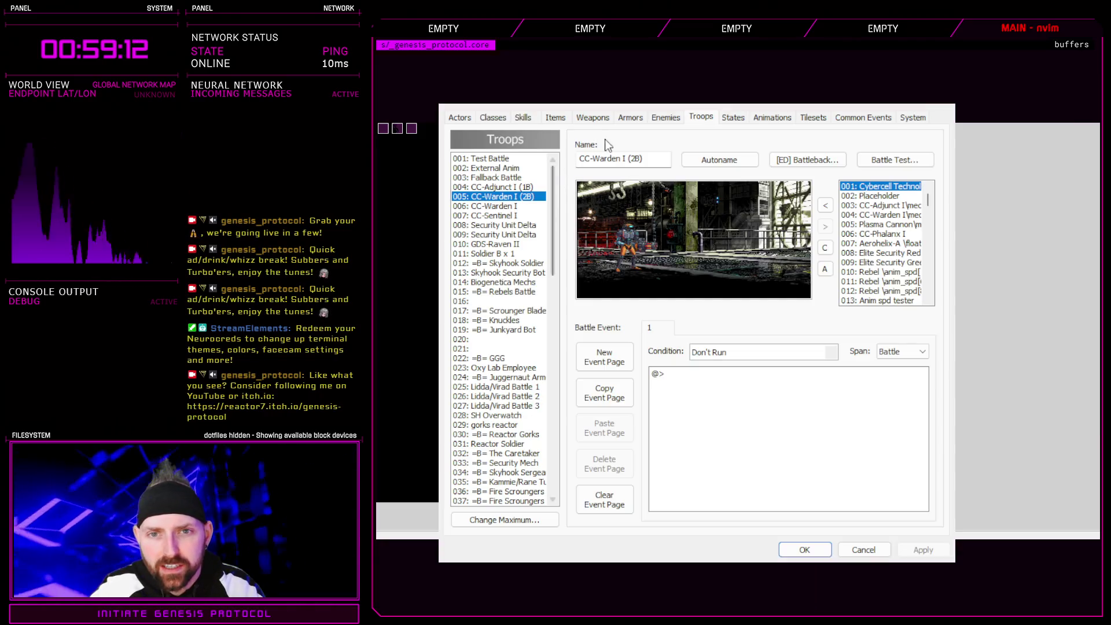
click(666, 117)
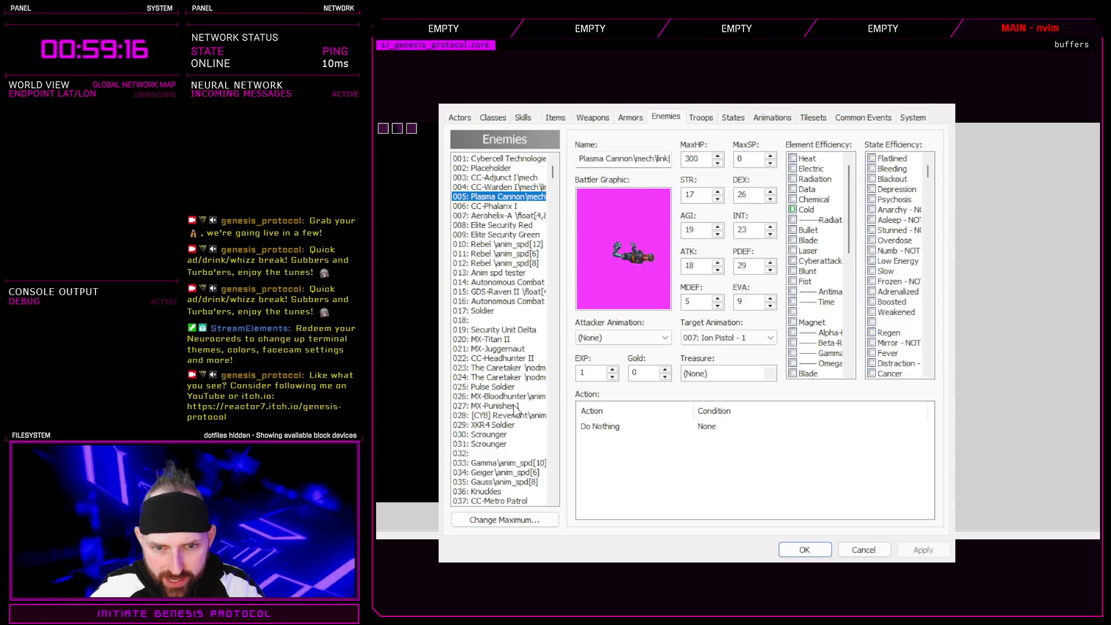
scroll(515, 405, down, 6)
scroll(520, 405, down, 4)
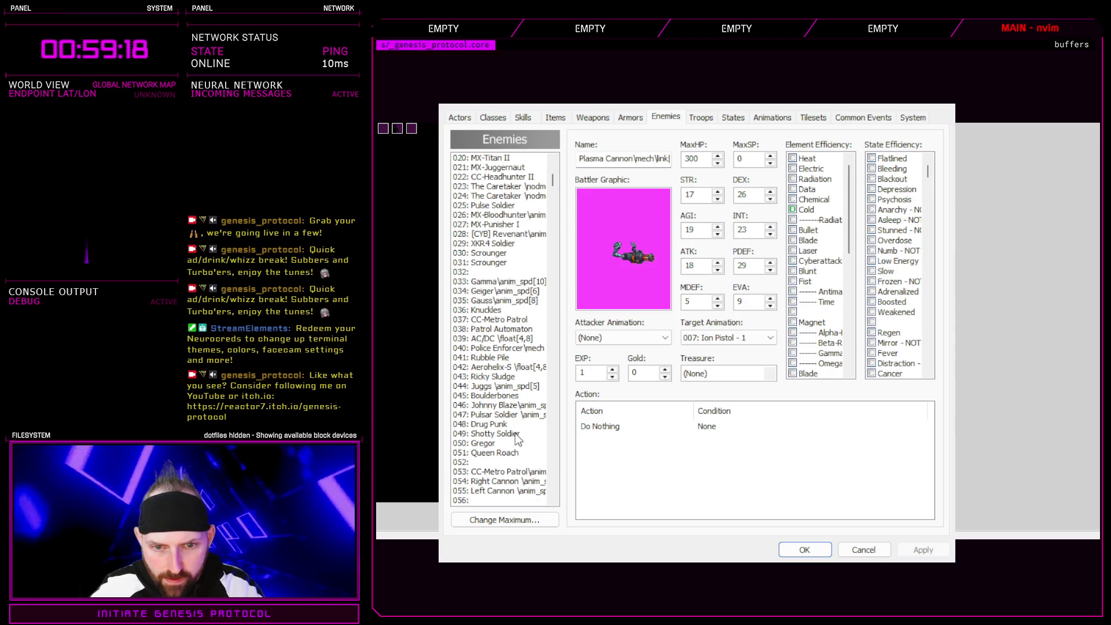
click(516, 377)
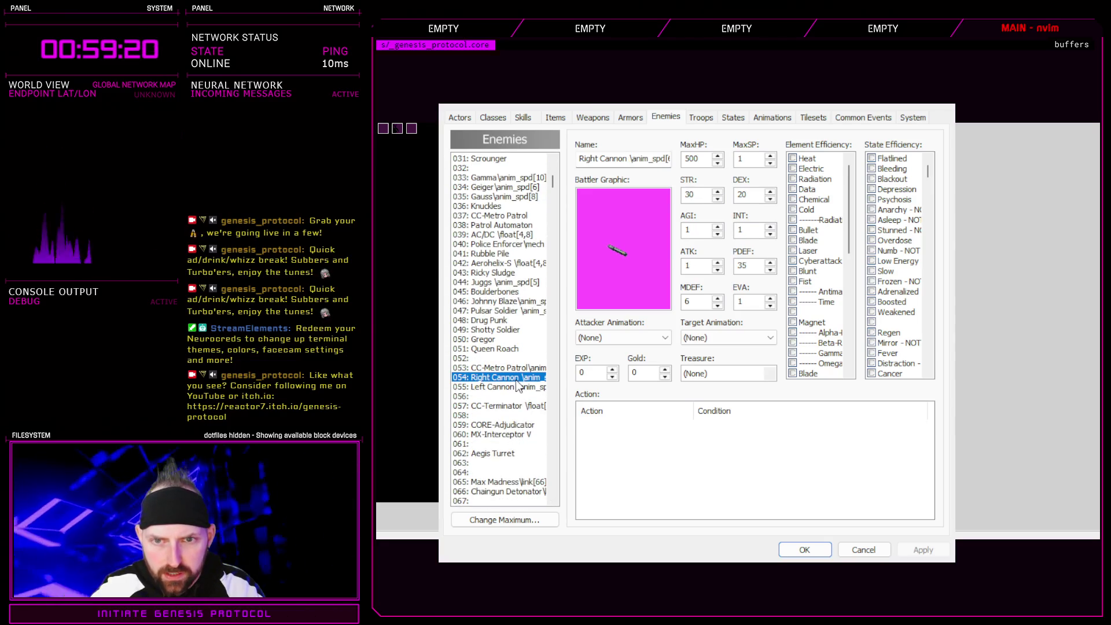
drag(612, 160, 695, 163)
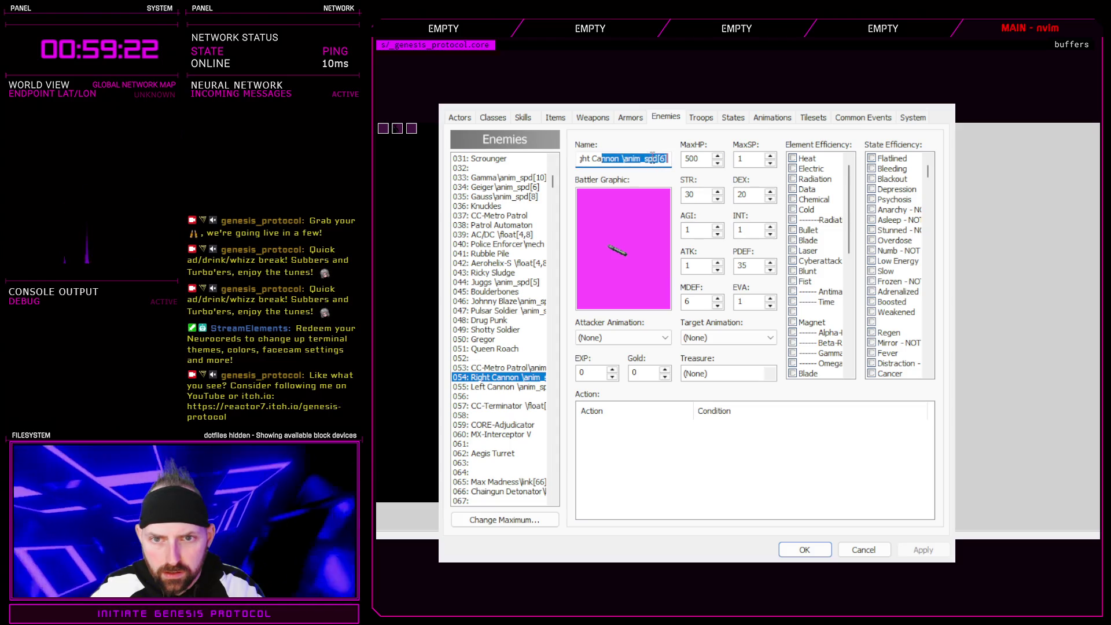
click(518, 368)
click(633, 159)
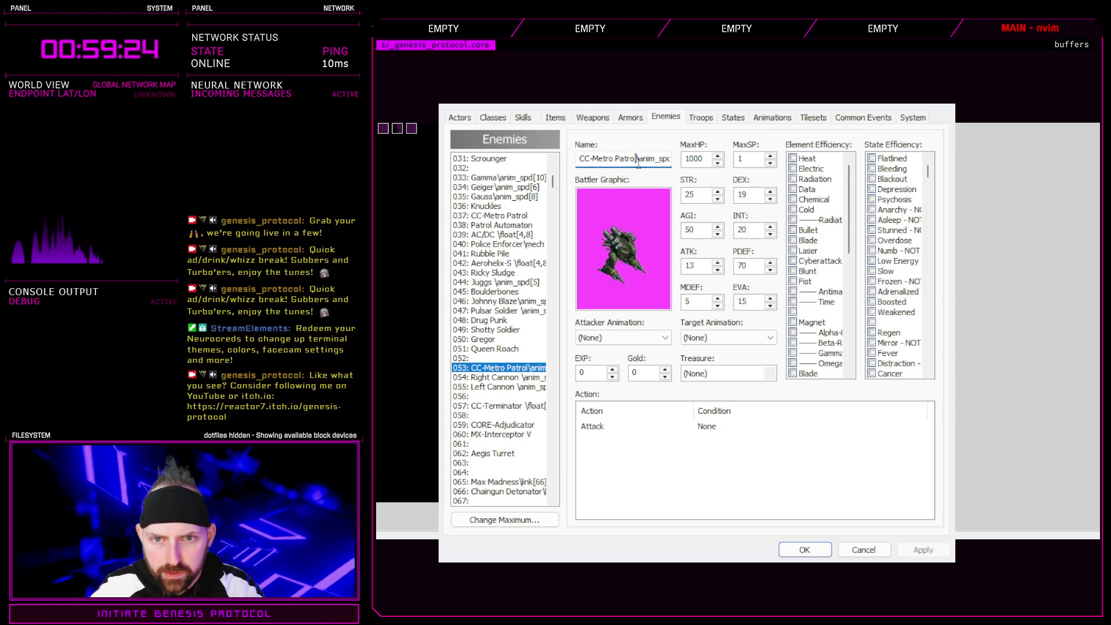
drag(633, 161, 688, 161)
click(639, 163)
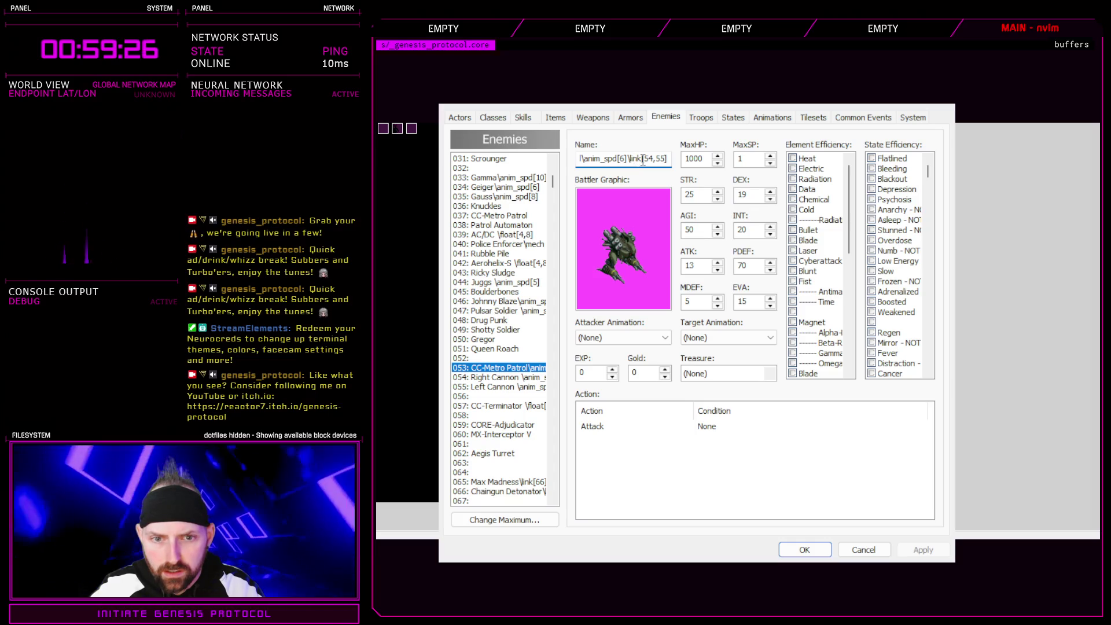
drag(643, 159, 668, 159)
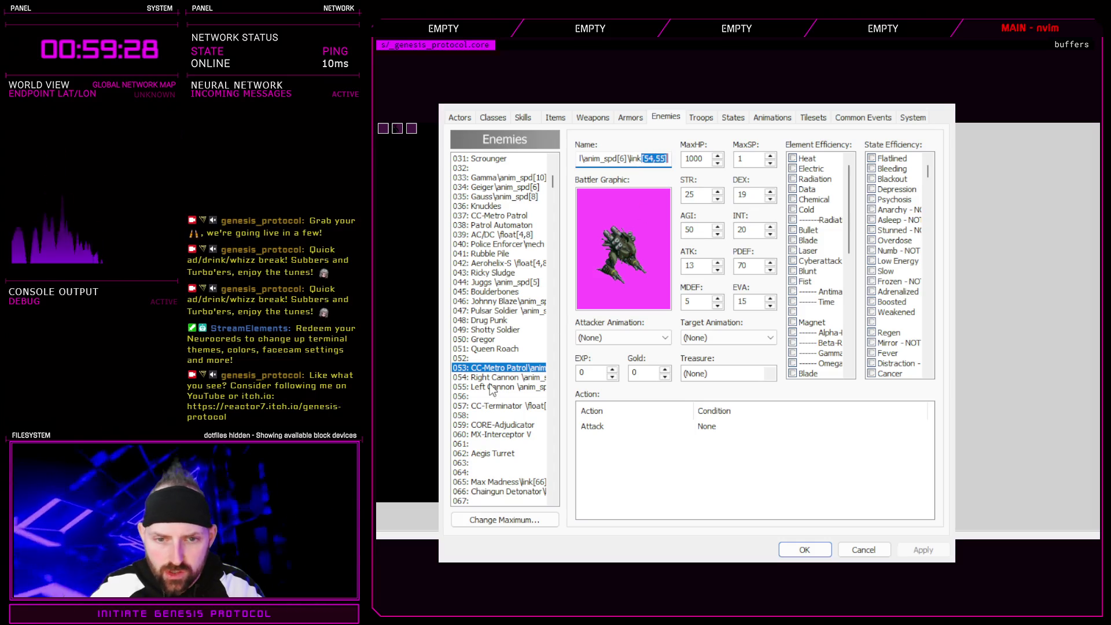
scroll(506, 434, down, 2)
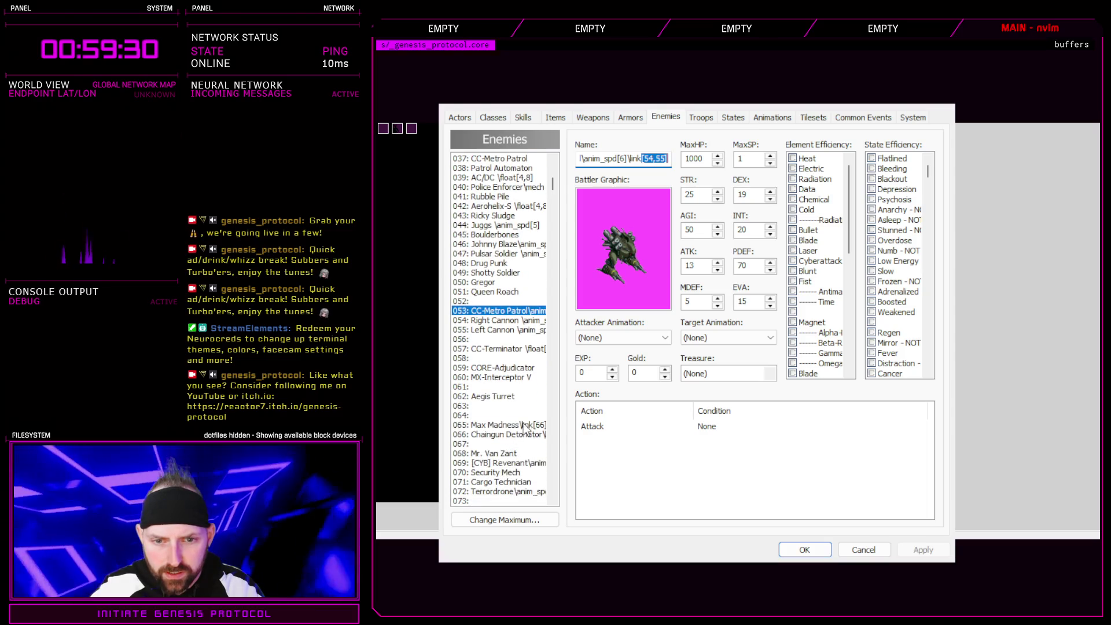
- Edit the \link number in 066 Chaingun Detonator's name and confirm the database
click(510, 424)
click(531, 434)
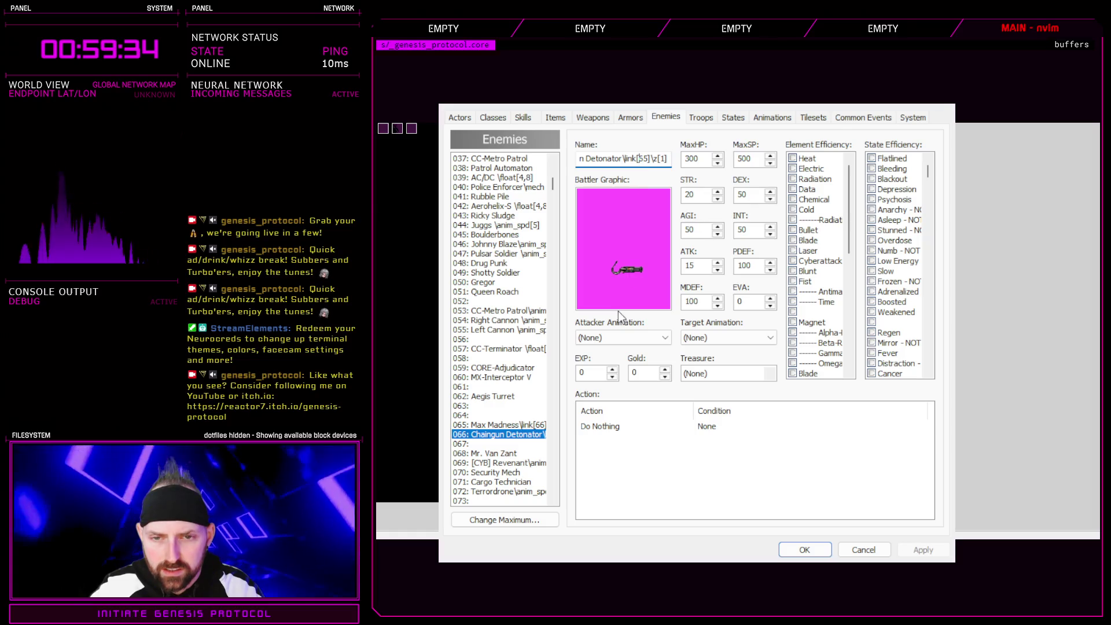
text(66)
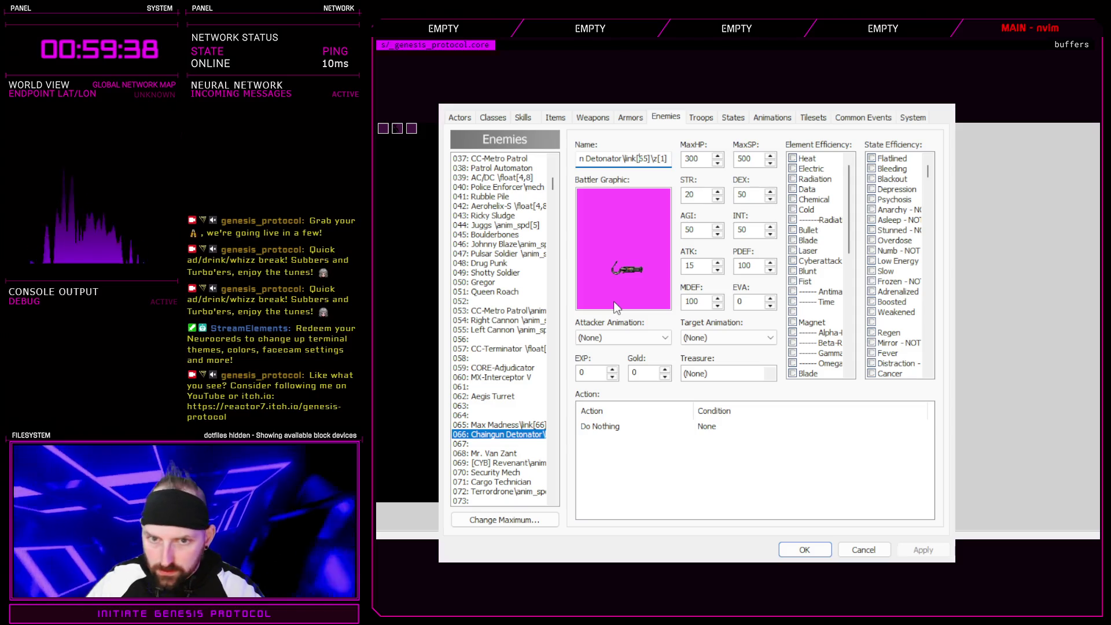
text(5)
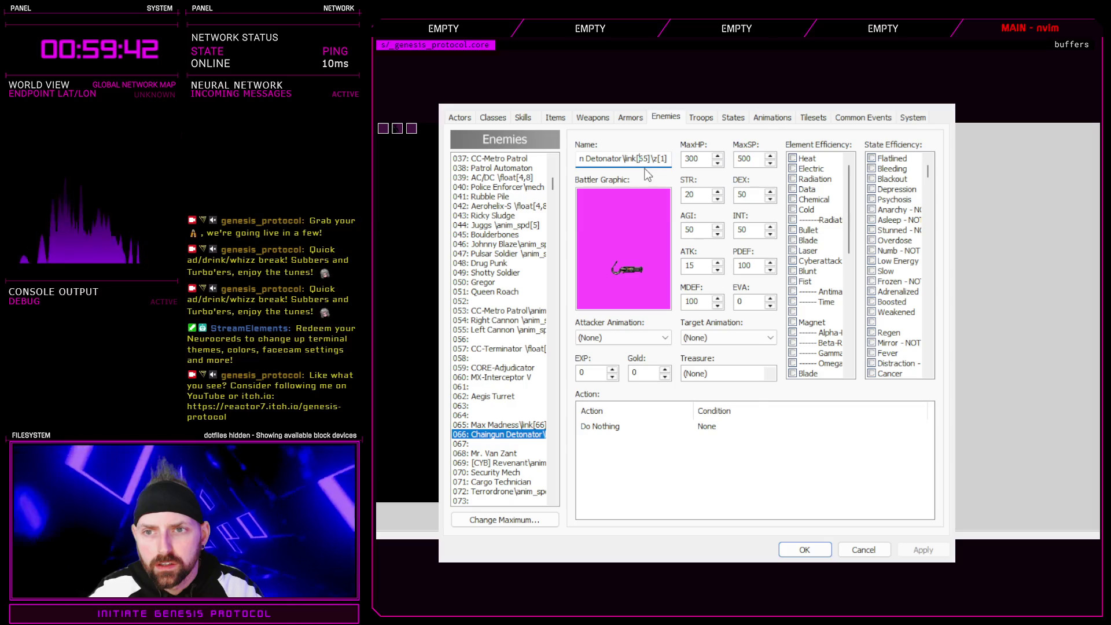
click(806, 549)
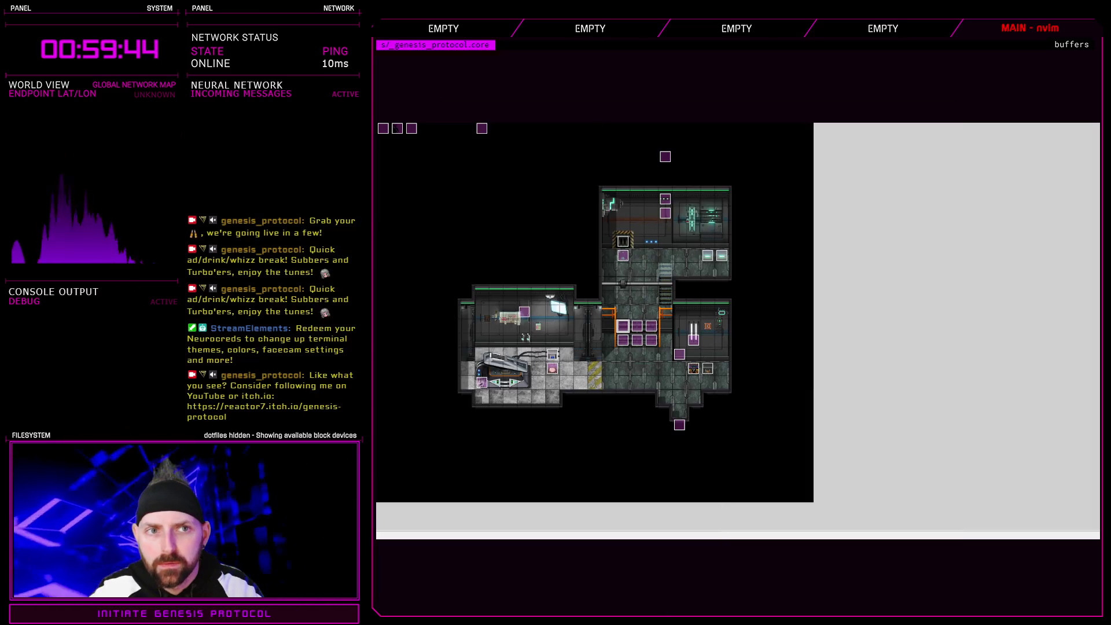
- Copy the Scene_Battle 4 filter line, move the main_battler/optional check up, and comment out the old line
key(F11)
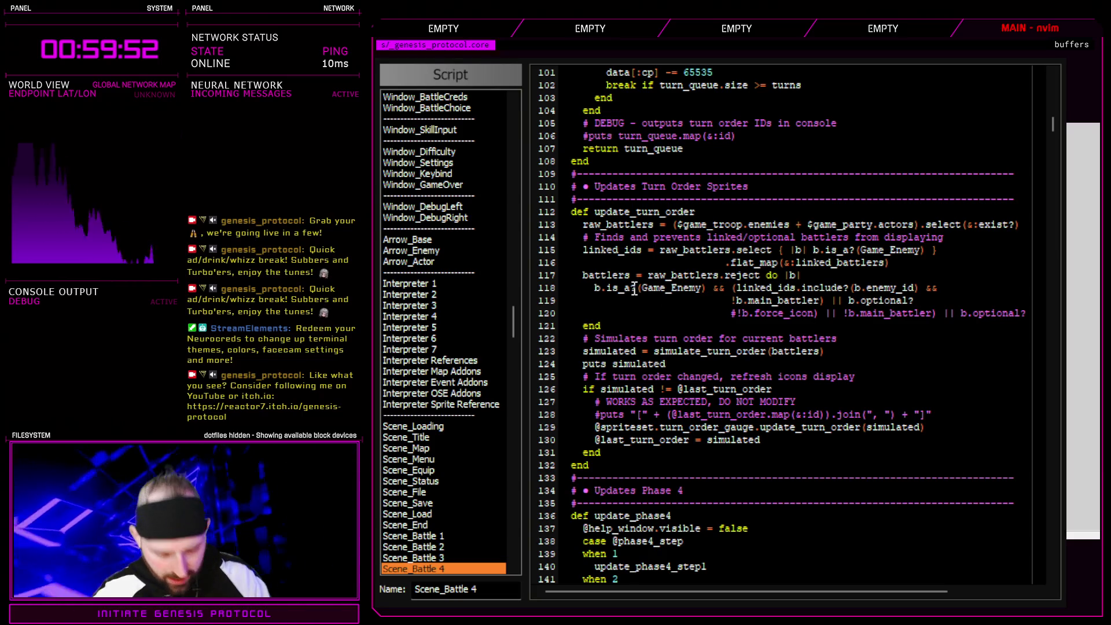
key(y)
key(y)
key(p)
key(shift+o)
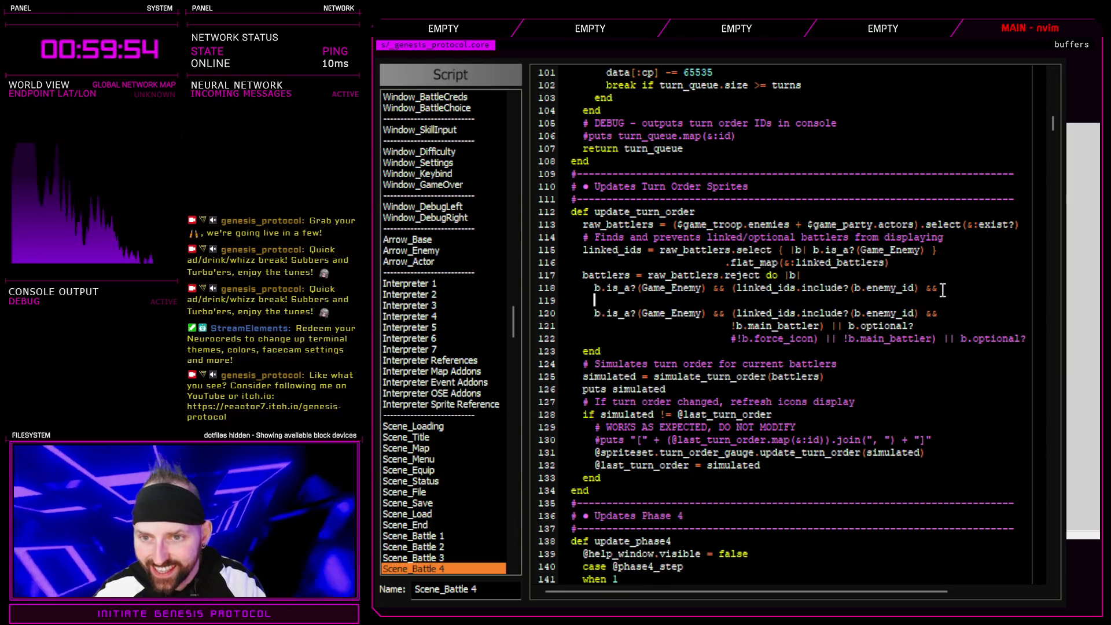
drag(732, 326, 941, 325)
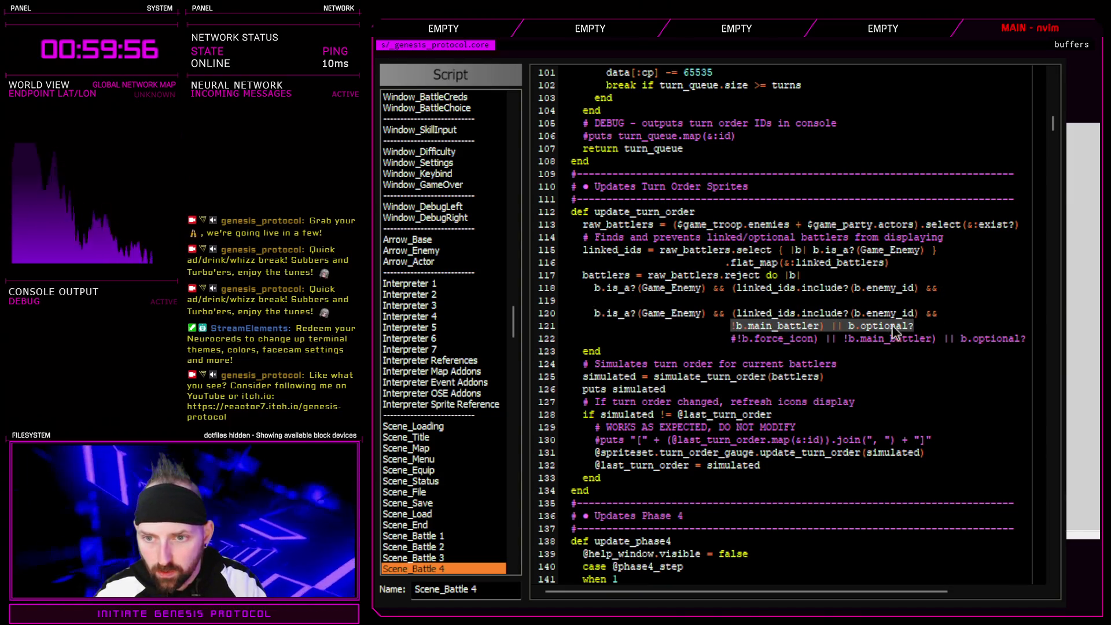
key(alt+k)
key(alt+k)
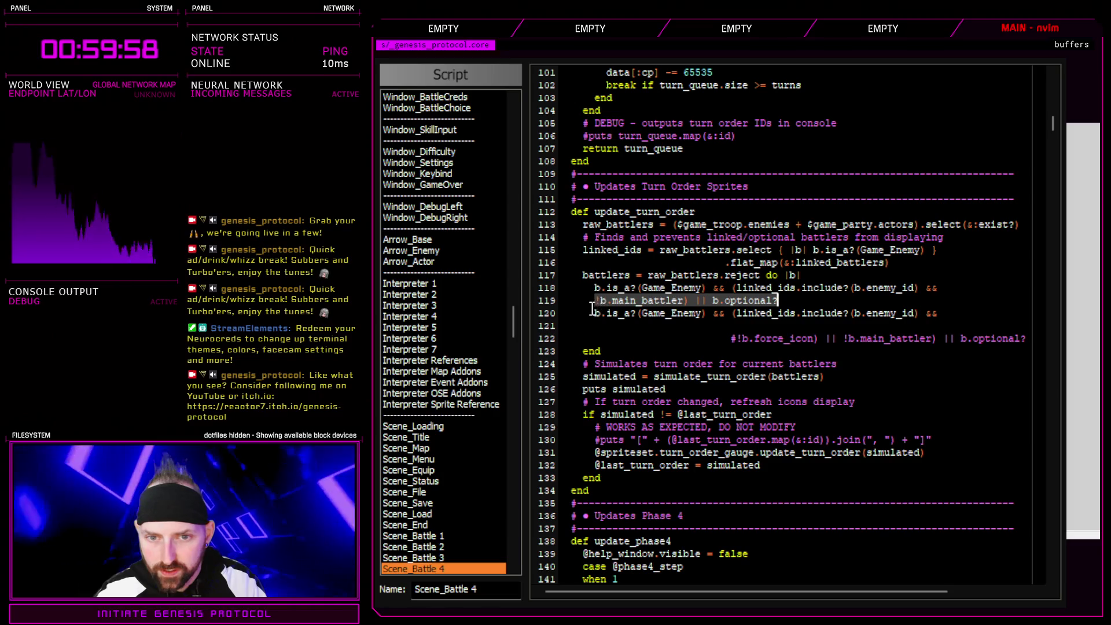
click(593, 312)
text(#)
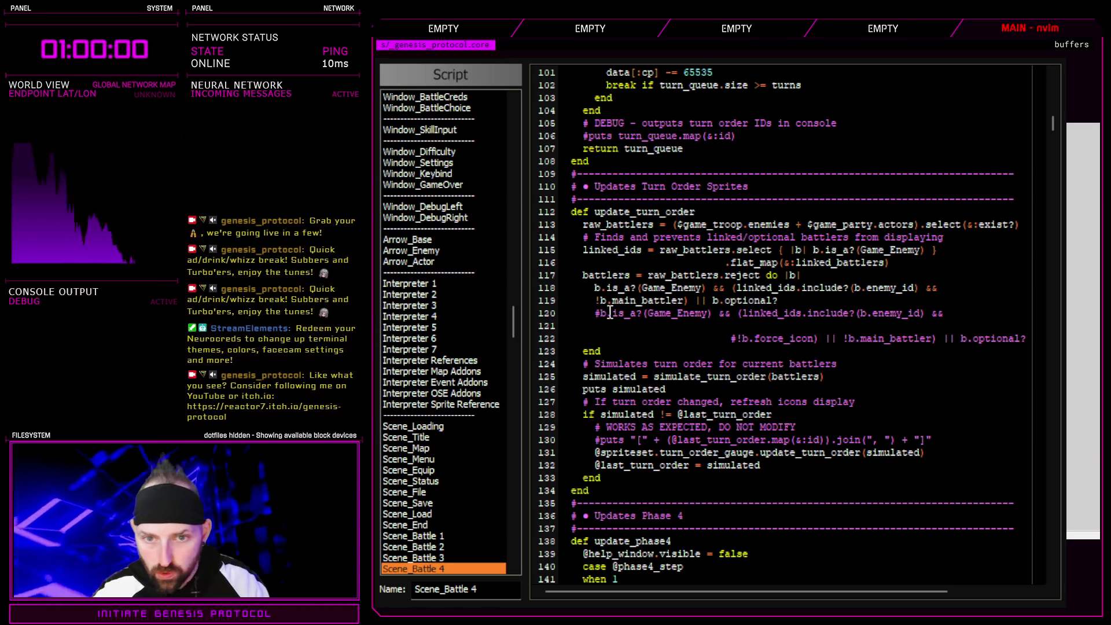
click(596, 300)
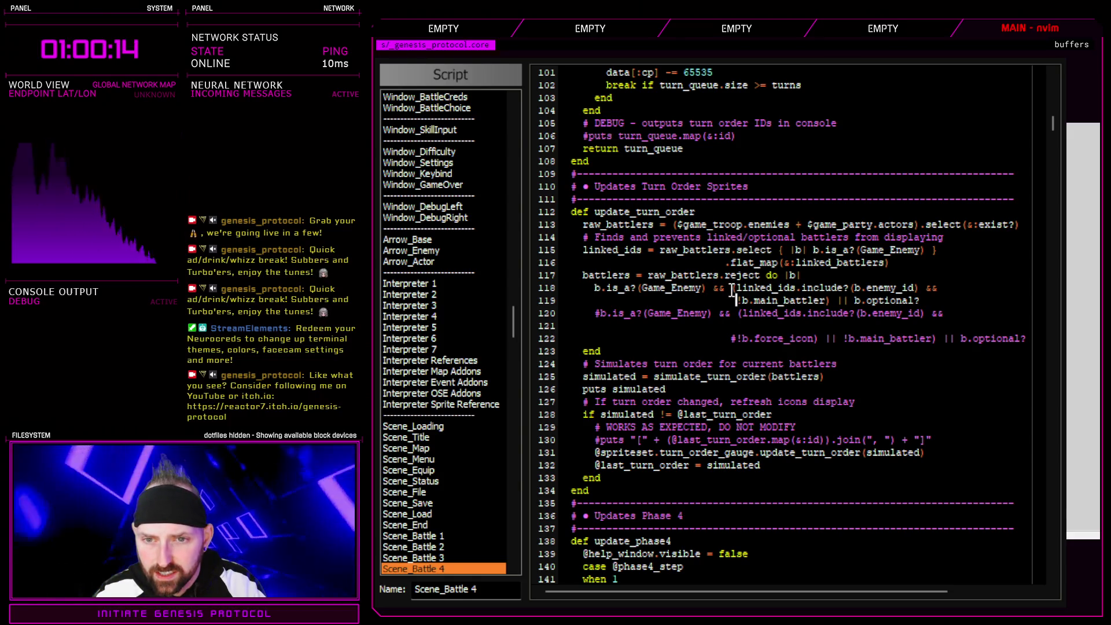
- Drop the linked_ids clause so the condition reads !b.main_battler || b.optional?, then launch a playtest
drag(731, 287, 936, 284)
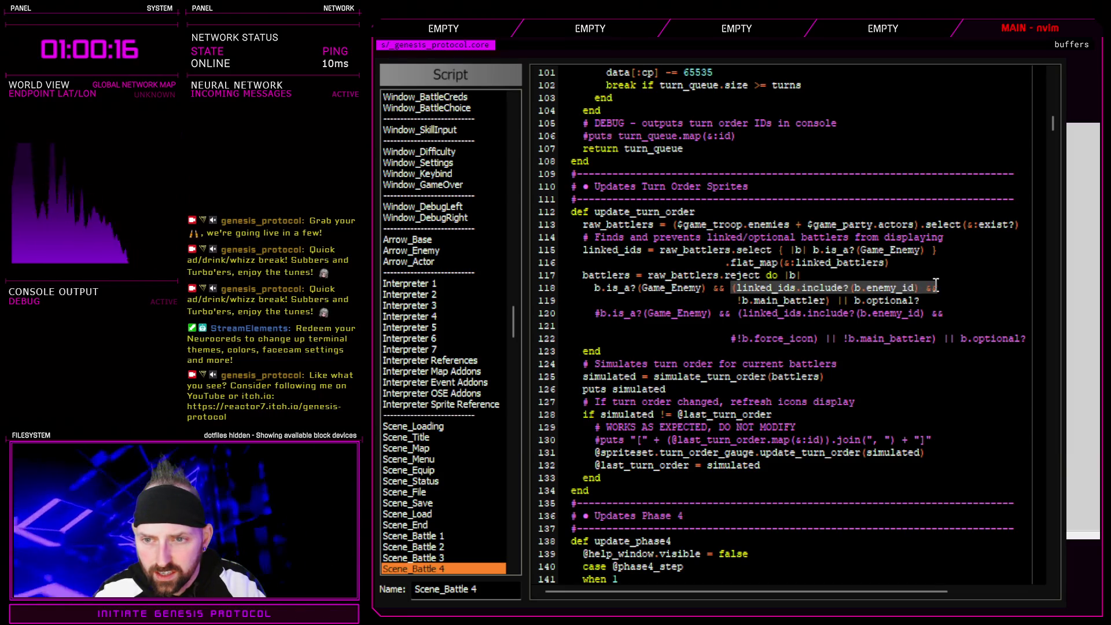
key(c)
key(Delete)
key(Delete)
key(Delete)
key(Delete)
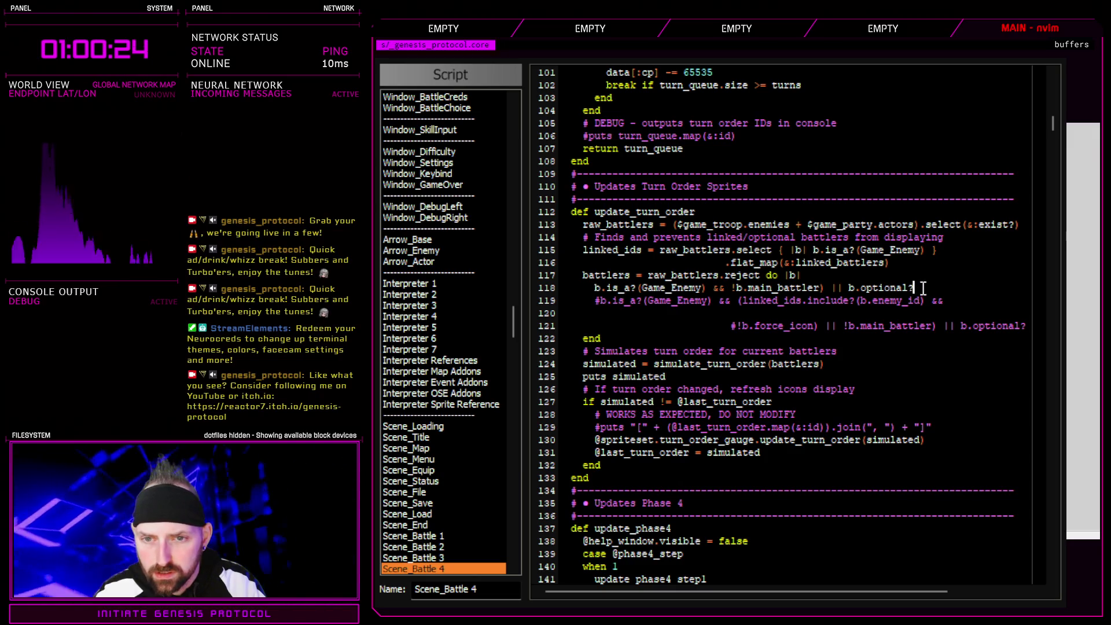
click(820, 288)
key(x)
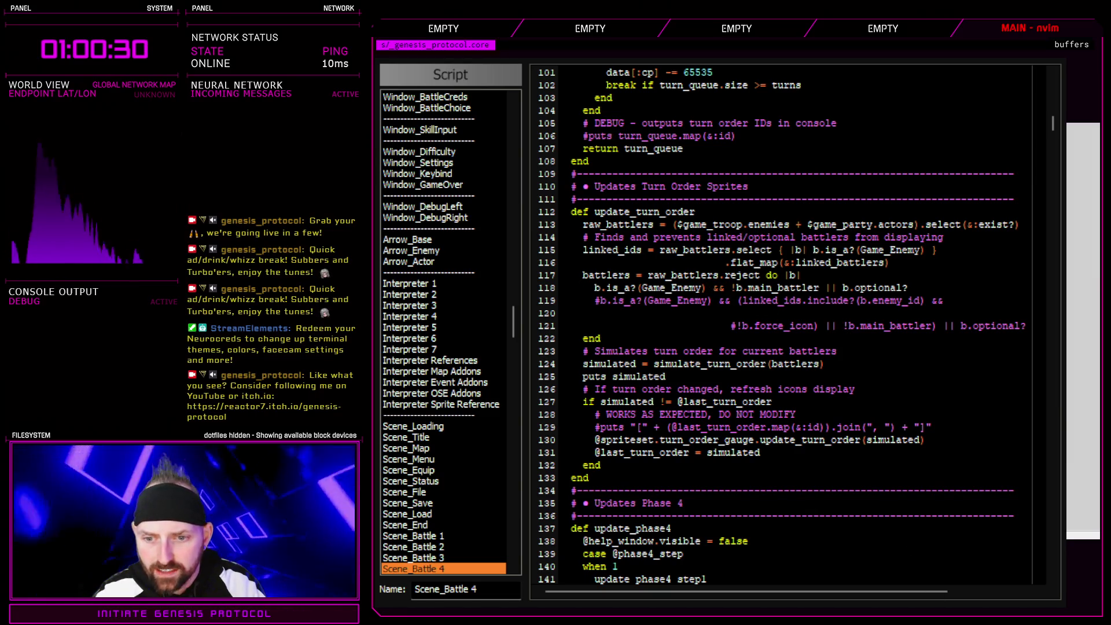
key(F12)
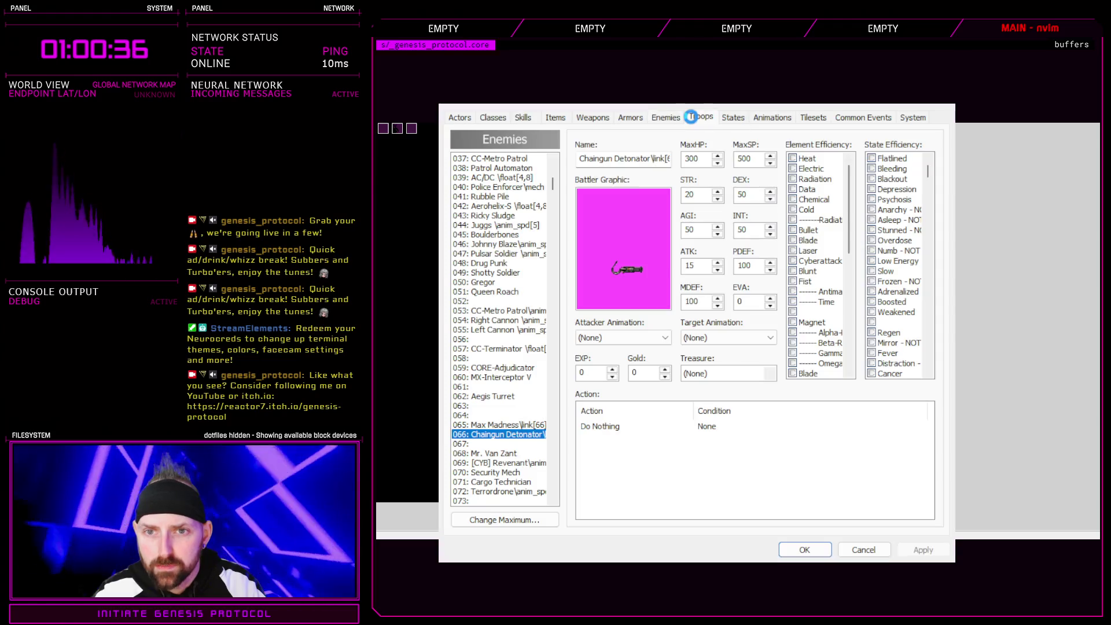
- Close the database and delete the 'puts simulated' debug line in Scene_Battle 4
click(699, 116)
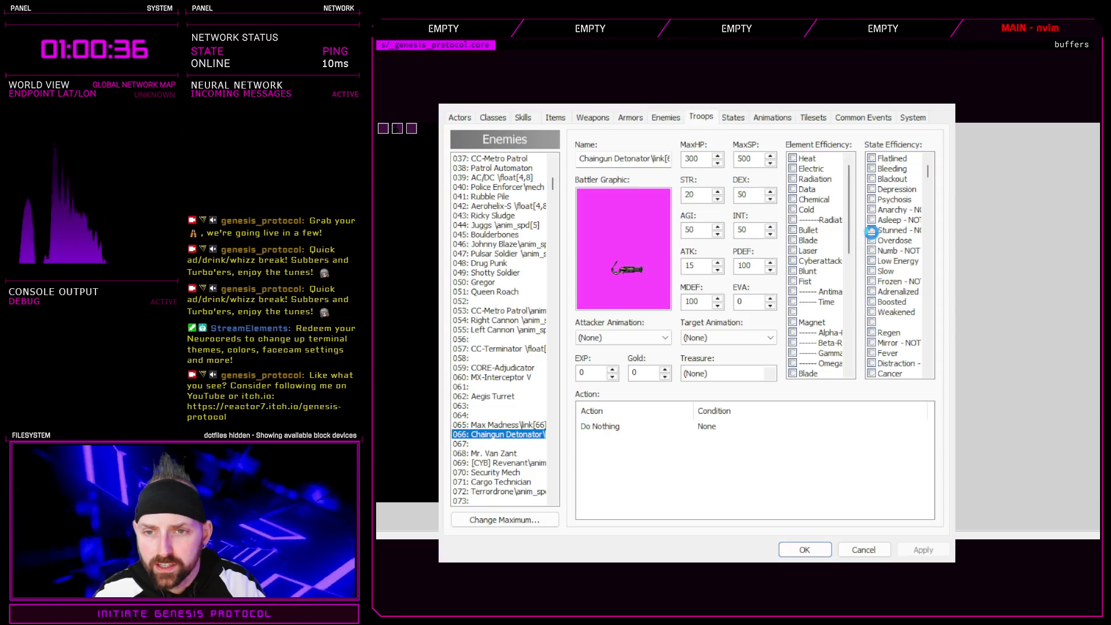
click(805, 550)
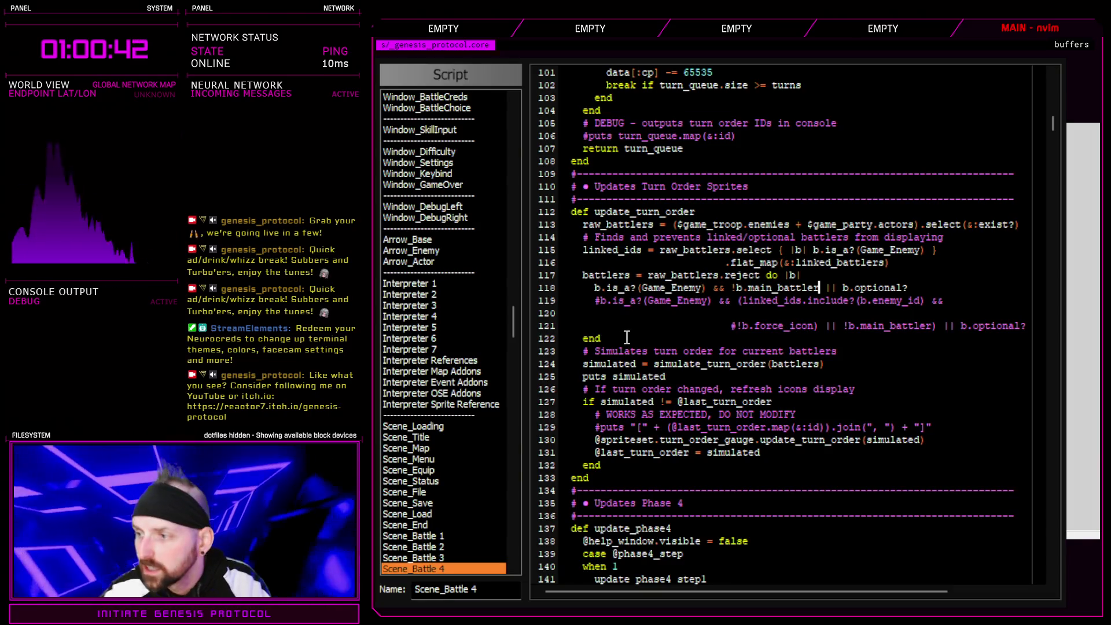
click(547, 377)
key(Delete)
mouse_move(513, 321)
mouse_down()
mouse_move(528, 266)
mouse_move(505, 300)
mouse_move(497, 347)
mouse_move(489, 323)
mouse_move(439, 408)
mouse_up()
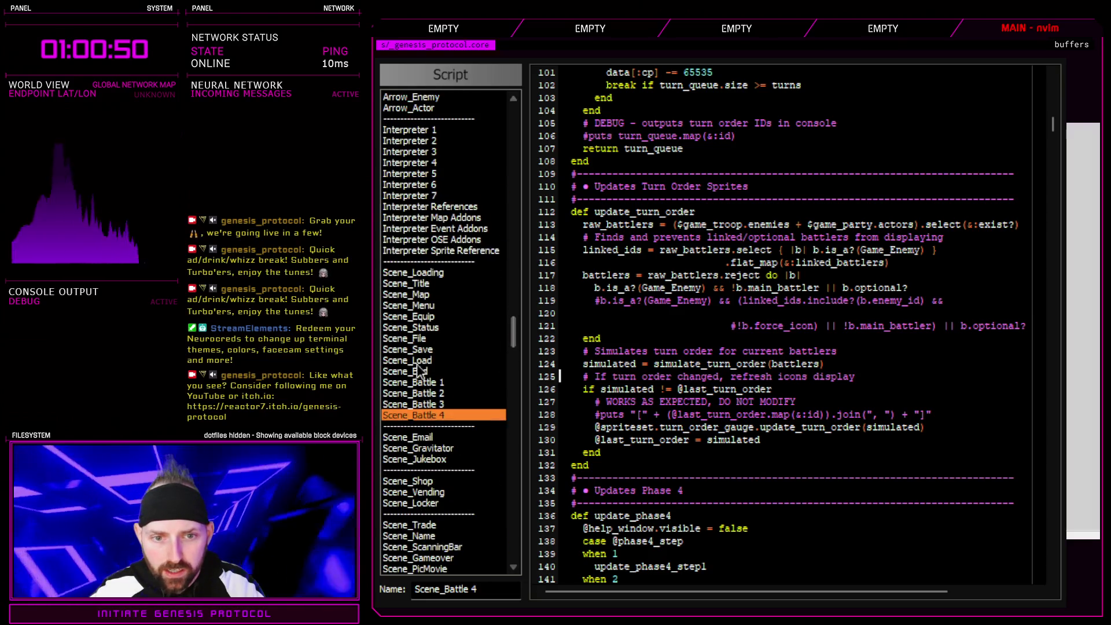
- Add 'battler.hp = 0' above battler.set_state(:dead) at line 1116 and start a playtest
scroll(1055, 173, up, 10)
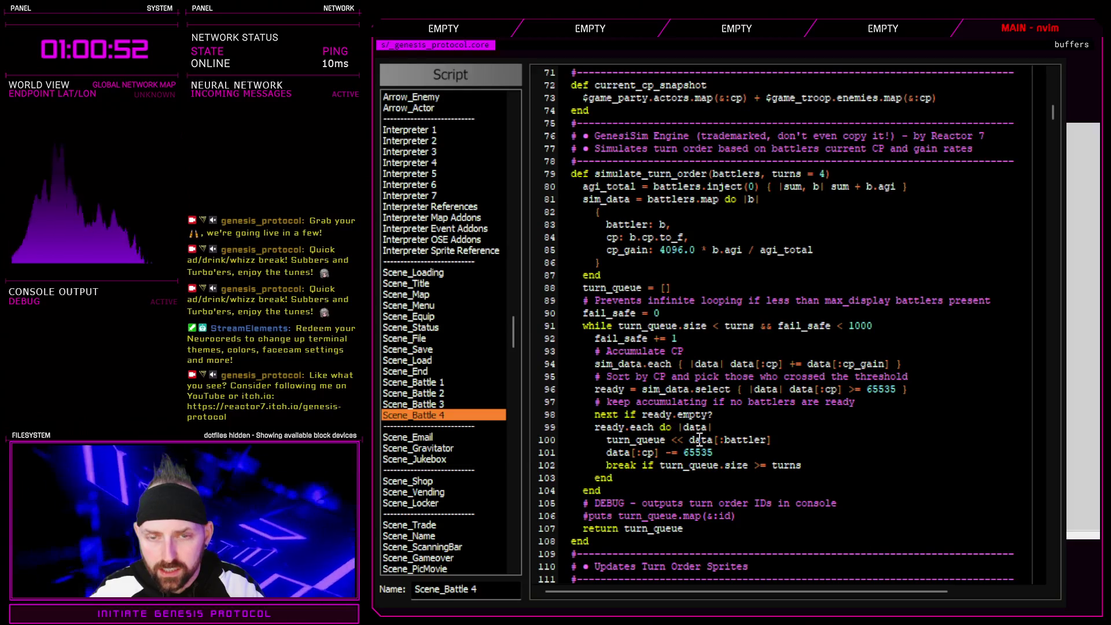
mouse_move(1054, 113)
mouse_down()
mouse_move(1053, 376)
mouse_move(1036, 544)
mouse_move(1014, 523)
mouse_move(1014, 494)
mouse_up()
scroll(763, 510, up, 8)
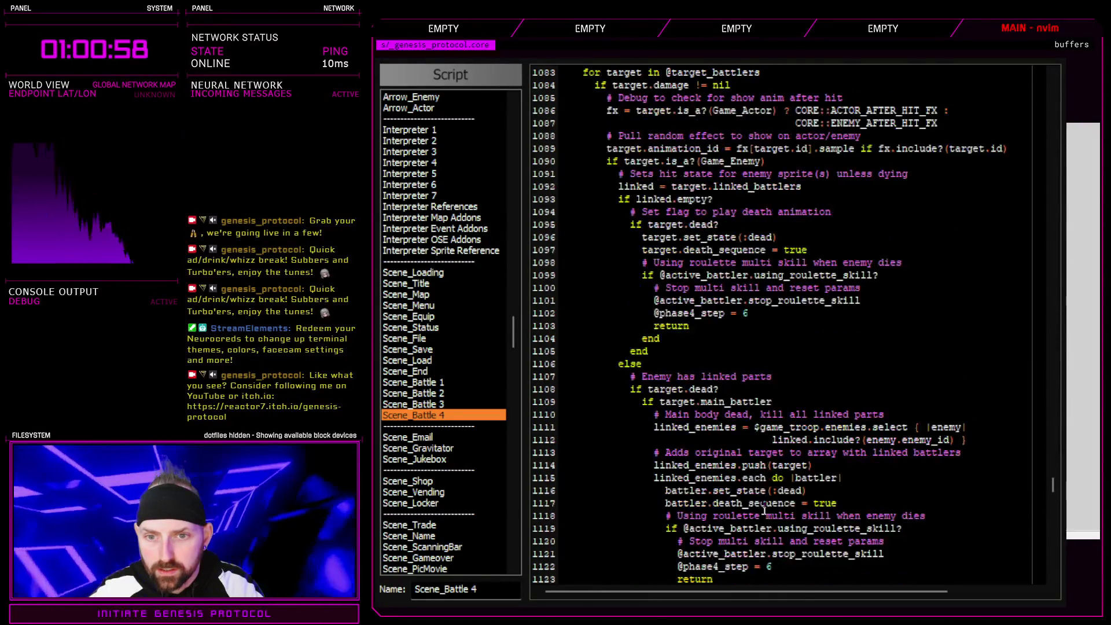
scroll(752, 429, down, 4)
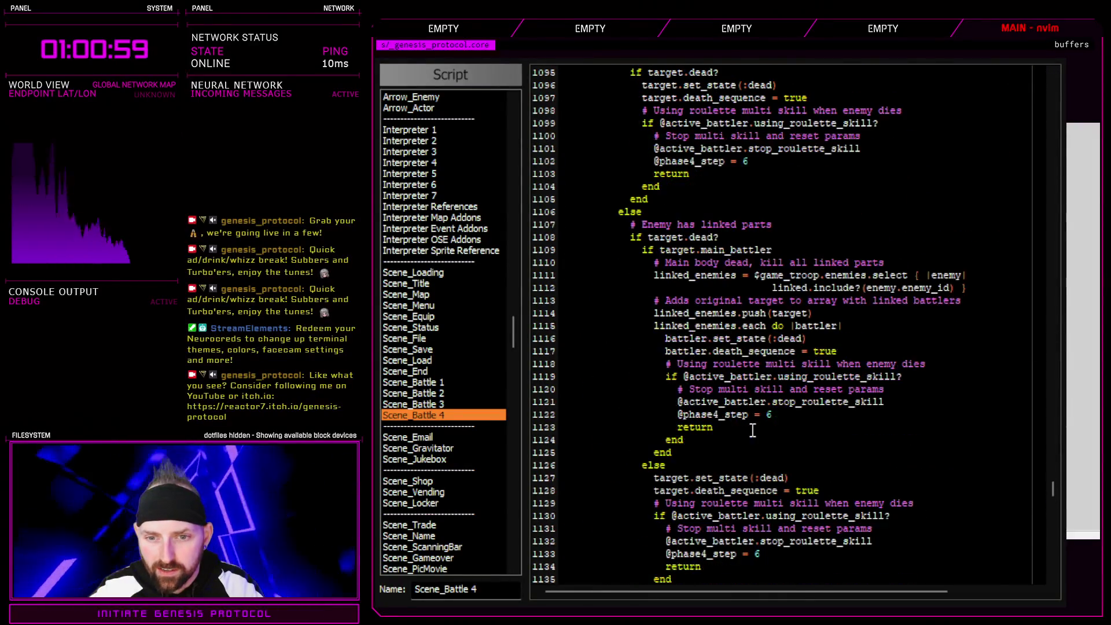
click(825, 338)
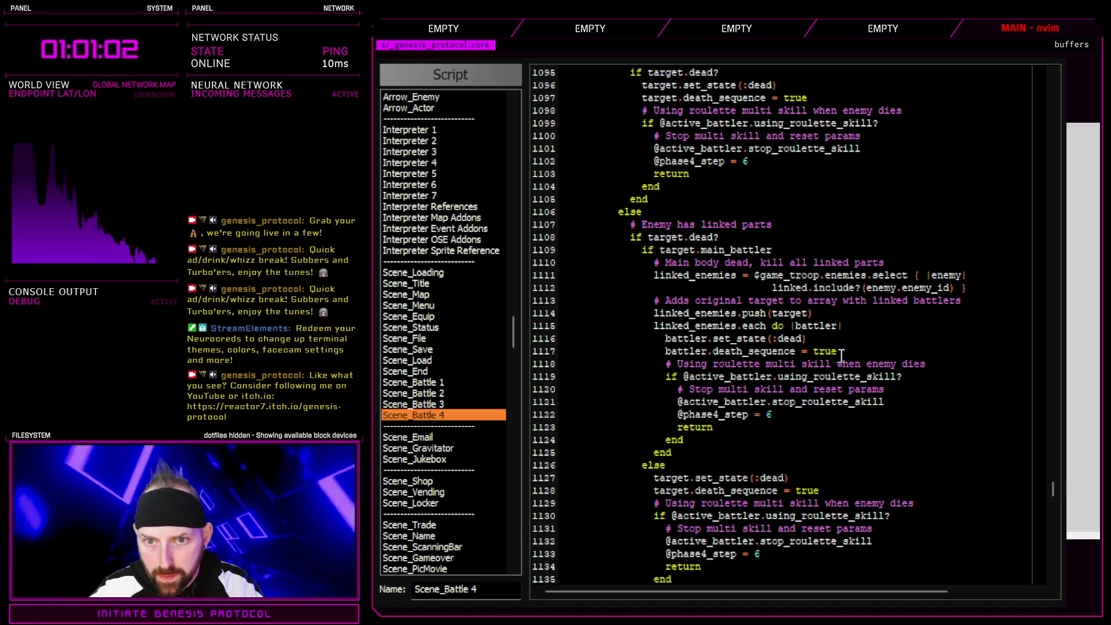
key(shift+o)
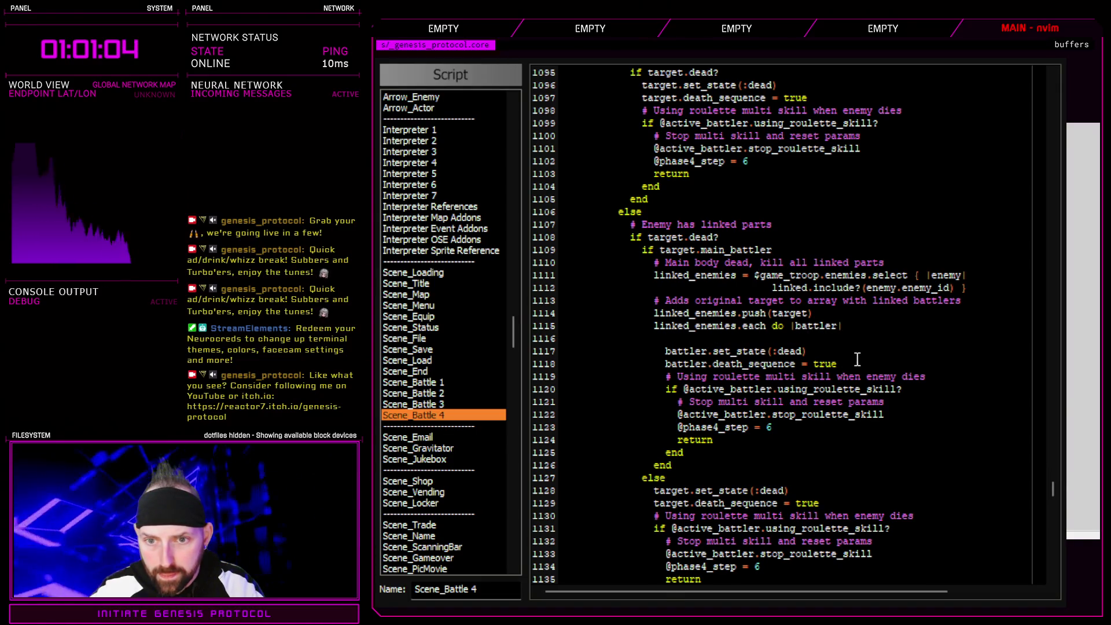
text(battler.hp = 0)
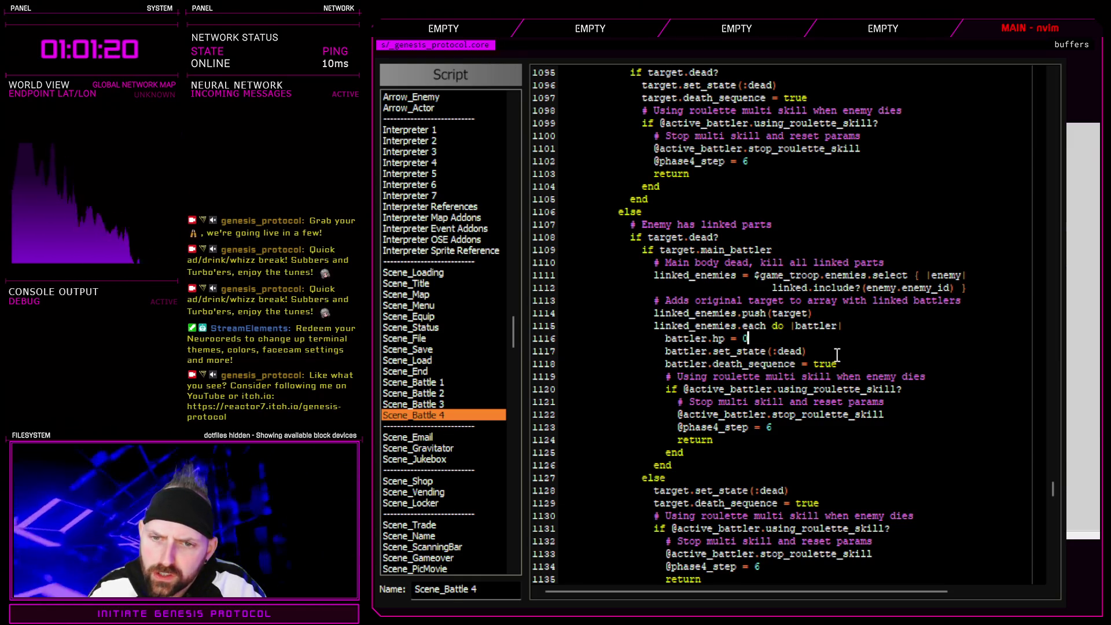
key(F12)
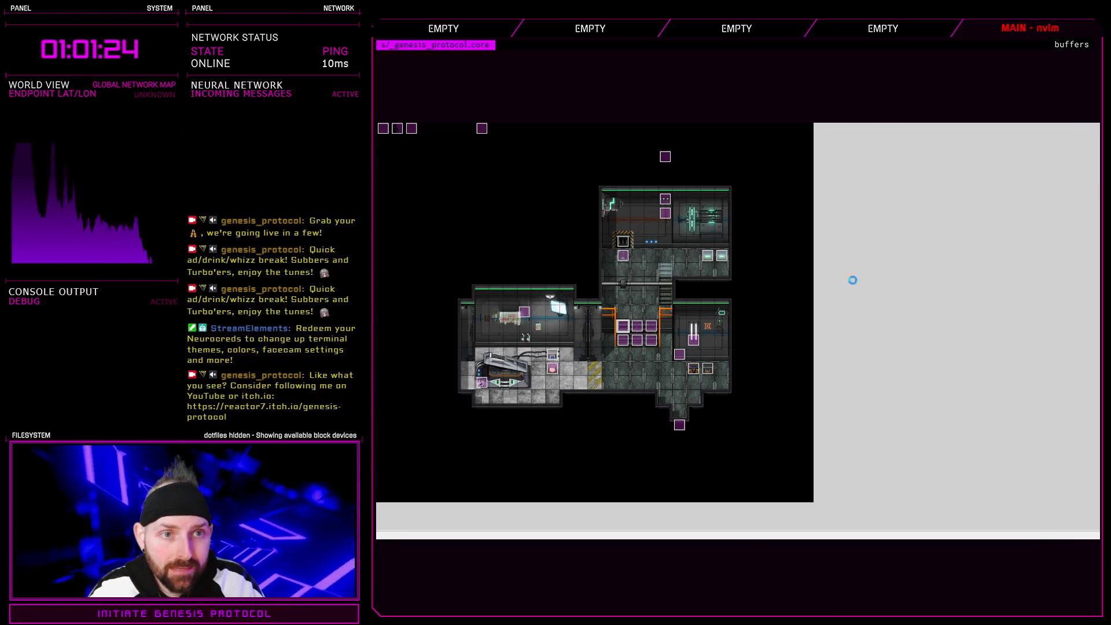
- Close the game and attack CC-Warden I with Fisticuffs in a battle test, answering the take-items prompt
key(alt+F4)
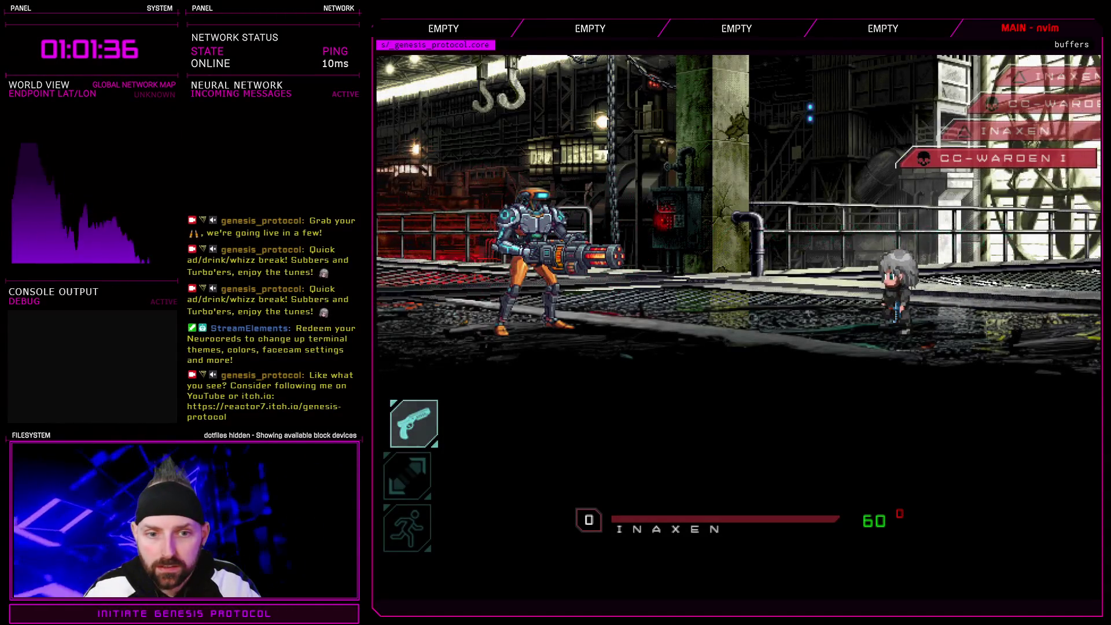
key(Return)
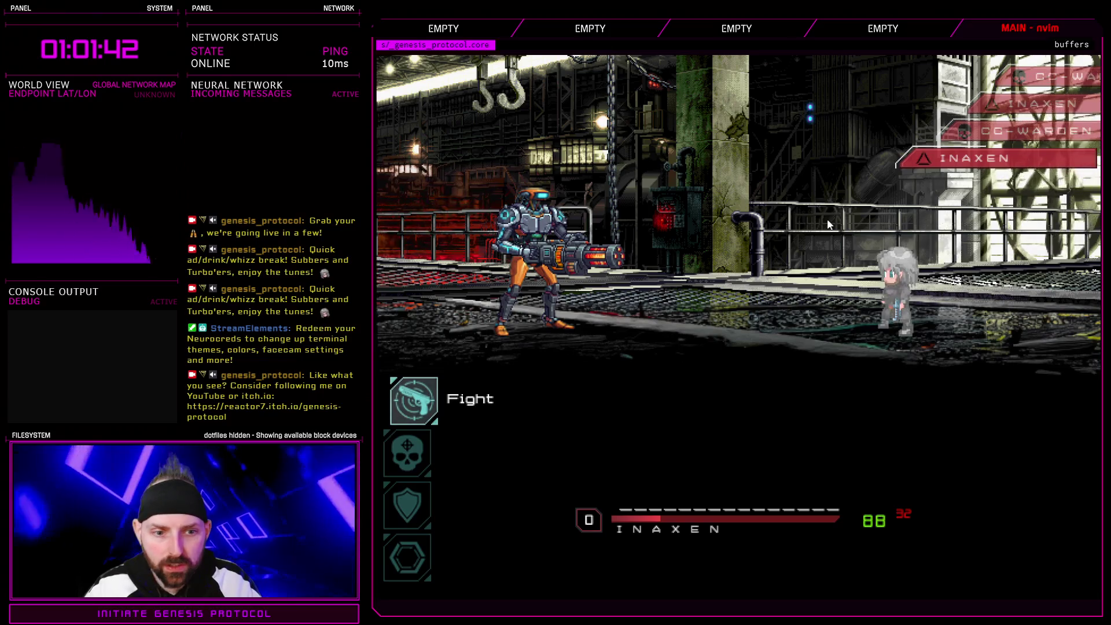
key(Return)
key(Return)
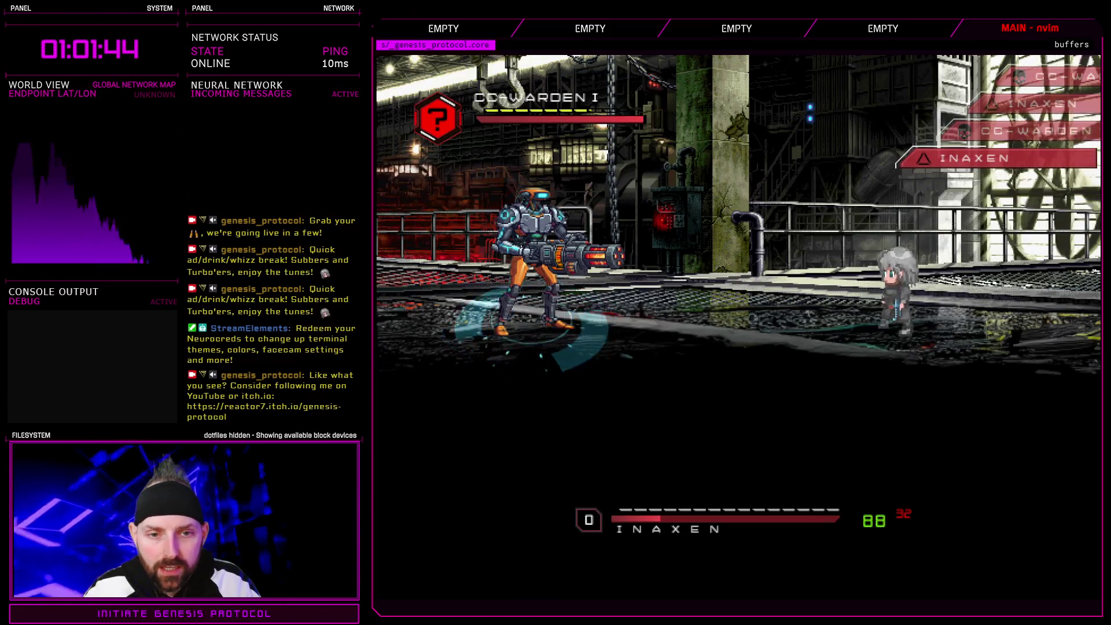
key(Return)
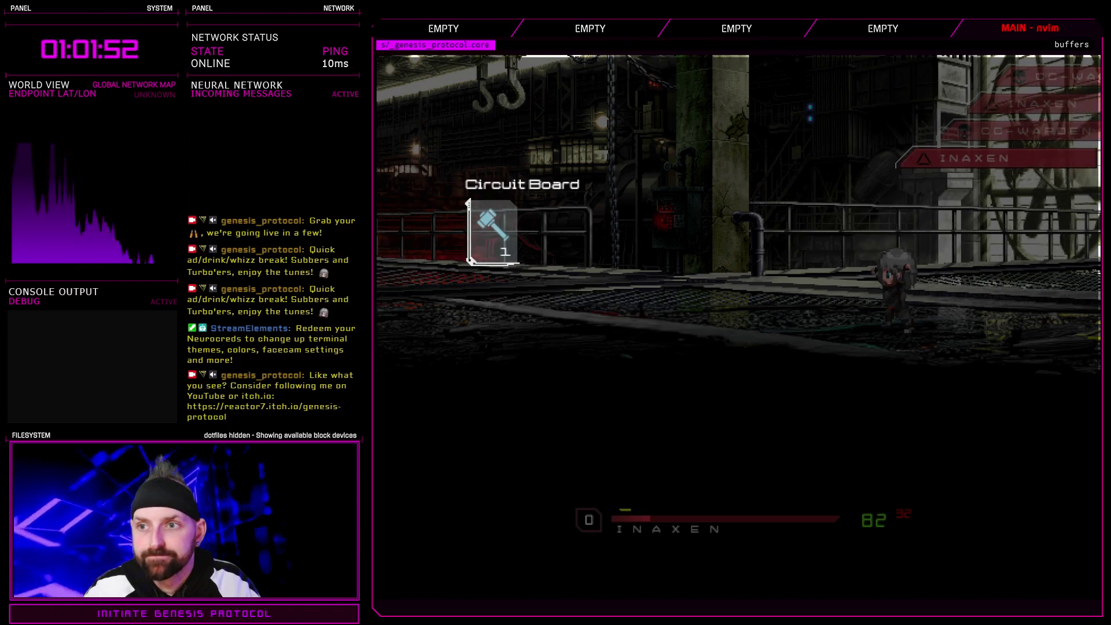
key(Return)
key(Return)
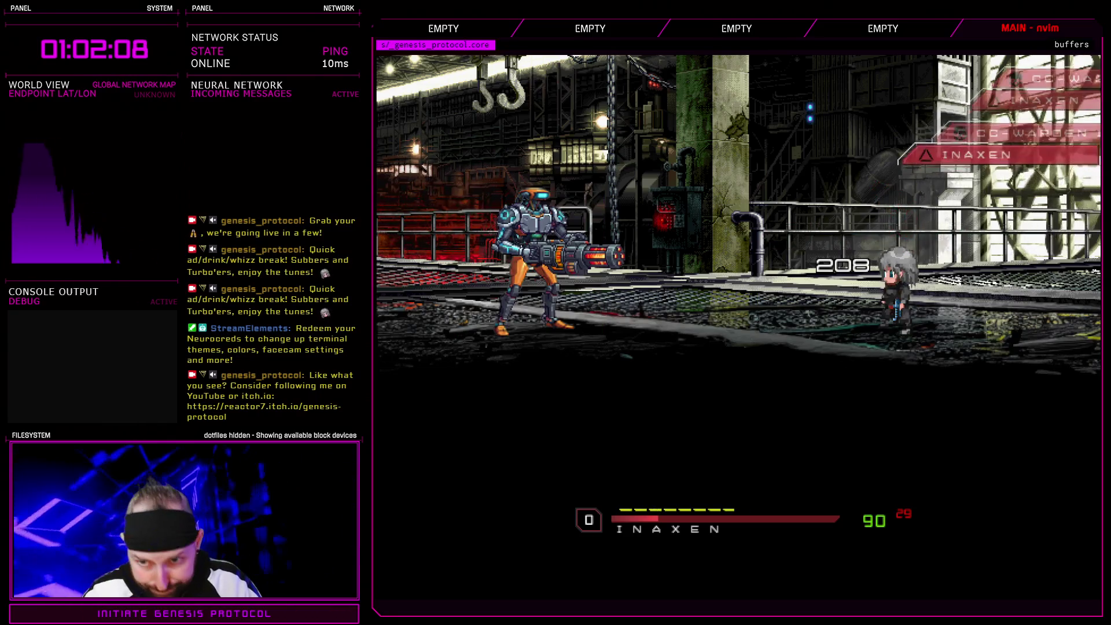
- Attack CC-Warden I again in the test battle and end the battle test
key(Return)
key(Return)
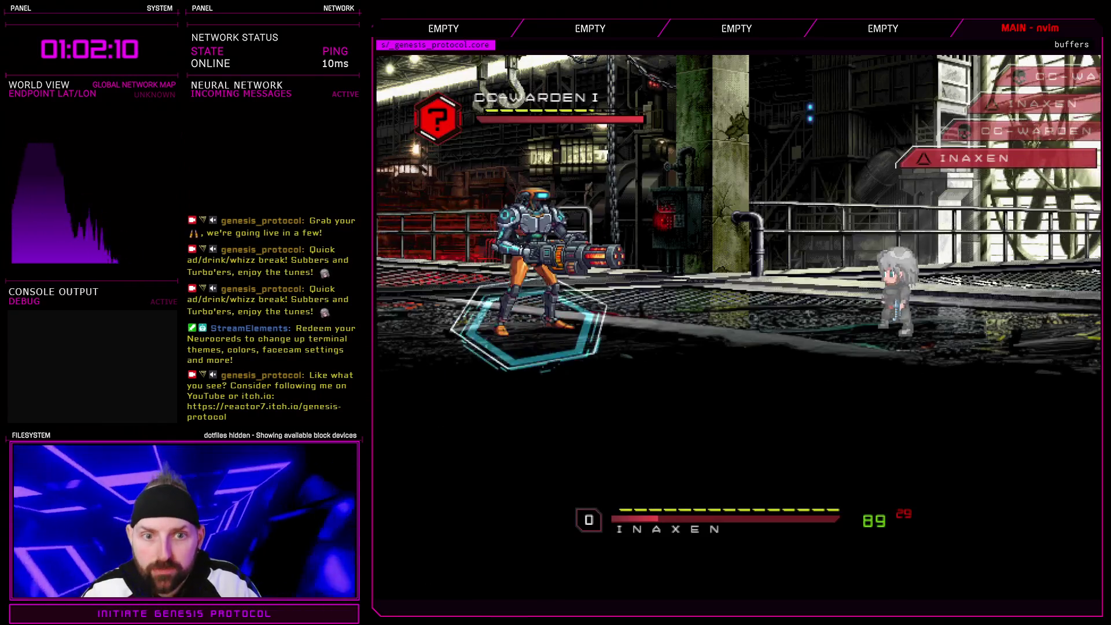
key(Return)
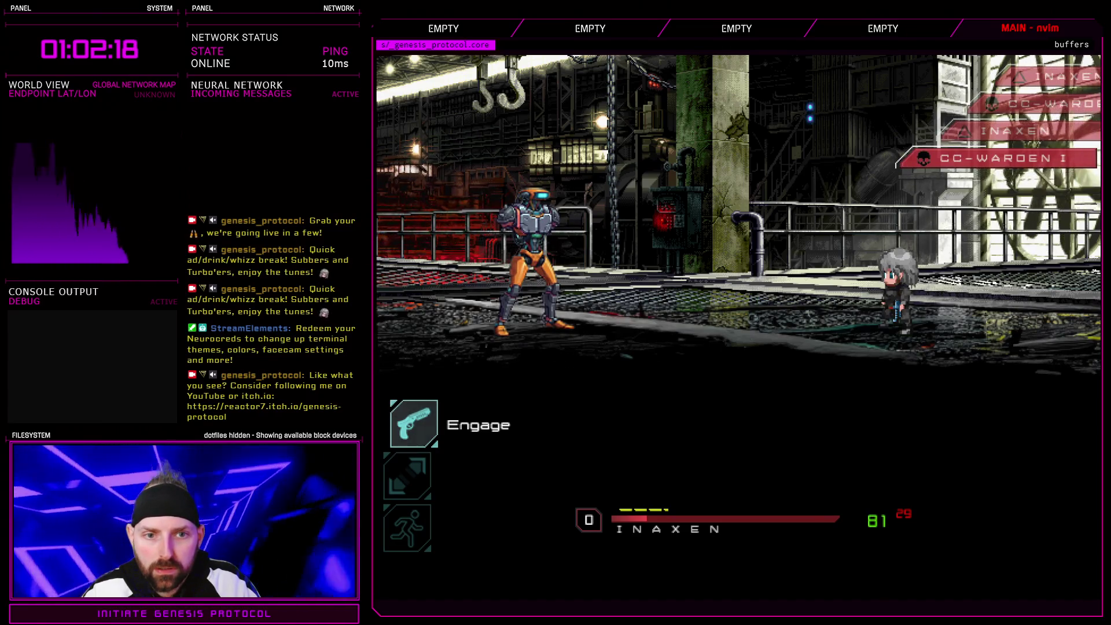
key(Down)
key(Up)
key(Return)
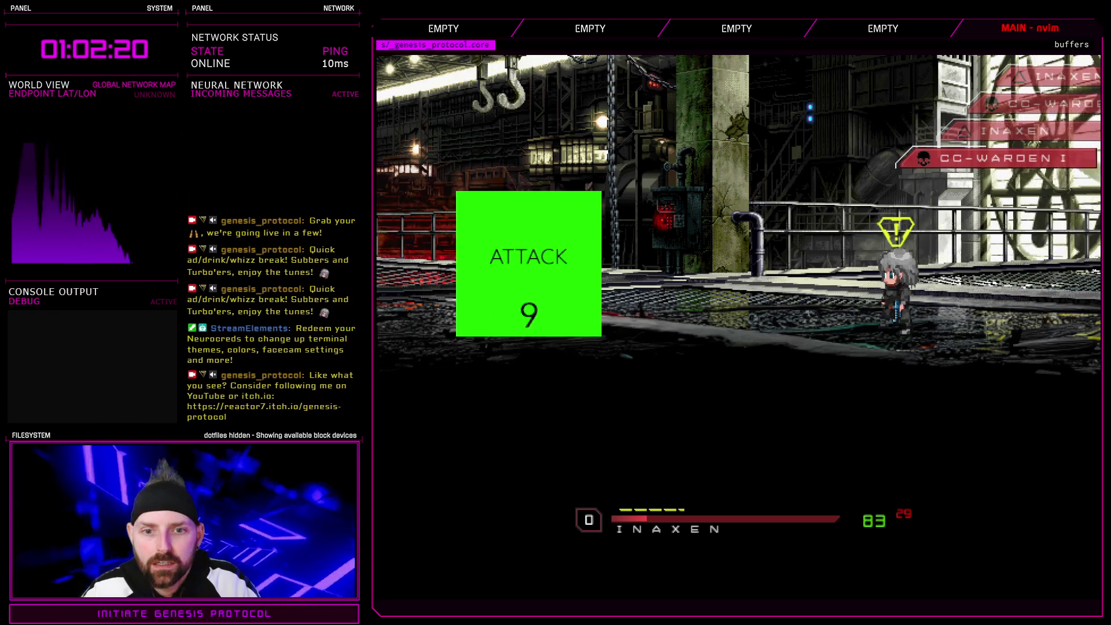
key(Return)
key(Return)
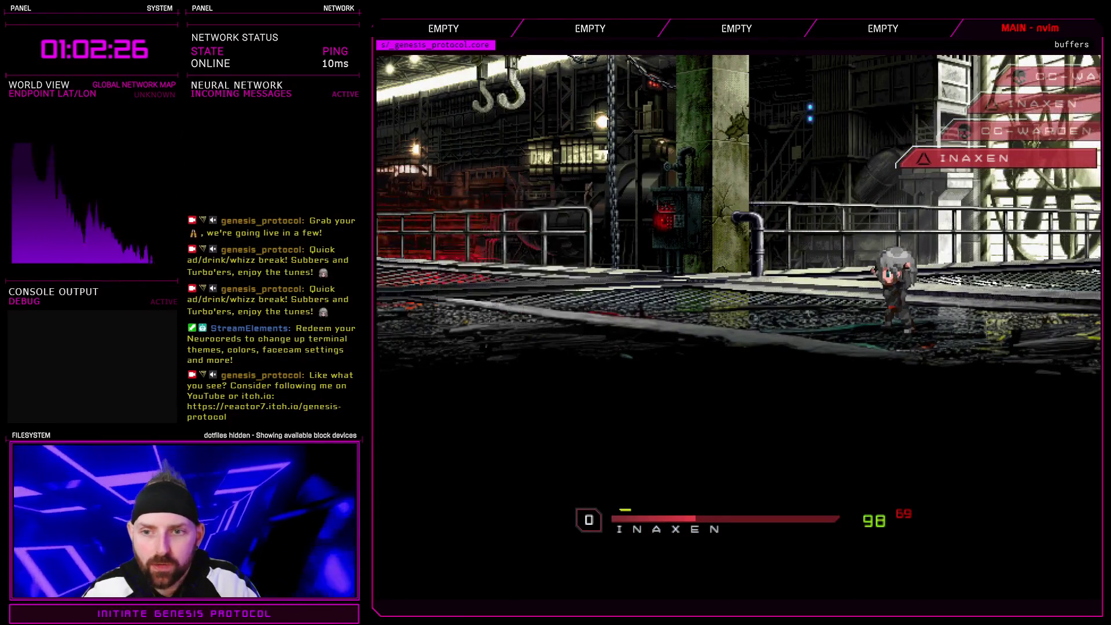
key(Return)
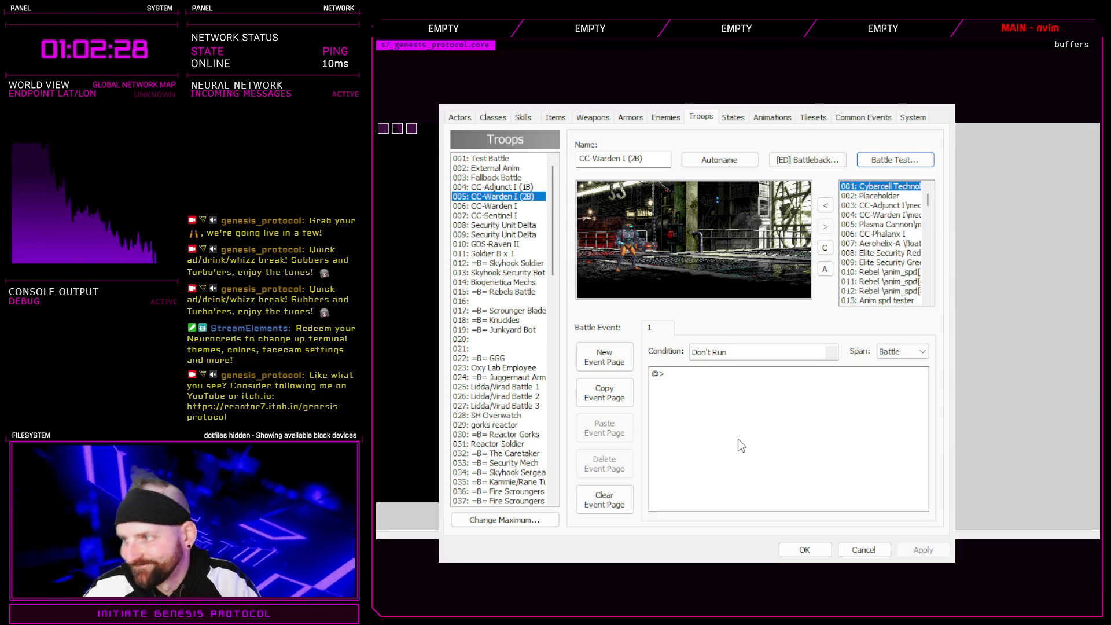
- Close the Troops database and bring up the Script Editor
click(804, 550)
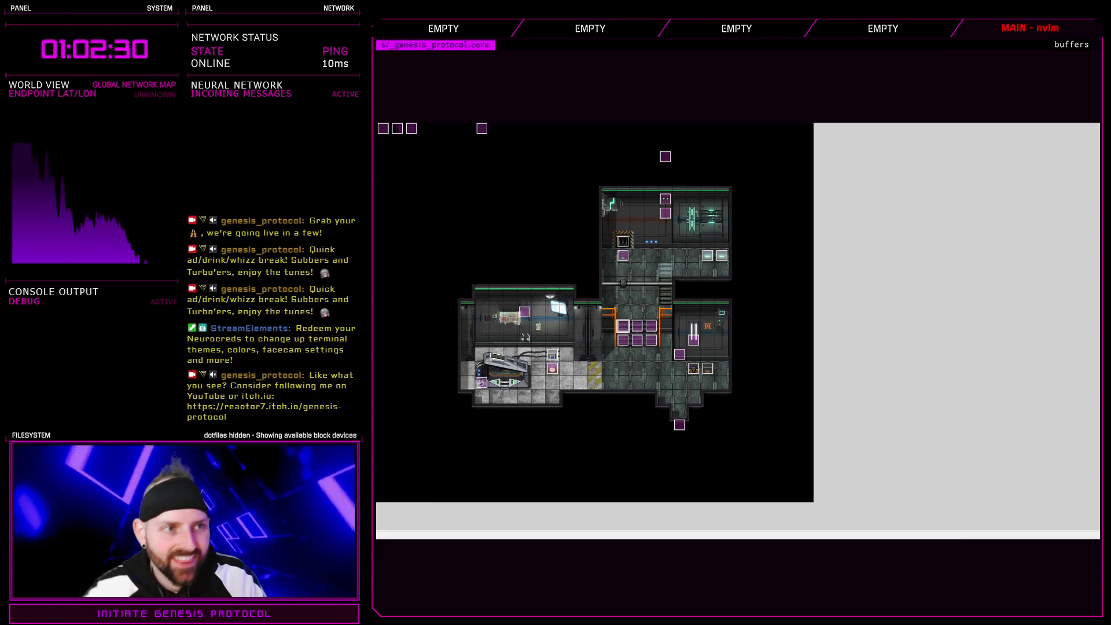
key(F11)
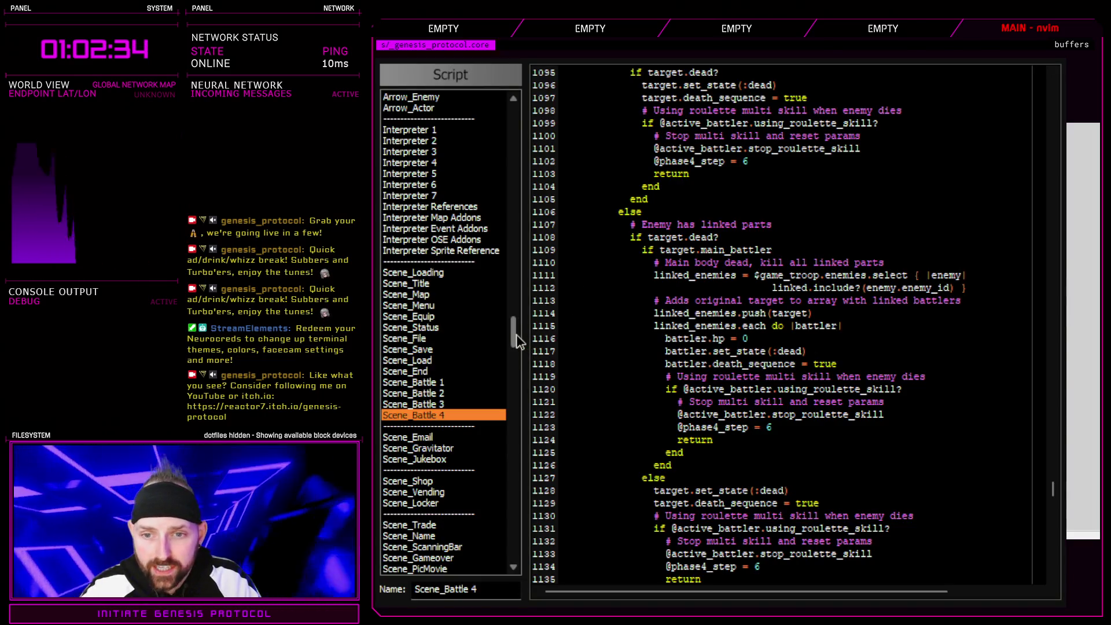
drag(661, 339, 744, 338)
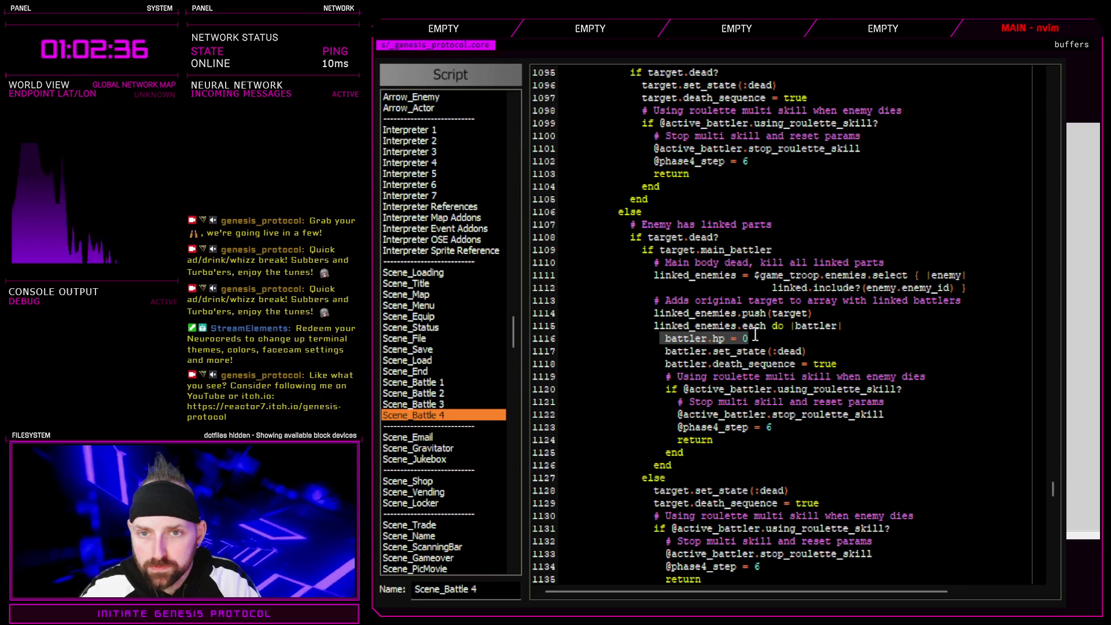
scroll(733, 446, up, 2)
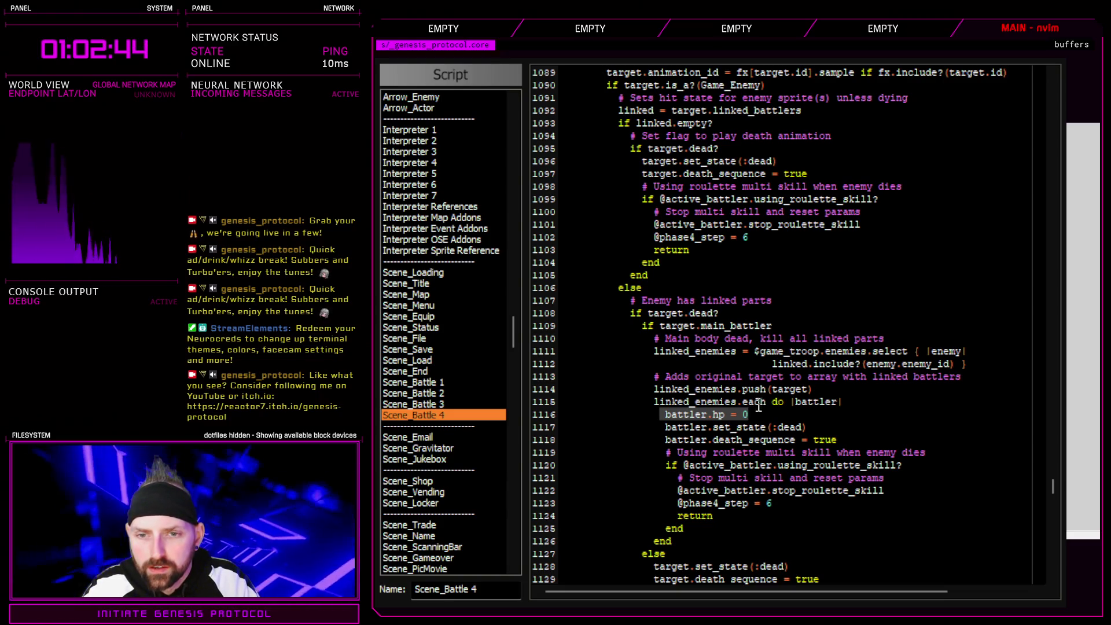
- Review the linked-parts code where battler.hp = 0 precedes battler.set_state(:dead) around line 1116
mouse_move(660, 315)
mouse_down()
mouse_move(750, 327)
mouse_move(776, 426)
mouse_up()
click(776, 426)
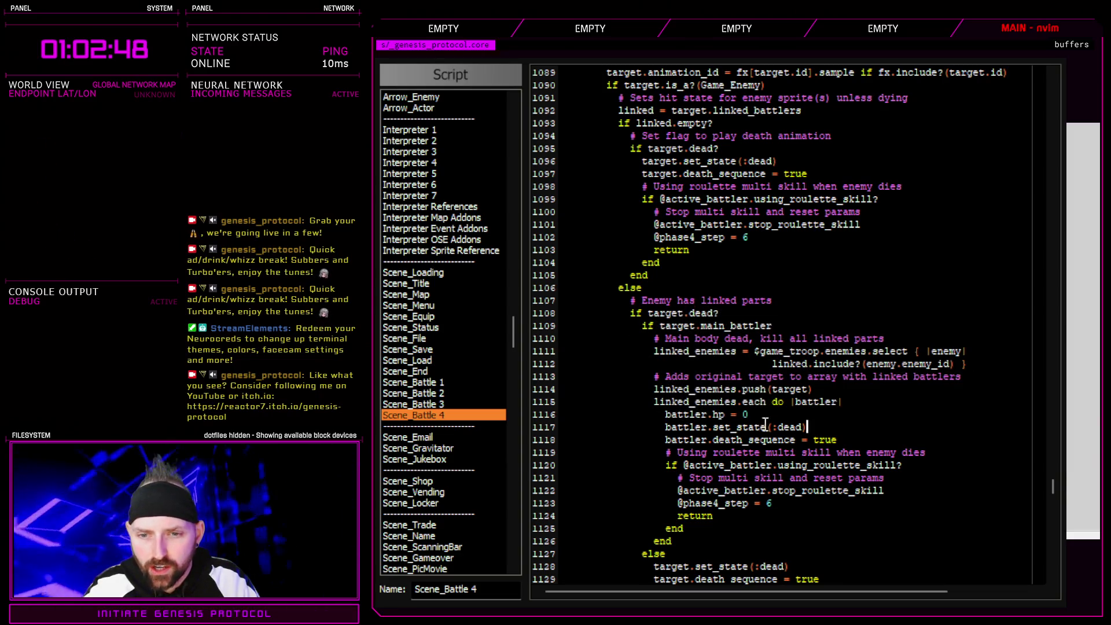
drag(665, 427, 835, 427)
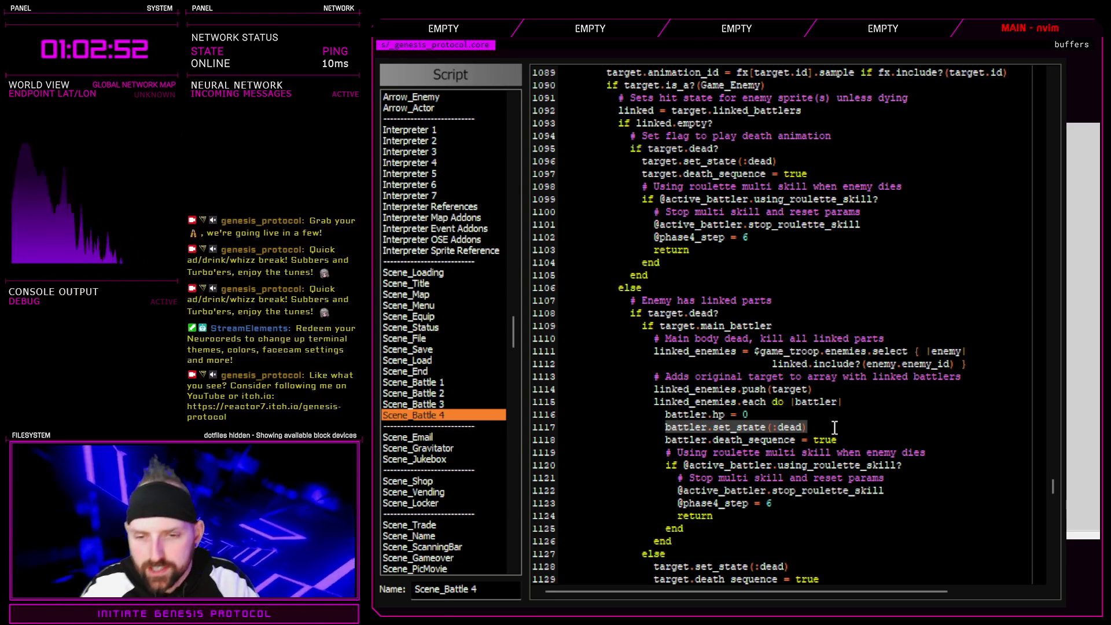
drag(680, 415, 719, 414)
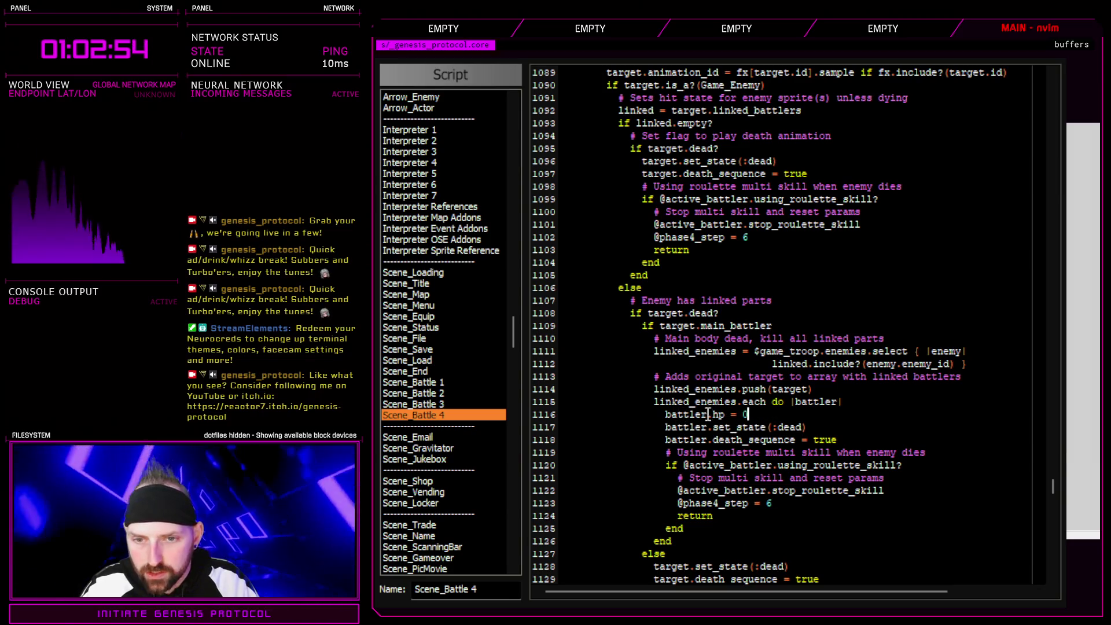
scroll(764, 420, down, 2)
drag(697, 351, 807, 351)
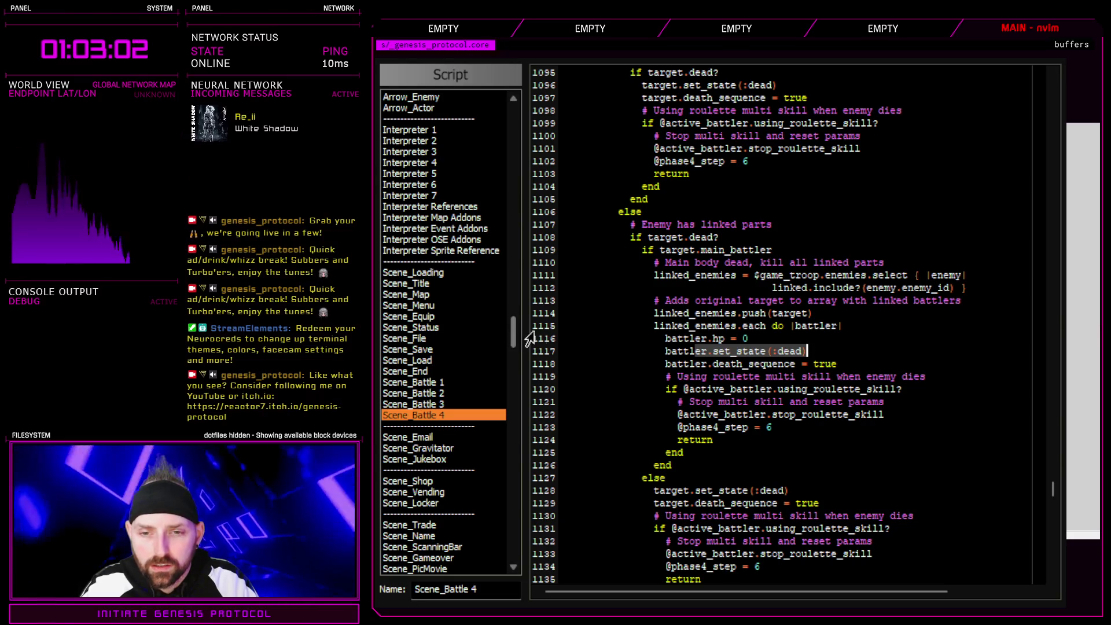
drag(679, 338, 806, 351)
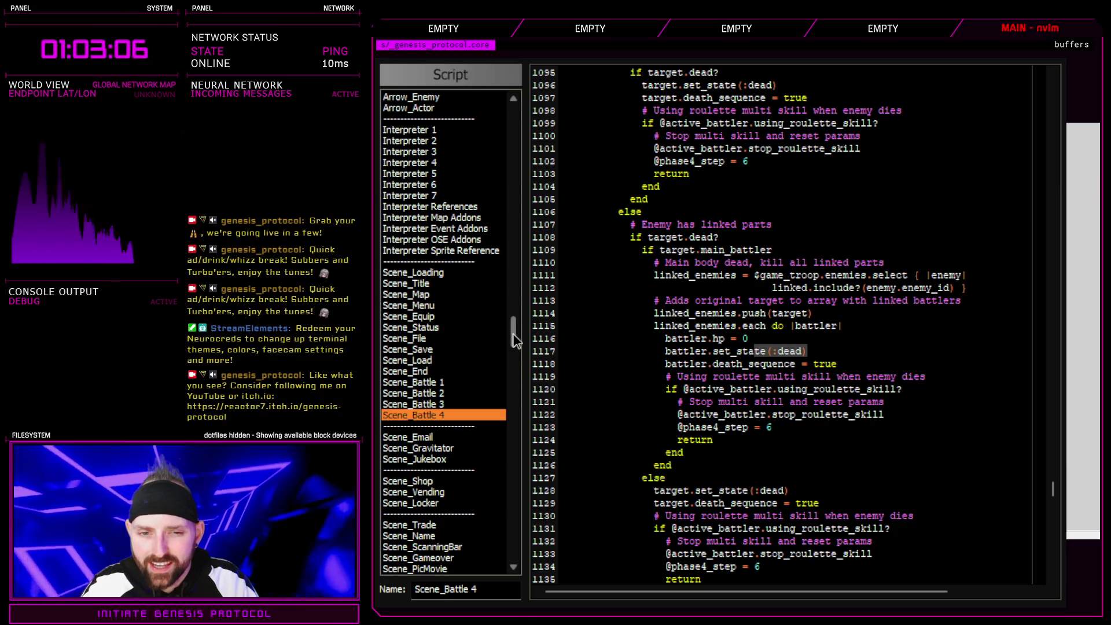
scroll(519, 325, up, 7)
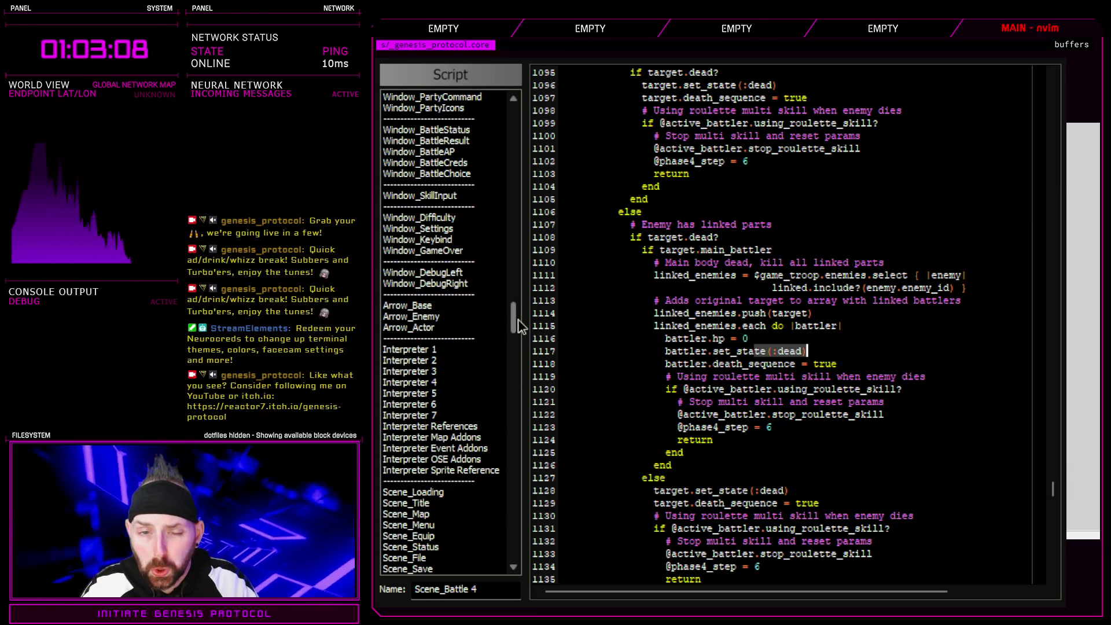
scroll(519, 326, up, 10)
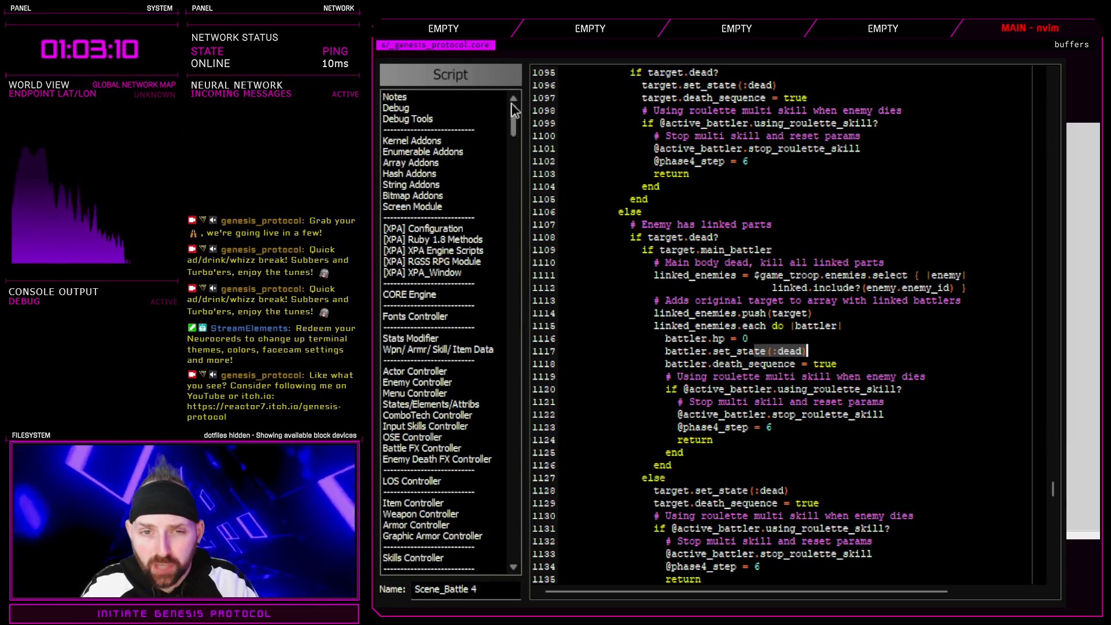
- Set $BTEST to false in the Debug script and close the Script Editor
click(429, 107)
double_click(625, 124)
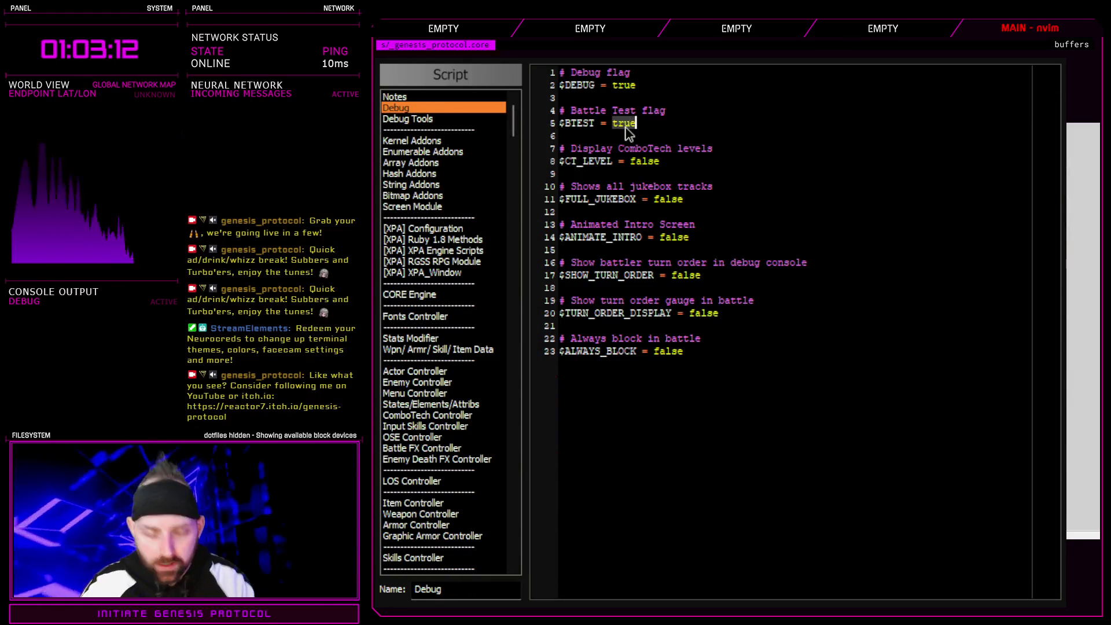
text(false)
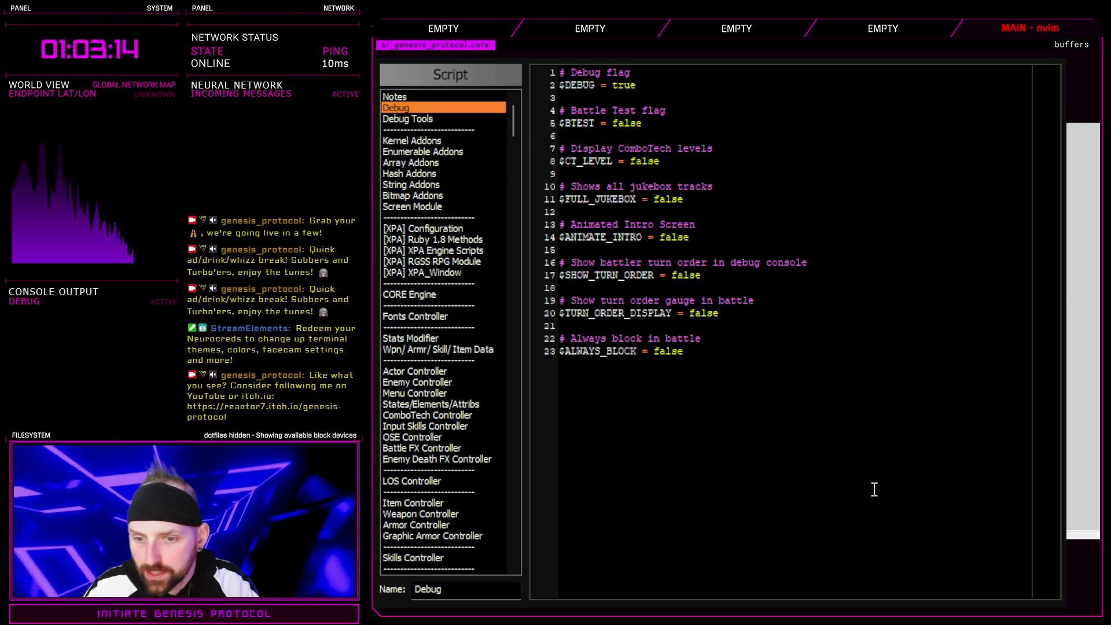
key(F12)
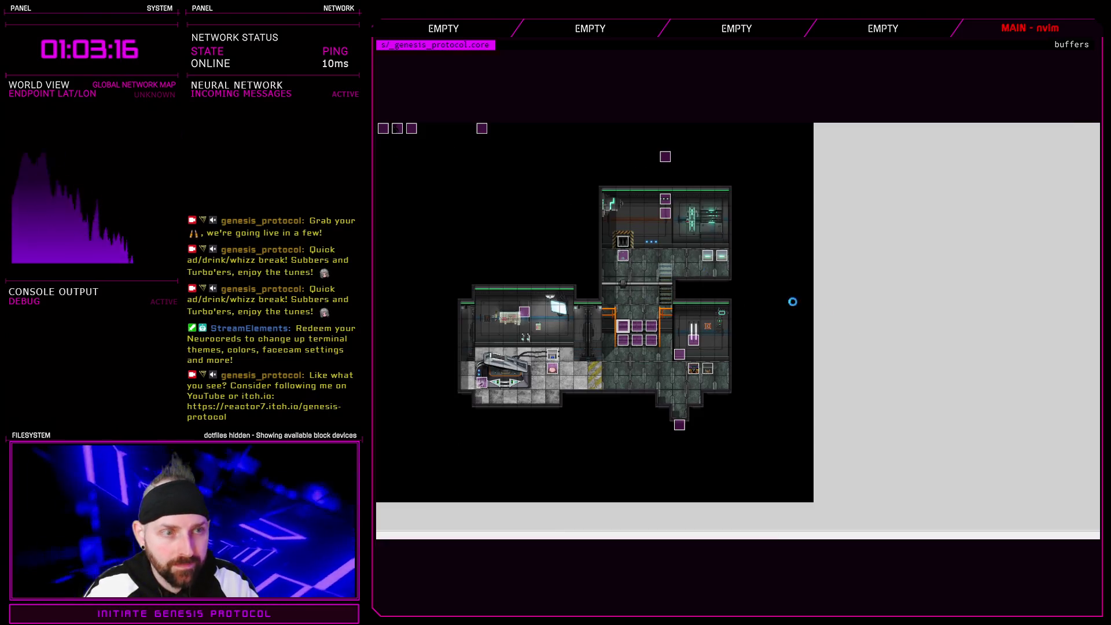
- Review both pages of the locker_2 event on the map, then close it
click(721, 255)
key(Return)
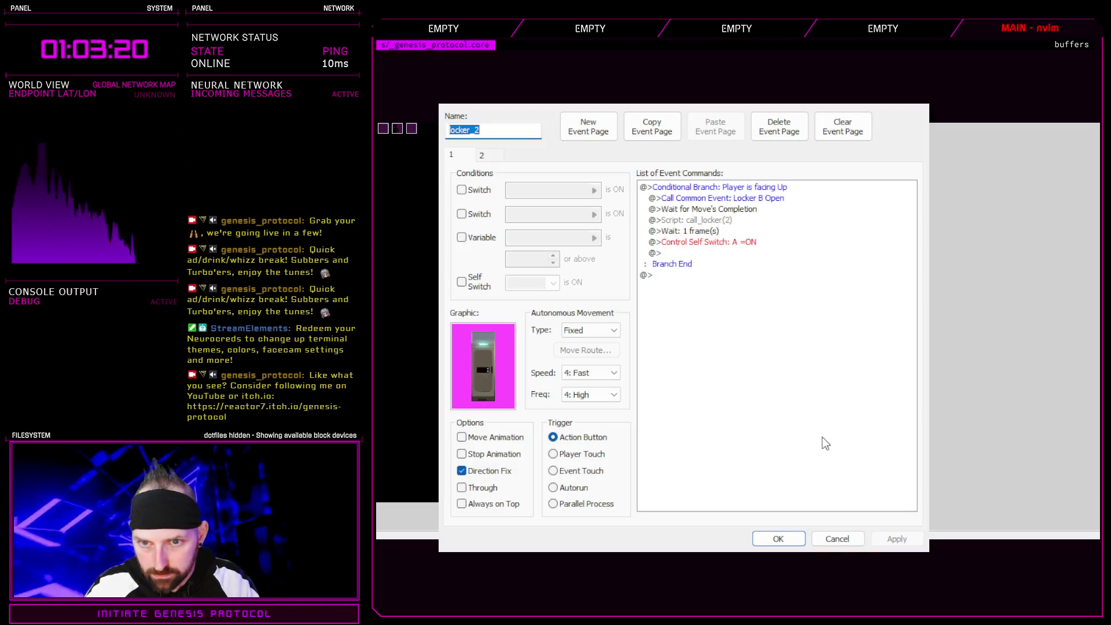
click(490, 157)
click(457, 155)
click(778, 538)
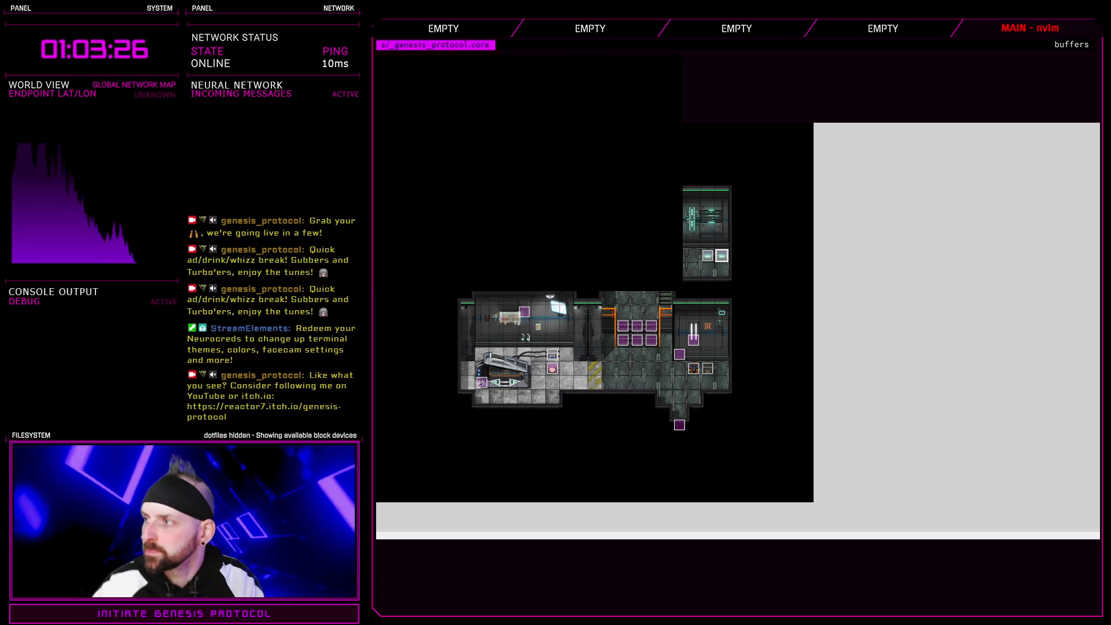
- Load a save in the playtest and attack CC-Warden I with the Fast Blast skill
key(Return)
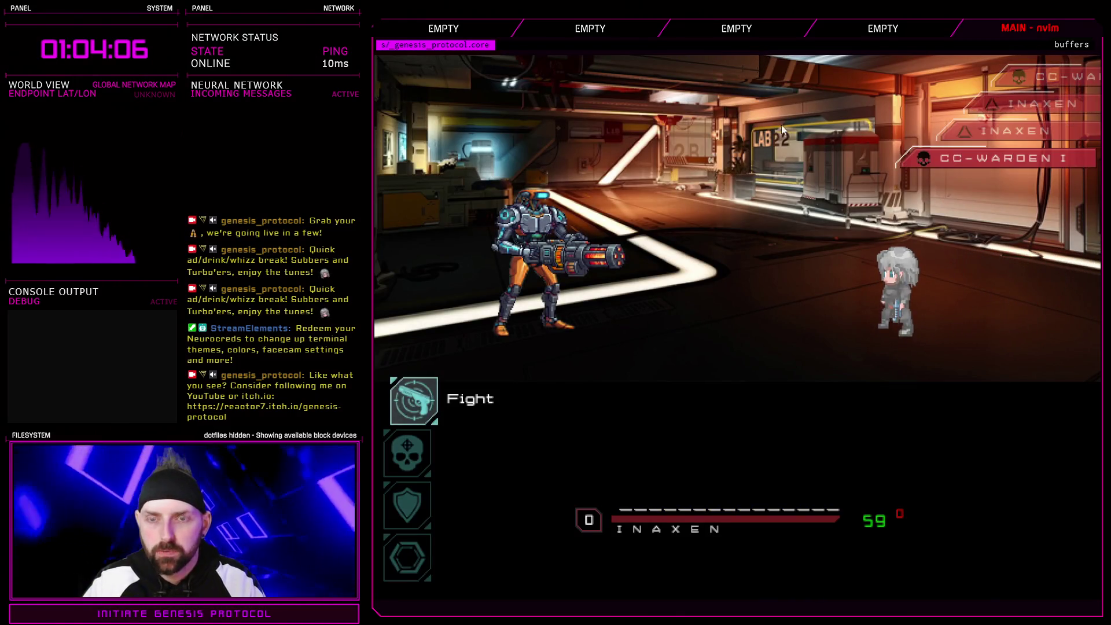
key(Down)
key(Up)
key(Return)
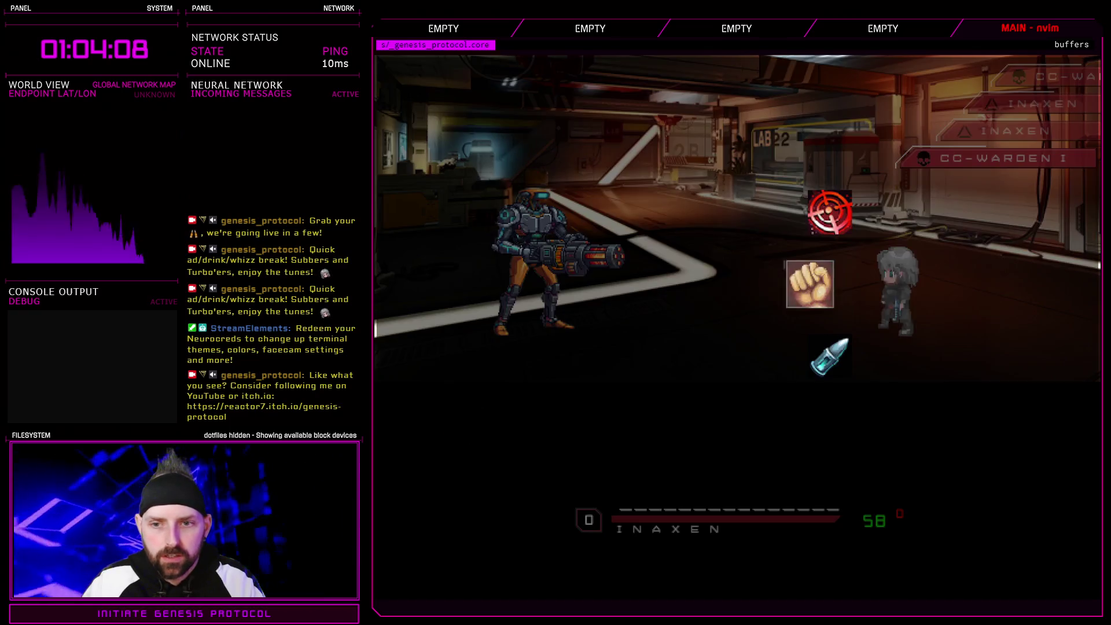
key(Up)
key(Down)
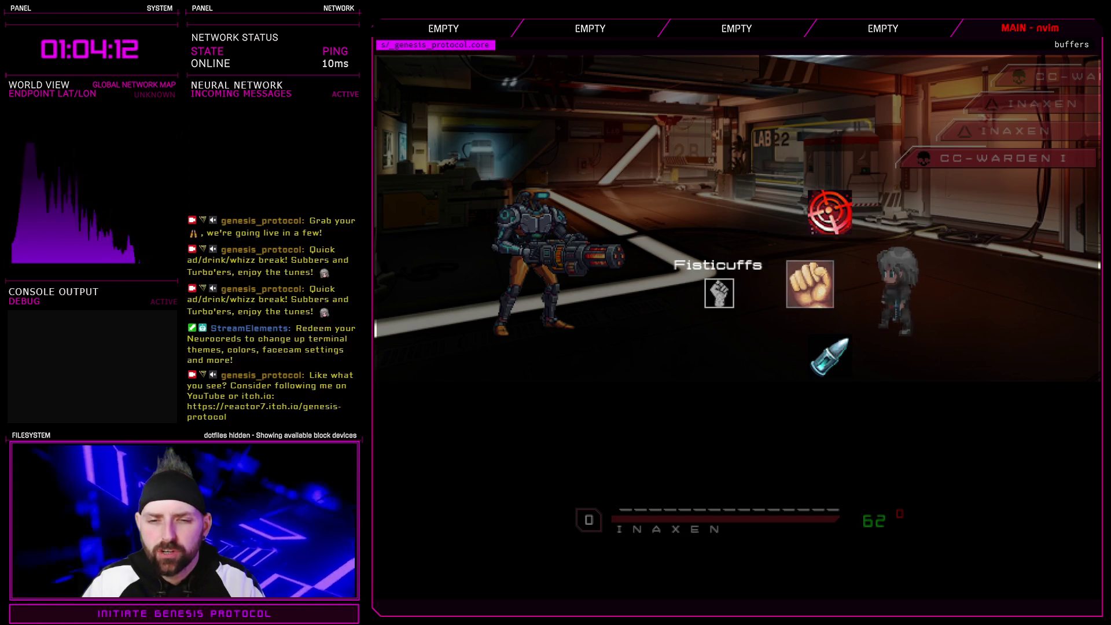
key(Up)
key(Down)
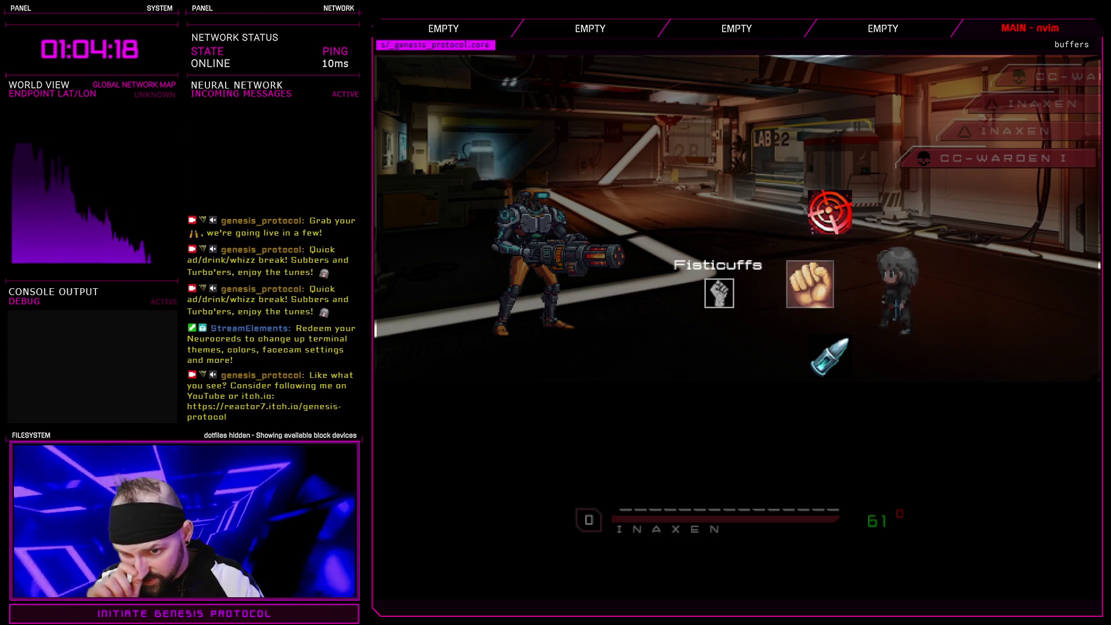
key(Down)
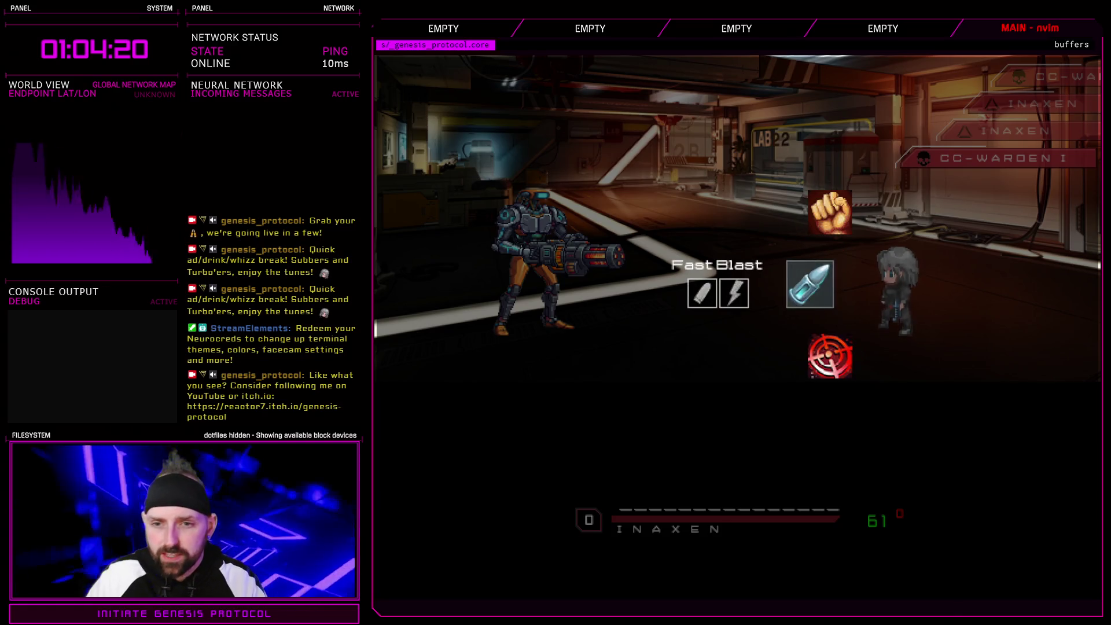
key(Down)
key(Up)
key(Down)
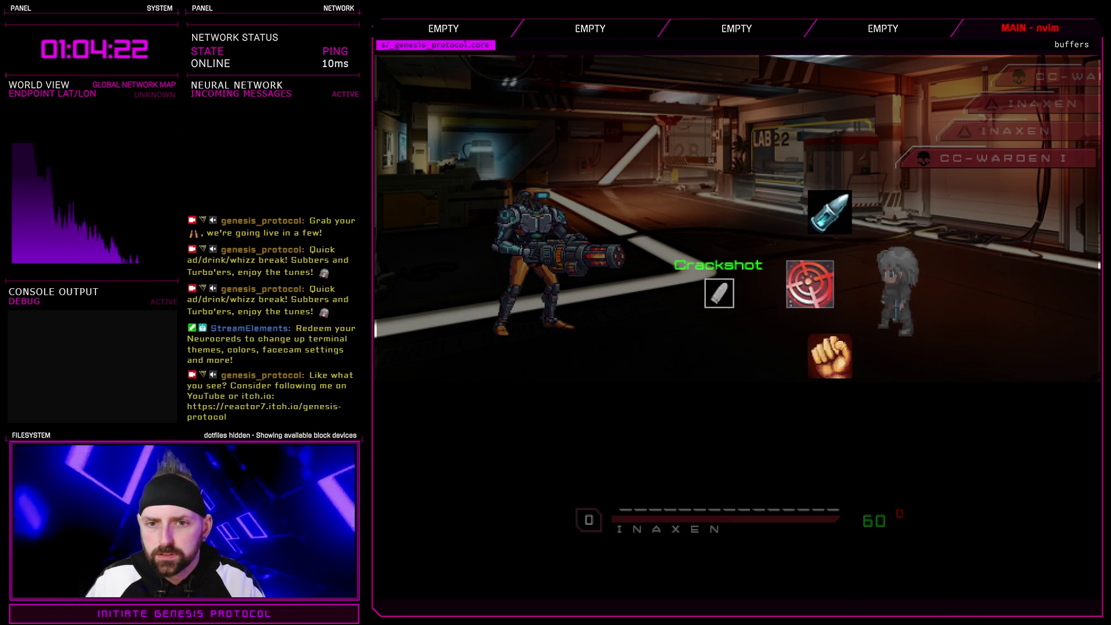
key(Up)
key(Return)
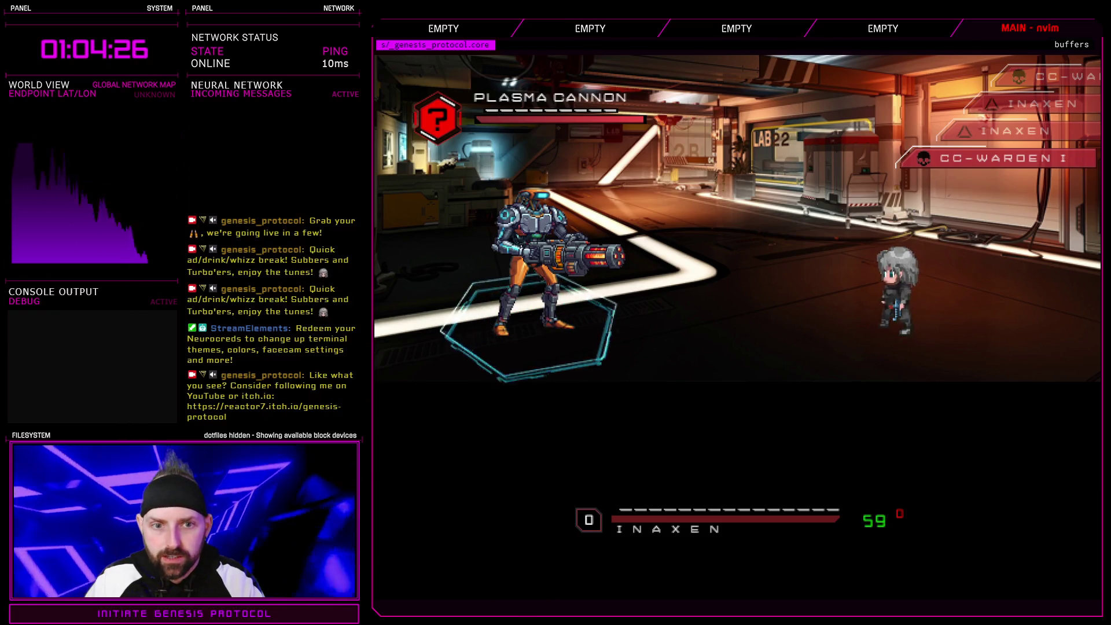
key(Return)
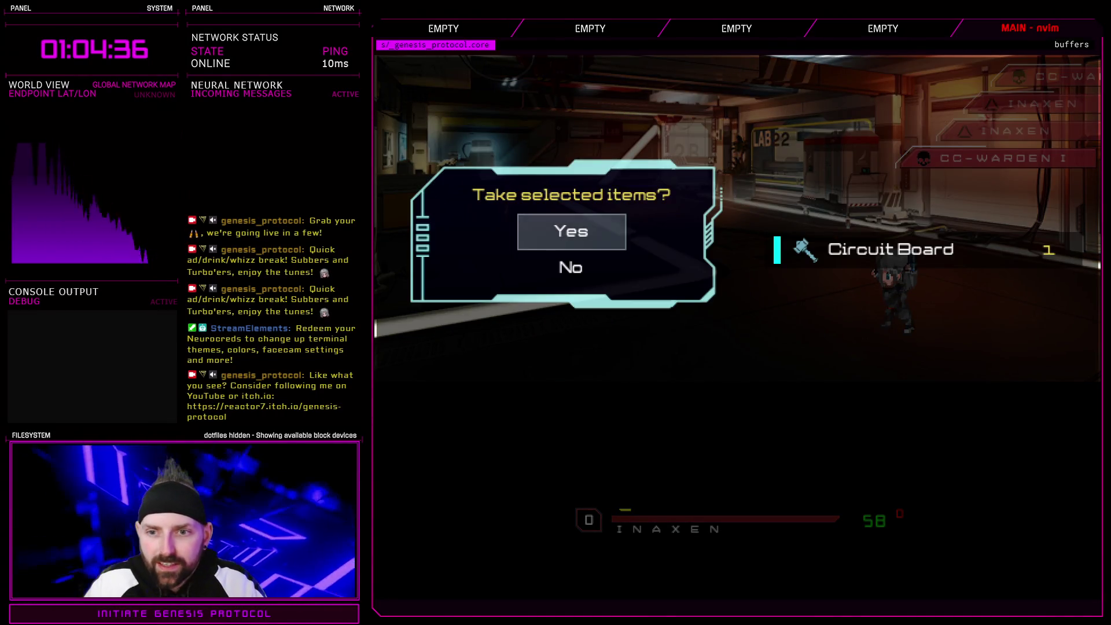
- Take the items, dismiss the scientist's and Inaxen's dialogue, and exit the game
key(Return)
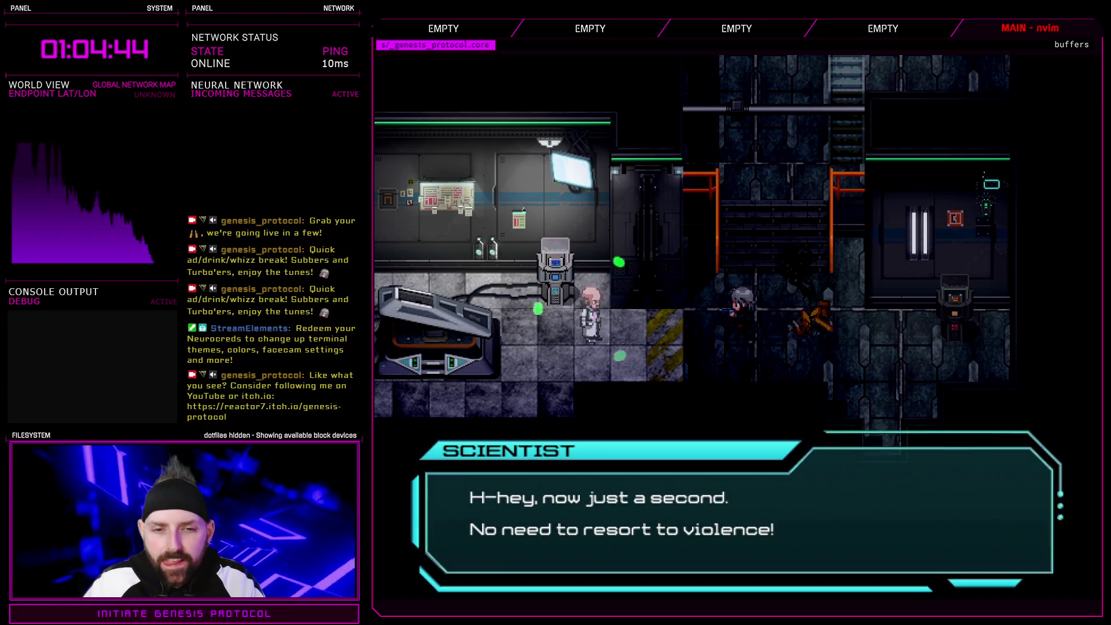
key(Return)
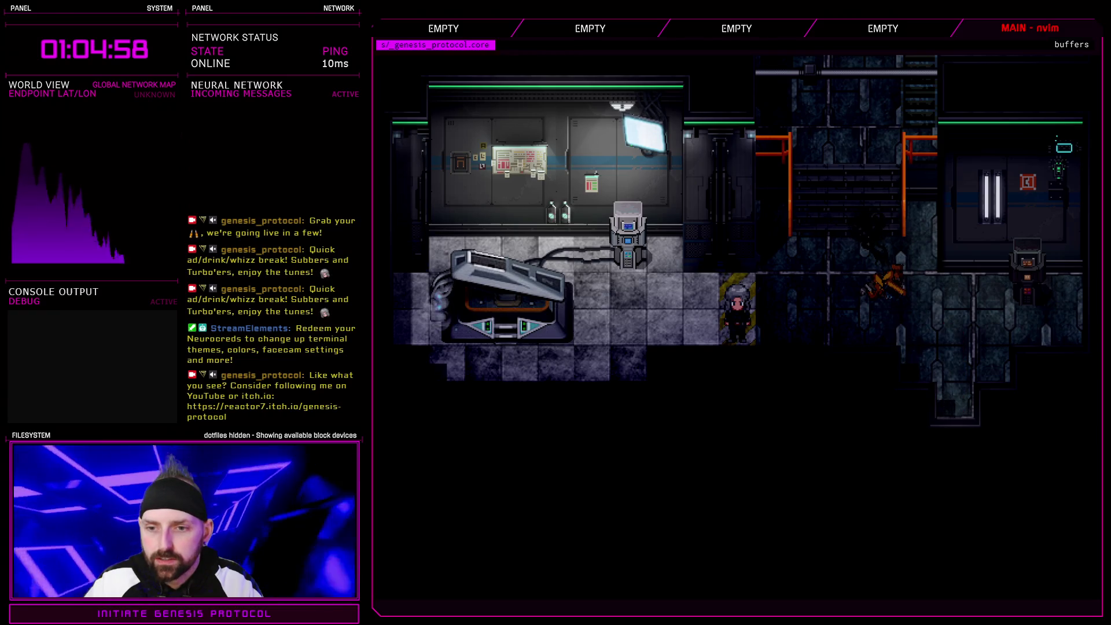
key(Return)
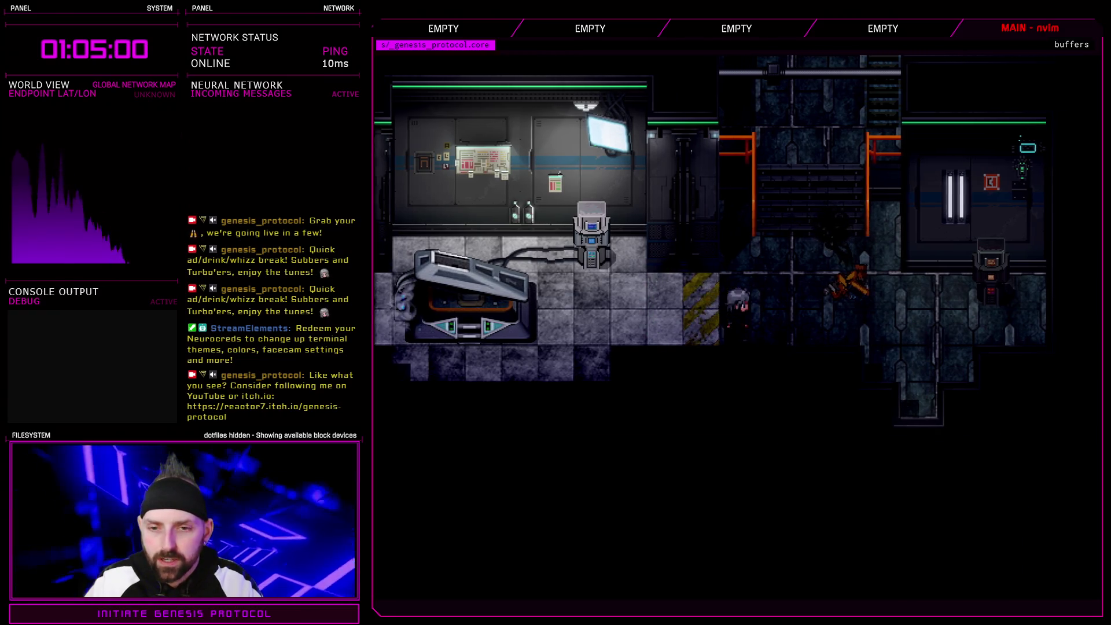
key(Escape)
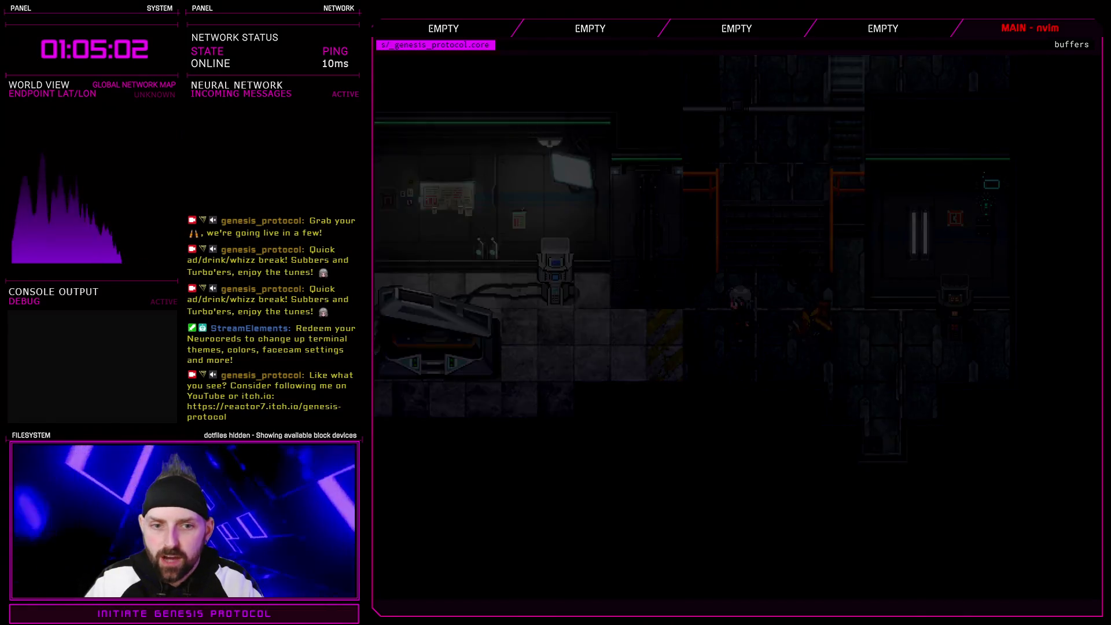
key(Down)
key(Return)
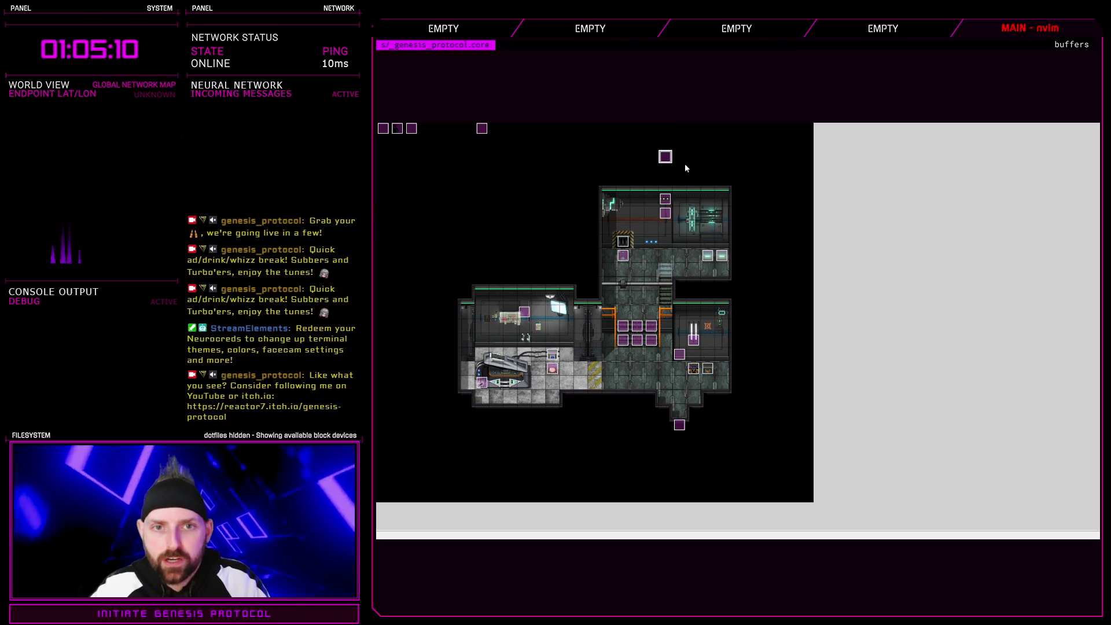
double_click(666, 157)
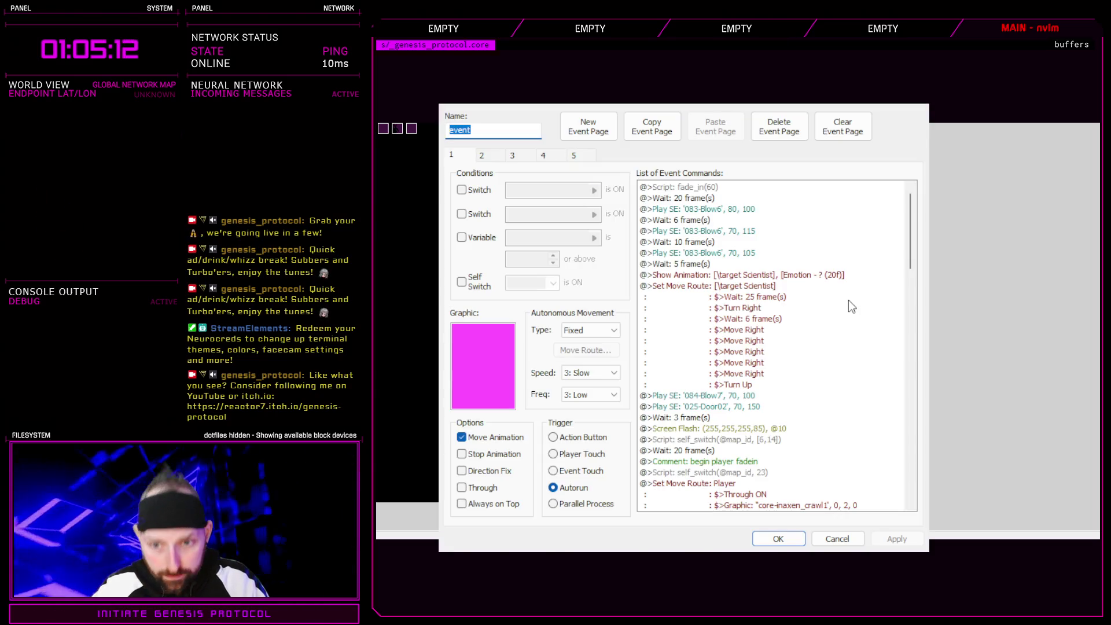
mouse_move(910, 232)
mouse_down()
mouse_move(910, 457)
mouse_move(874, 485)
mouse_up()
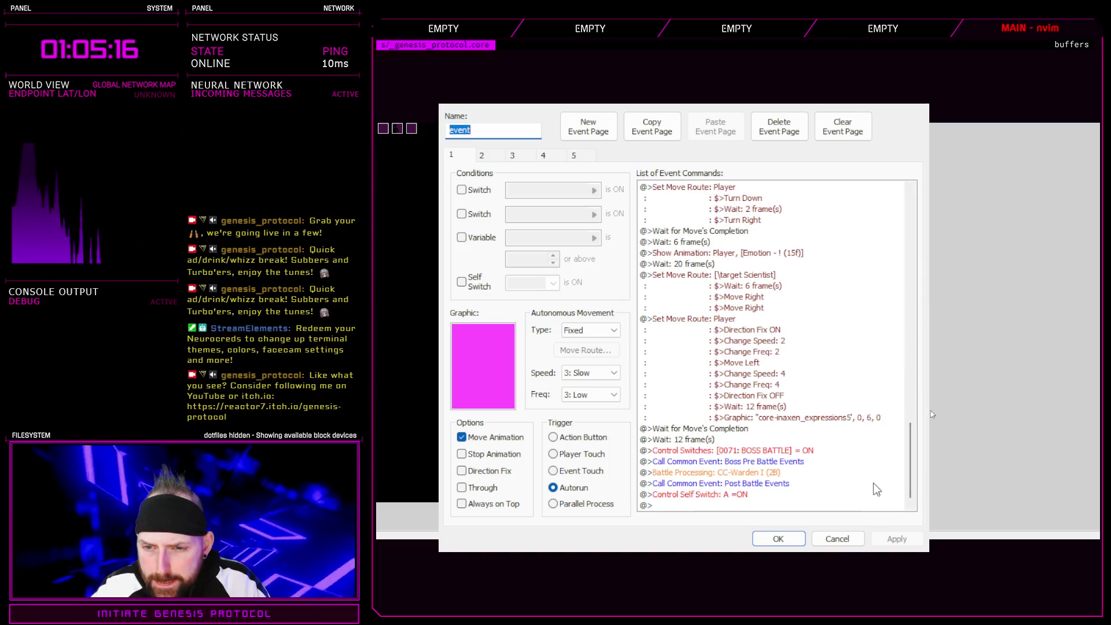
click(755, 472)
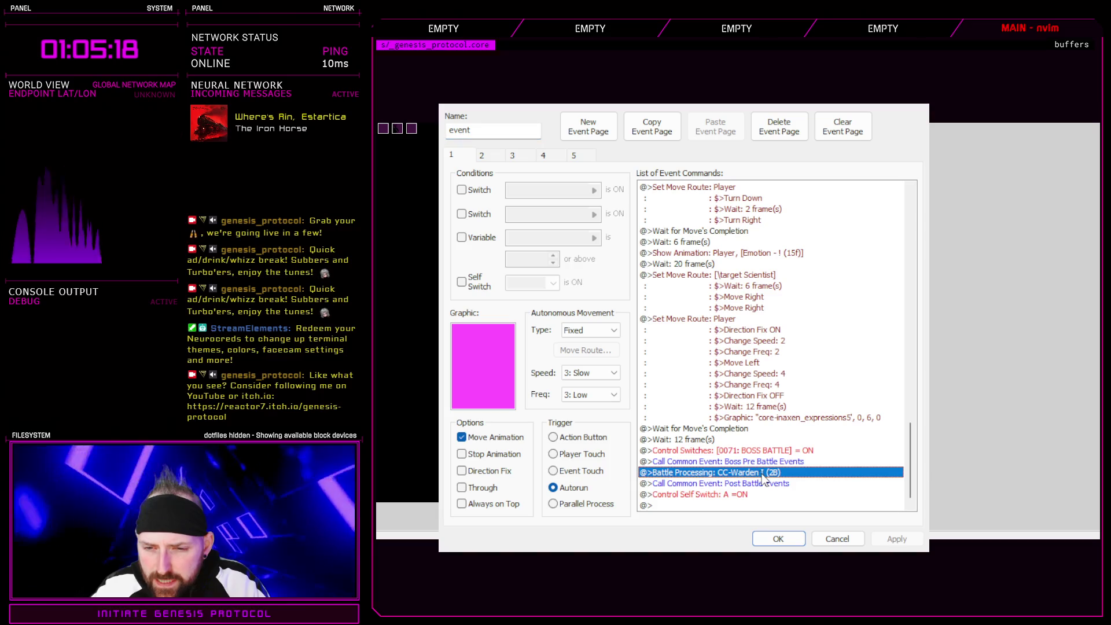
click(756, 484)
click(491, 157)
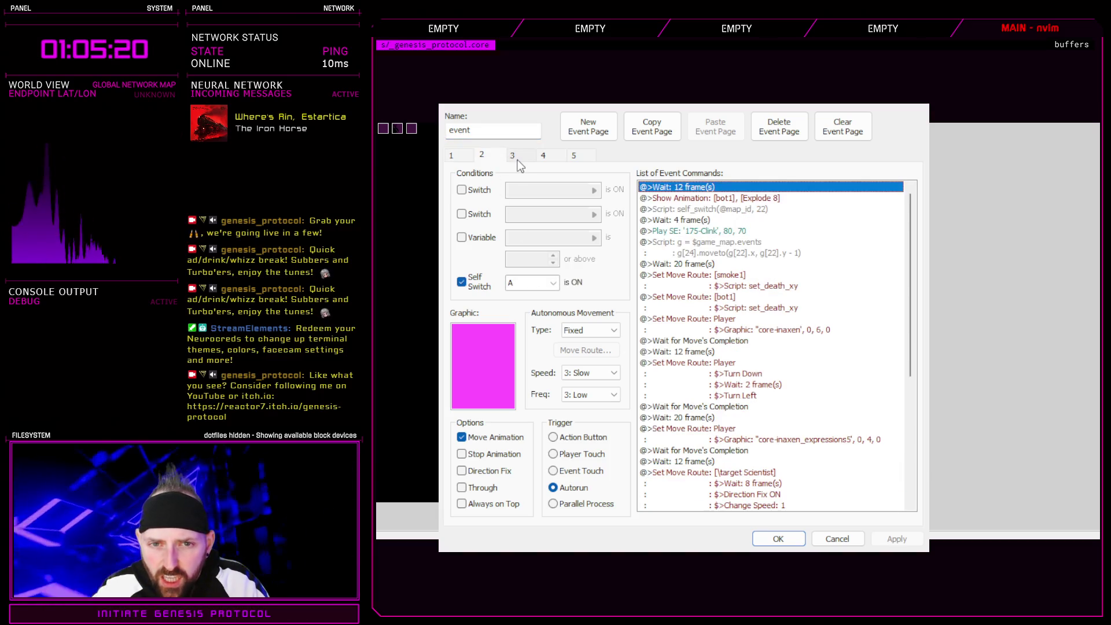
scroll(901, 259, down, 7)
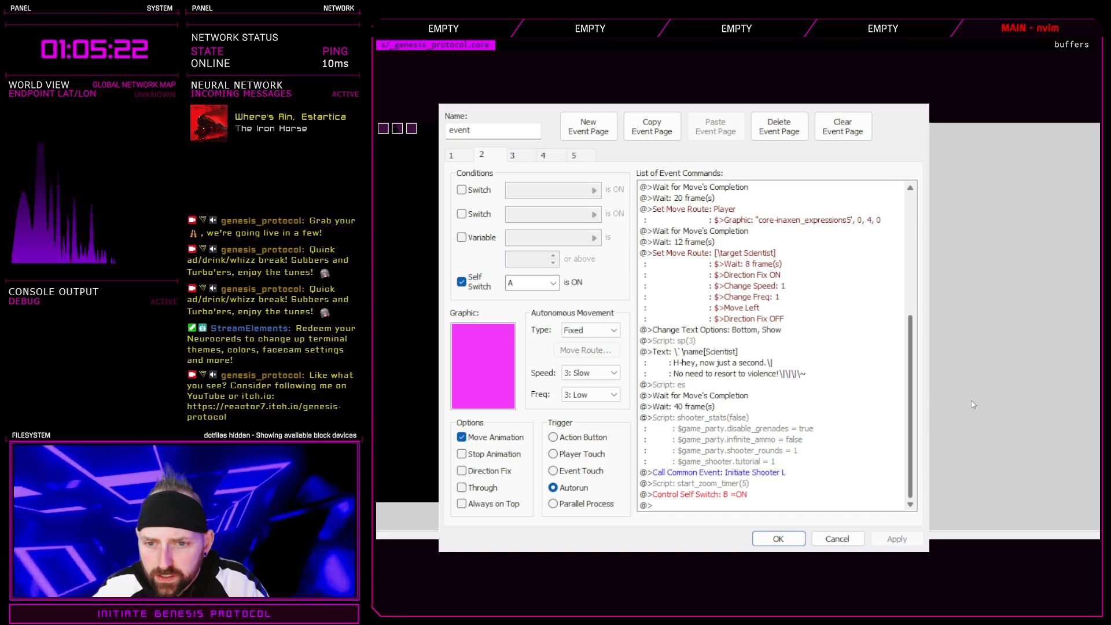
click(803, 458)
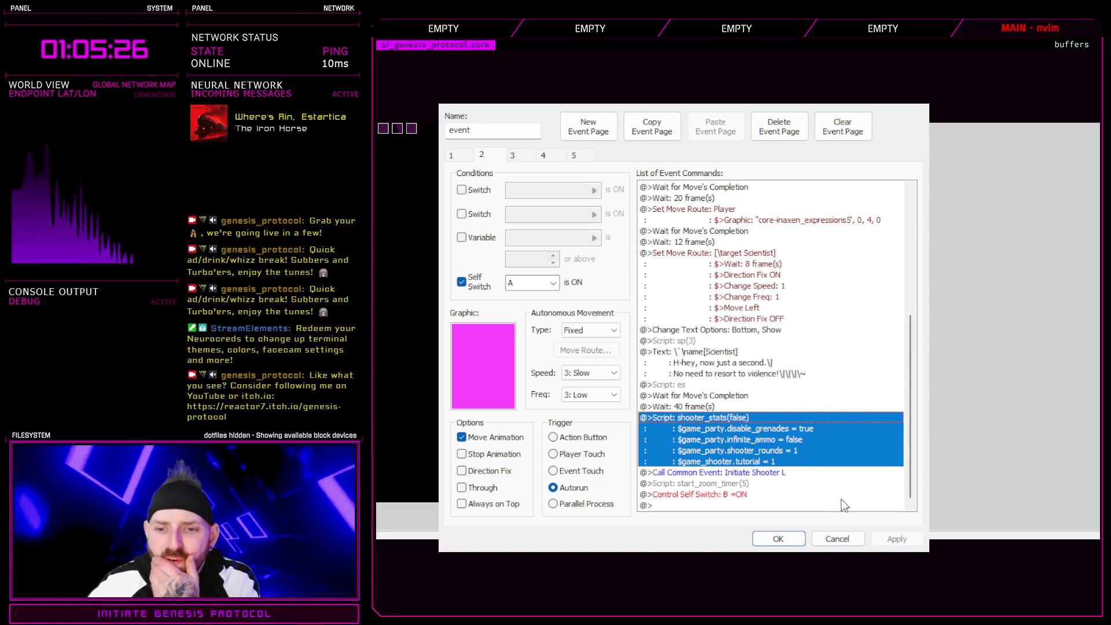
click(774, 472)
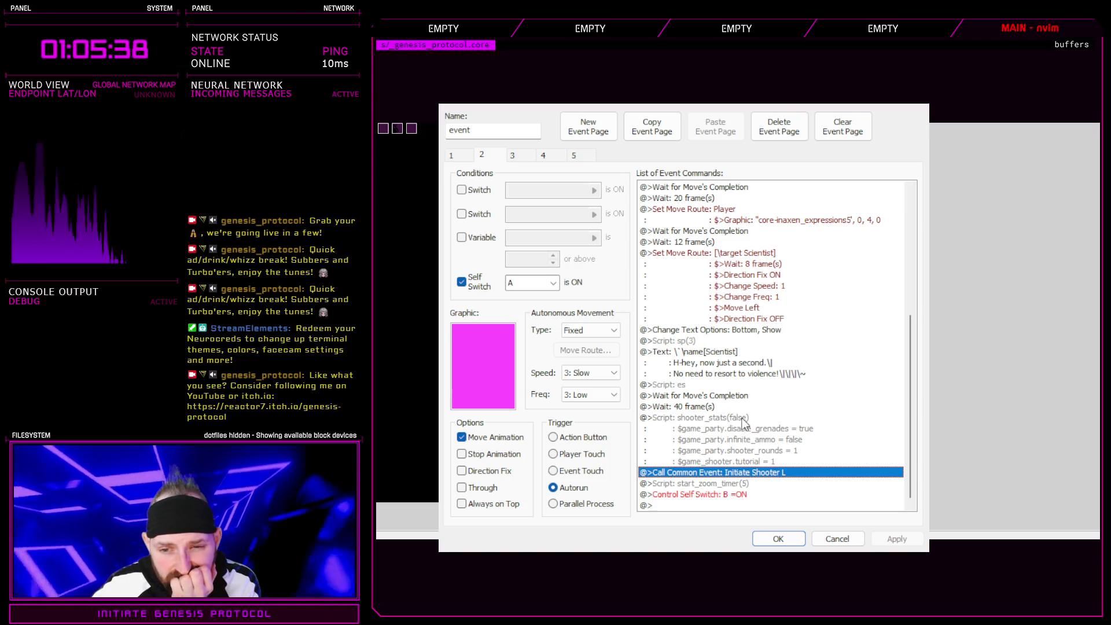
click(779, 460)
click(783, 472)
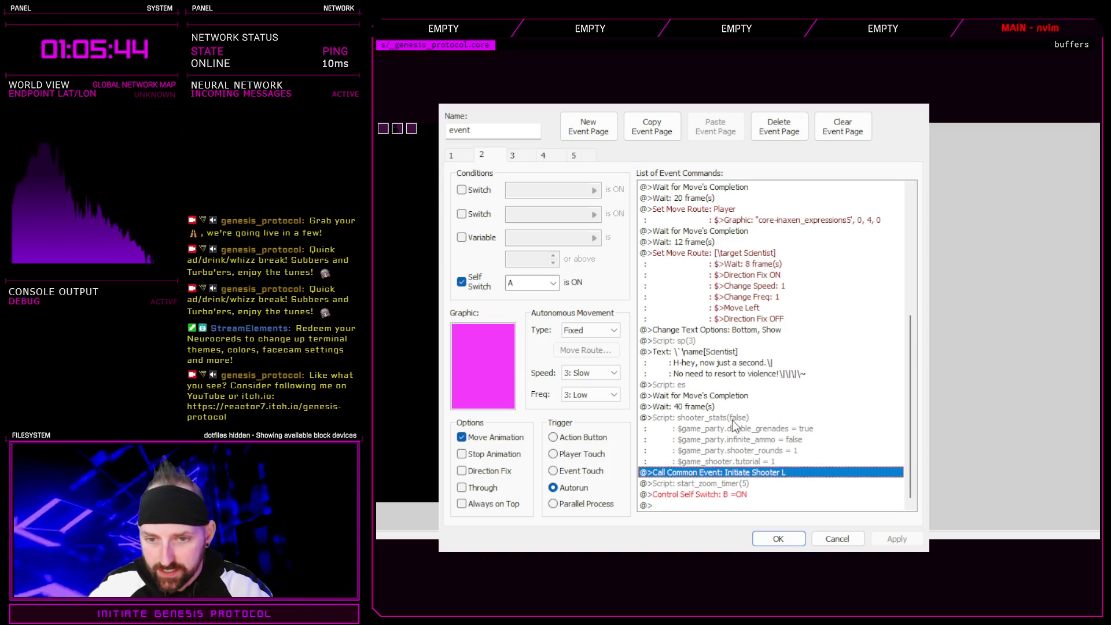
click(735, 426)
click(775, 473)
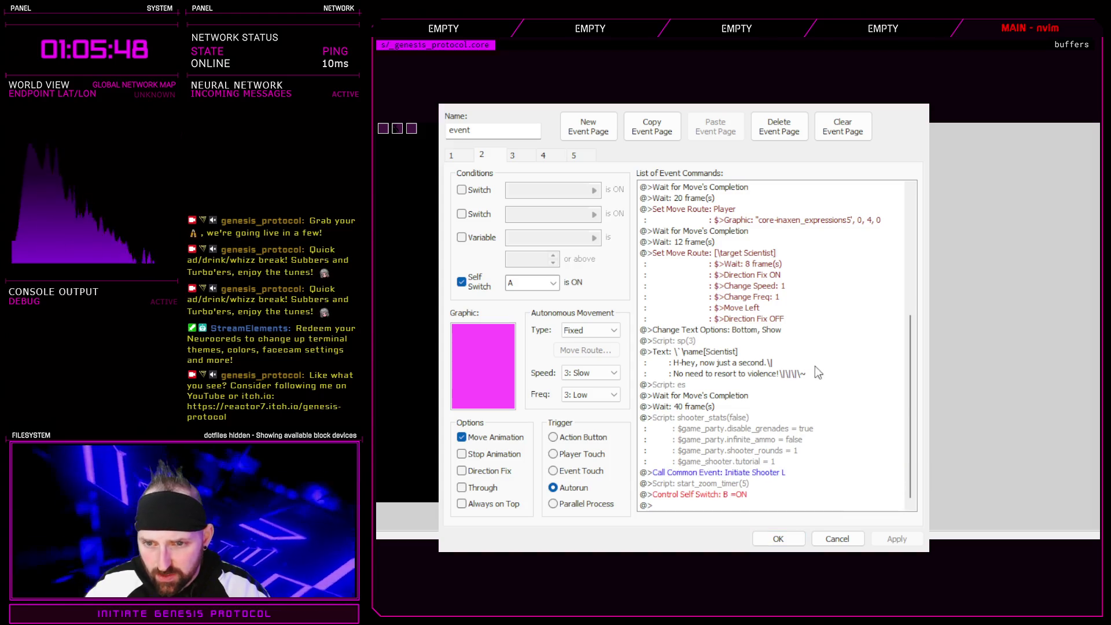
key(Return)
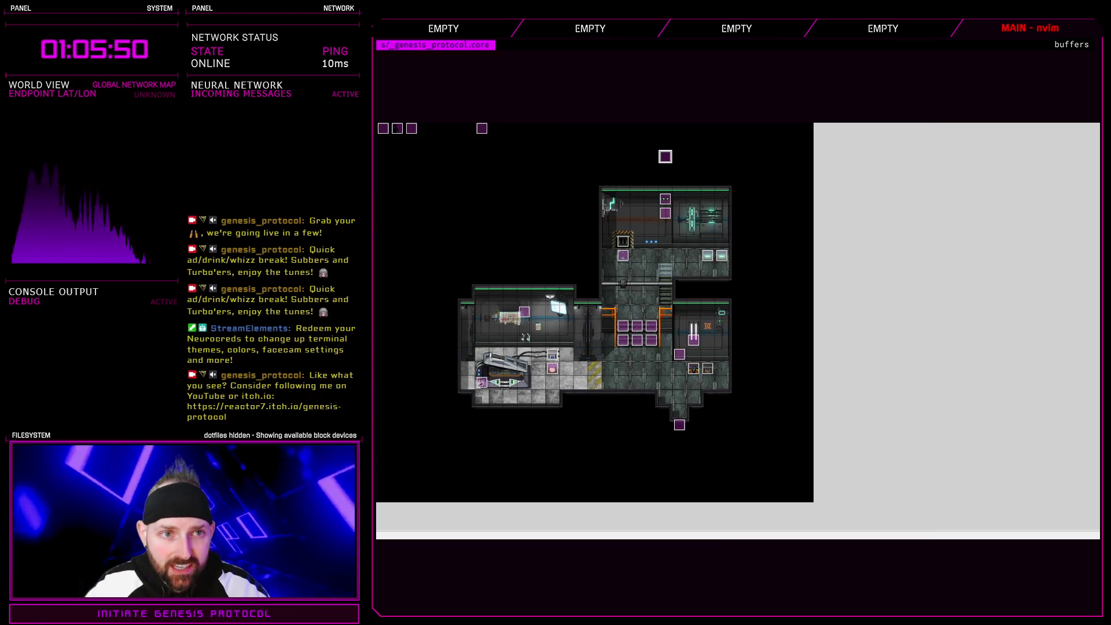
- Open the script command of common event 178 Initiate Shooter L for editing
key(F9)
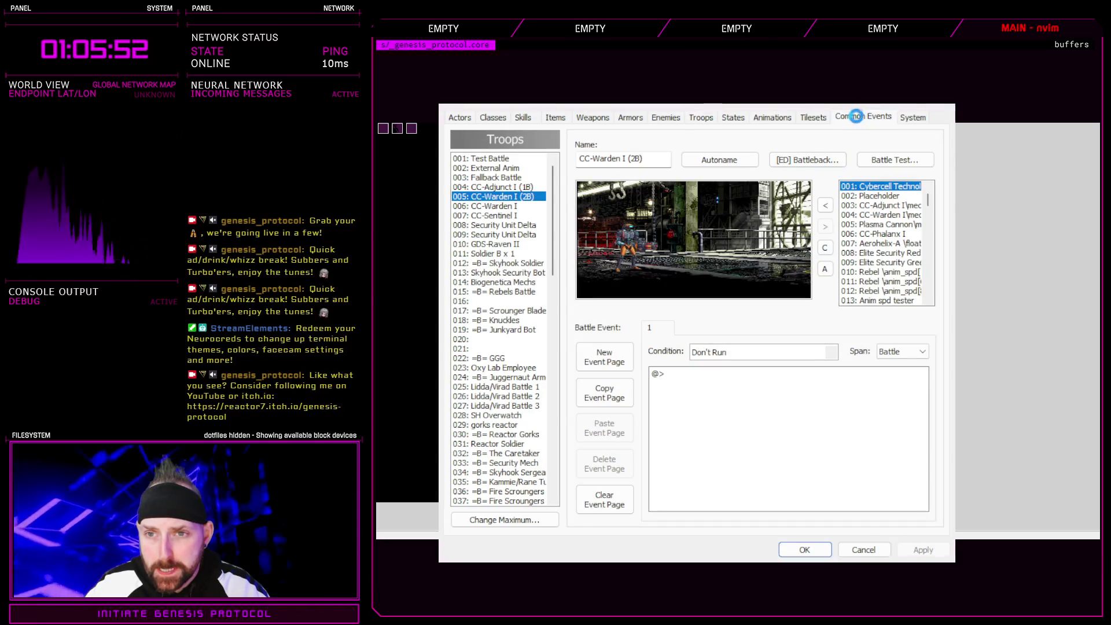
click(861, 116)
drag(553, 178, 557, 294)
click(498, 234)
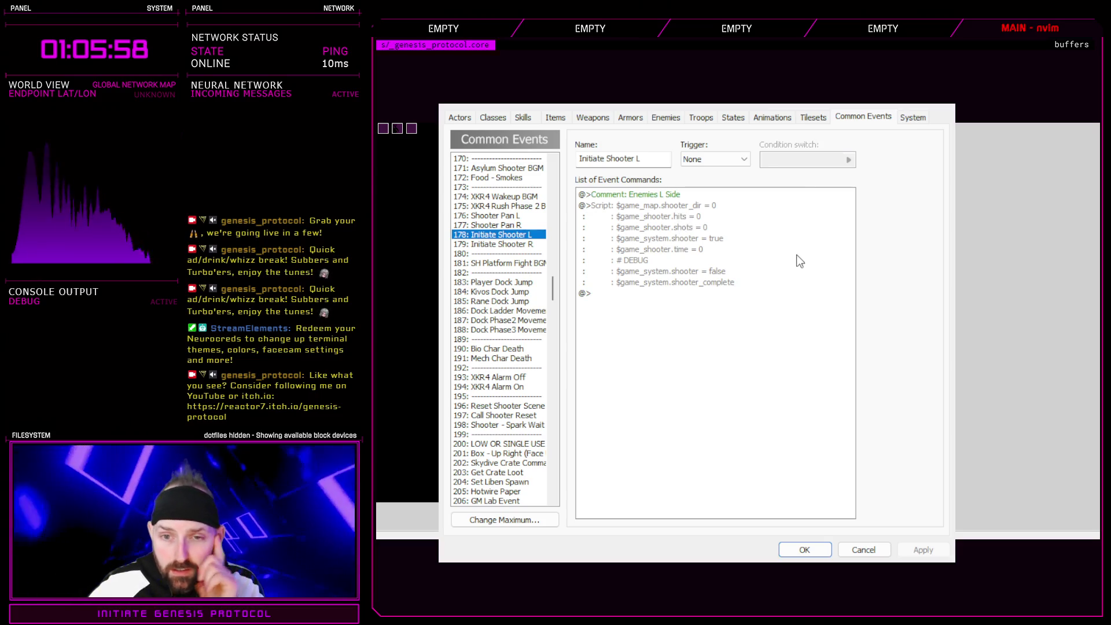
click(681, 207)
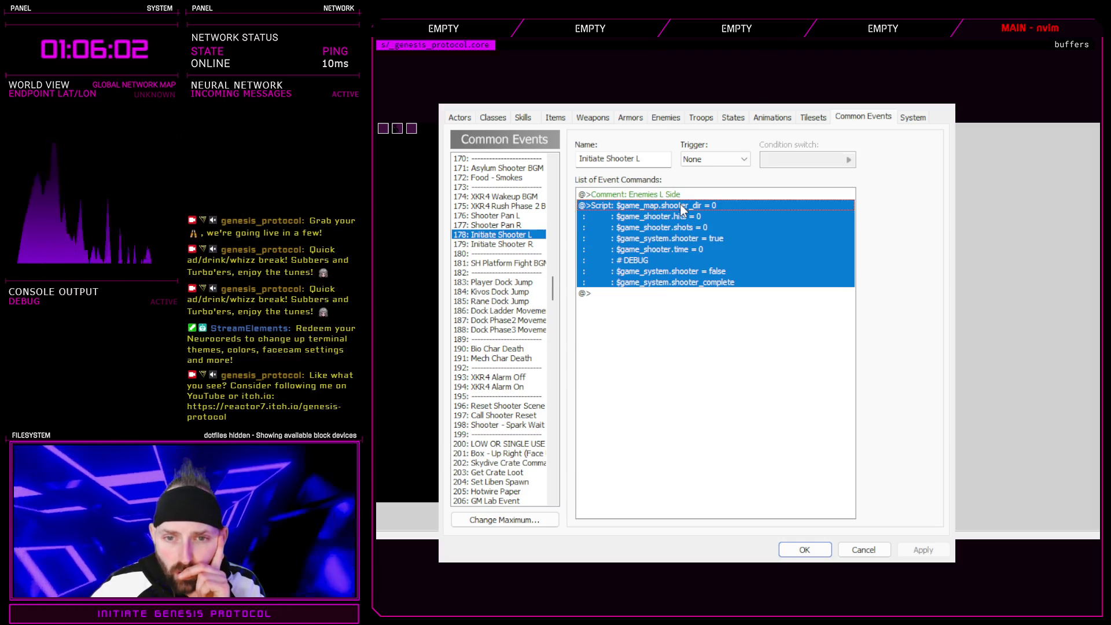
double_click(717, 226)
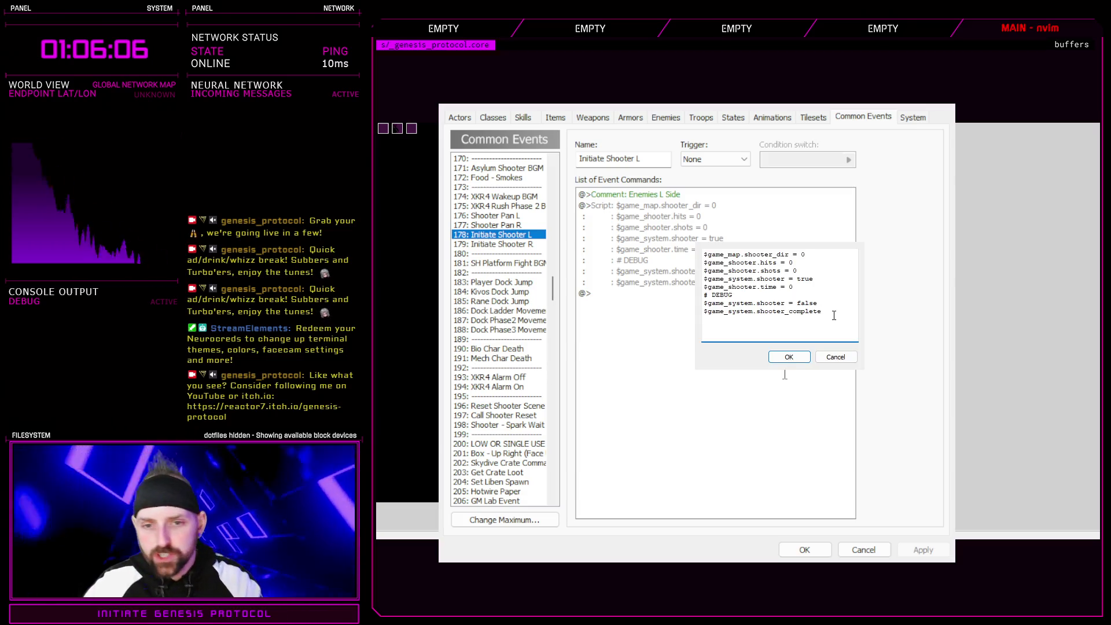
- Delete the # DEBUG lines so the script ends at $game_shooter.time = 0, and save the database
drag(825, 311, 697, 295)
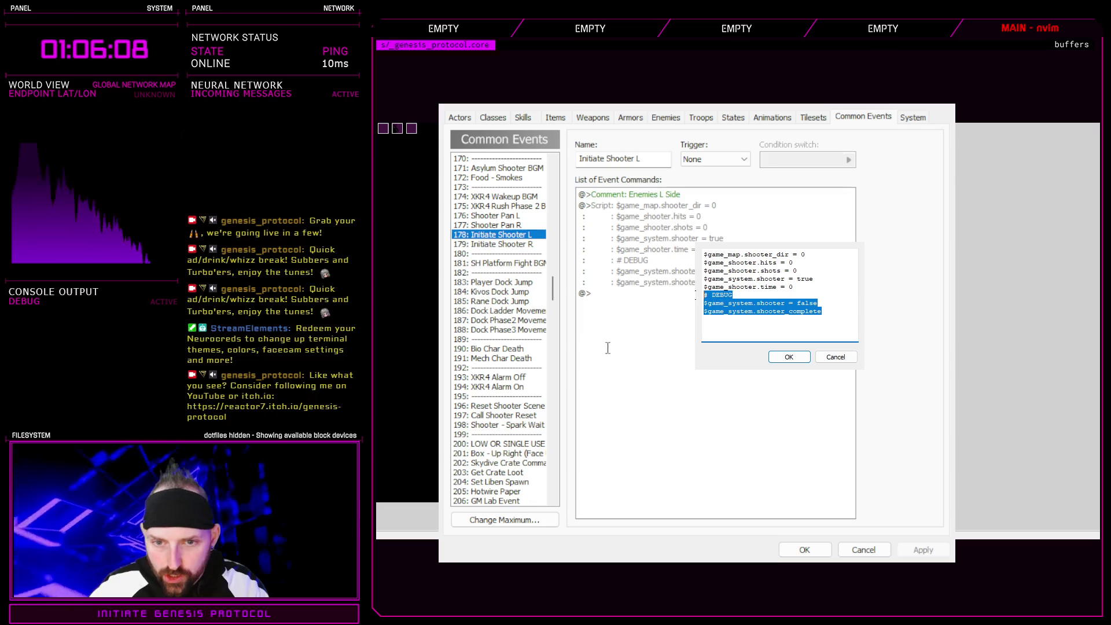
key(Delete)
click(787, 356)
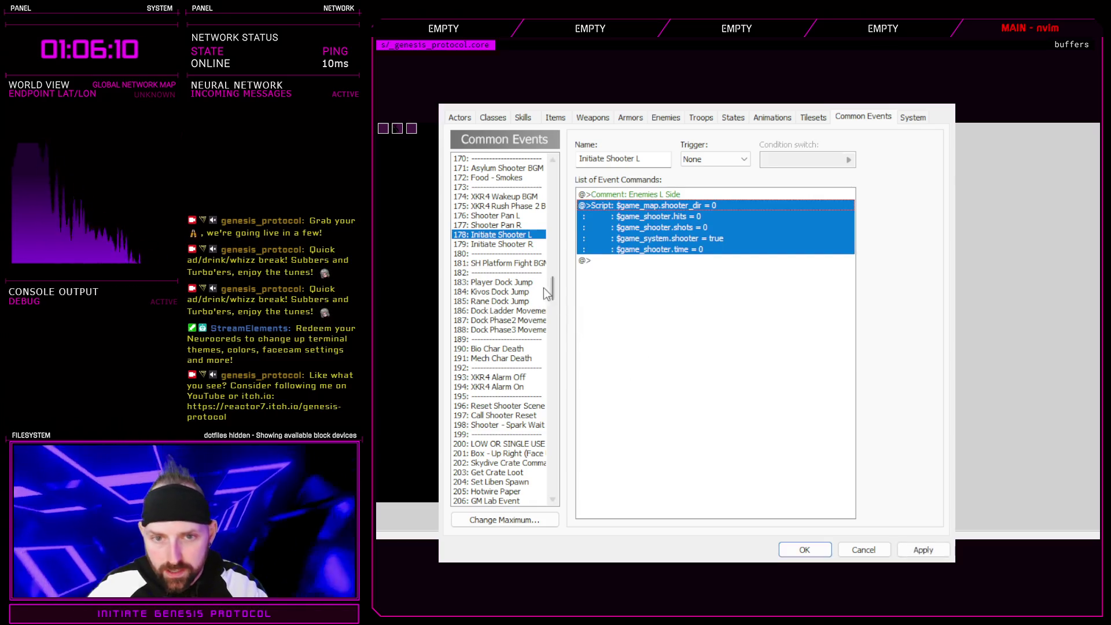
click(519, 255)
key(Up)
key(Up)
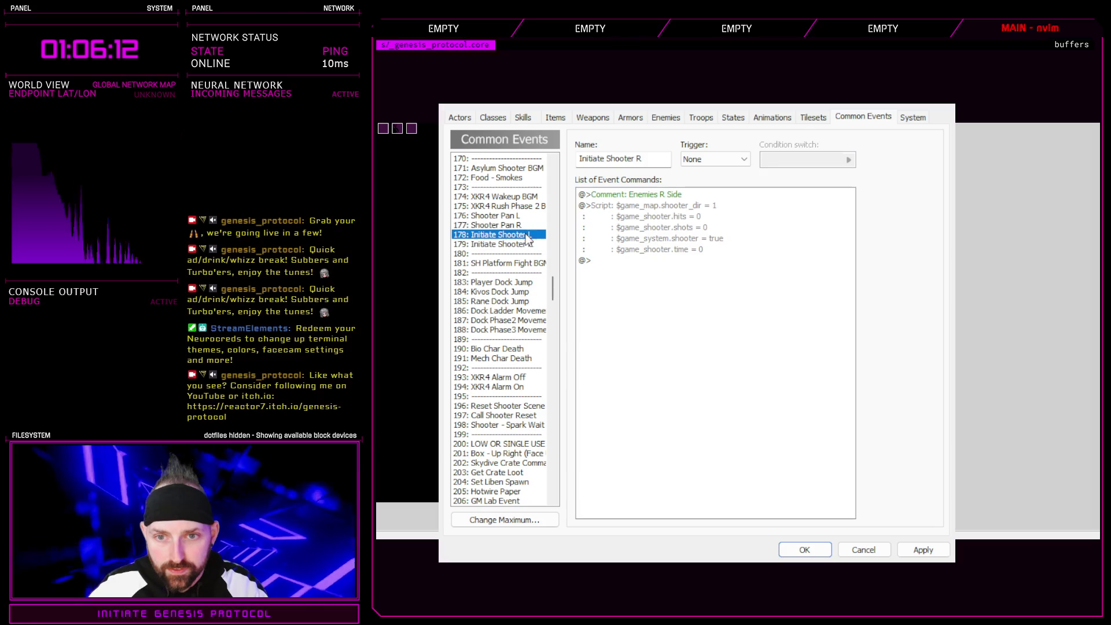
click(805, 549)
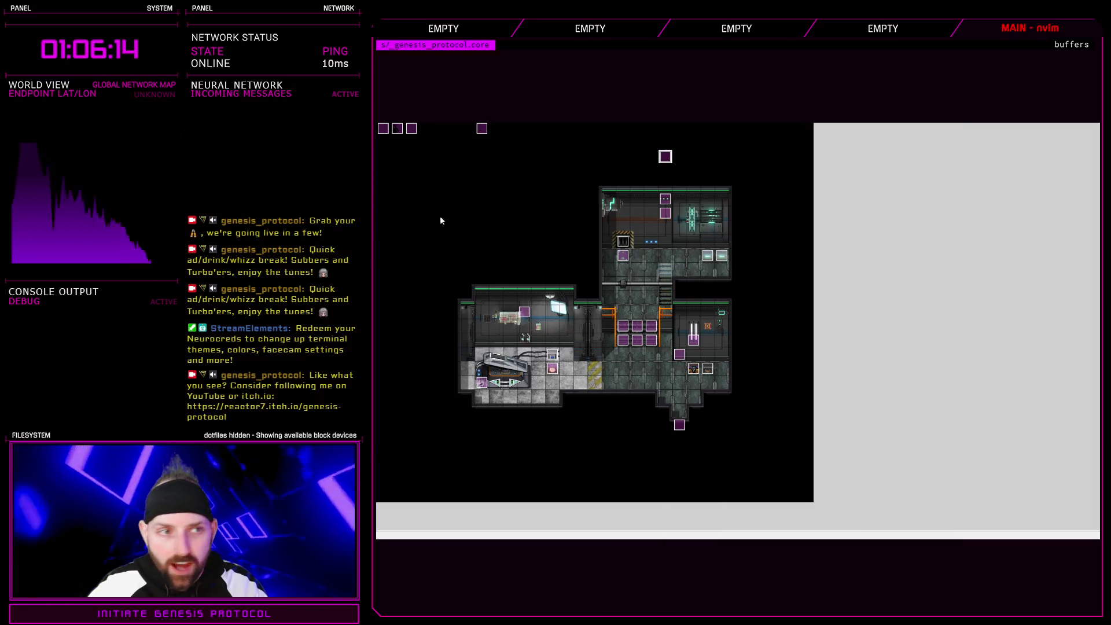
- Playtest through the scientist's dialogue, beat CC-Warden I with Fast Blast, and take the Circuit Board
key(ctrl+r)
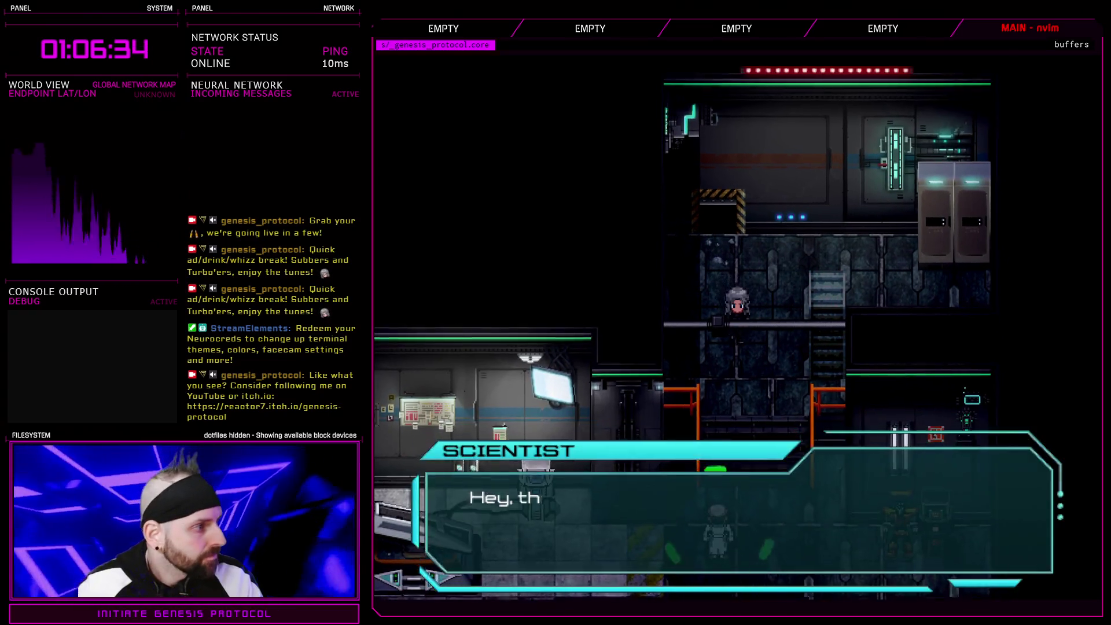
key(Return)
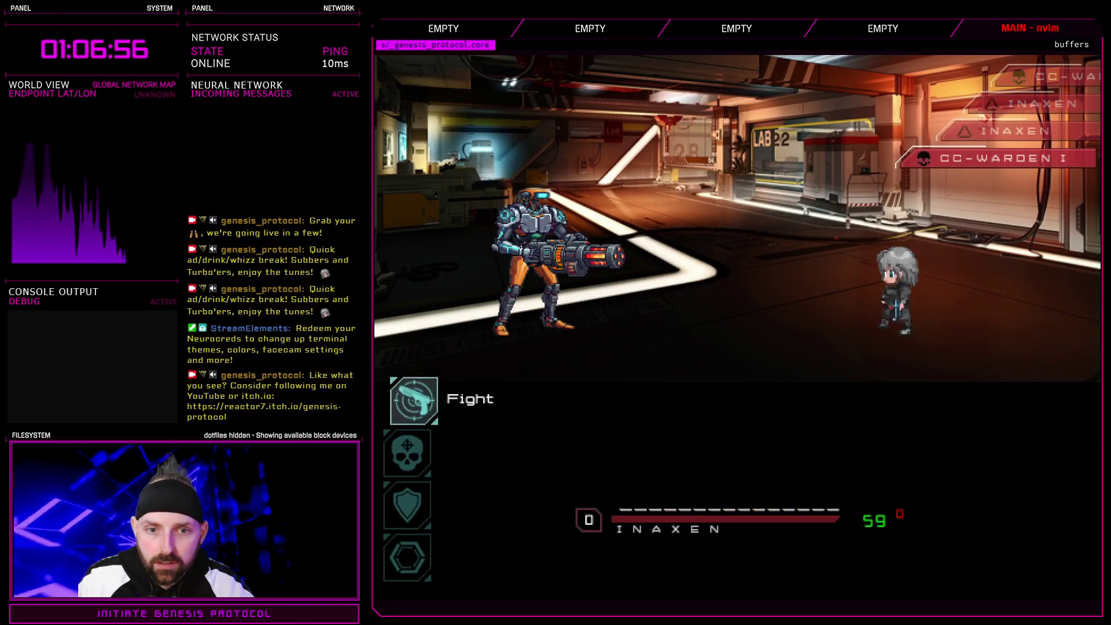
key(Return)
key(Return)
key(Escape)
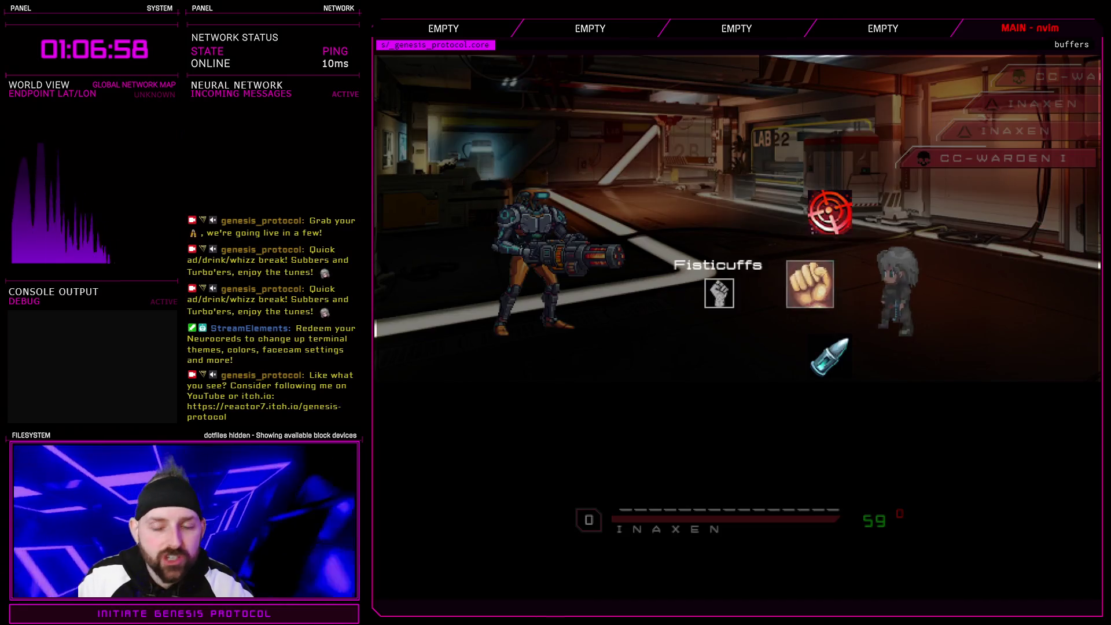
key(Down)
key(Return)
key(Return)
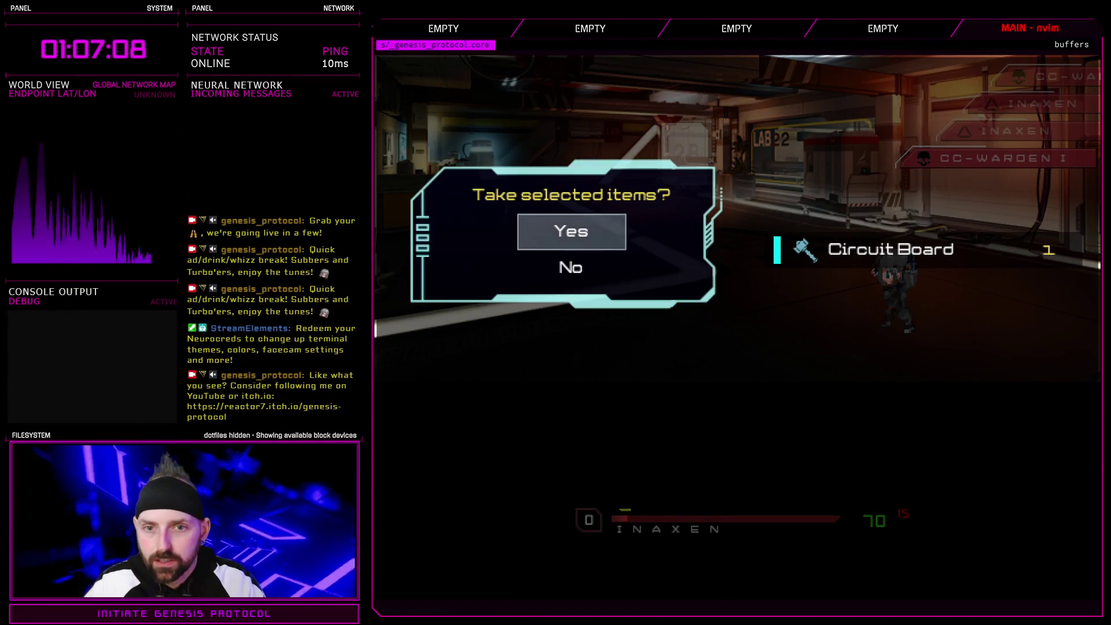
key(Return)
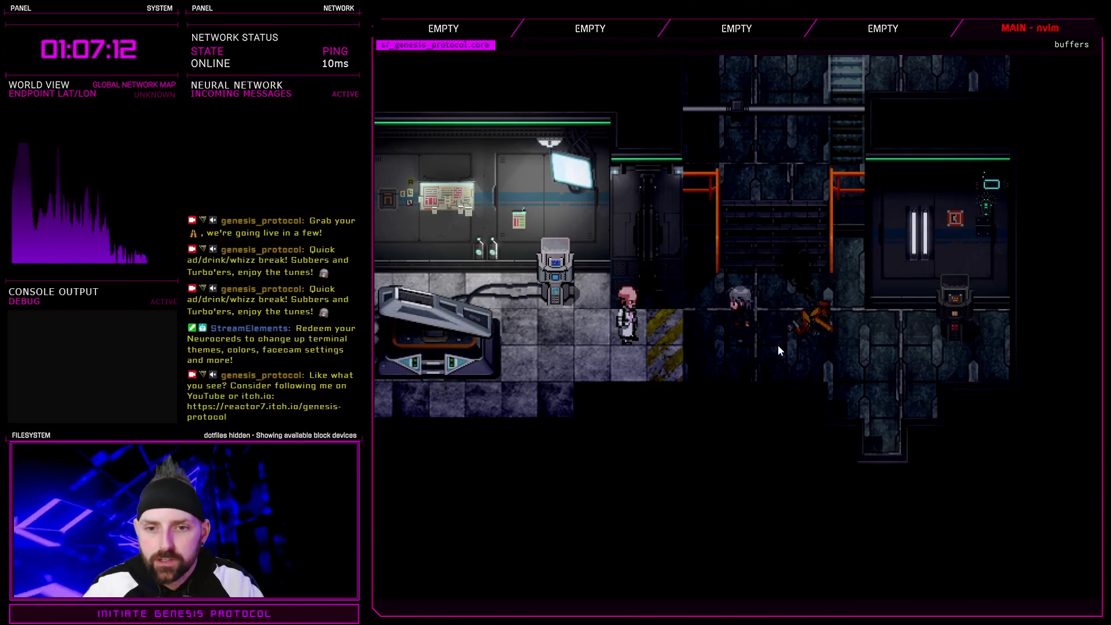
- Talk to the scientist, then view the Equip screen showing pistol, body suit and boots
click(635, 314)
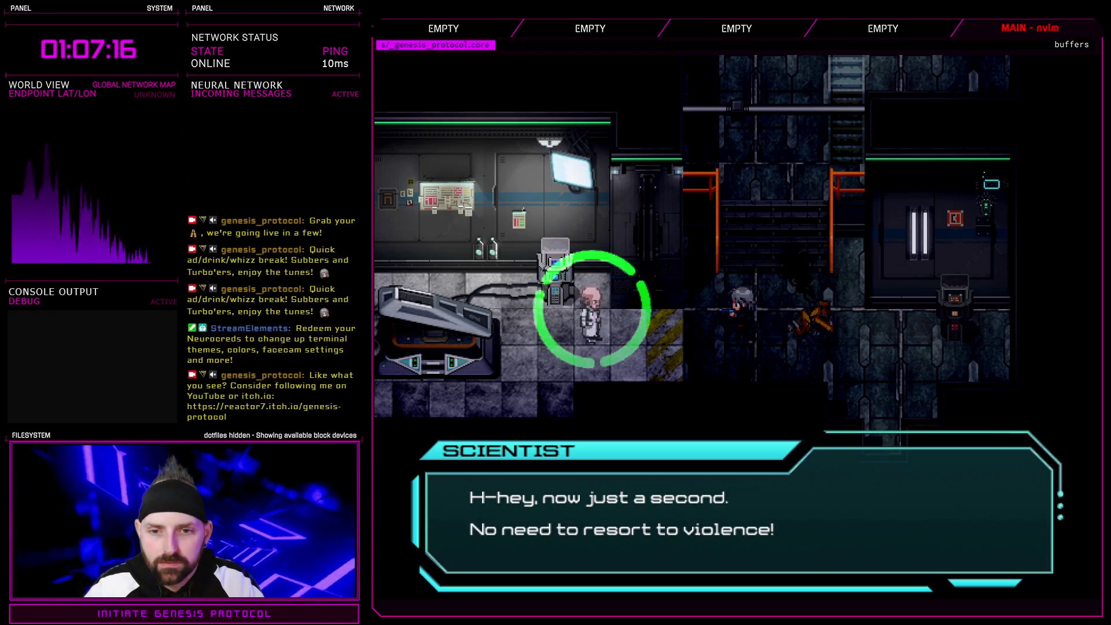
key(Return)
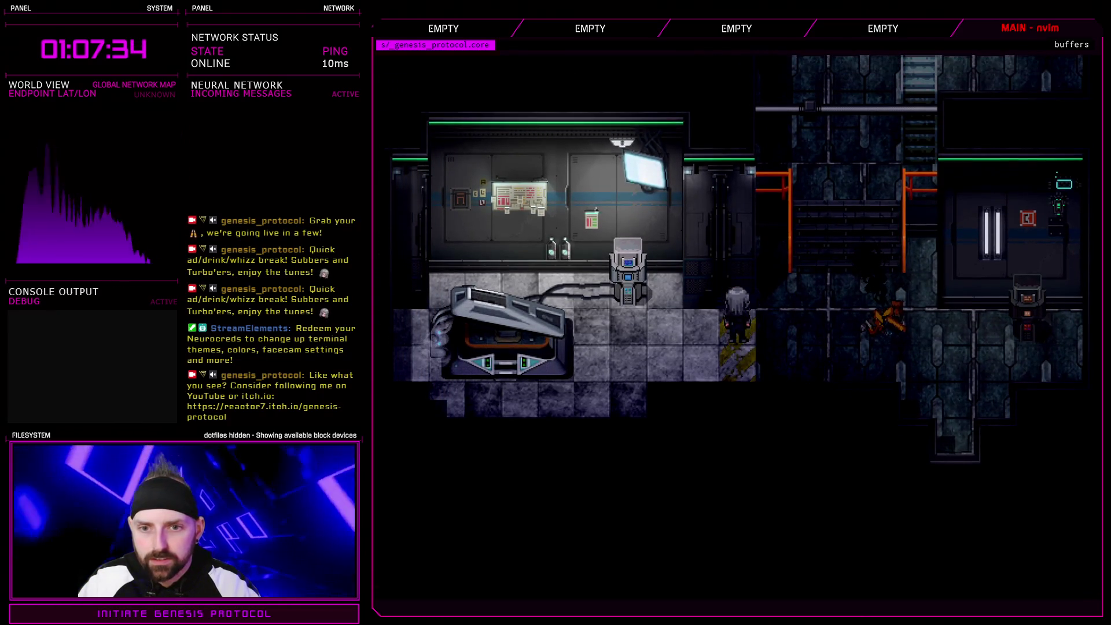
key(Escape)
key(Escape)
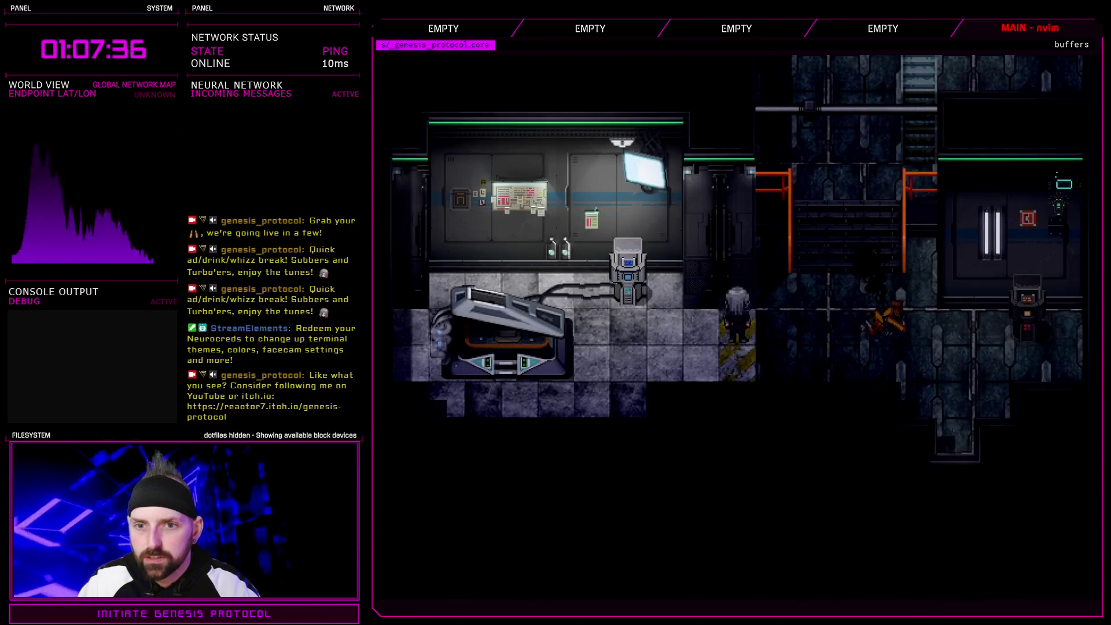
key(Escape)
key(Down)
key(Down)
key(Return)
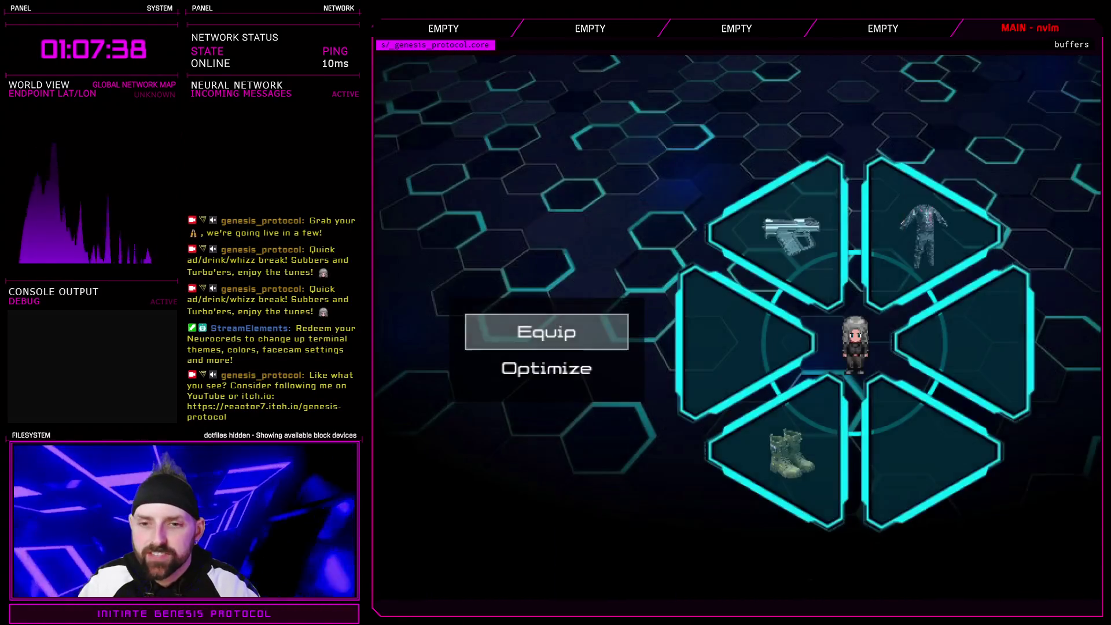
- Close the Equip screen and menu, then walk the character over to the locker
key(Escape)
key(Escape)
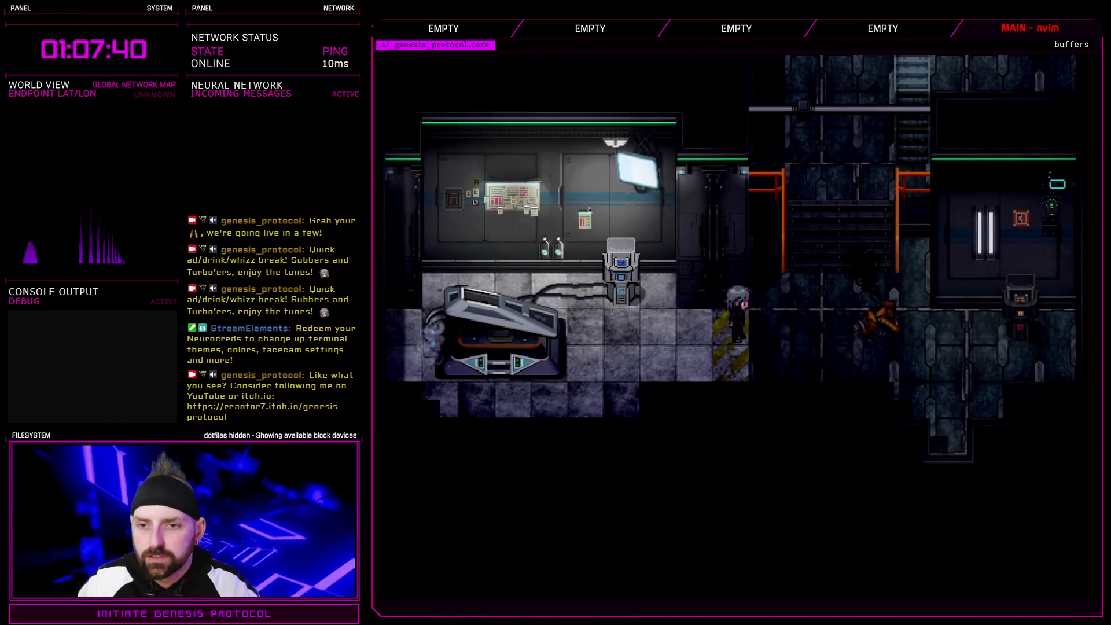
key(Up)
key(Right)
key(Up)
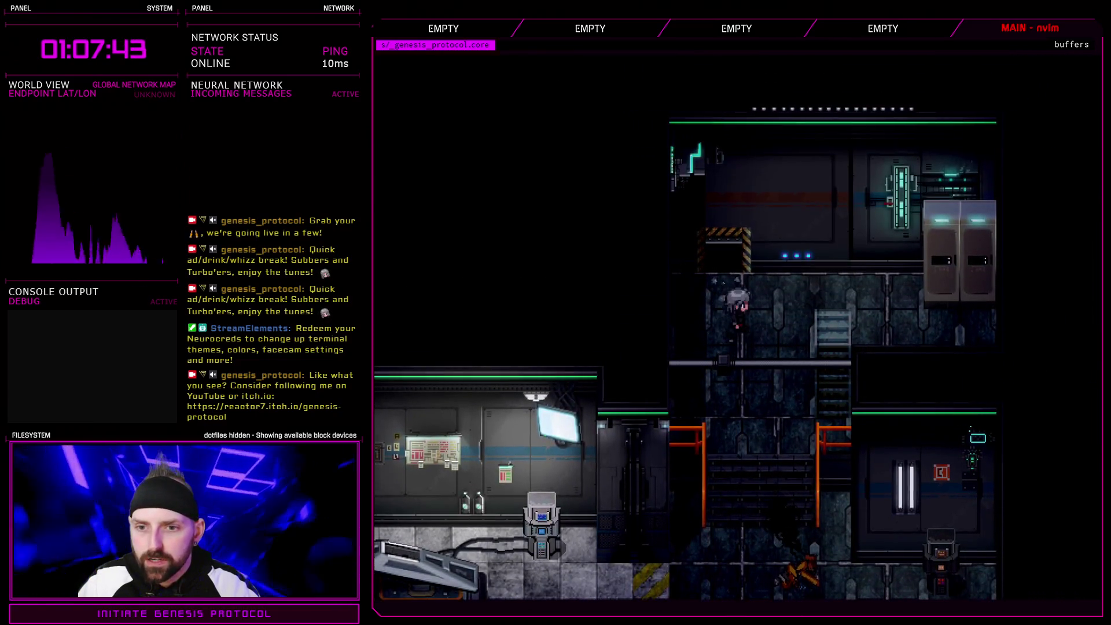
key(Right)
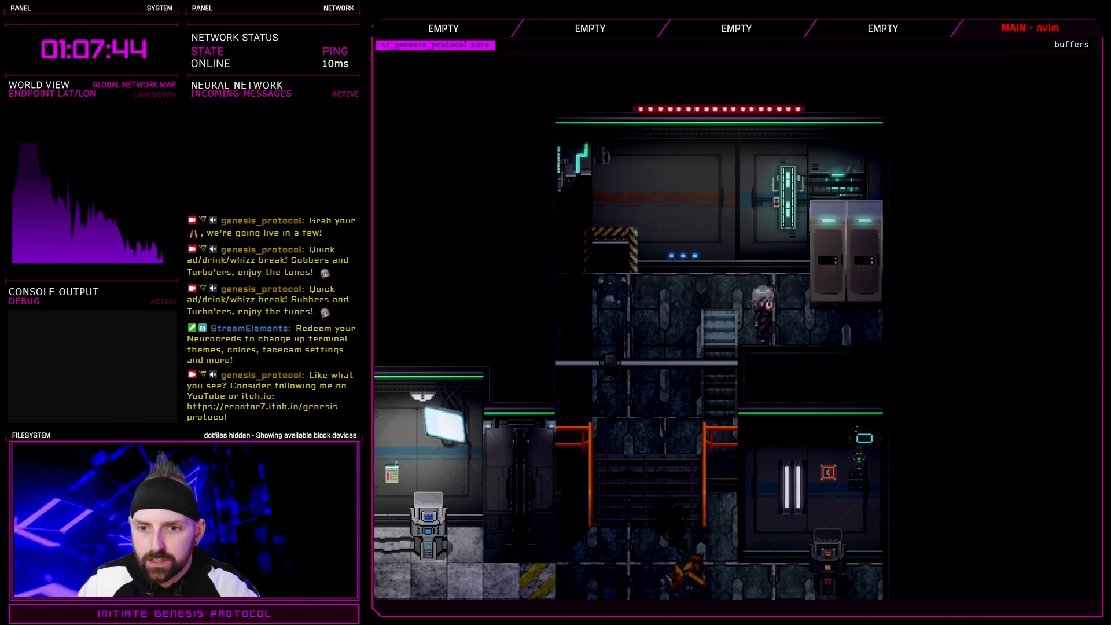
- Open the locker's contents and close and reopen it several times
key(Return)
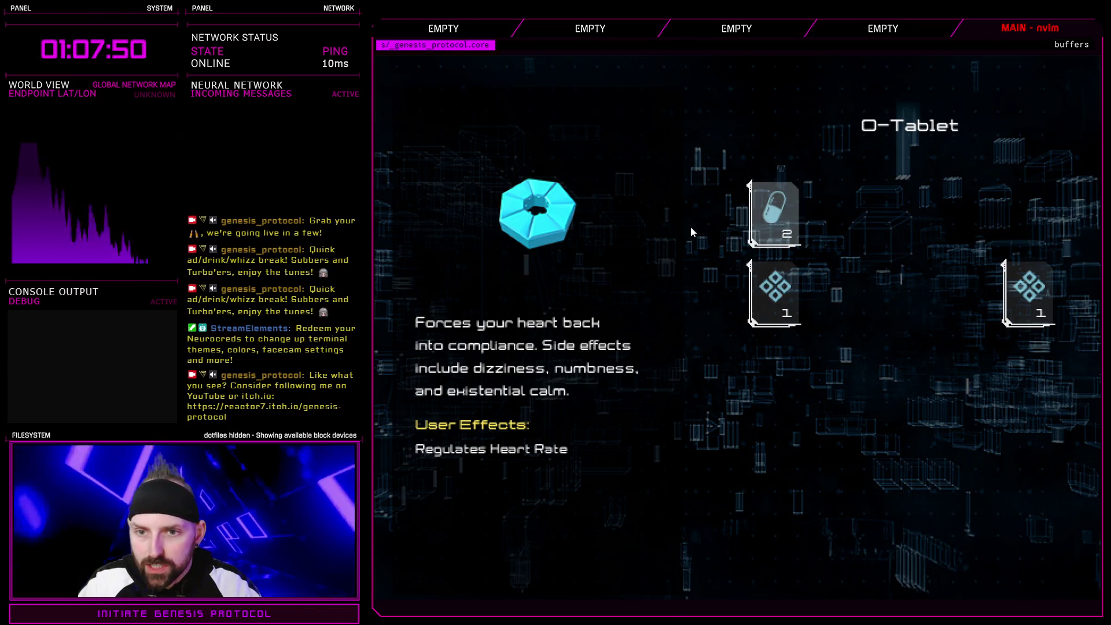
key(Return)
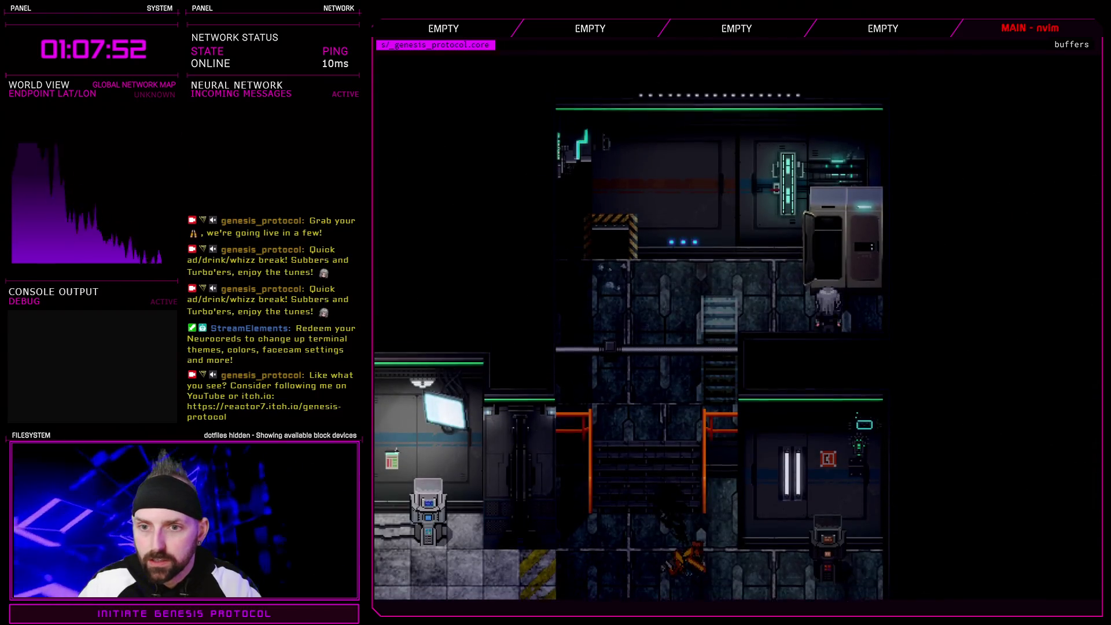
key(Return)
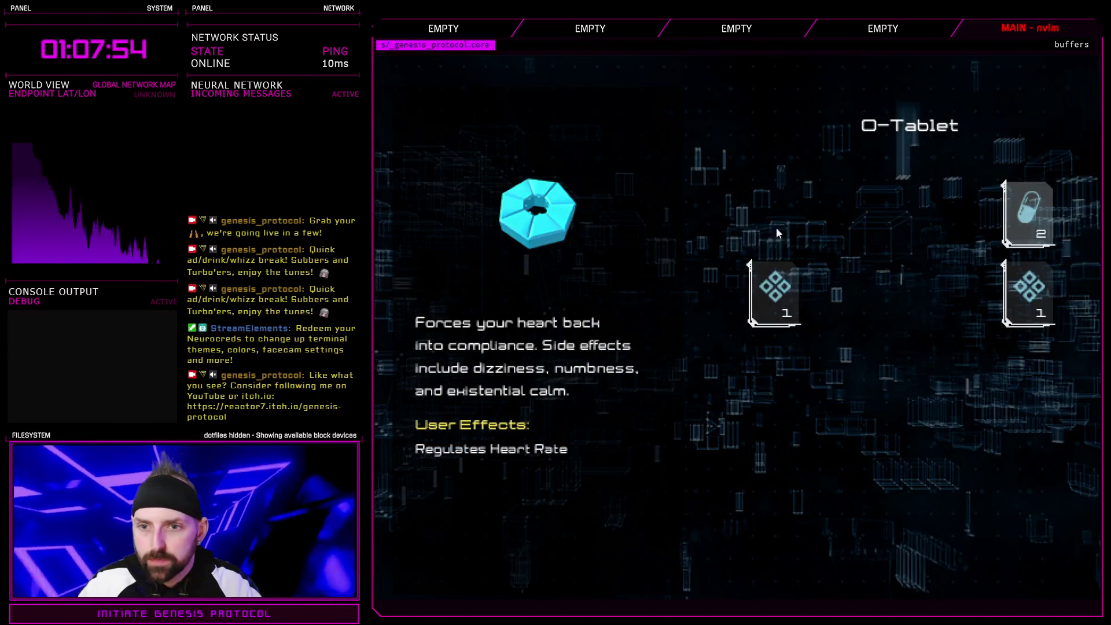
key(Return)
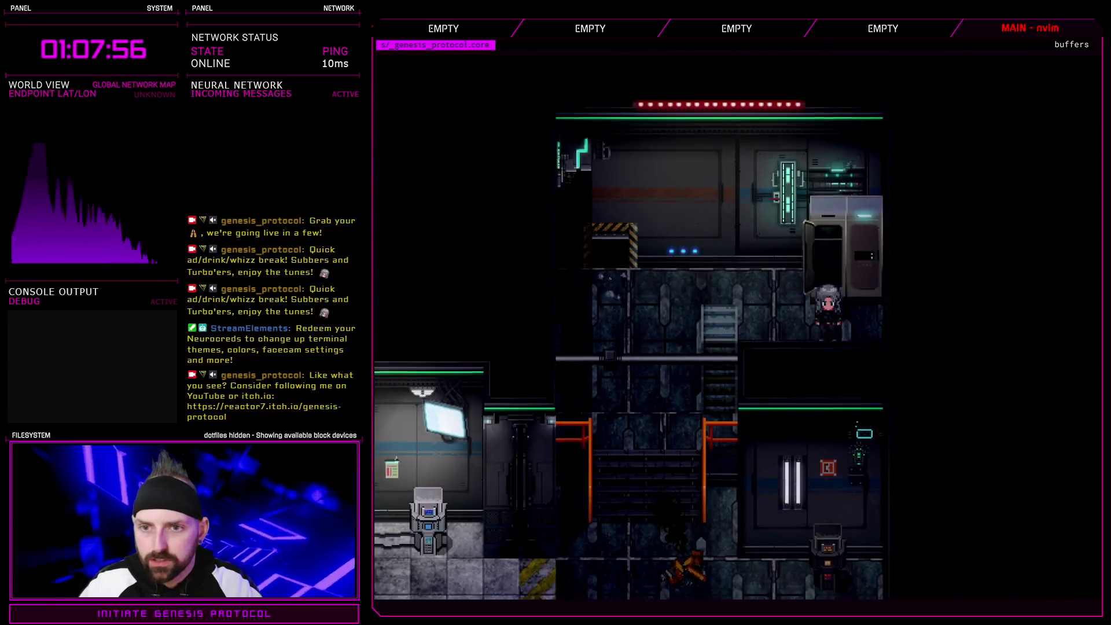
key(Return)
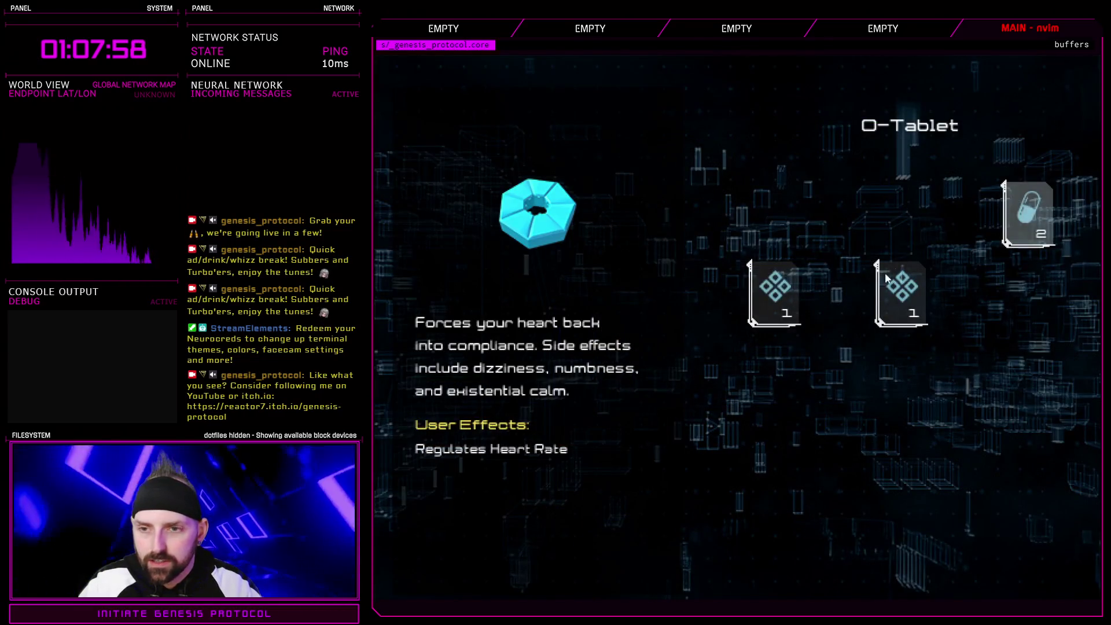
key(Return)
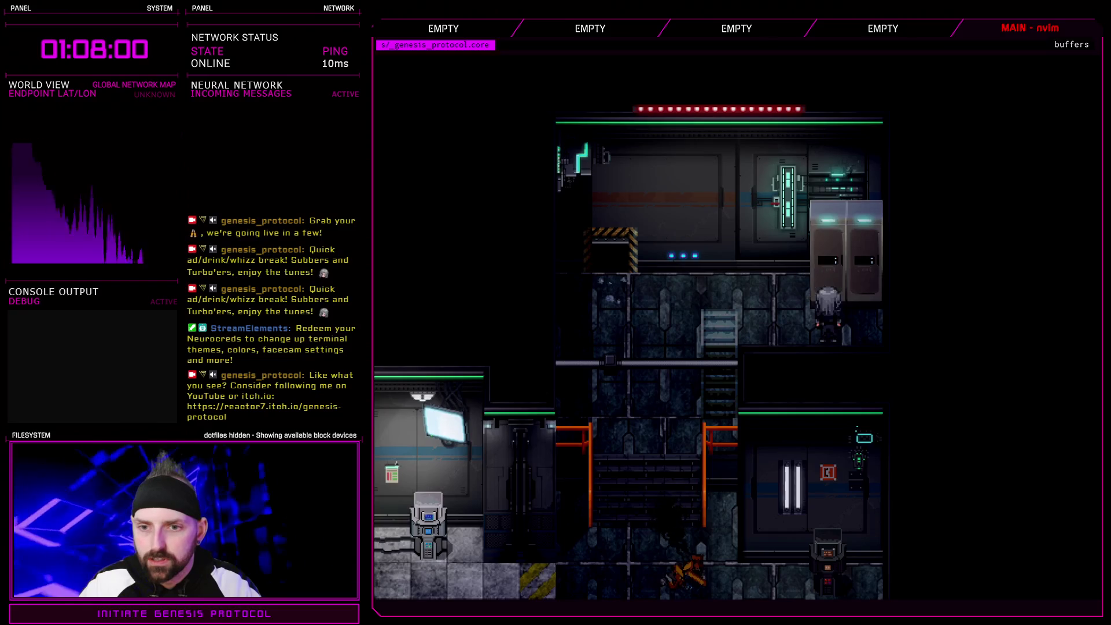
key(Return)
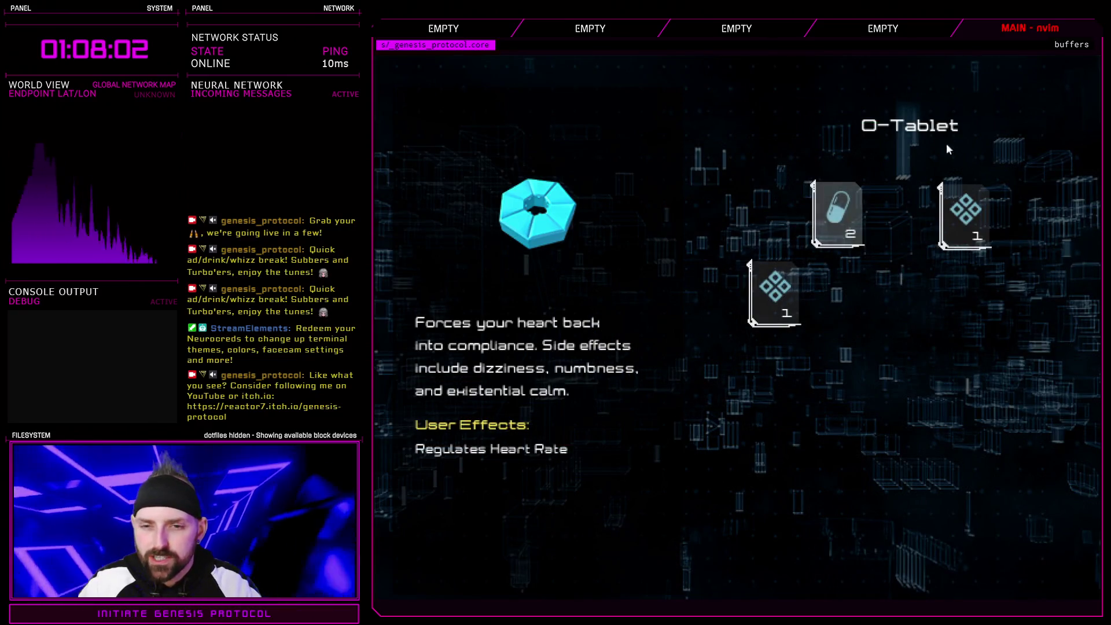
- Cycle through the locker slots past Disposable Gloves to the Hydro Flask
key(Down)
key(Right)
key(Left)
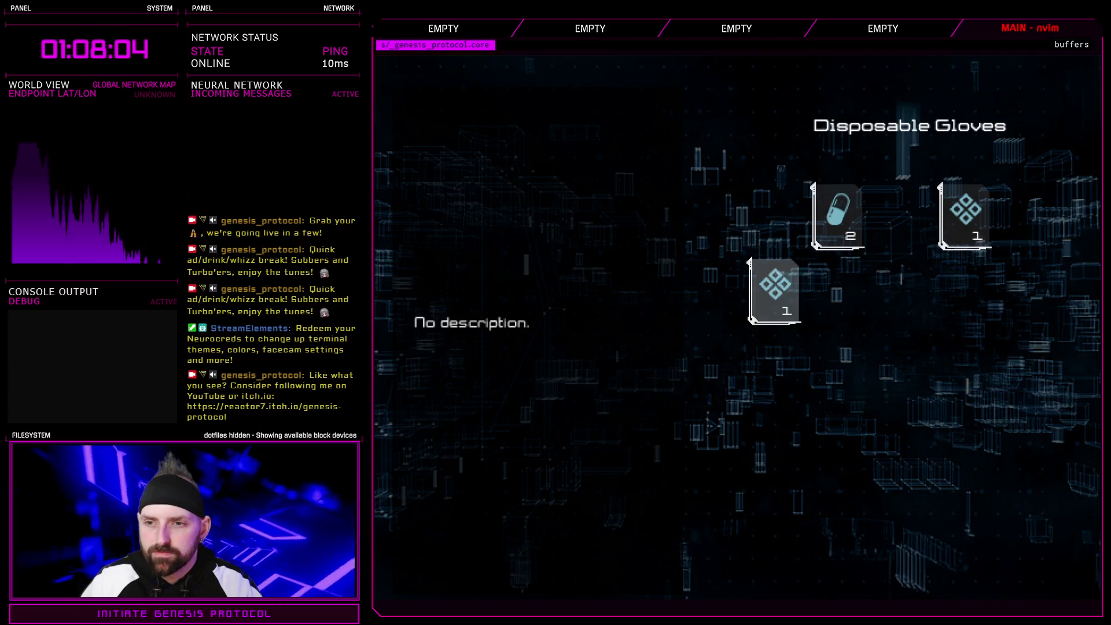
key(Right)
key(Left)
key(Down)
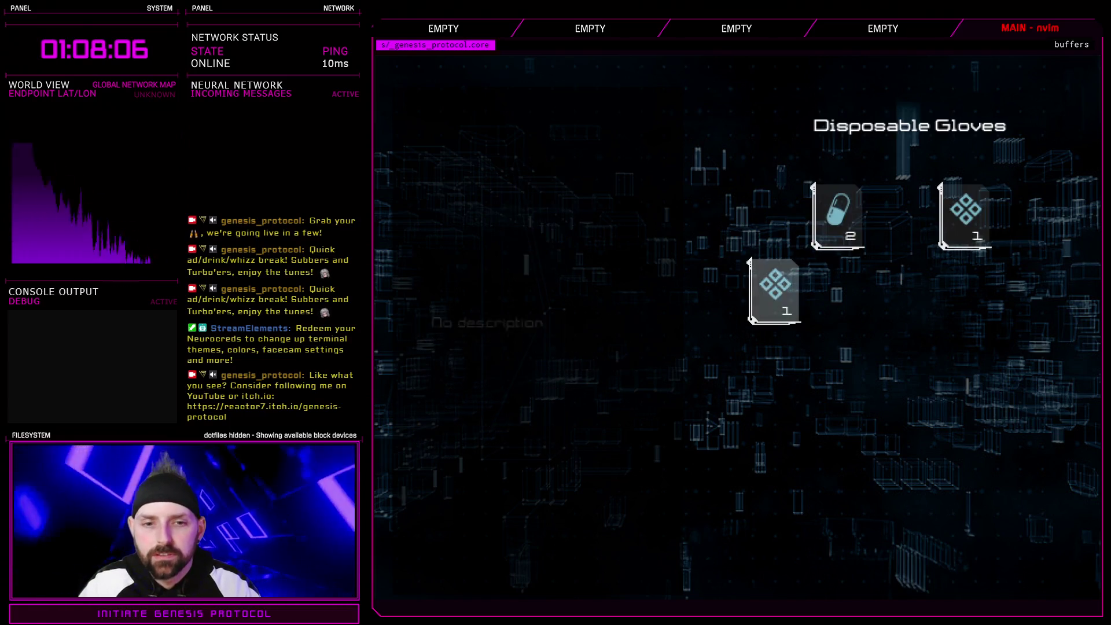
key(Up)
key(Right)
key(Left)
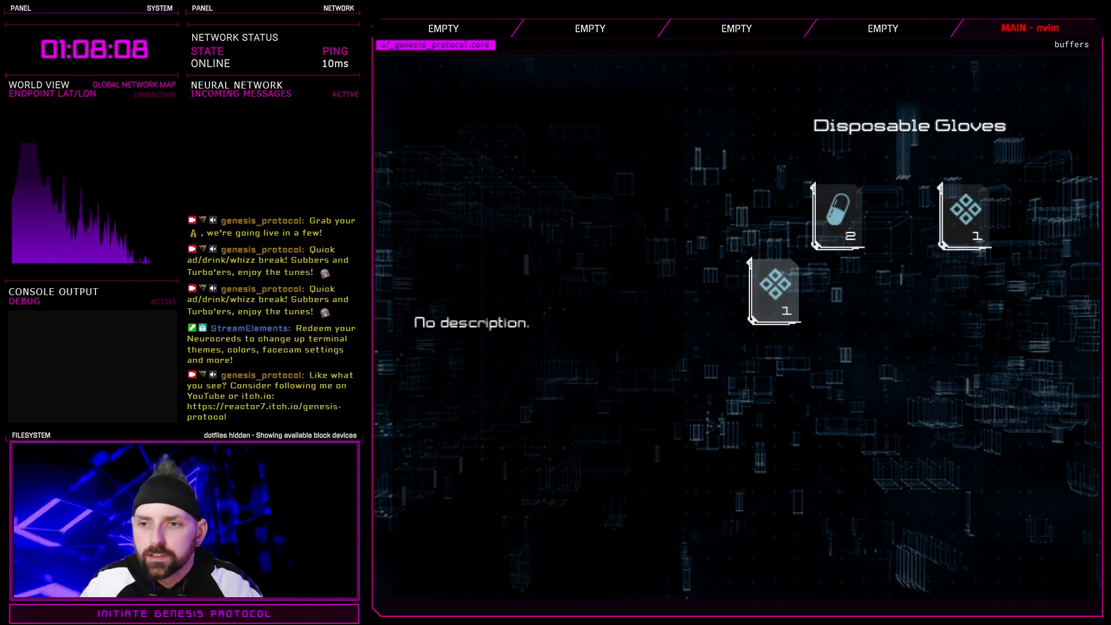
key(Right)
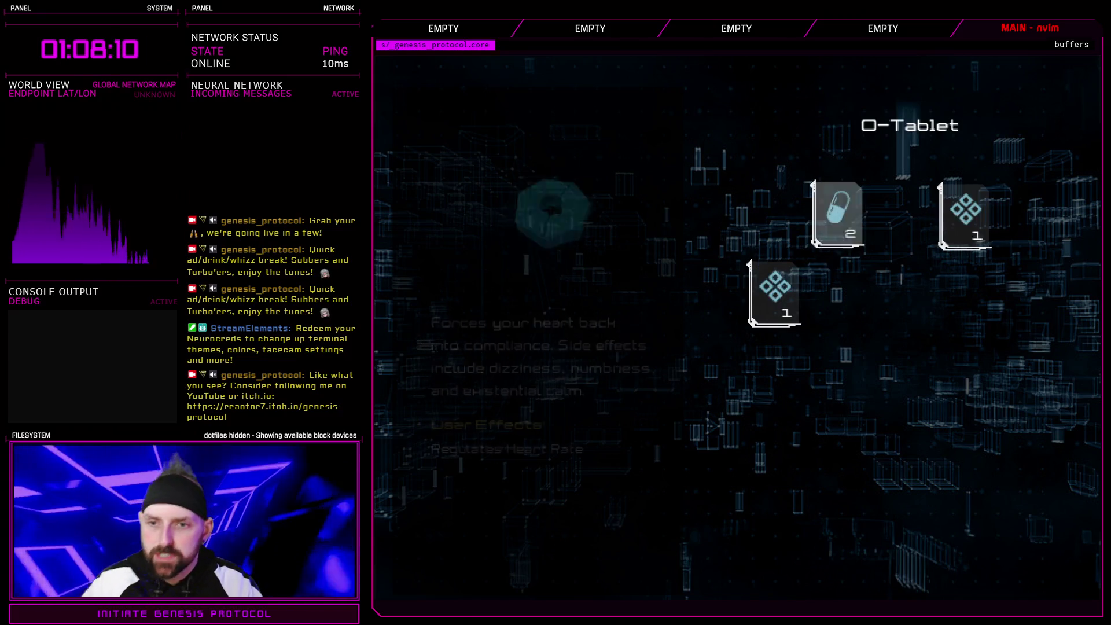
- Move back through Disposable Gloves to the O-Tablet, then leave the locker and end the playtest
key(Left)
key(Up)
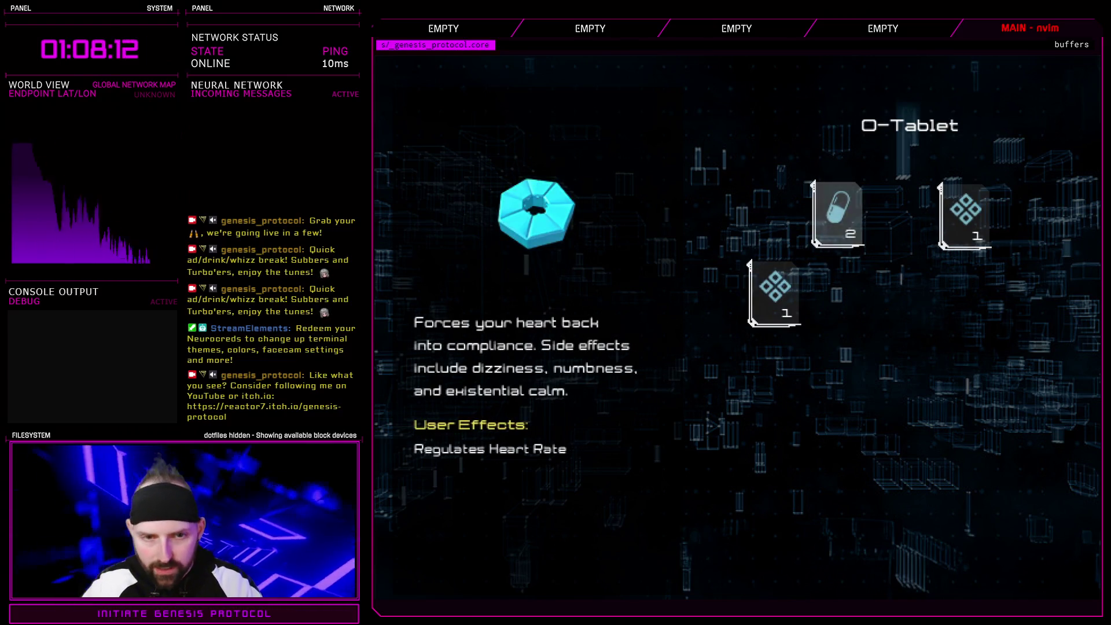
key(Right)
key(Left)
key(Right)
key(Left)
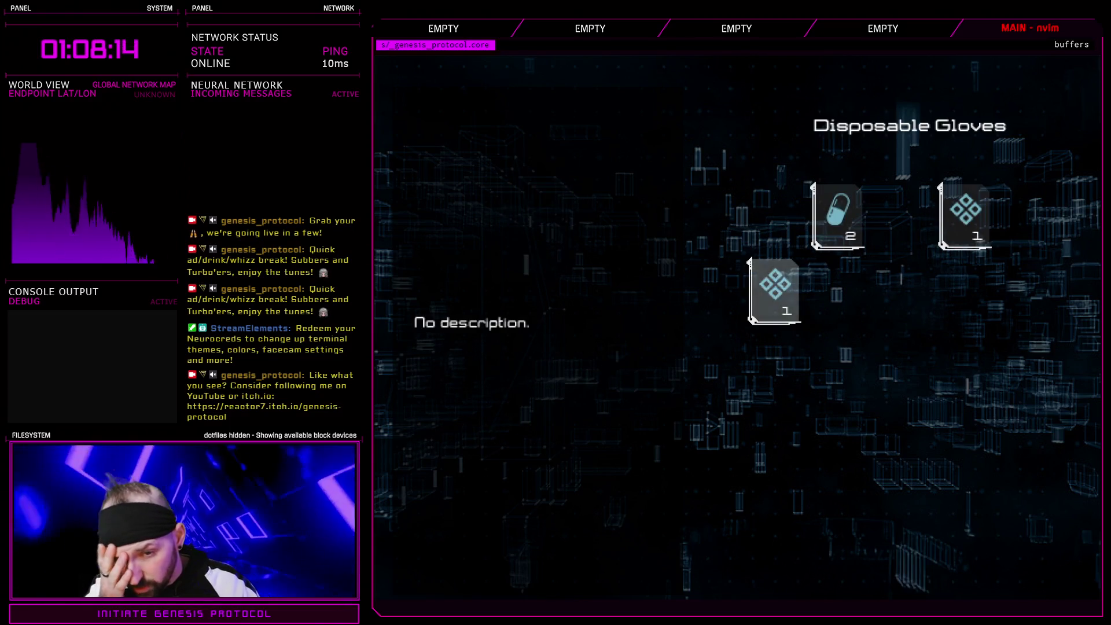
key(Right)
key(Left)
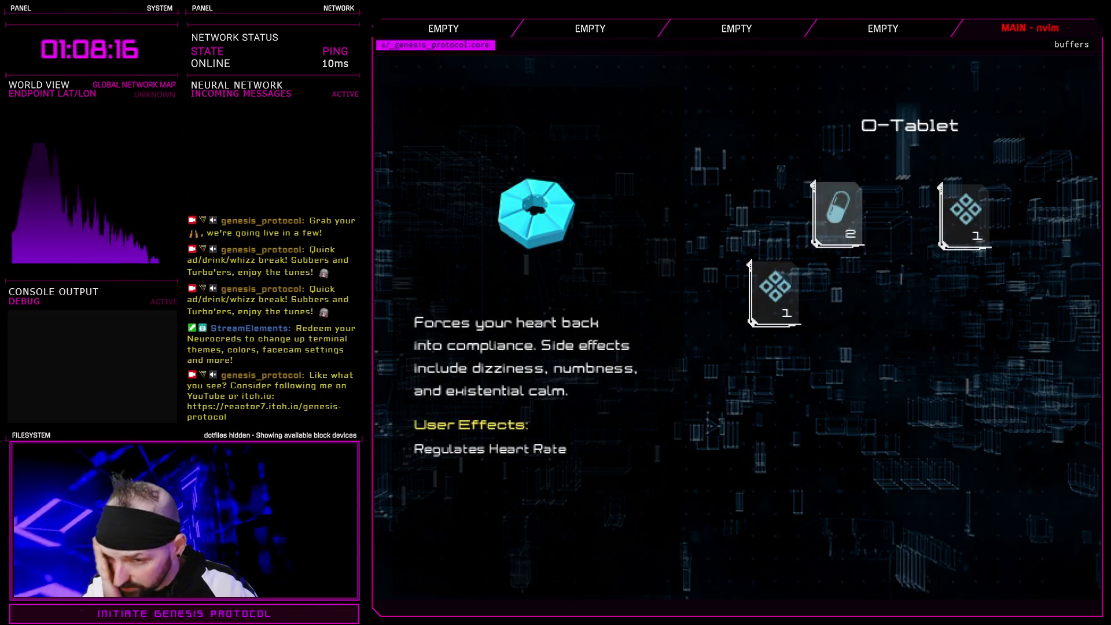
key(Right)
key(Left)
key(Escape)
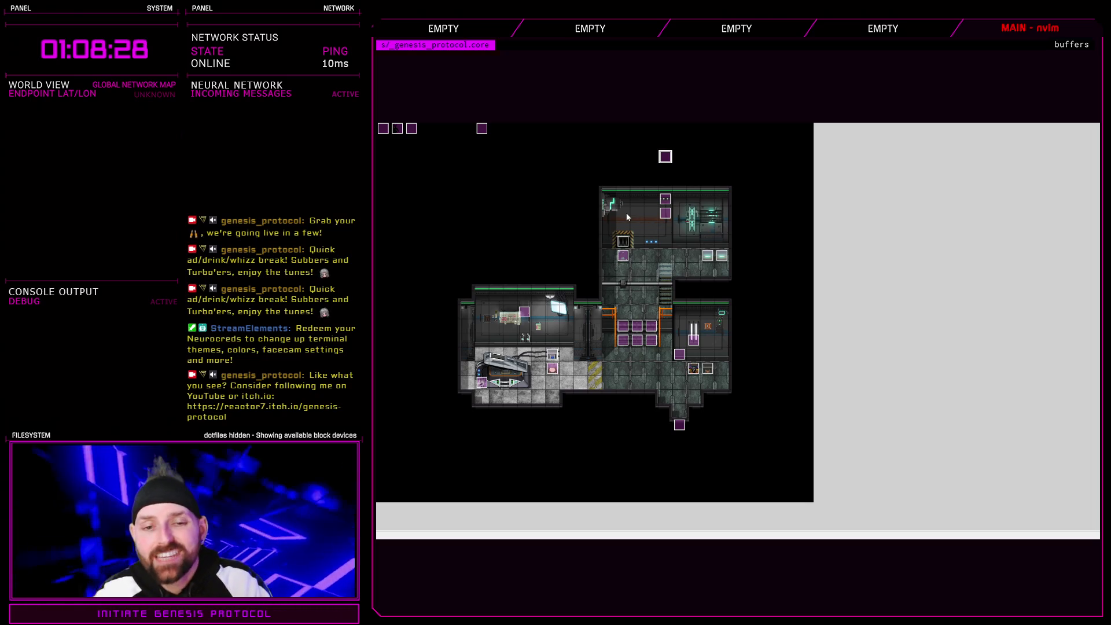
- Check the locker_2 event, then playtest and continue from save slot 4
double_click(723, 256)
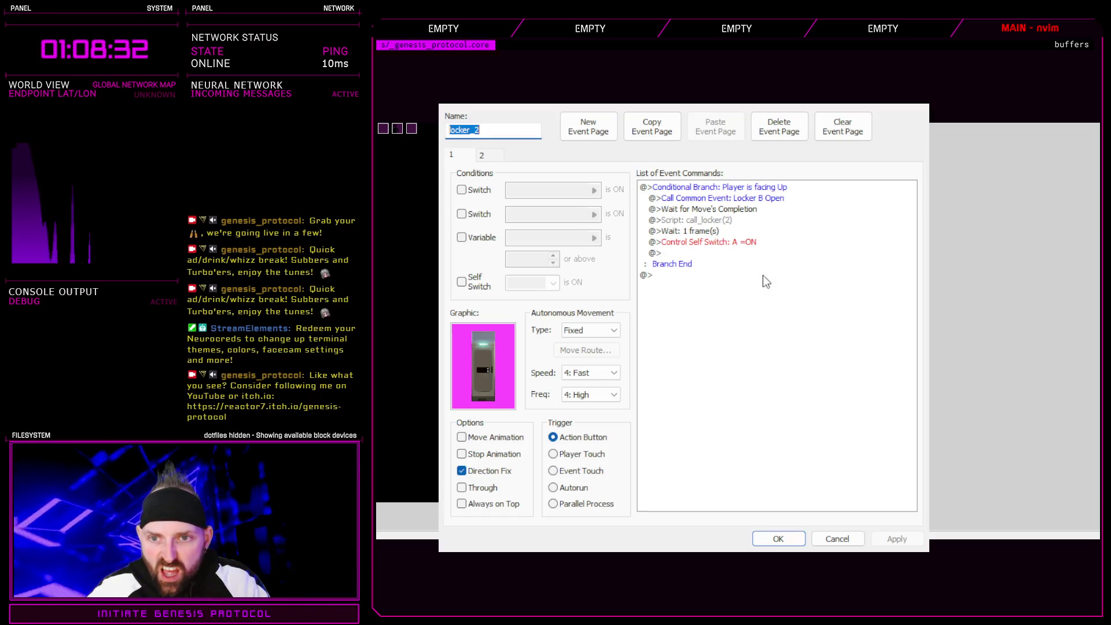
key(Escape)
key(ctrl+r)
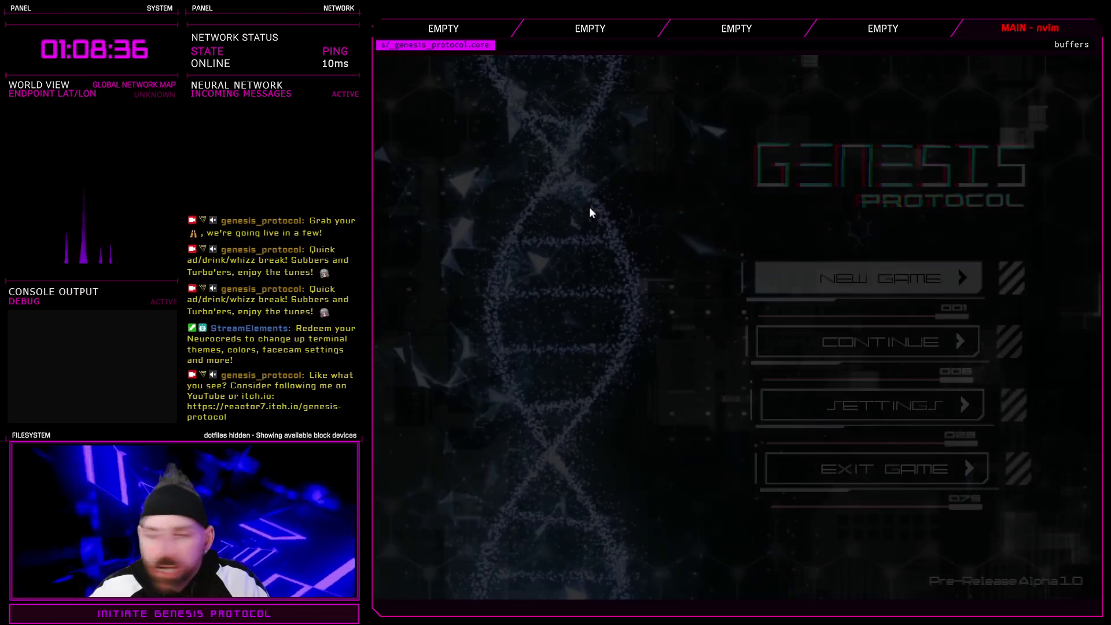
key(Down)
key(Return)
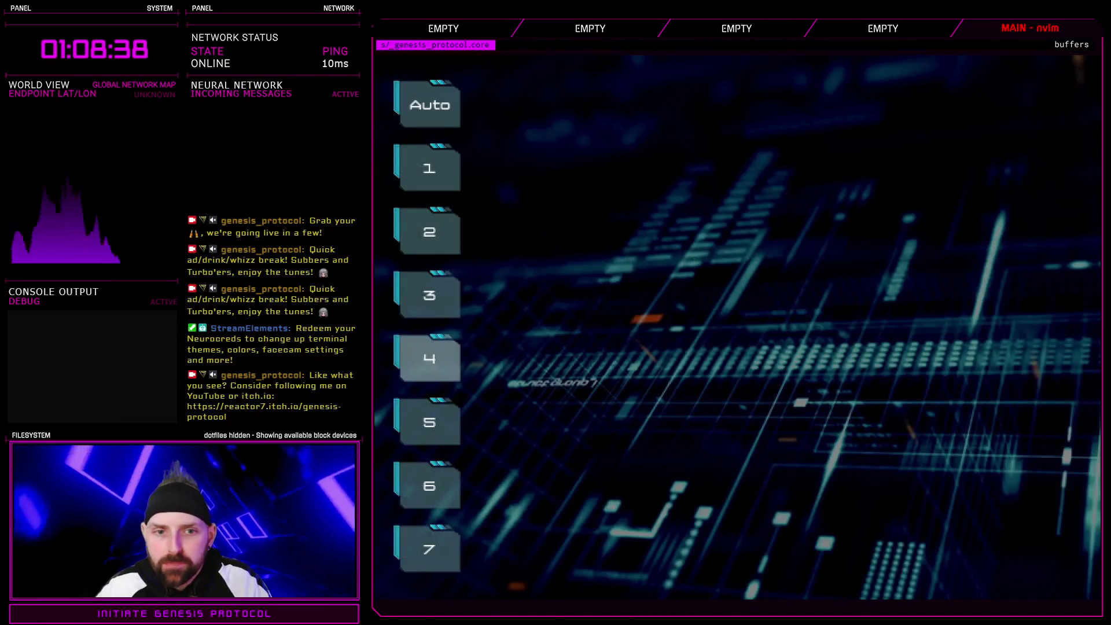
key(Return)
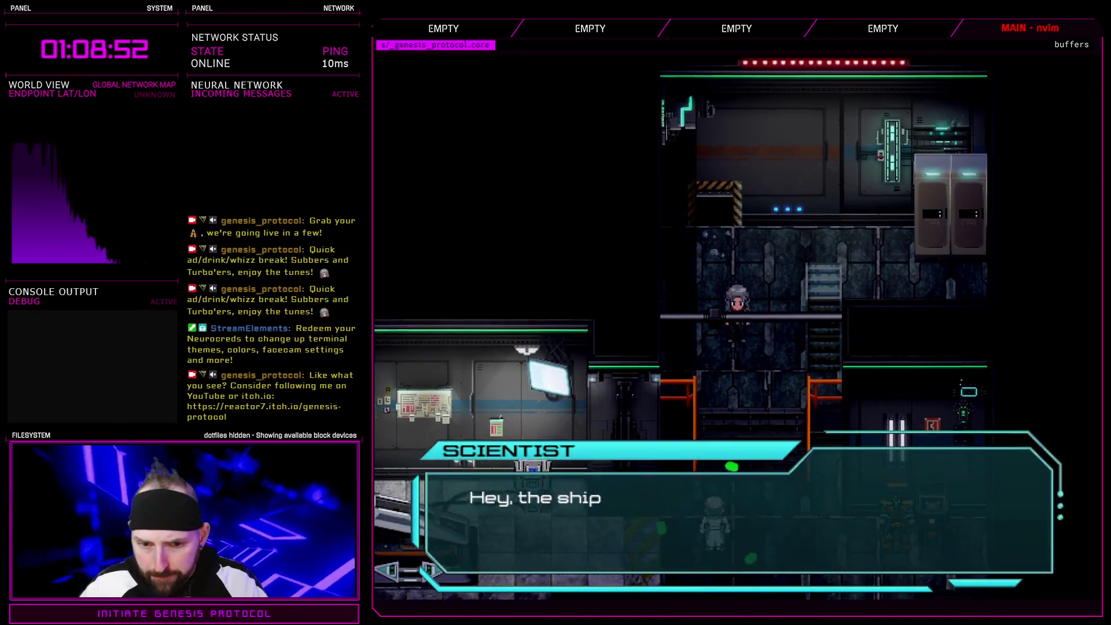
- Clear the scientist's dialogue, defeat the CC-Warden, take the loot, and reach the Five Carat Ring locker
key(Return)
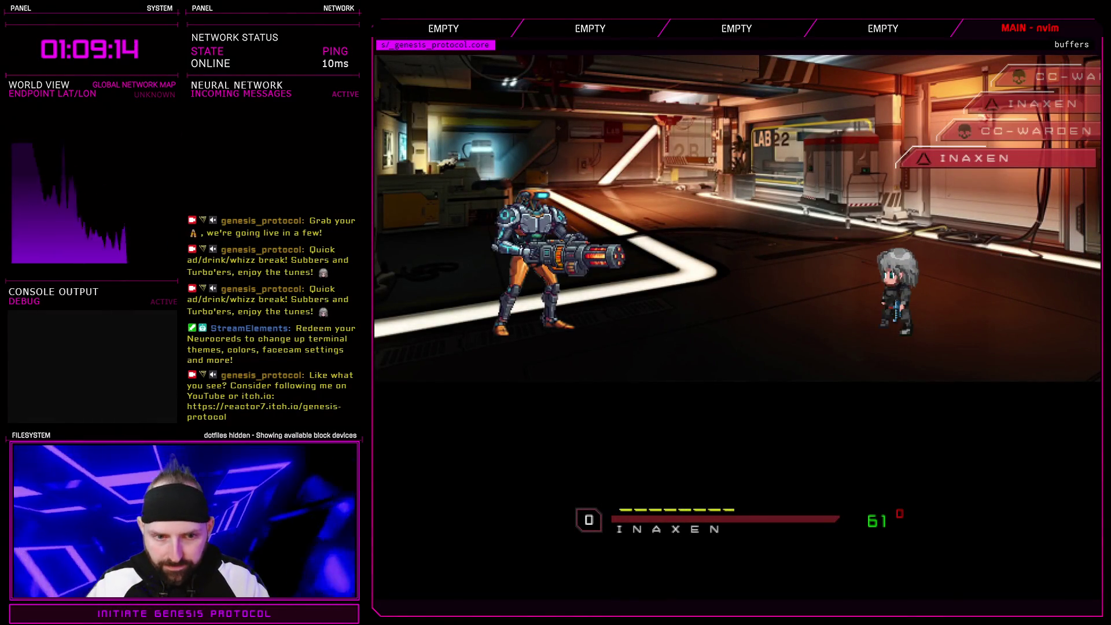
key(Return)
key(Return)
key(Escape)
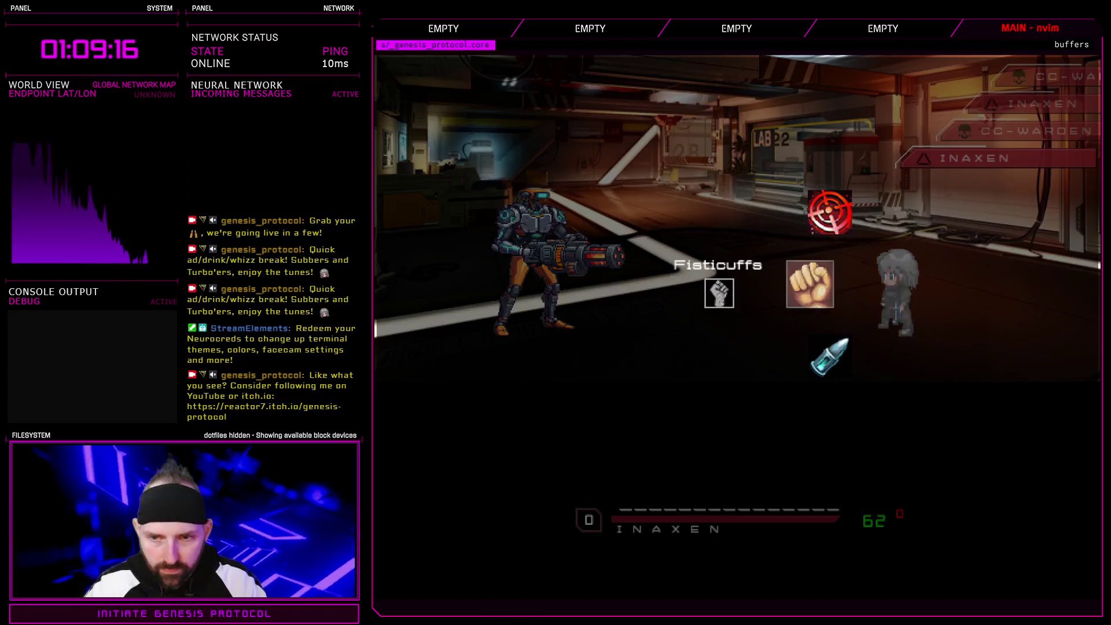
key(Down)
key(Return)
key(Return)
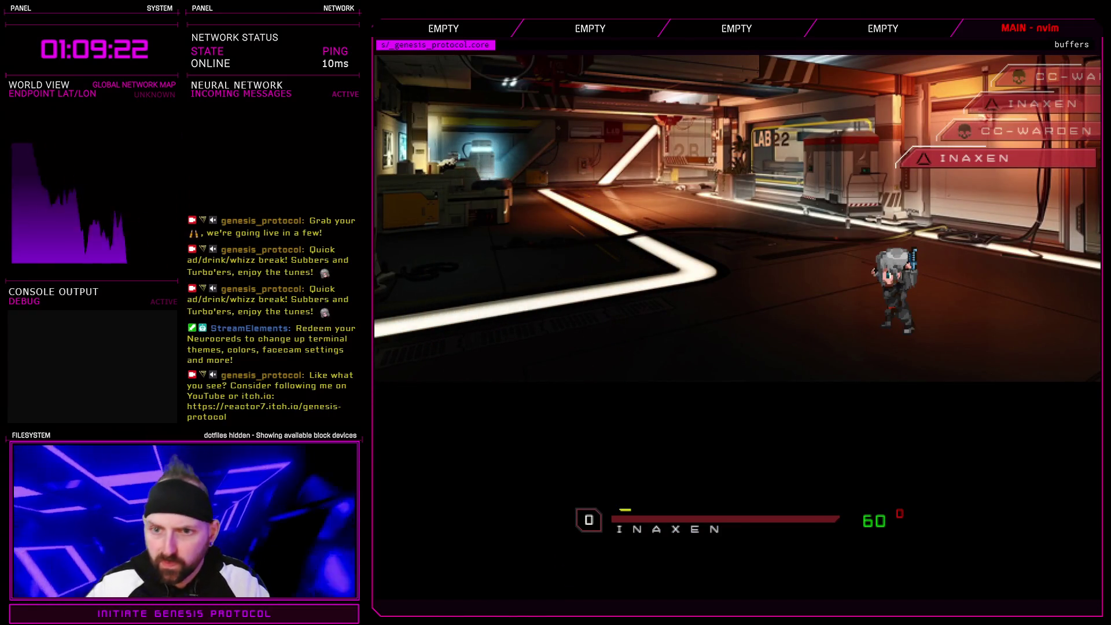
key(Return)
key(Return)
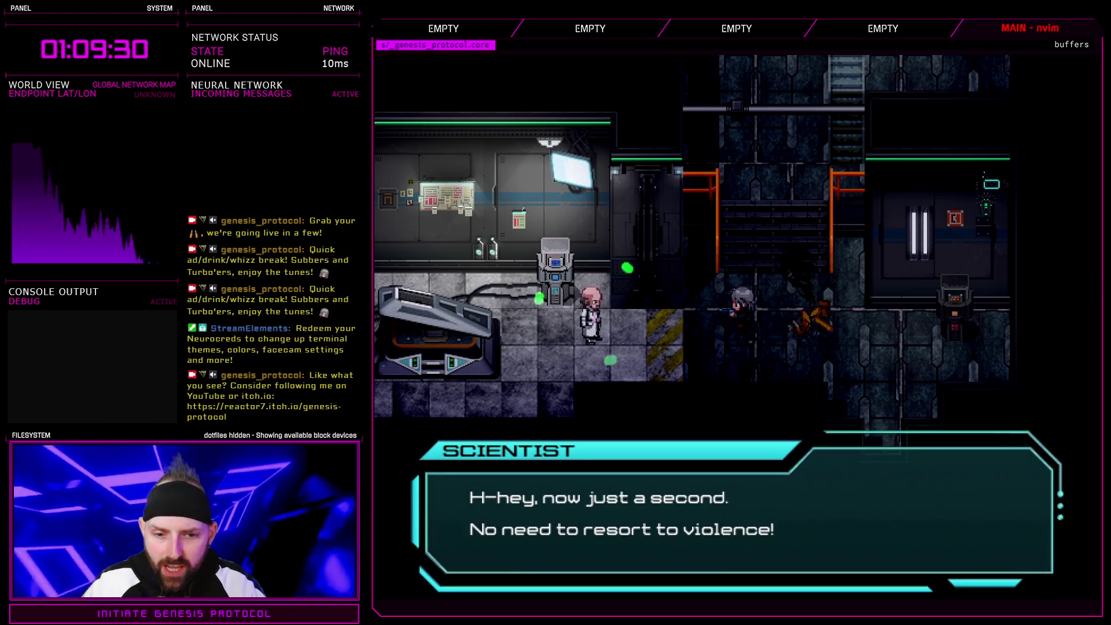
key(Return)
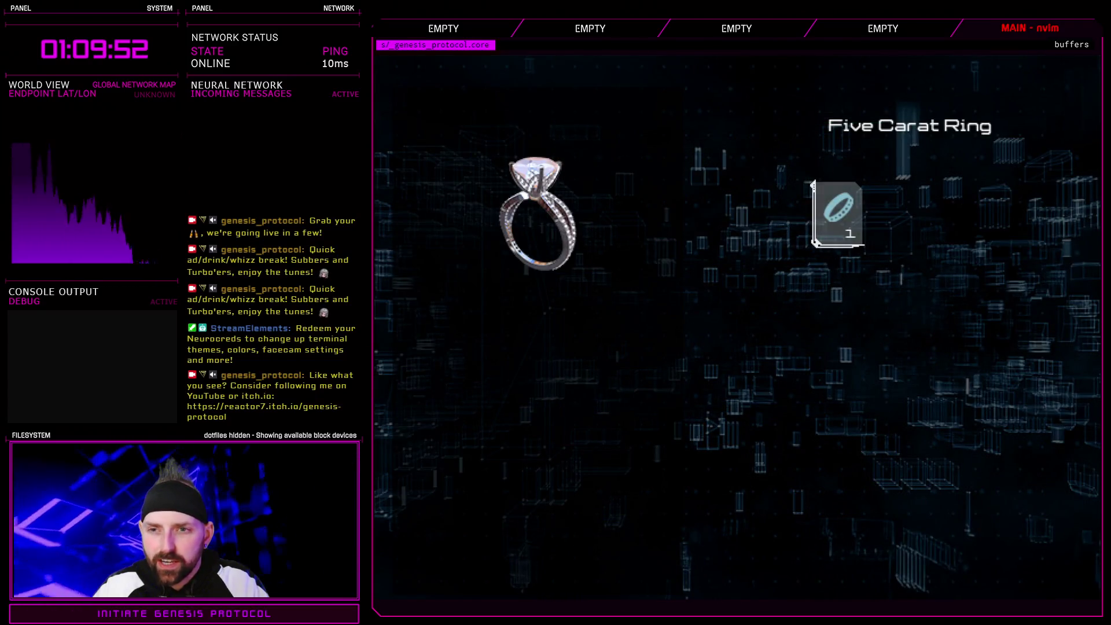
- Take the Five Carat Ring from the locker and bring up the equipment screen
key(Return)
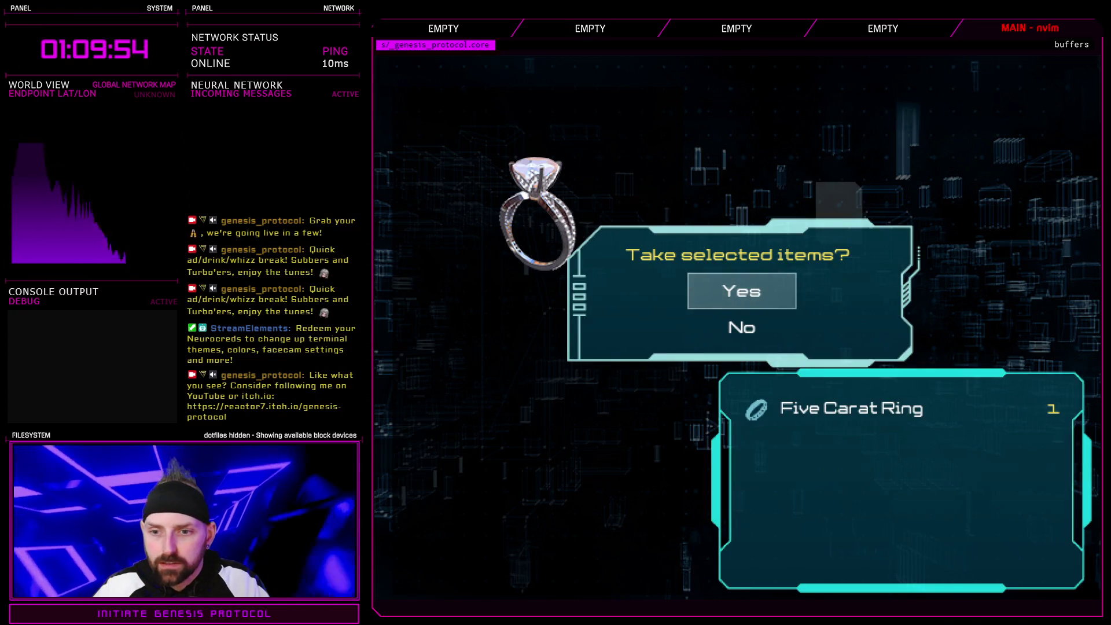
key(Return)
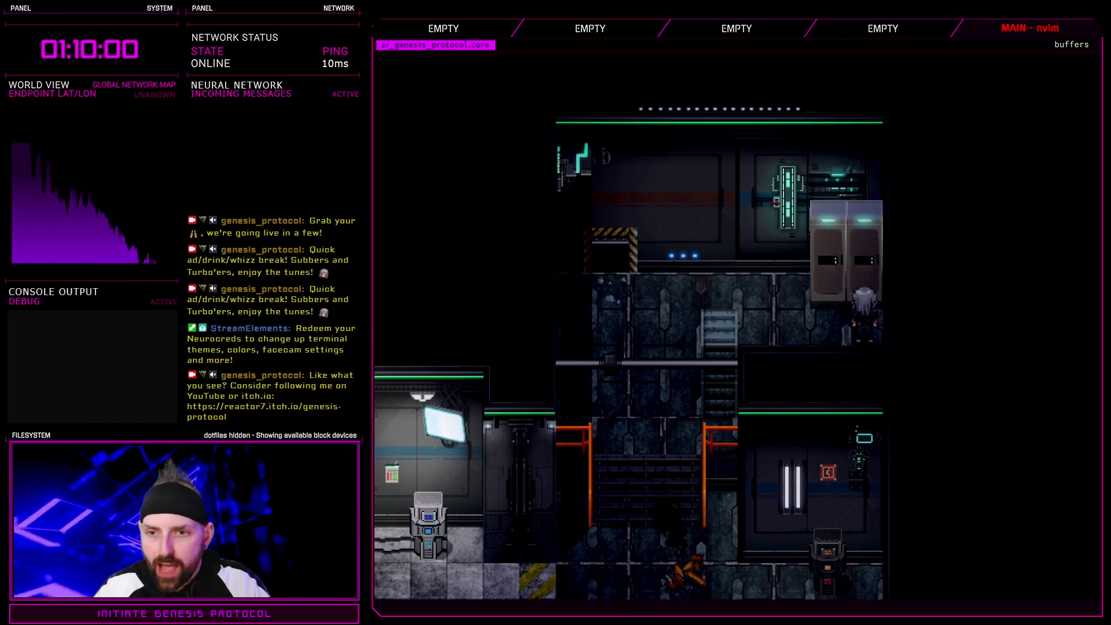
key(Escape)
key(Down)
key(Down)
key(Return)
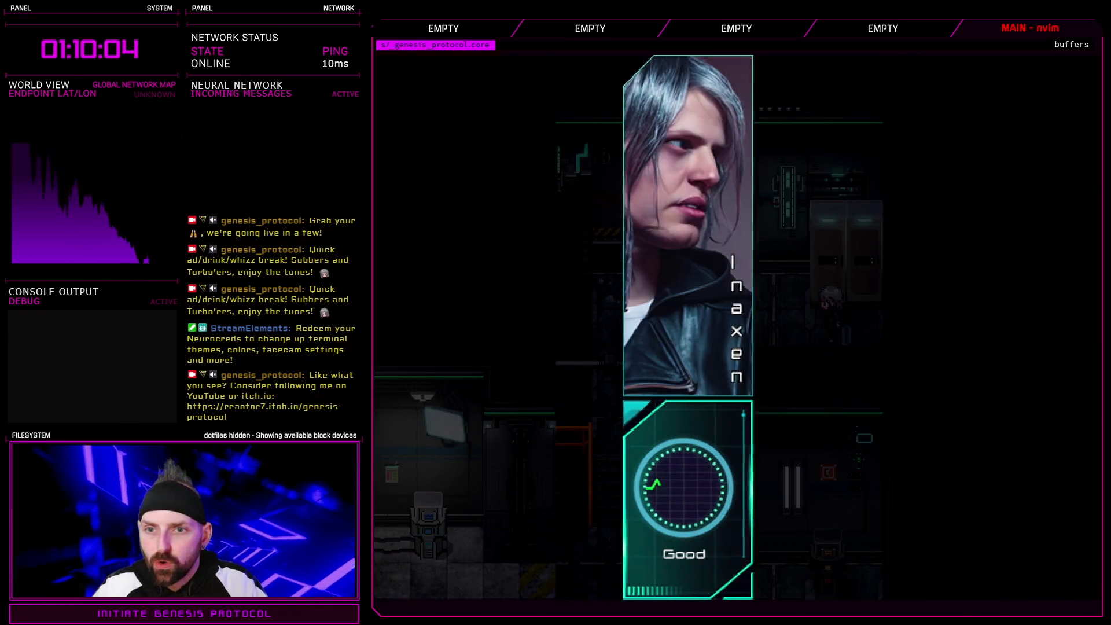
key(Return)
- Browse the equipment slots and check the Combat Boots slot
key(Down)
key(Right)
key(Down)
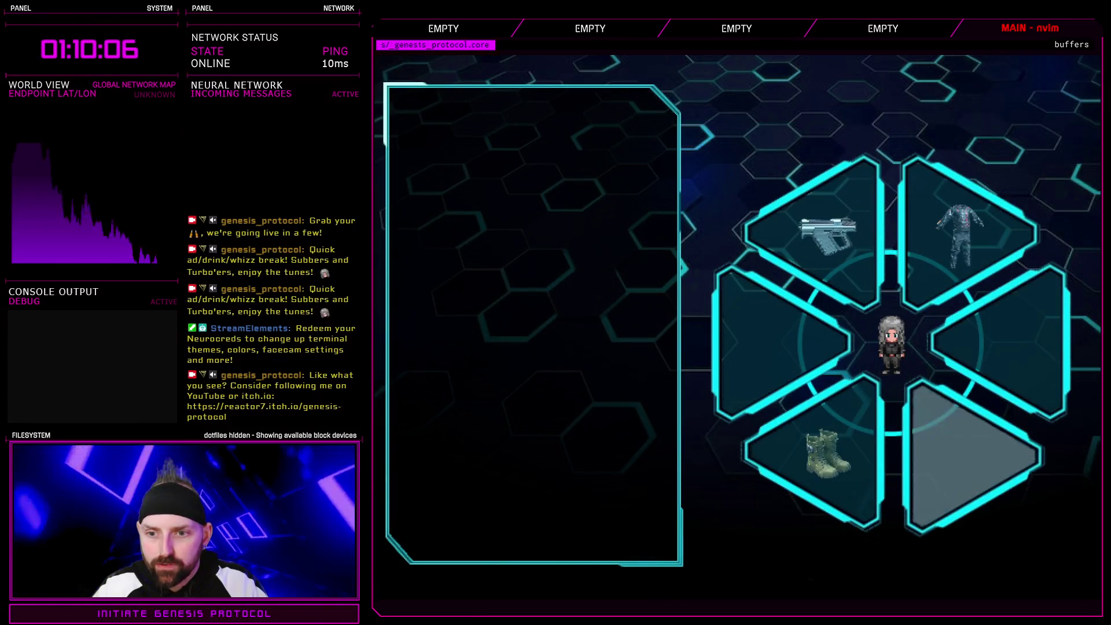
key(Up)
key(Return)
key(Escape)
key(Left)
key(Return)
key(Escape)
key(Down)
- Confirm the Five Carat Ring is equipped and return to its slot
key(Right)
key(Return)
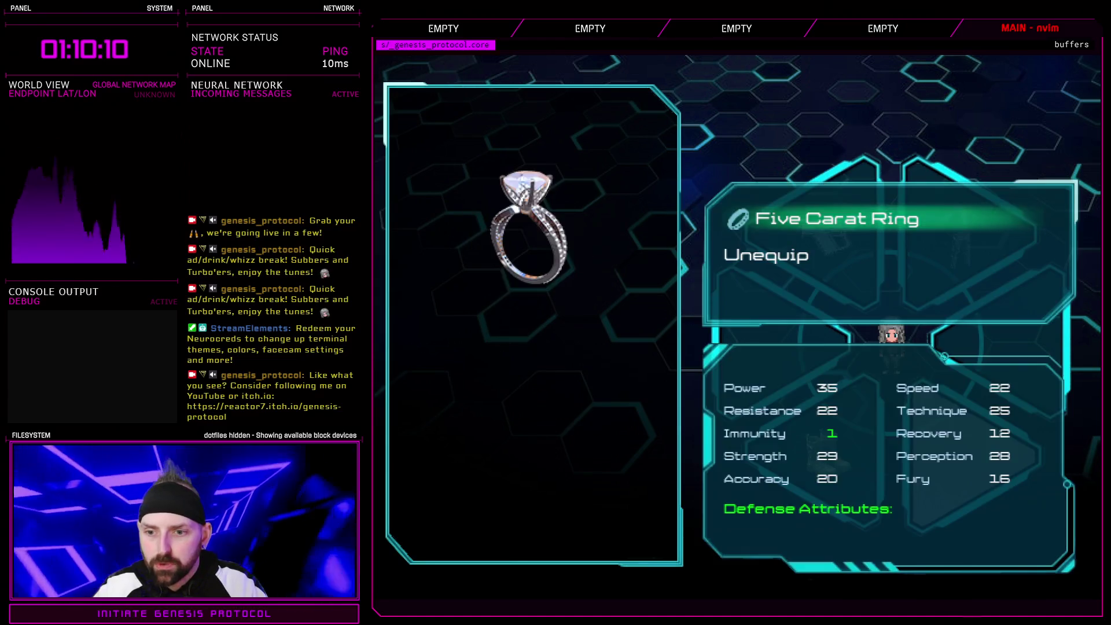
key(Escape)
key(Left)
key(Right)
key(Left)
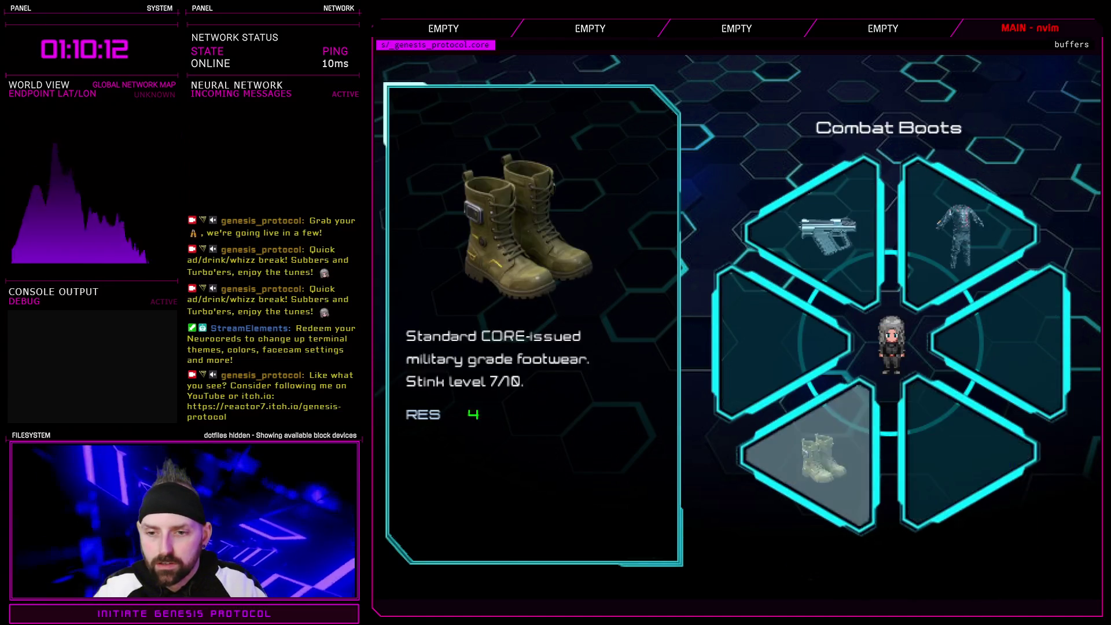
key(Right)
- Unequip the Five Carat Ring and check the now-empty slot beside Combat Boots
key(Return)
key(Return)
key(Left)
key(Right)
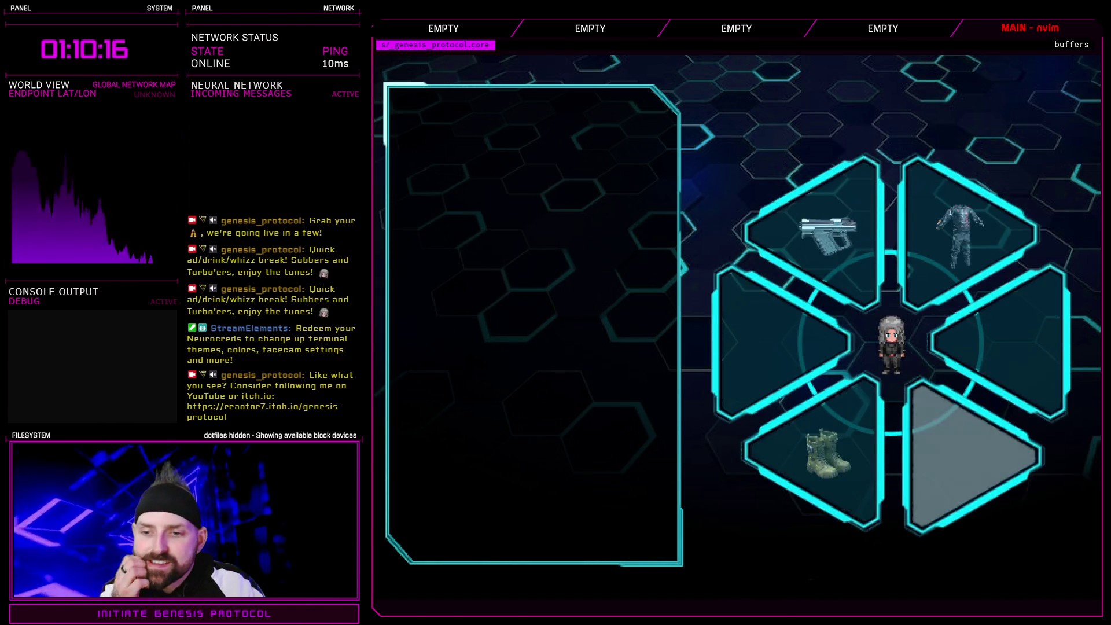
key(Up)
key(Down)
key(Left)
- Compare the Ion Pistol and other slots, ending on the emptied ring slot
key(Up)
key(Up)
key(Right)
key(Down)
key(Down)
key(Left)
key(Right)
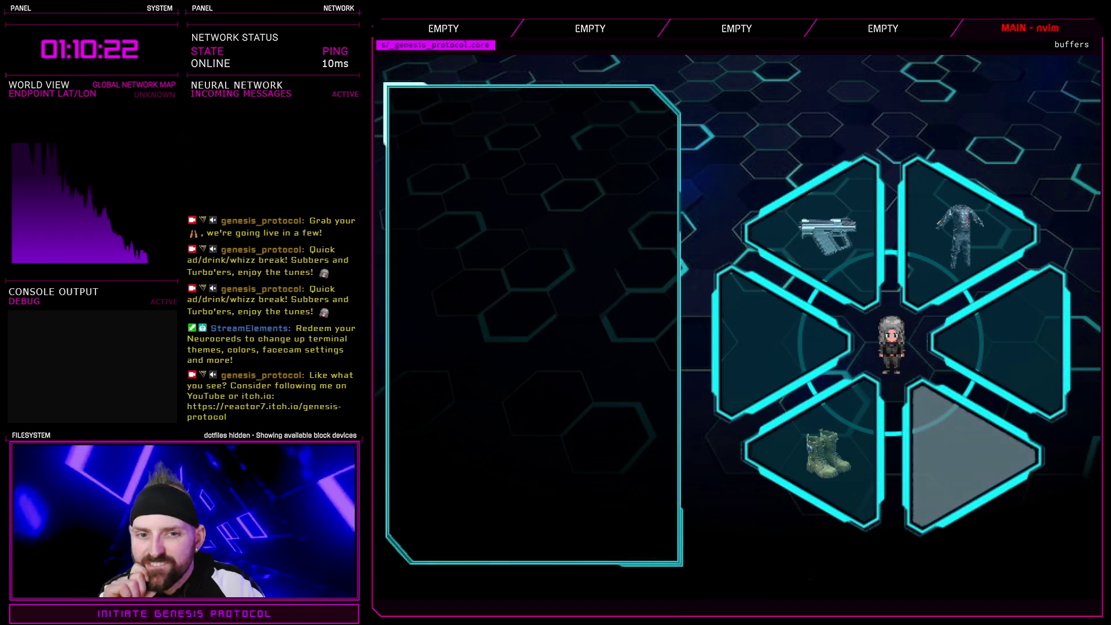
key(Left)
key(Up)
key(Down)
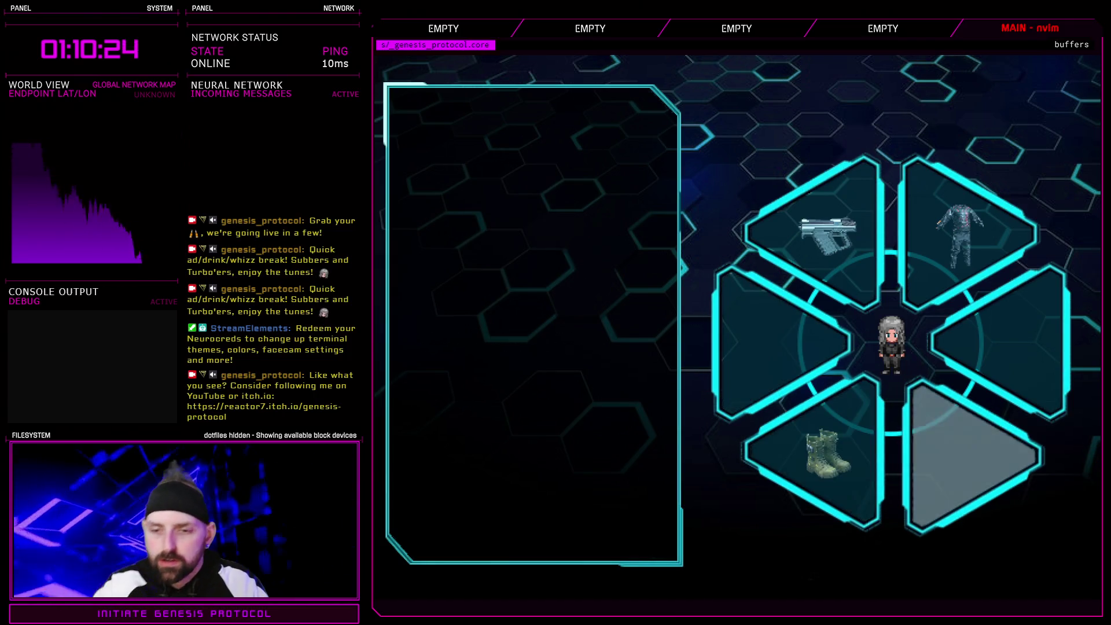
- Re-equip the Five Carat Ring in the empty slot and close the equip menus
key(Return)
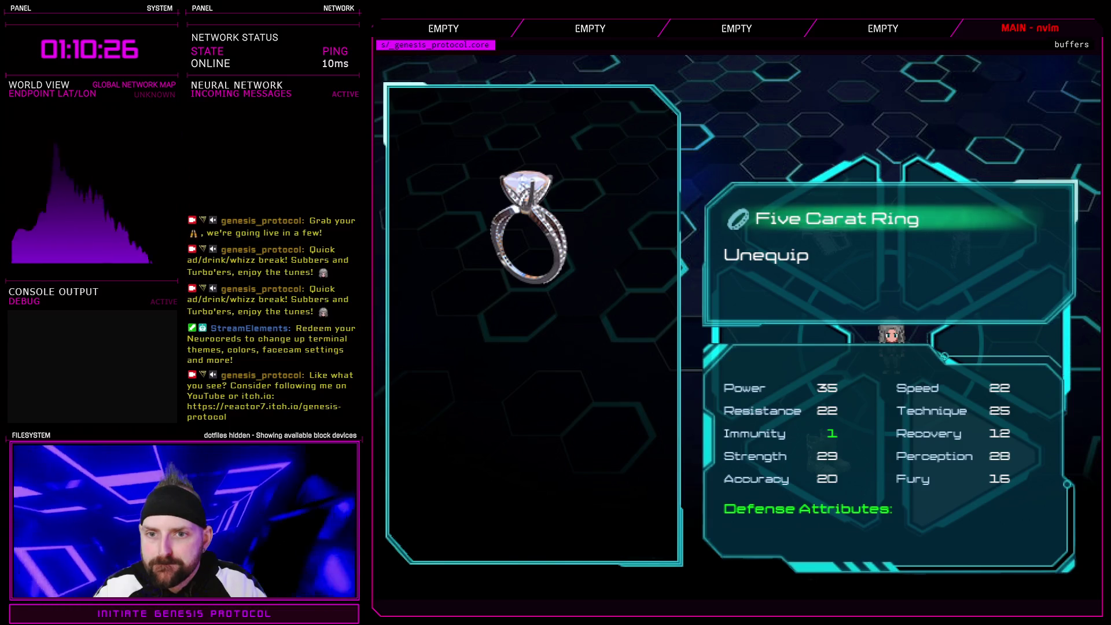
key(Up)
key(Down)
key(Up)
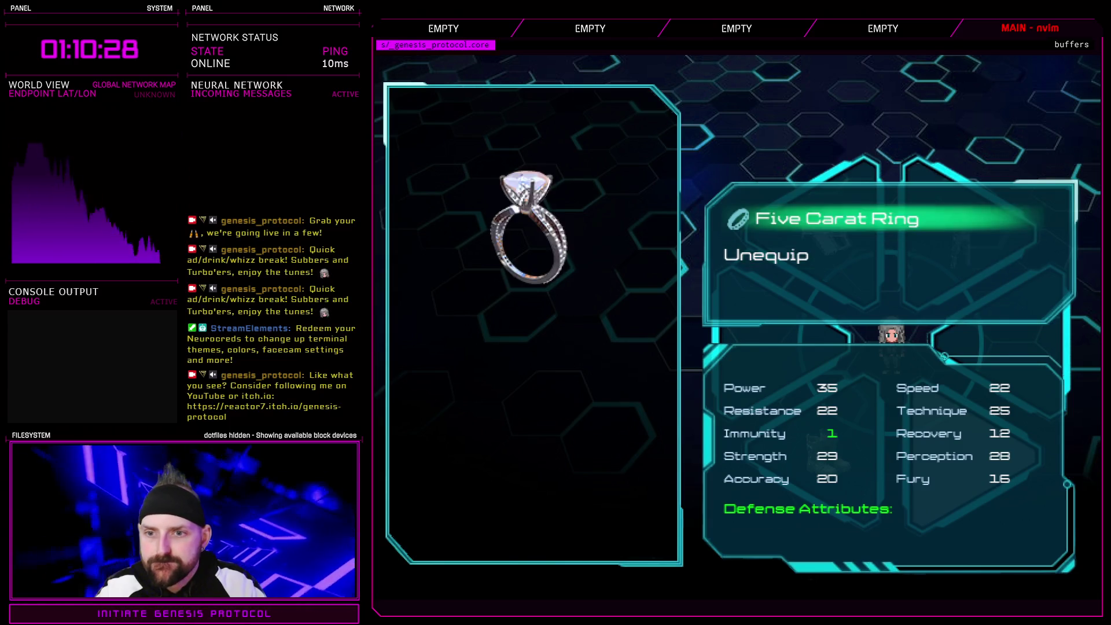
key(Down)
key(Up)
key(Escape)
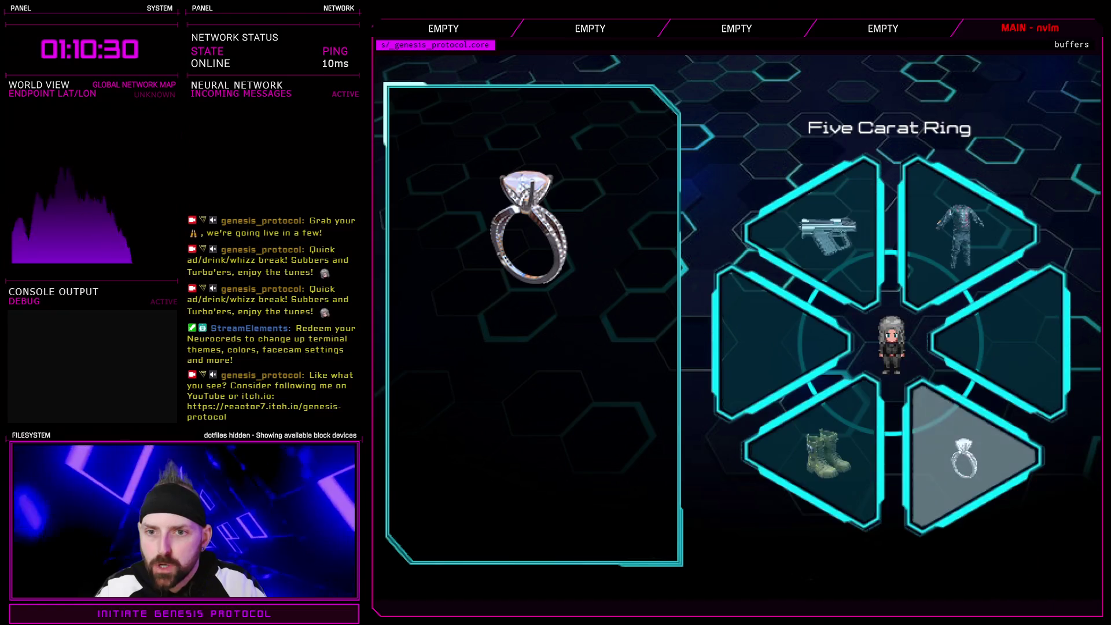
key(Escape)
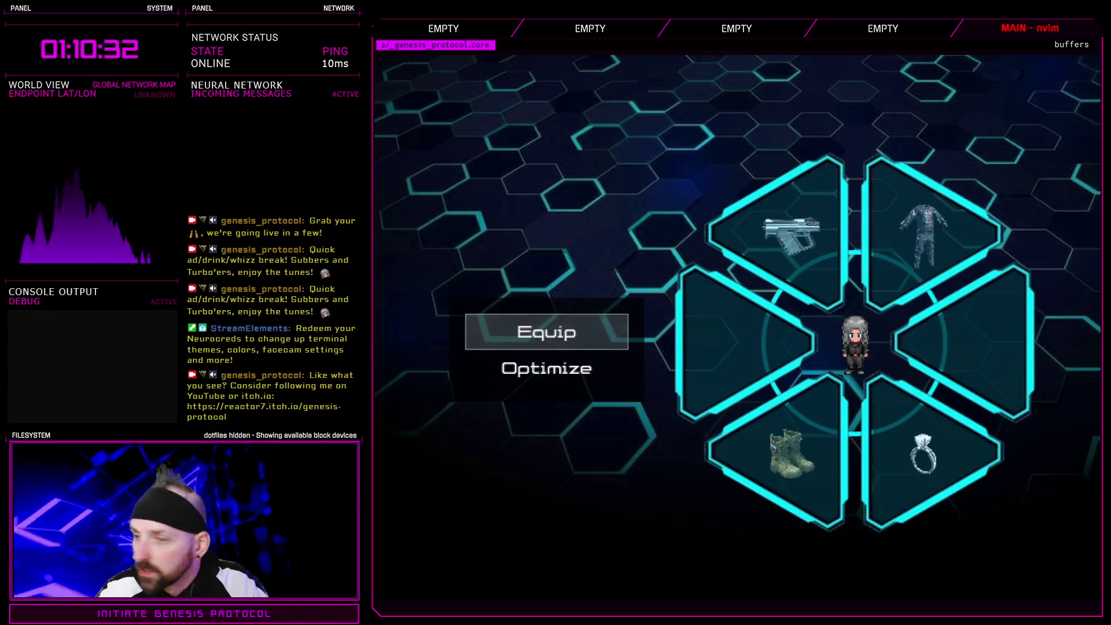
key(Escape)
key(Escape)
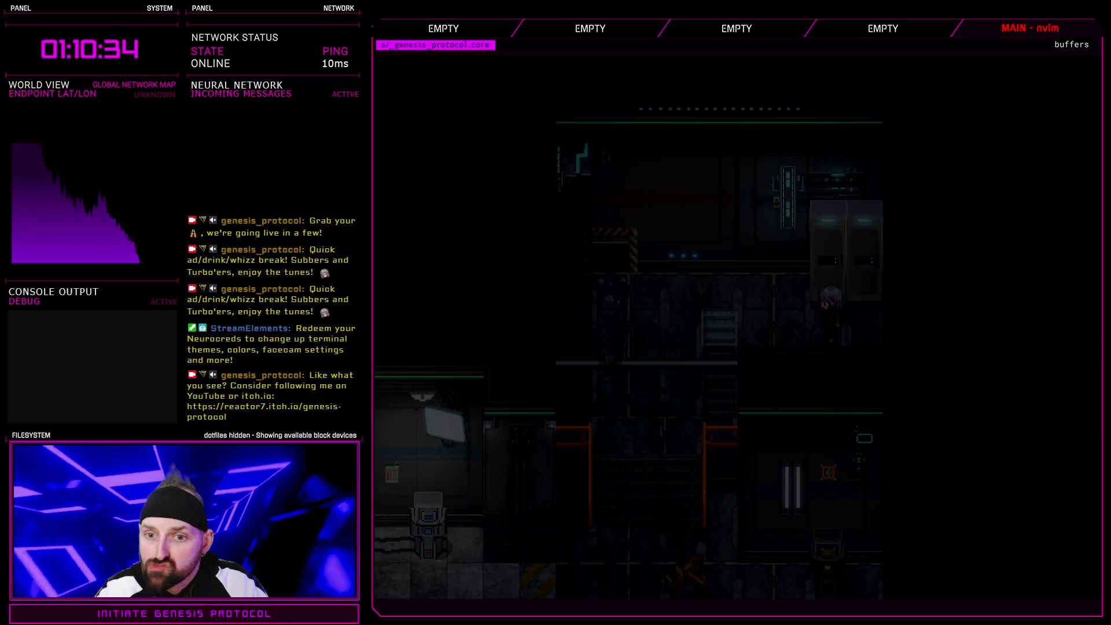
key(e)
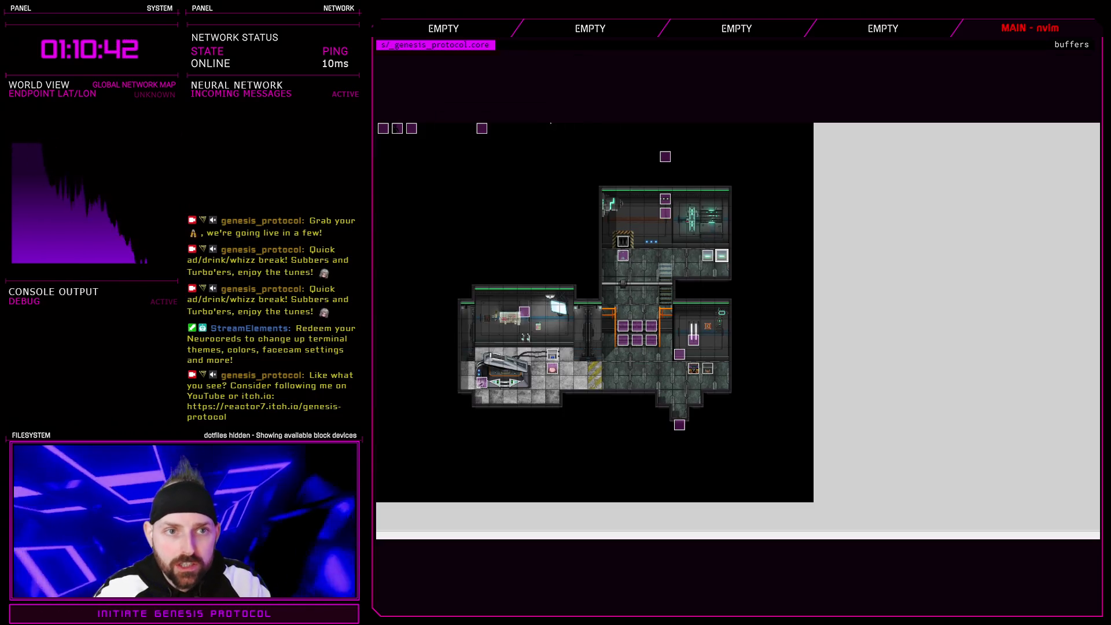
- Quit the playtest and open the Window_LockerFind script in the Script Editor
key(alt+F4)
drag(526, 142, 512, 292)
click(479, 349)
scroll(647, 465, down, 20)
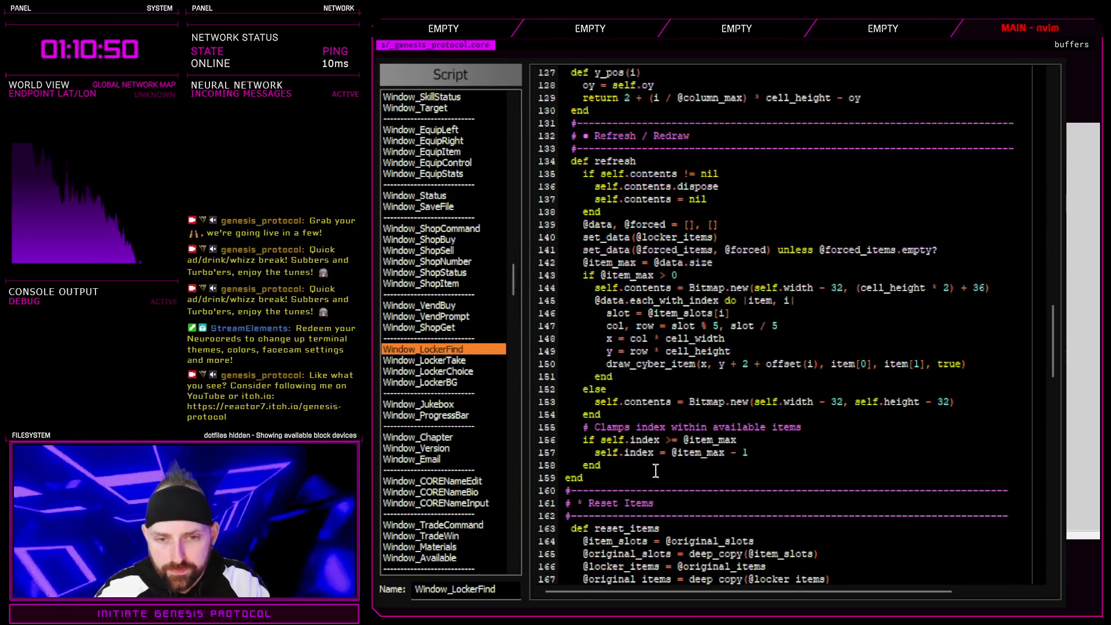
mouse_move(608, 326)
mouse_down()
mouse_move(734, 326)
mouse_move(725, 337)
mouse_up()
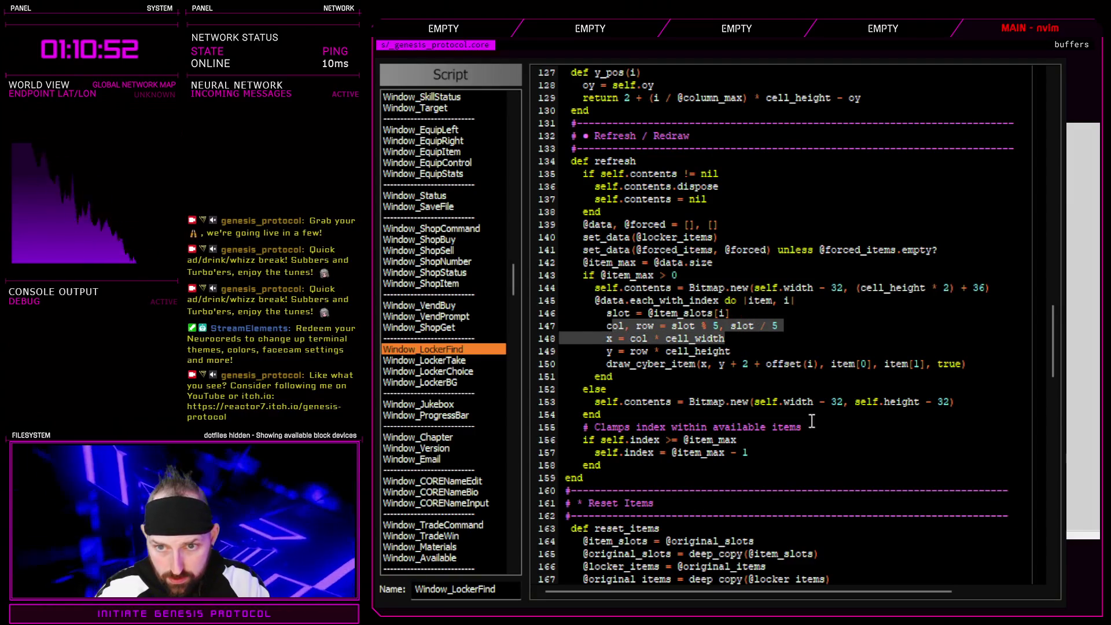
scroll(736, 414, up, 2)
click(719, 402)
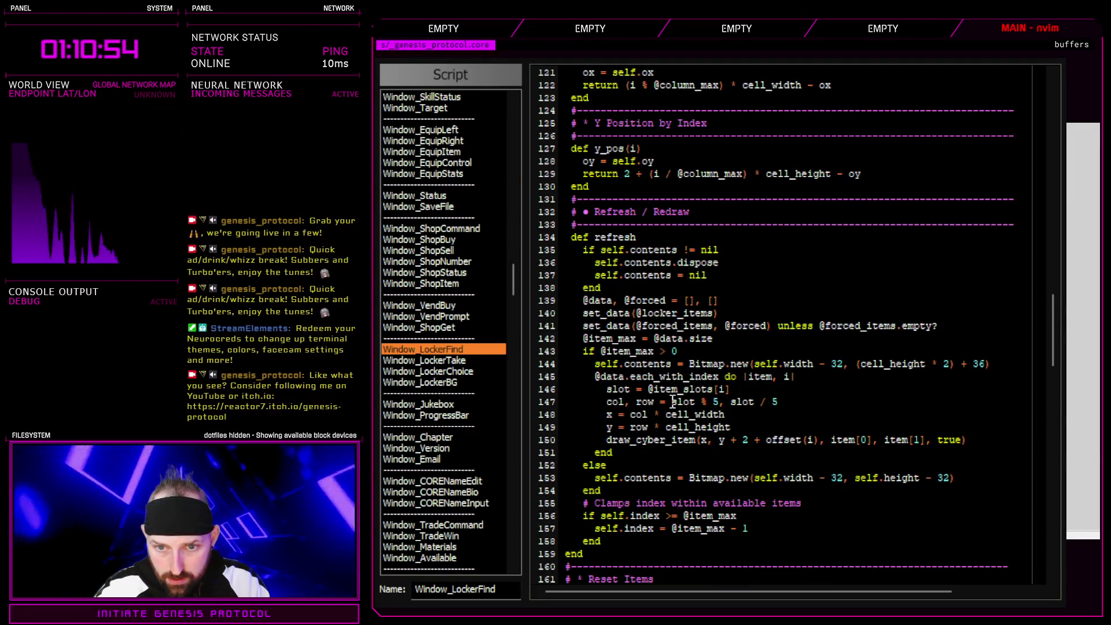
drag(671, 402, 789, 403)
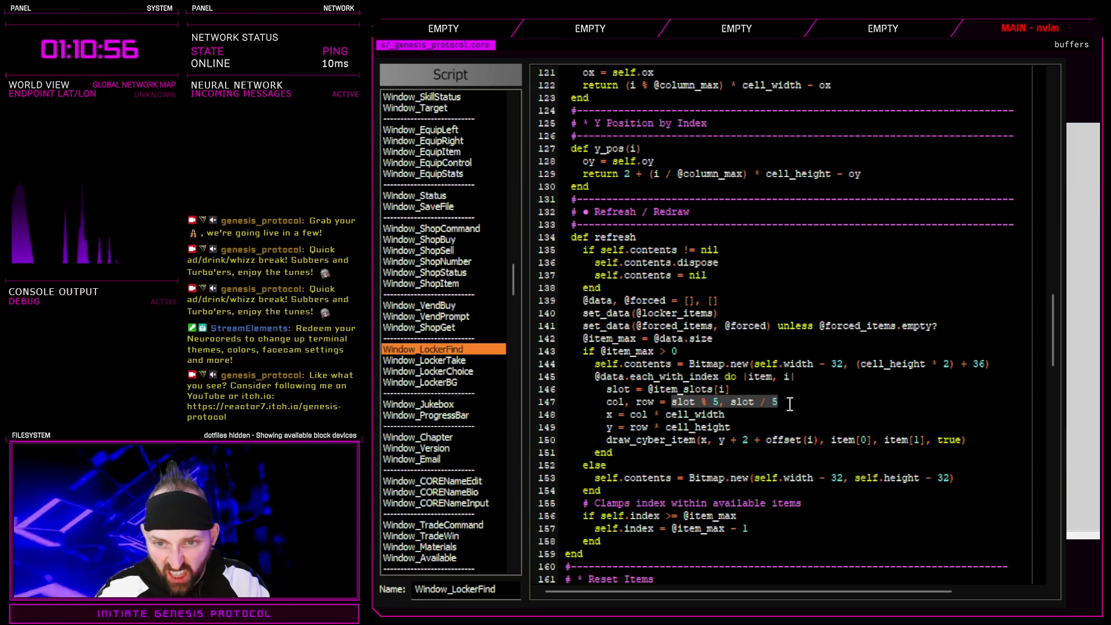
double_click(683, 401)
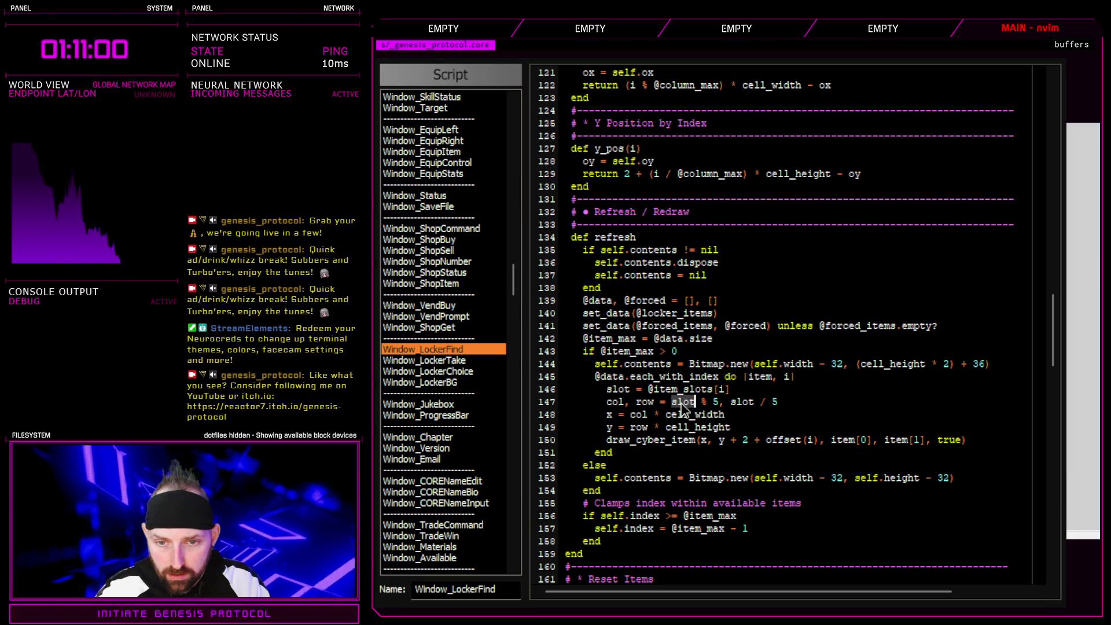
drag(649, 390, 731, 391)
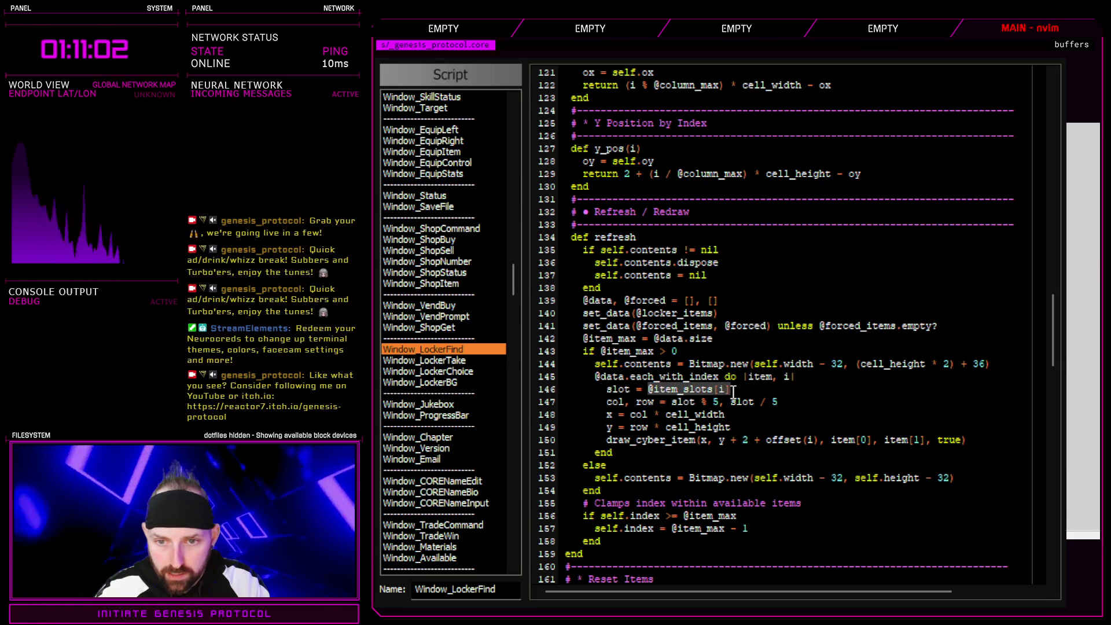
click(797, 377)
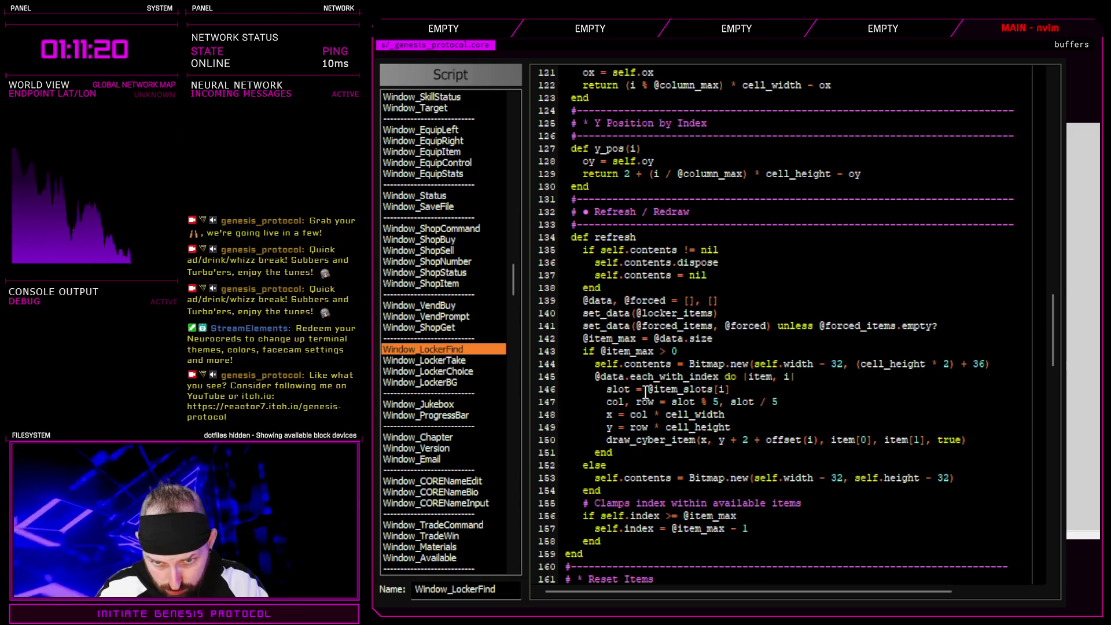
drag(608, 389, 748, 390)
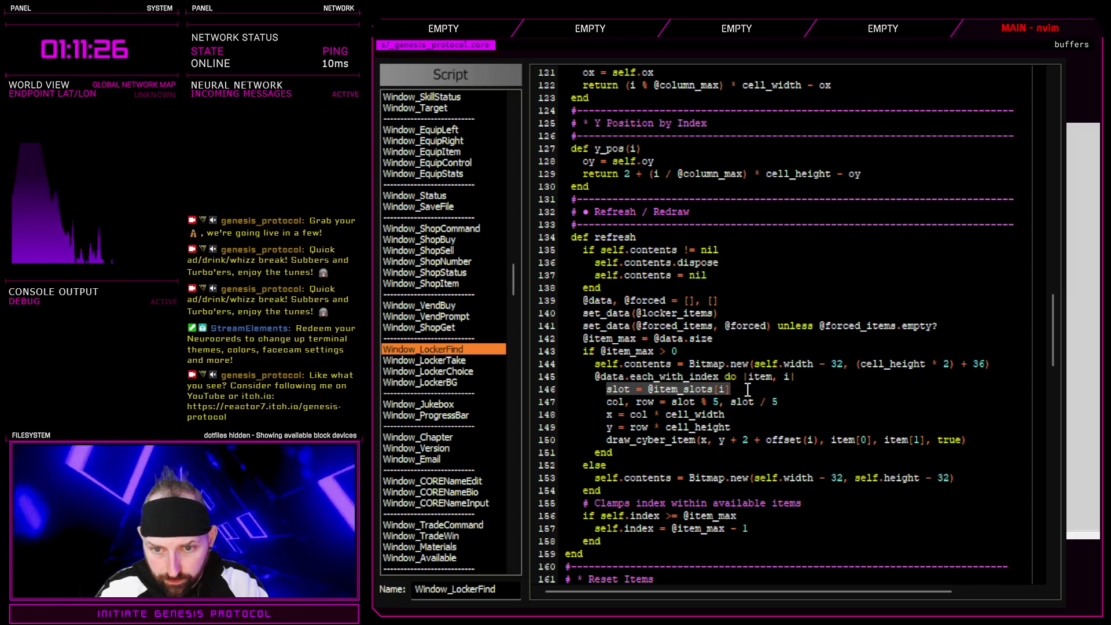
click(748, 390)
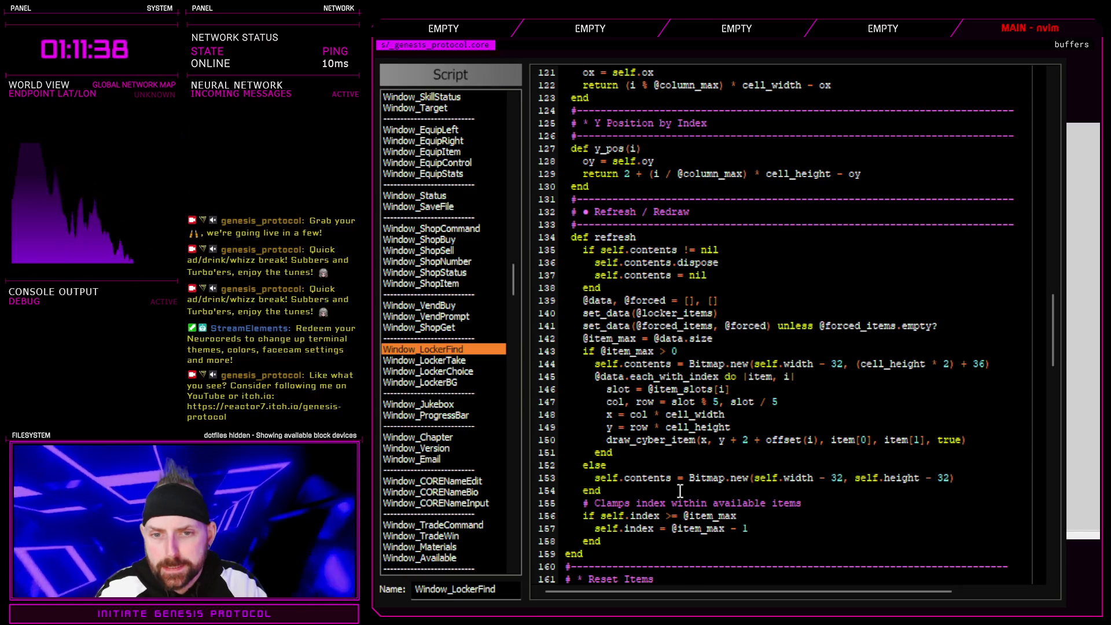
key(F12)
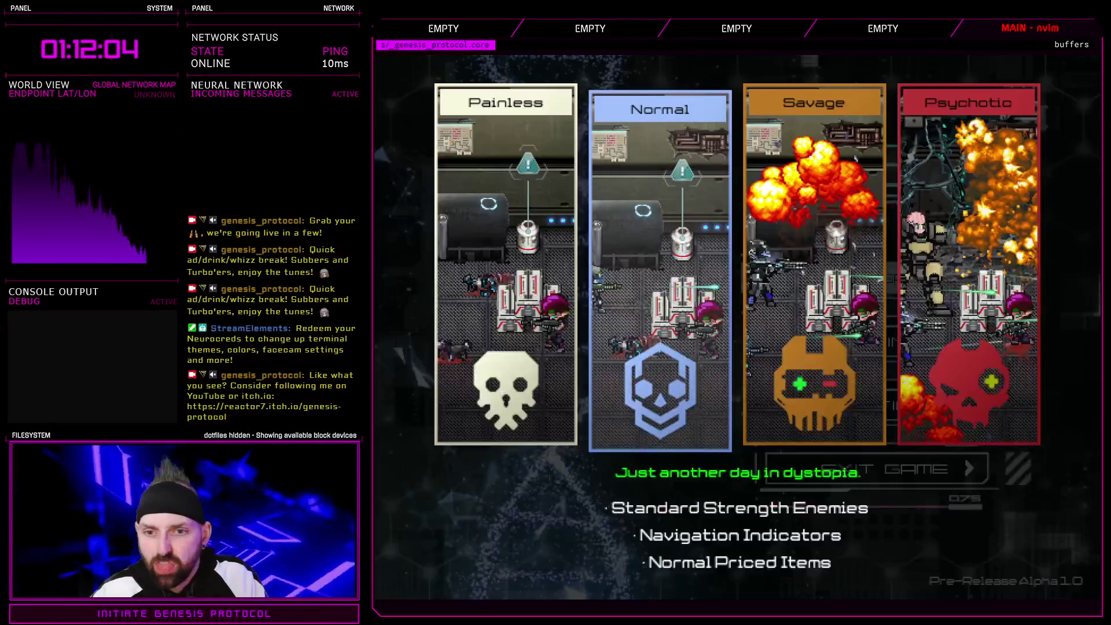
- Open the locker to view O-Tablet, Hydro Flask and Wrench, then quit the playtest
key(Tab)
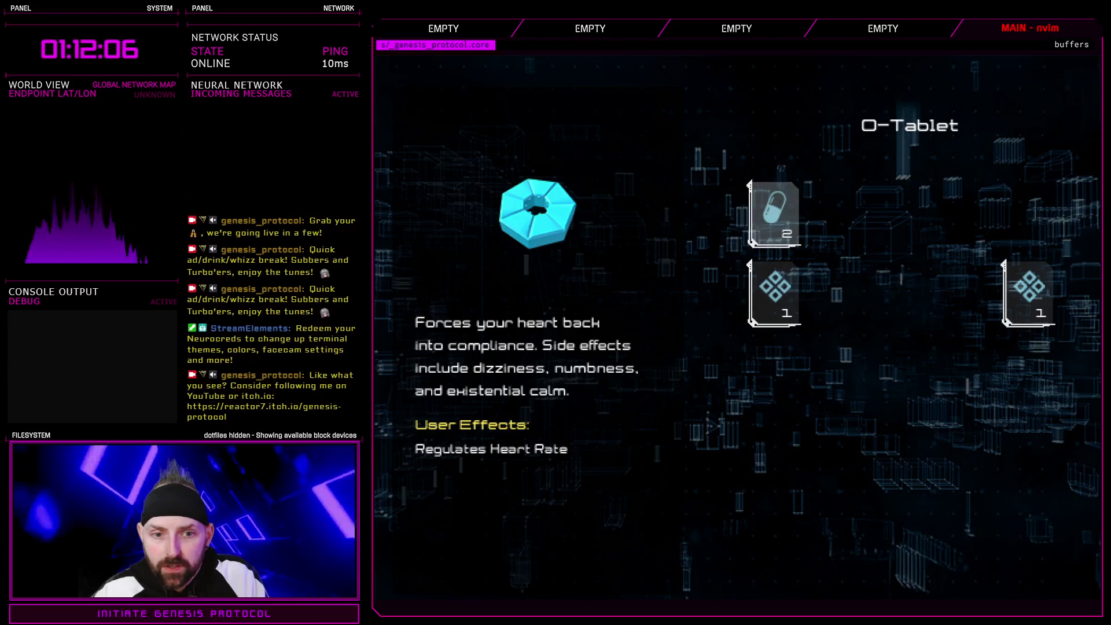
key(Return)
key(Return)
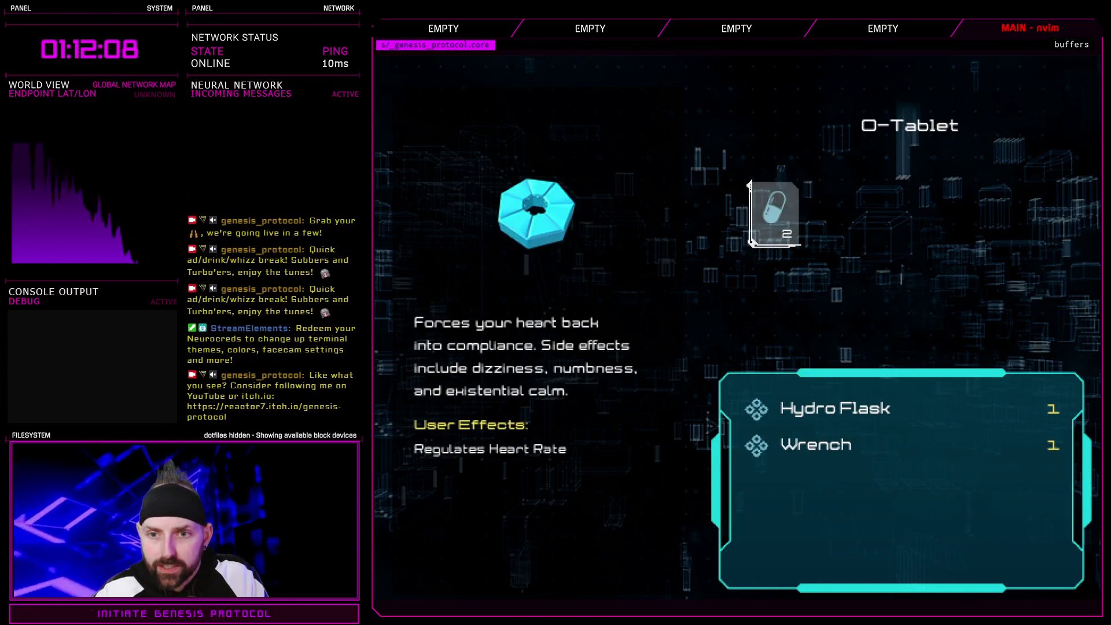
key(Escape)
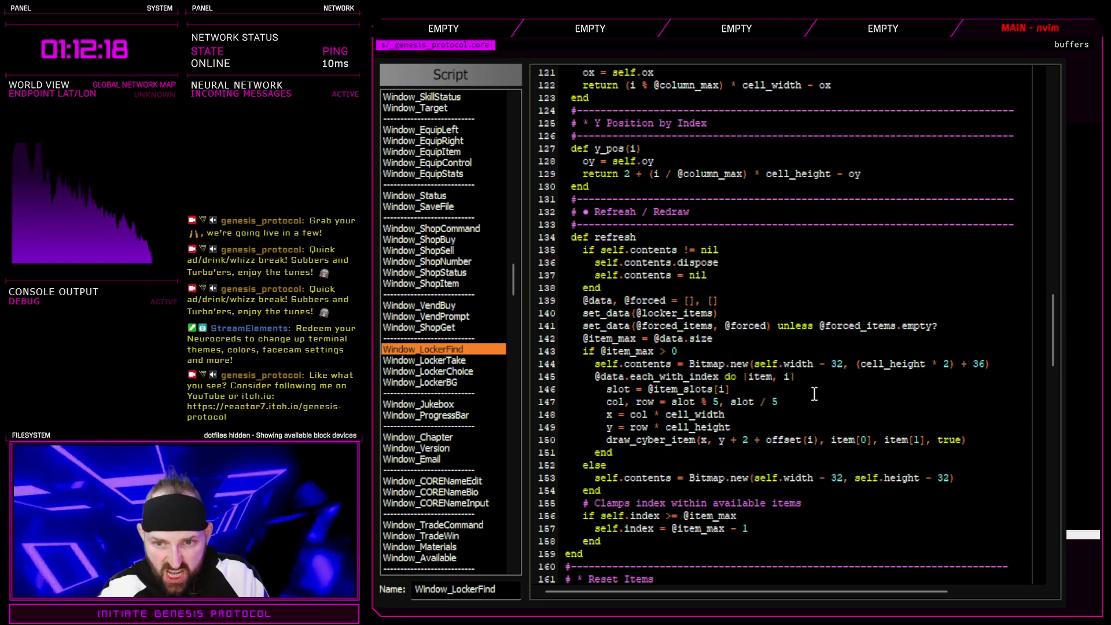
click(718, 338)
key(Return)
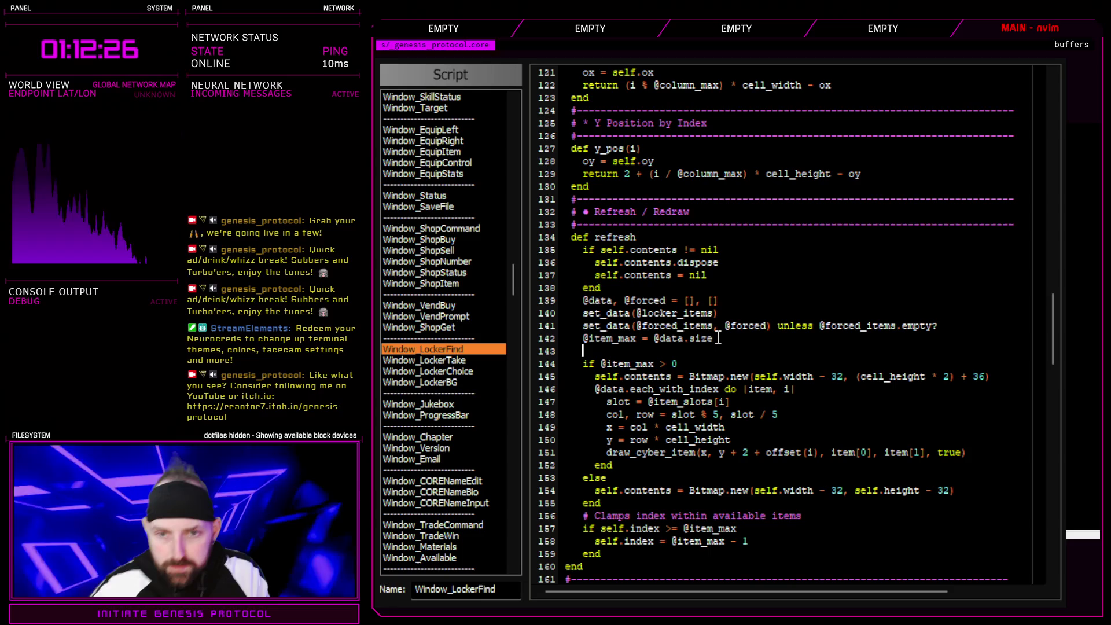
text(puts @data.size)
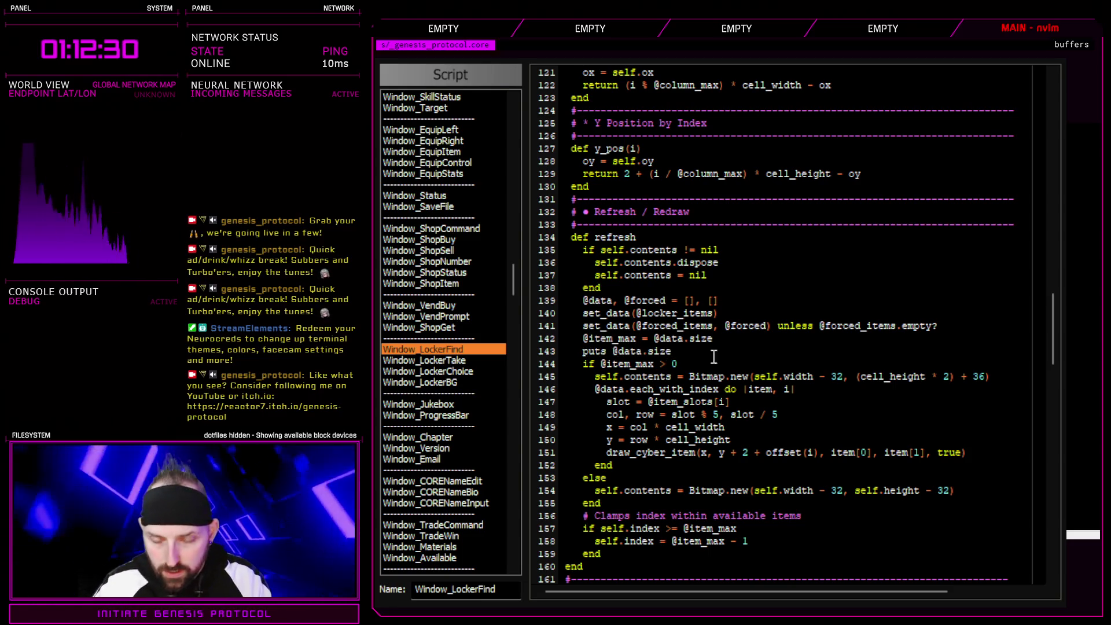
key(Escape)
key(Return)
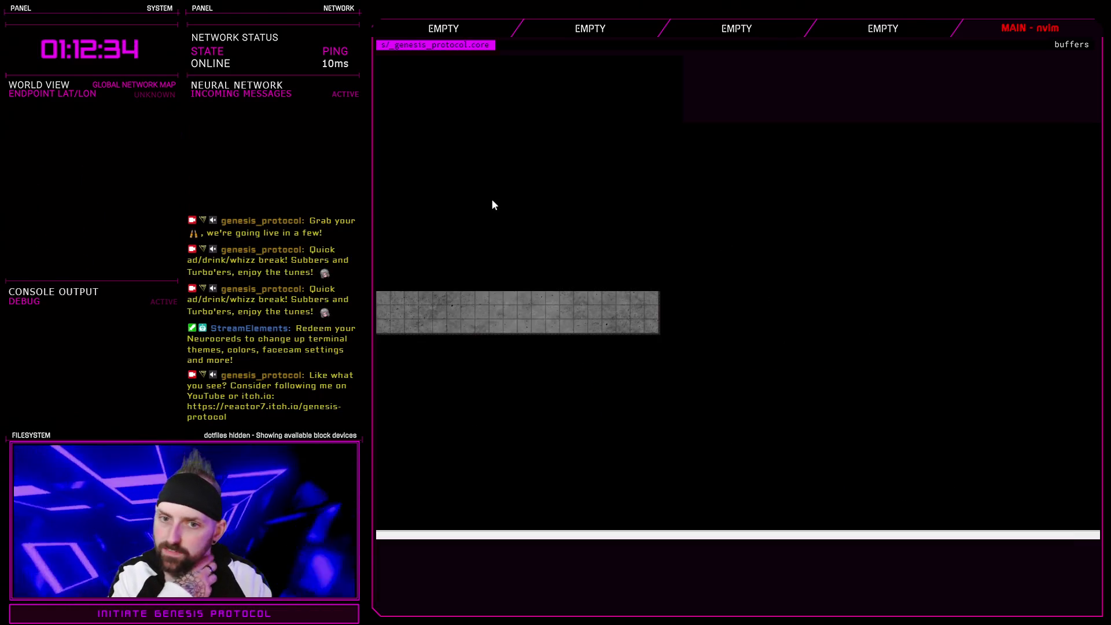
- Pick Normal difficulty and take three locker items while the console logs data sizes
key(Return)
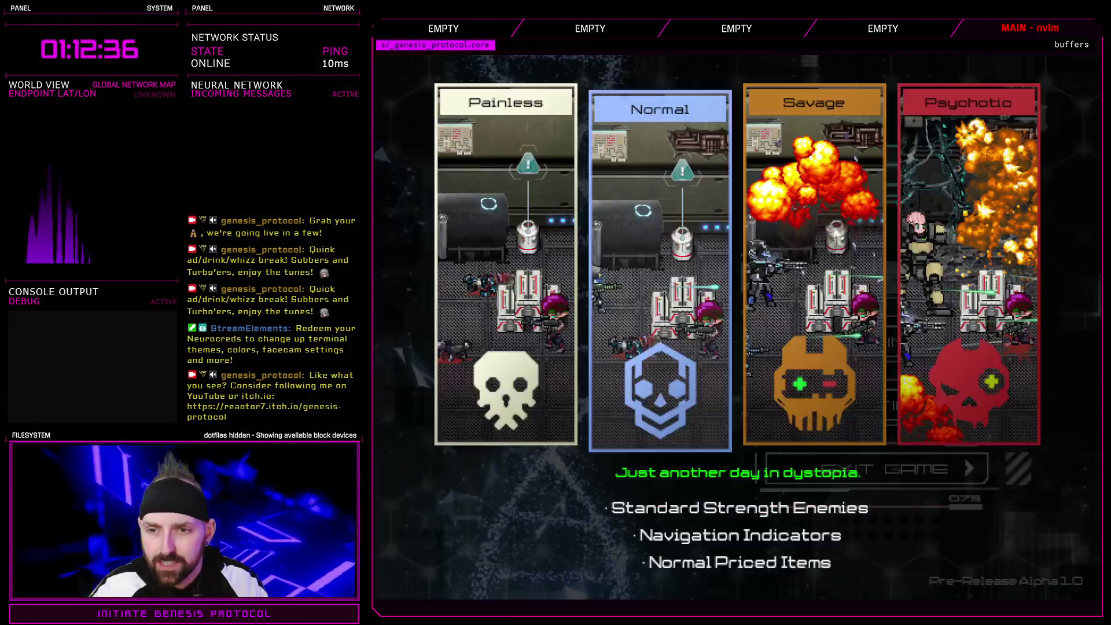
key(Return)
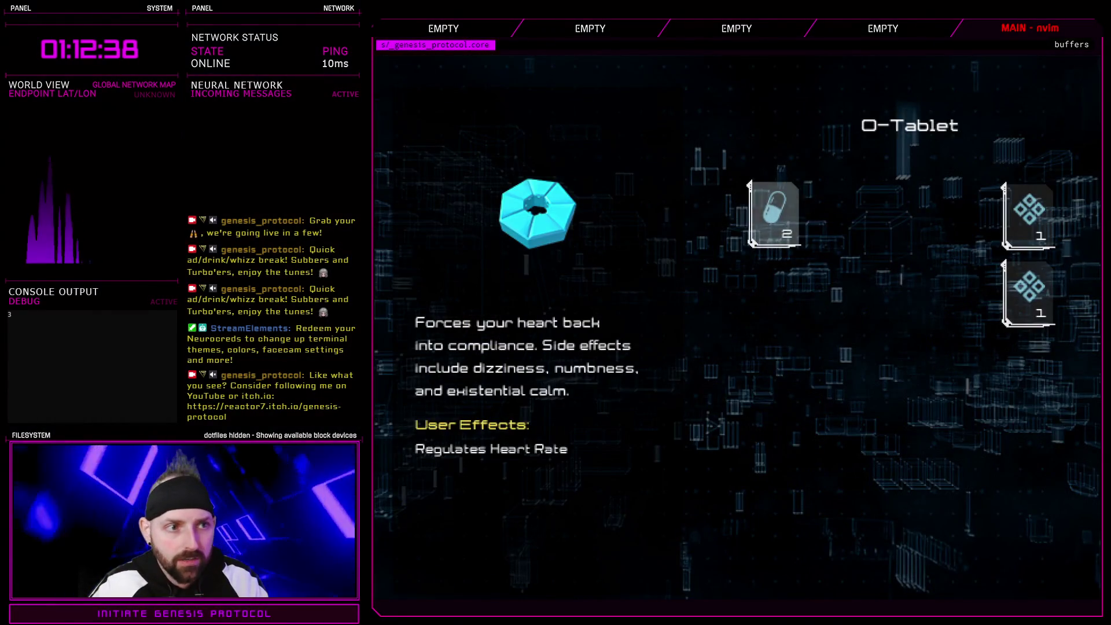
key(Return)
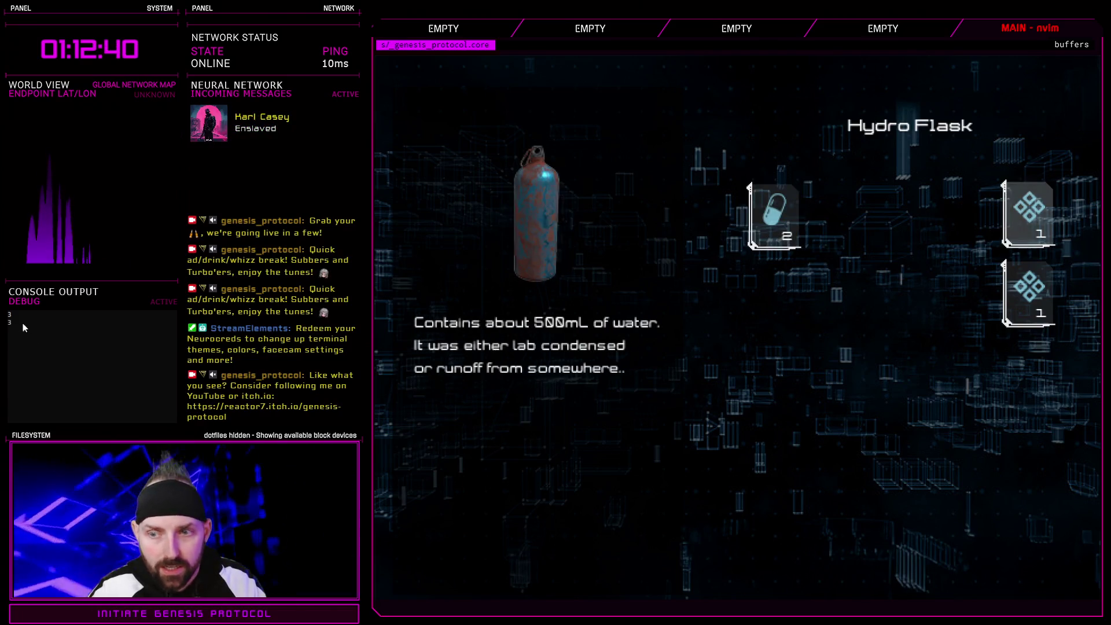
key(Return)
key(Return)
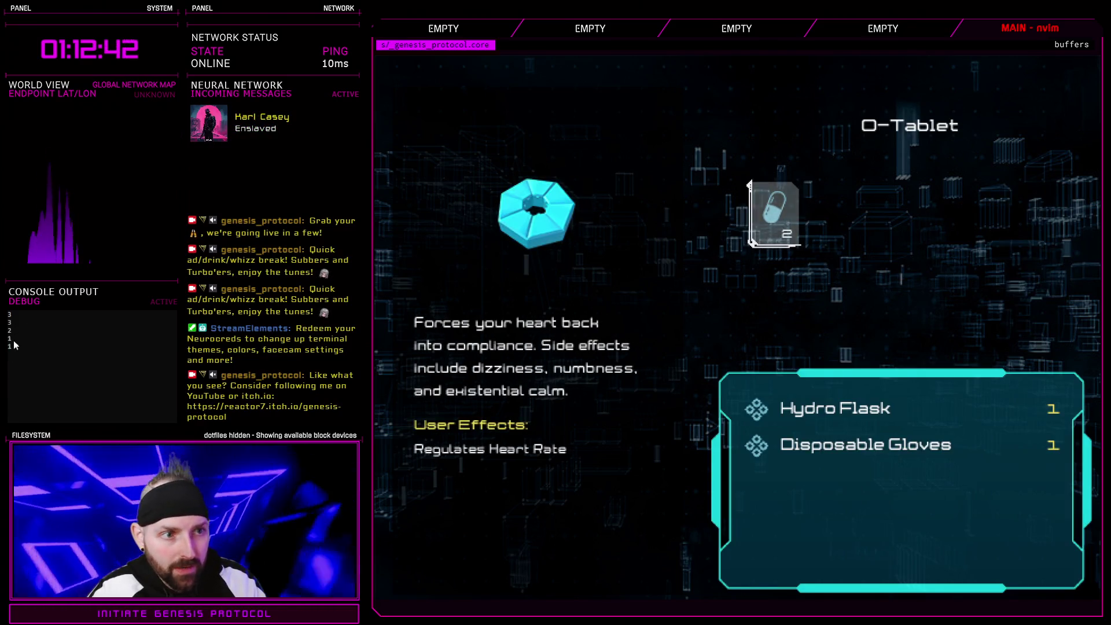
key(Return)
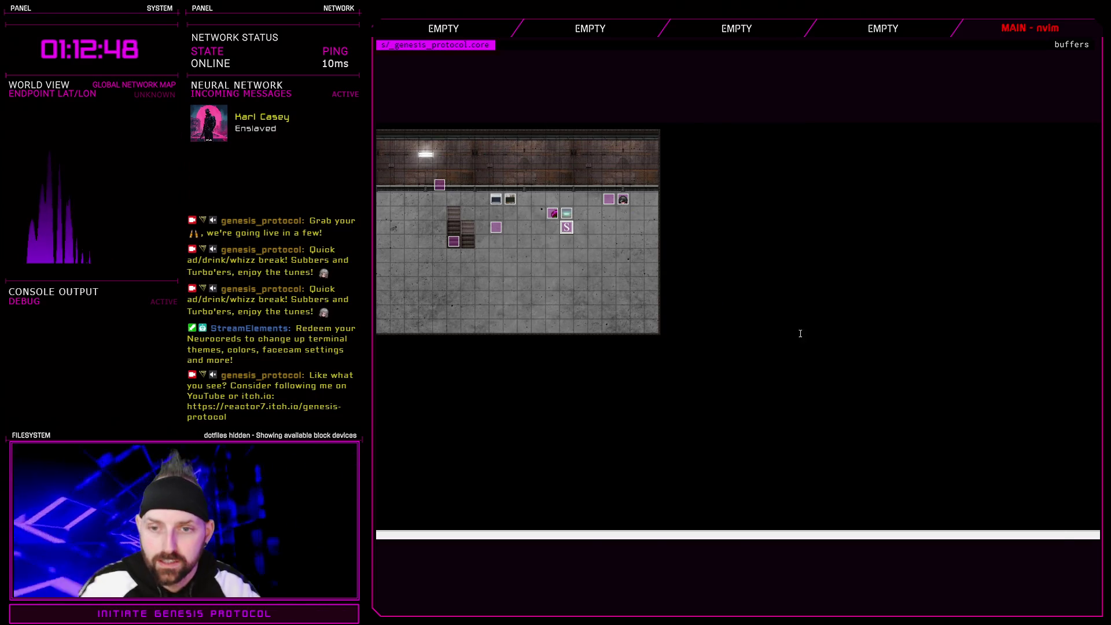
key(alt+F4)
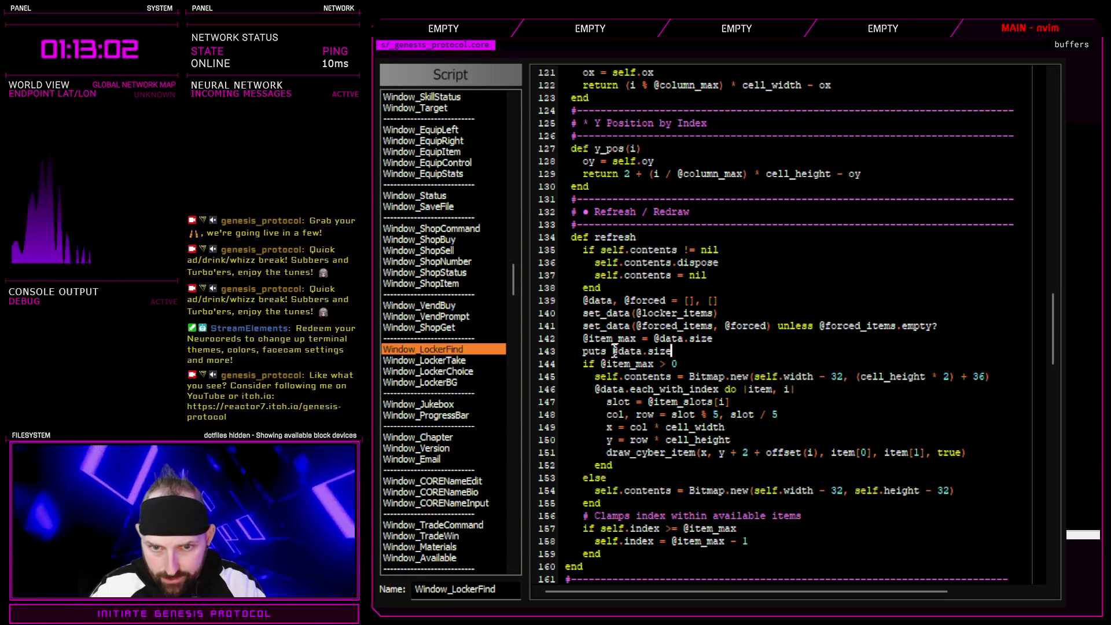
drag(614, 351, 674, 351)
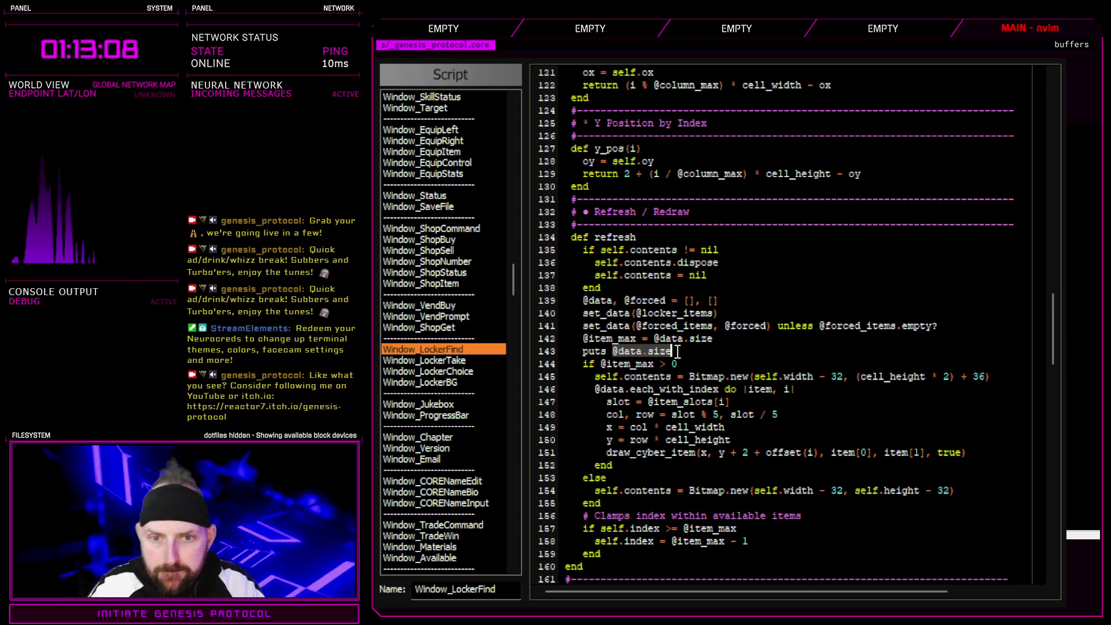
click(607, 351)
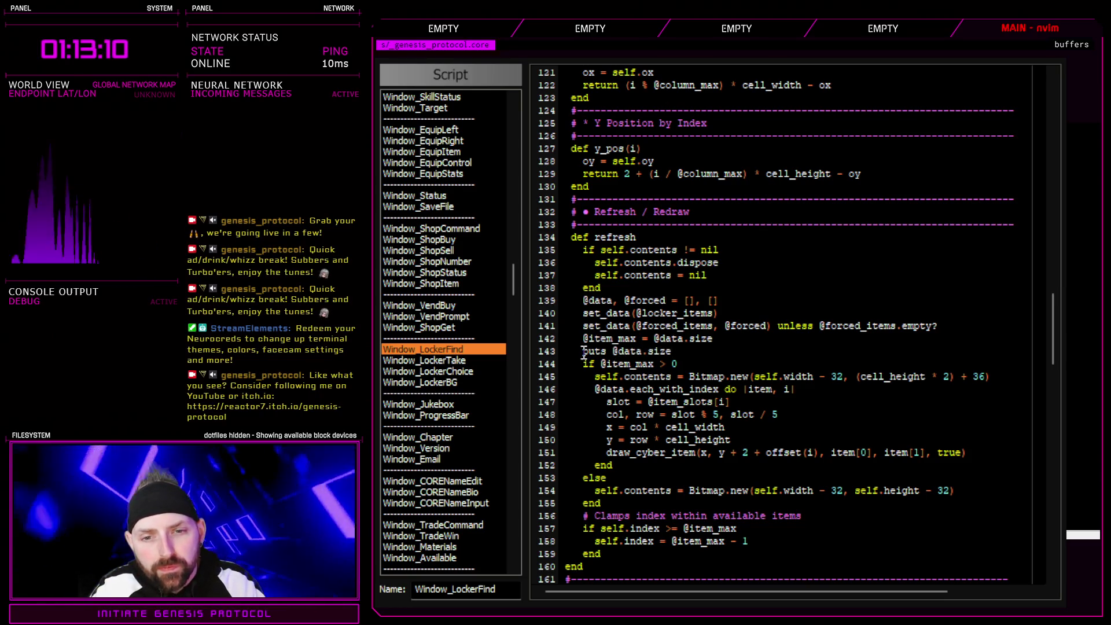
drag(583, 351, 669, 352)
key(BackSpace)
key(BackSpace)
key(BackSpace)
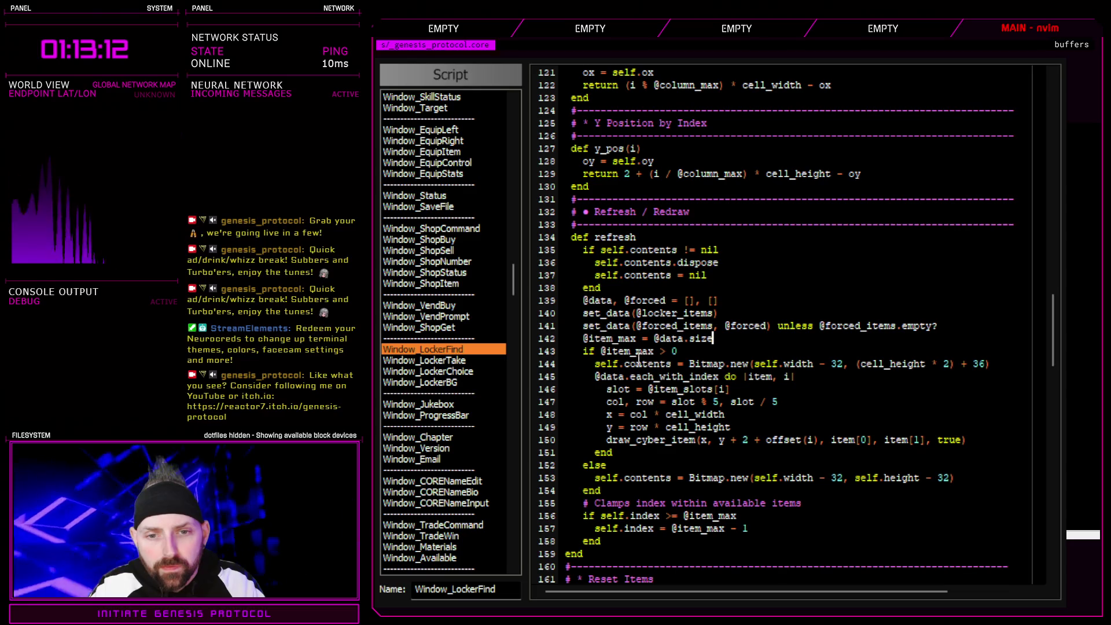
- Scroll through Window_LockerFind and select the reset_items method lines
scroll(706, 389, down, 10)
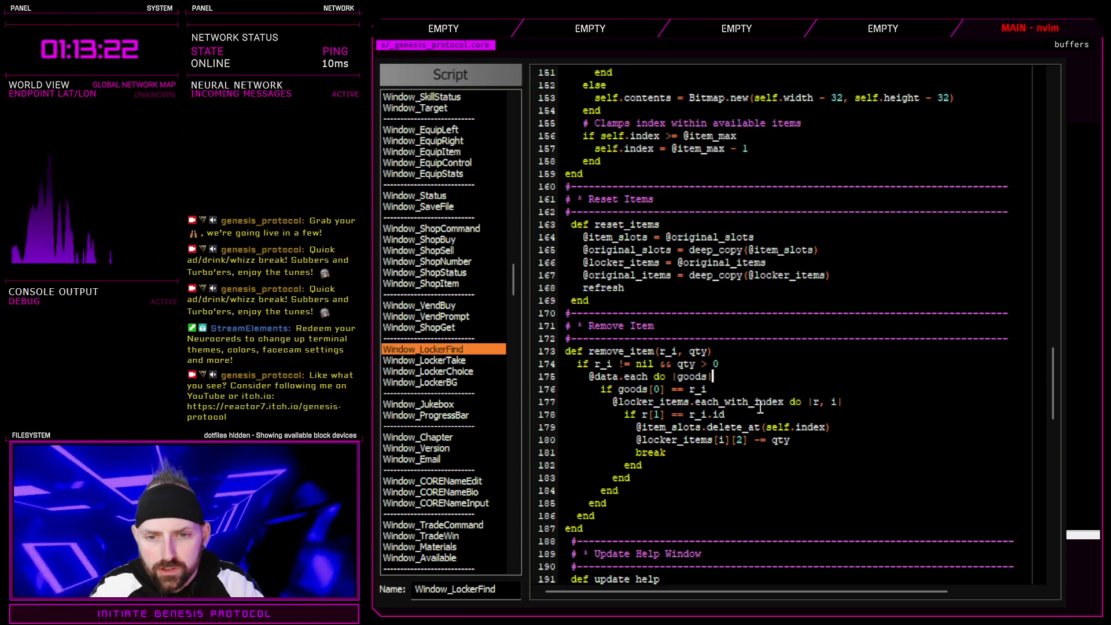
scroll(698, 428, down, 6)
scroll(699, 427, down, 12)
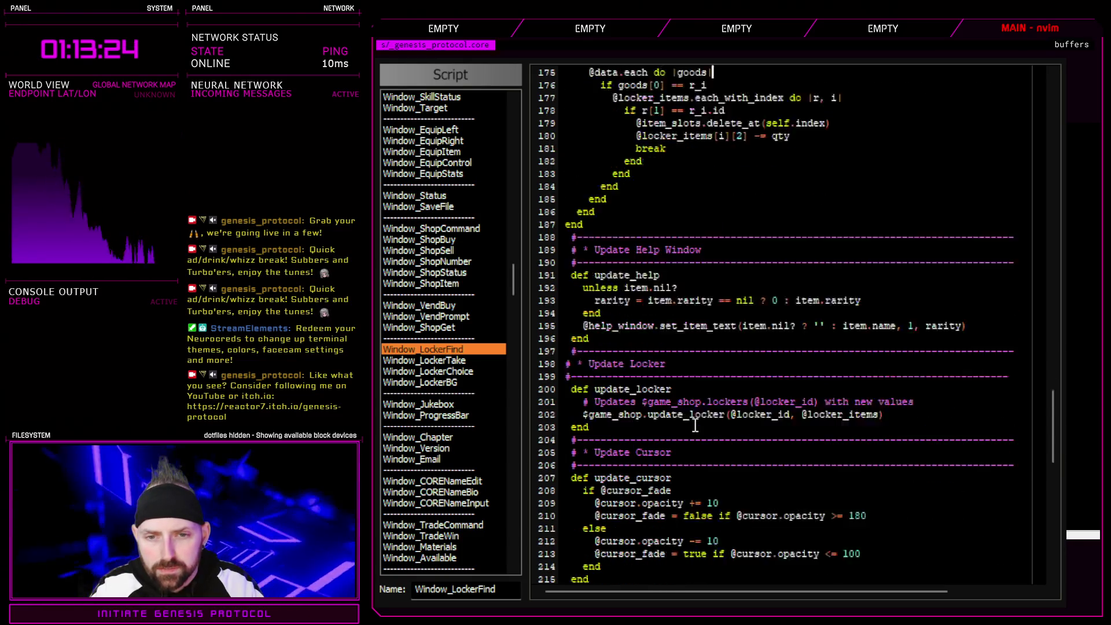
scroll(690, 338, down, 10)
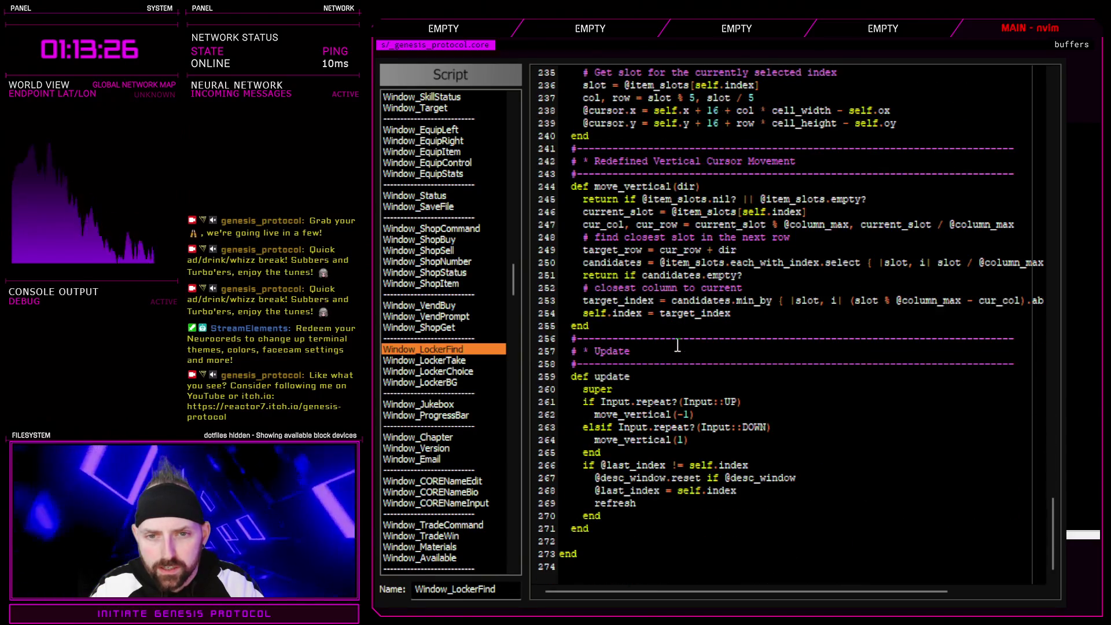
scroll(678, 440, up, 10)
scroll(678, 439, up, 20)
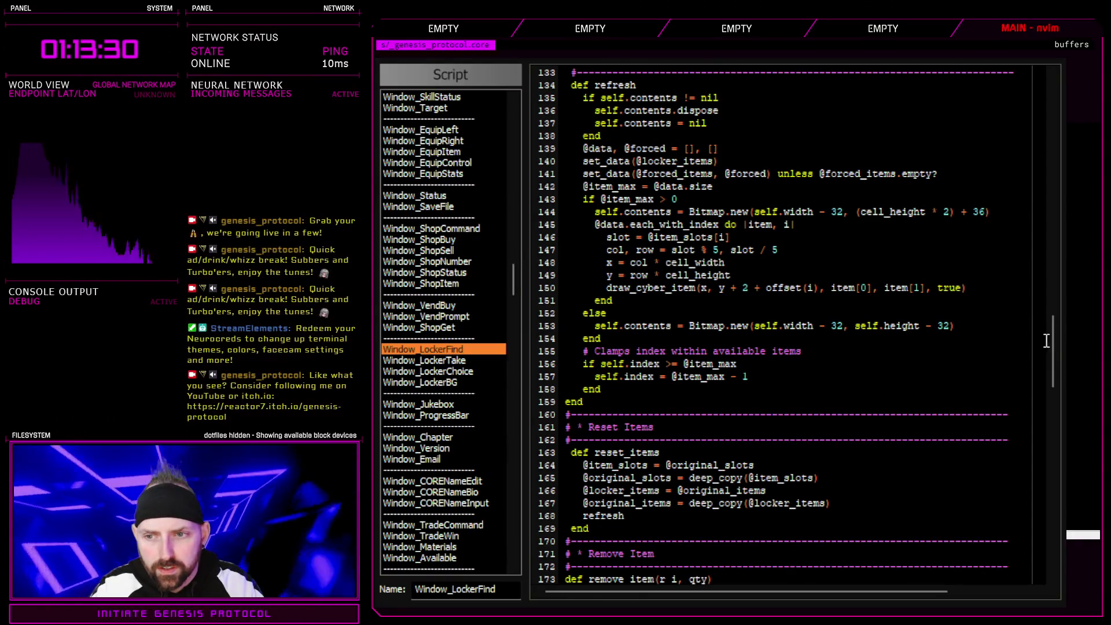
key(shift+v)
key(j)
key(j)
key(j)
scroll(1051, 370, down, 2)
mouse_move(1051, 370)
mouse_down()
mouse_move(1064, 598)
mouse_move(1060, 150)
mouse_move(1055, 295)
mouse_move(1054, 226)
mouse_up()
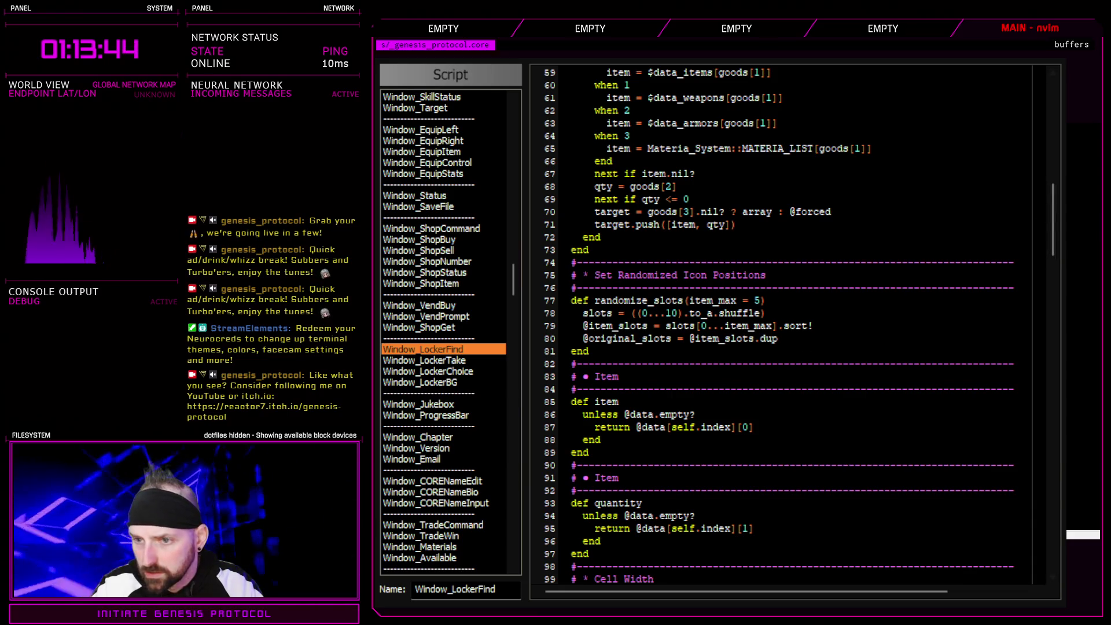
scroll(669, 338, down, 20)
scroll(670, 337, up, 3)
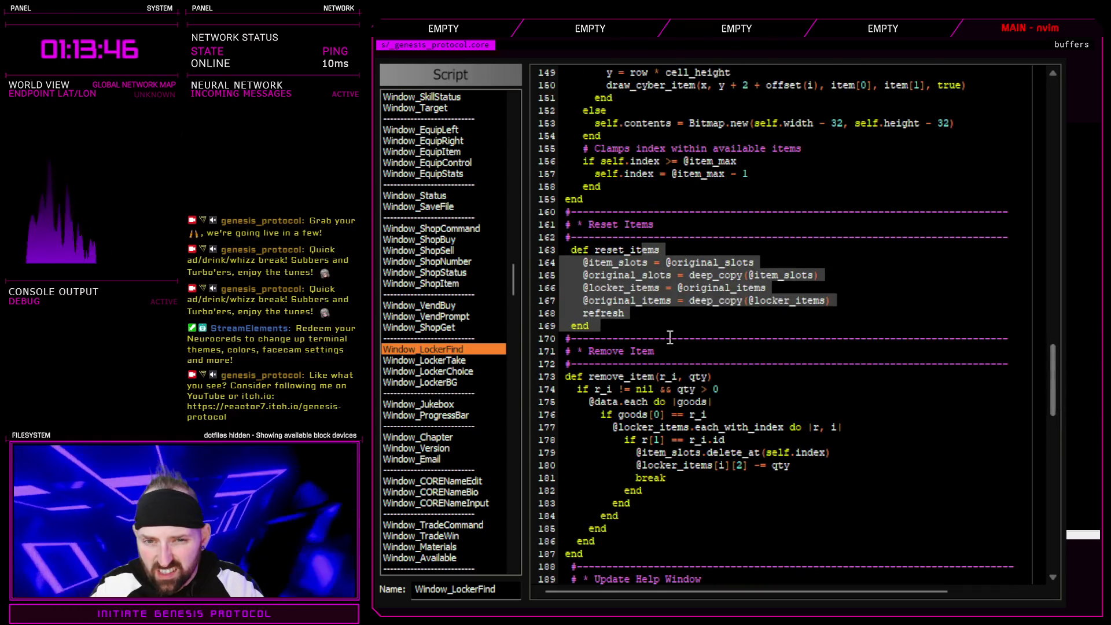
scroll(652, 327, down, 2)
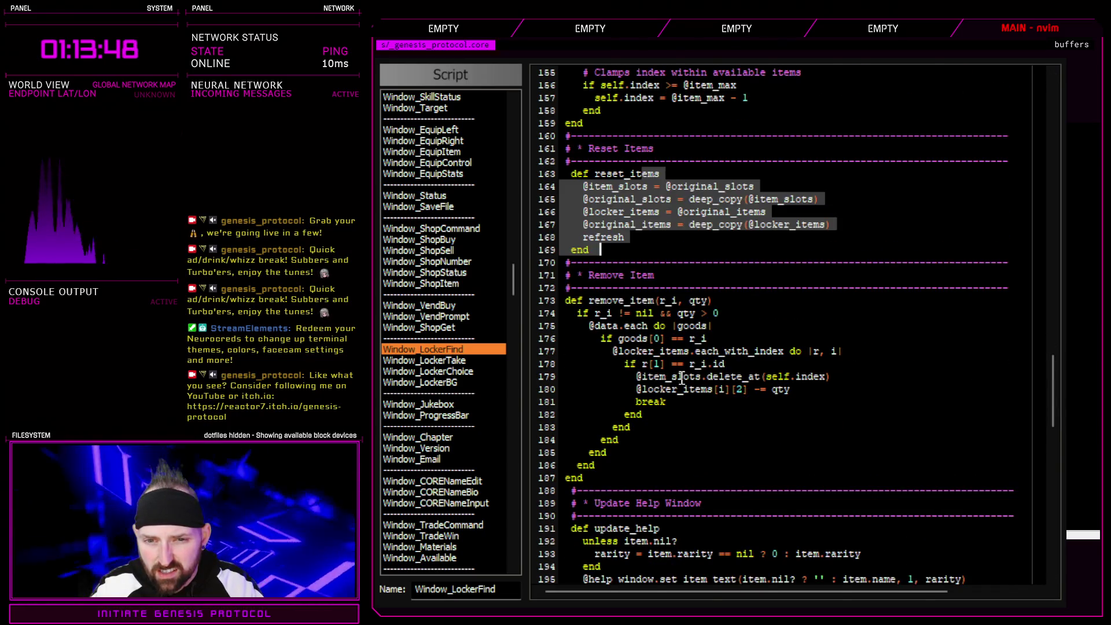
- Review remove_item's delete_at call on line 179 and the quantity subtraction, then show Window_LockerTake
click(749, 344)
click(855, 350)
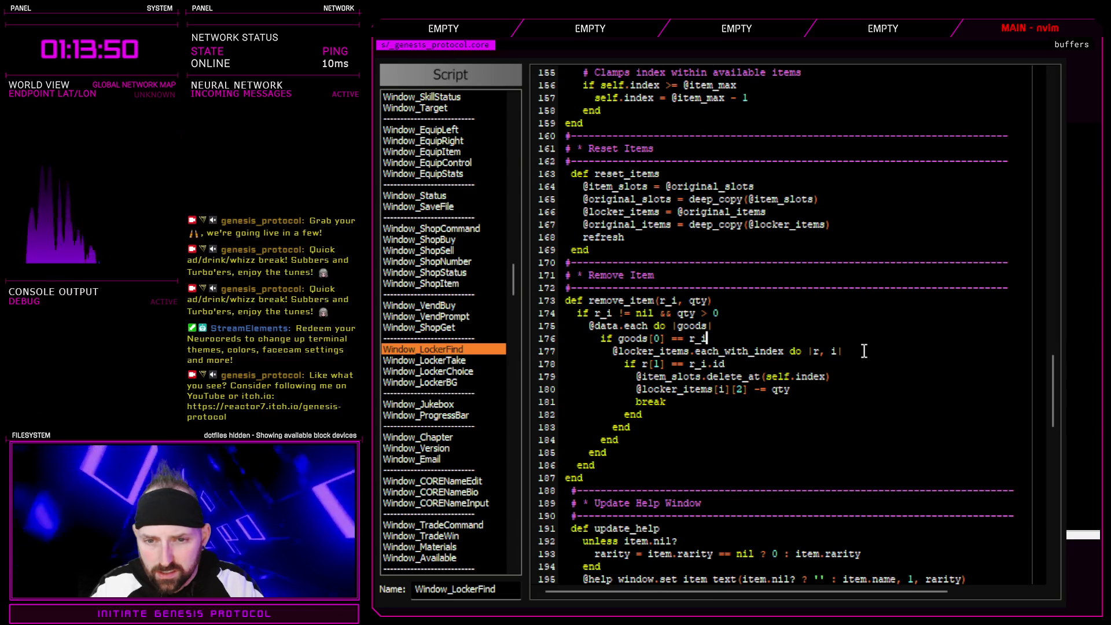
click(855, 376)
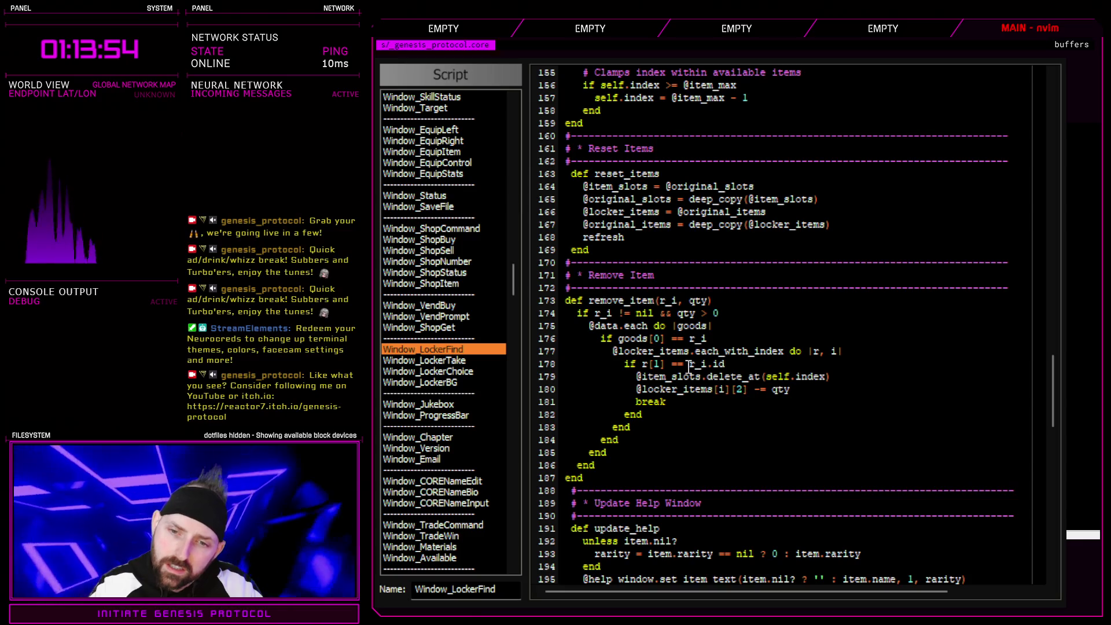
drag(638, 377, 837, 377)
scroll(714, 428, up, 8)
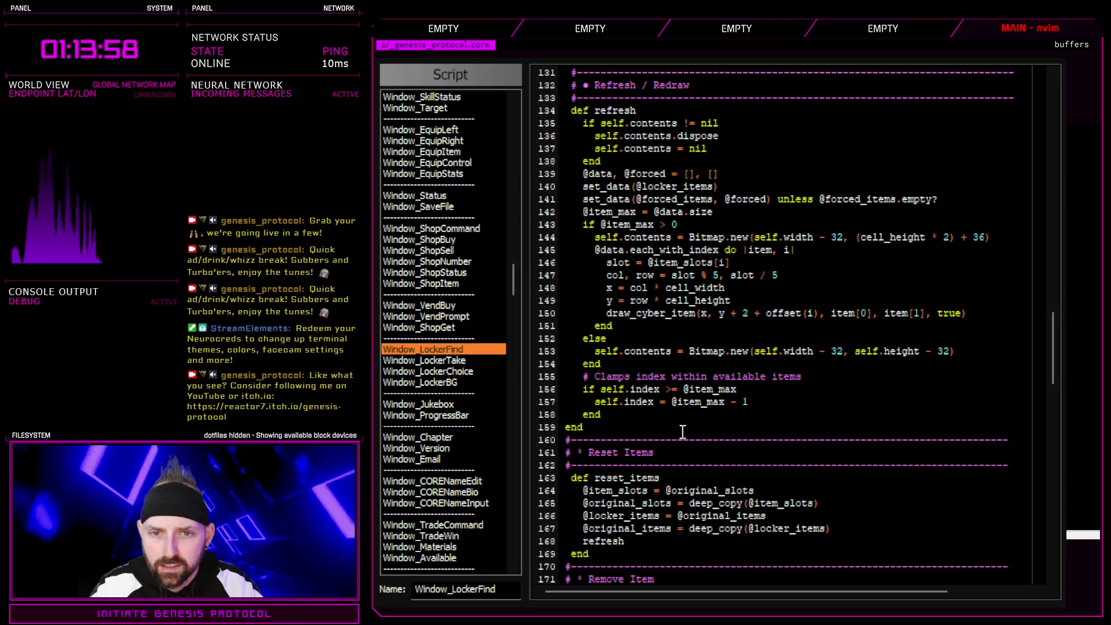
scroll(725, 307, down, 10)
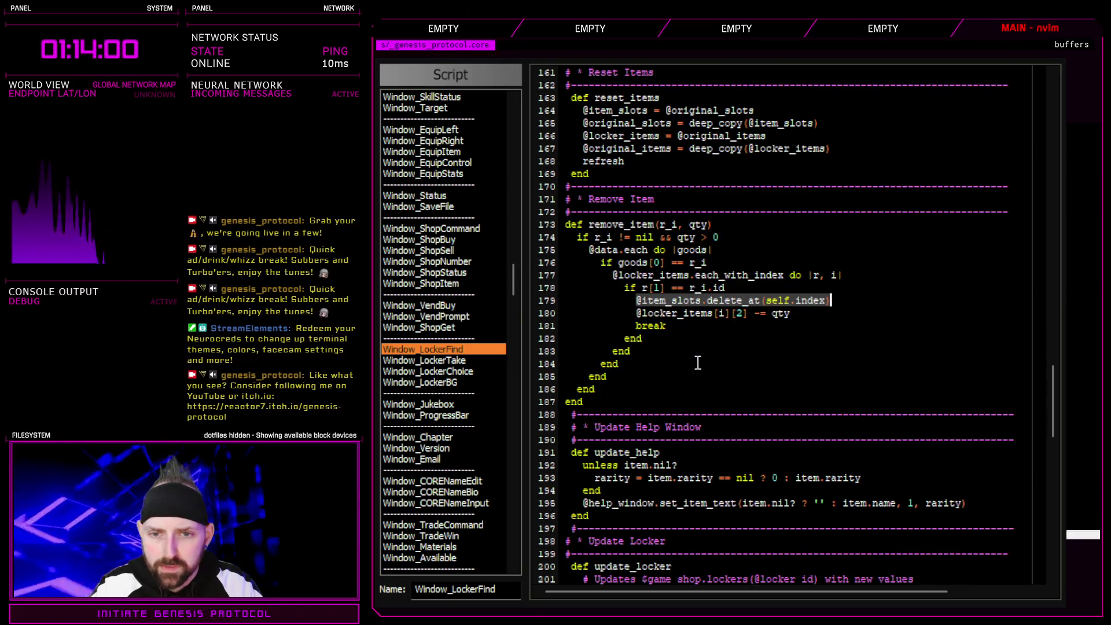
click(803, 313)
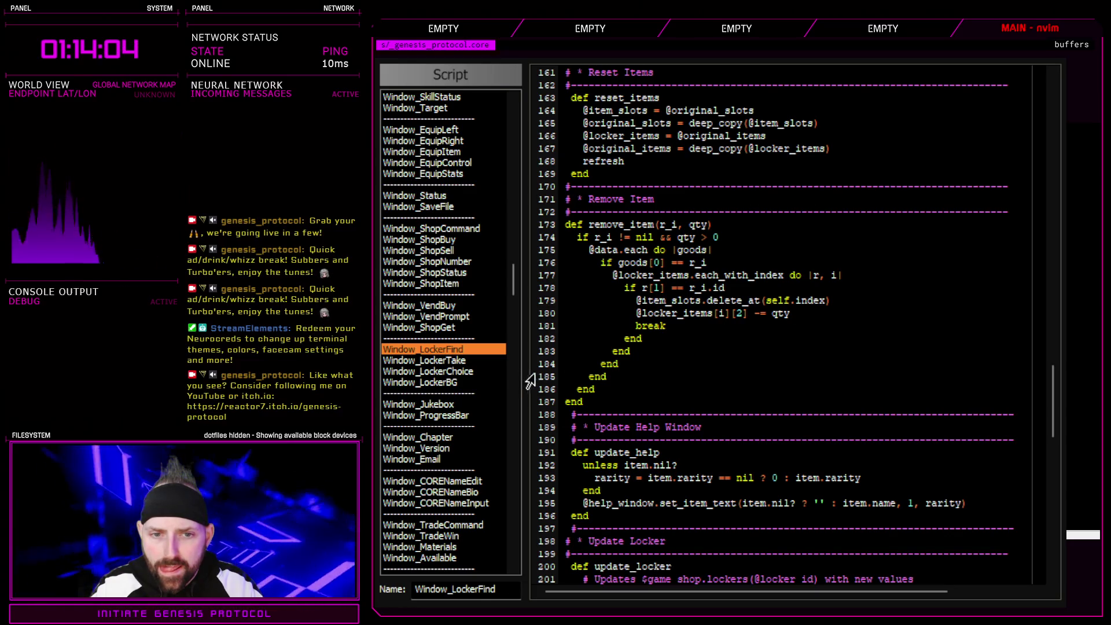
click(465, 362)
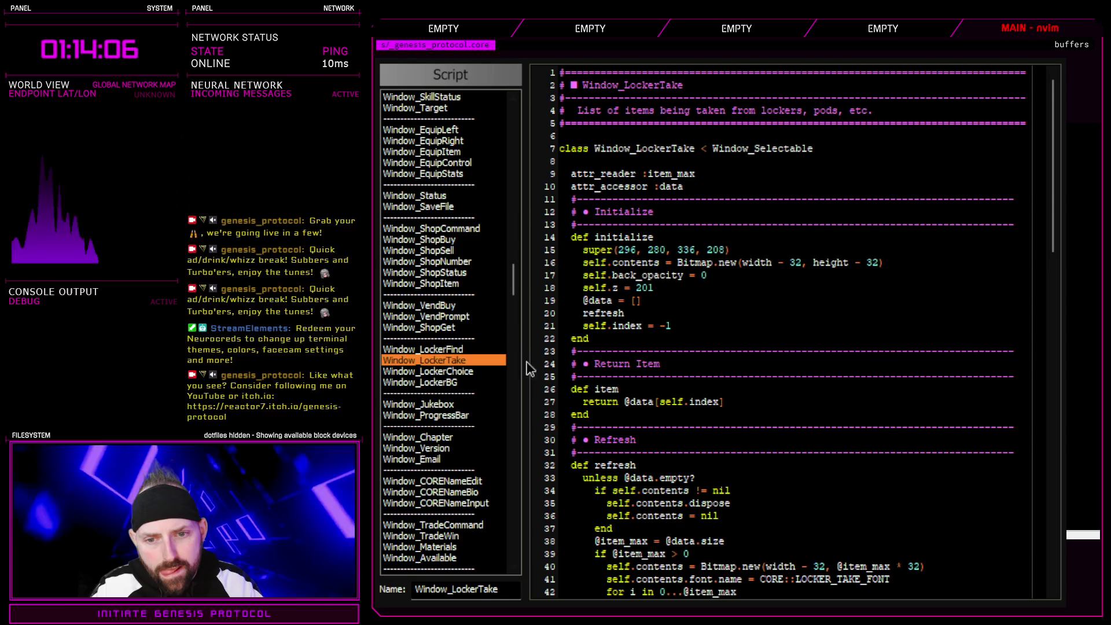
- Open the Scene_Locker script and scroll down to its update_find method
click(463, 350)
scroll(463, 350, down, 15)
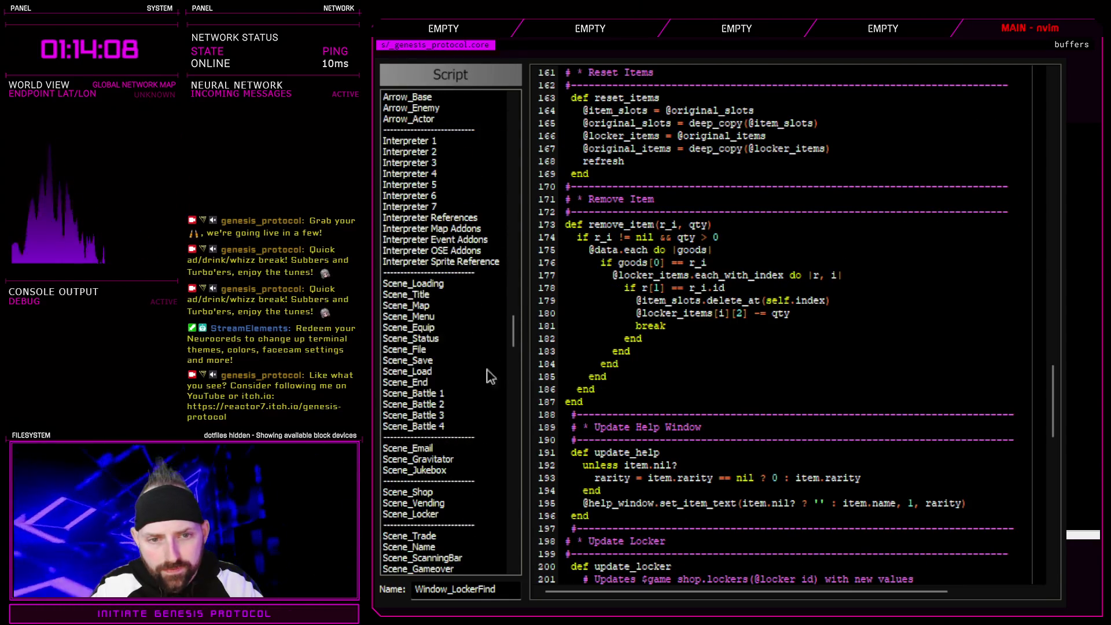
scroll(456, 336, down, 8)
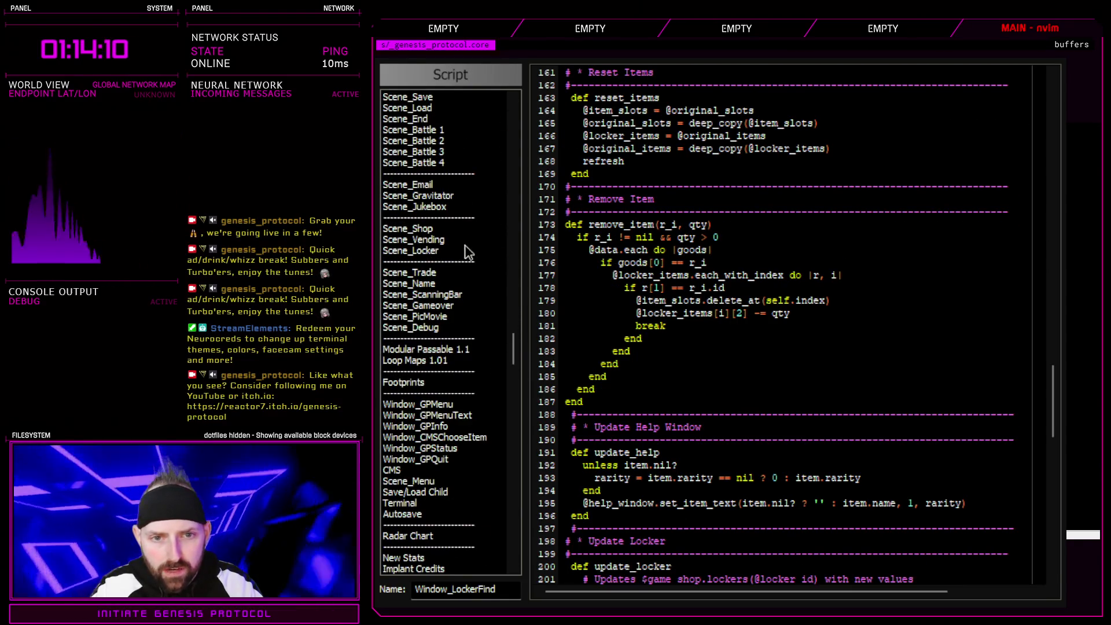
click(466, 250)
scroll(665, 310, down, 20)
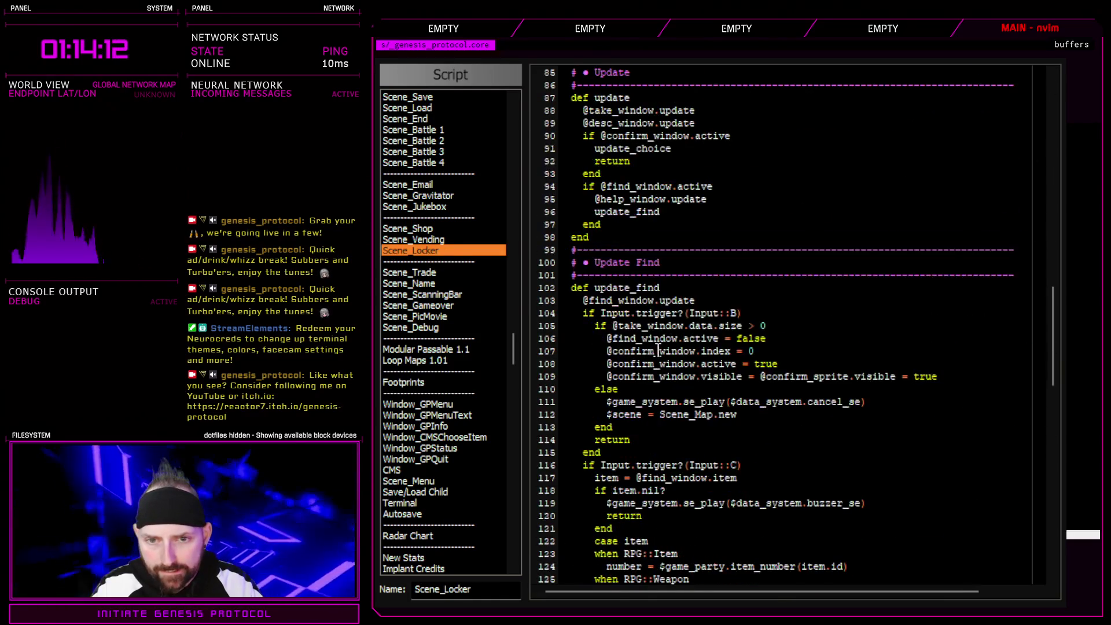
scroll(658, 349, down, 8)
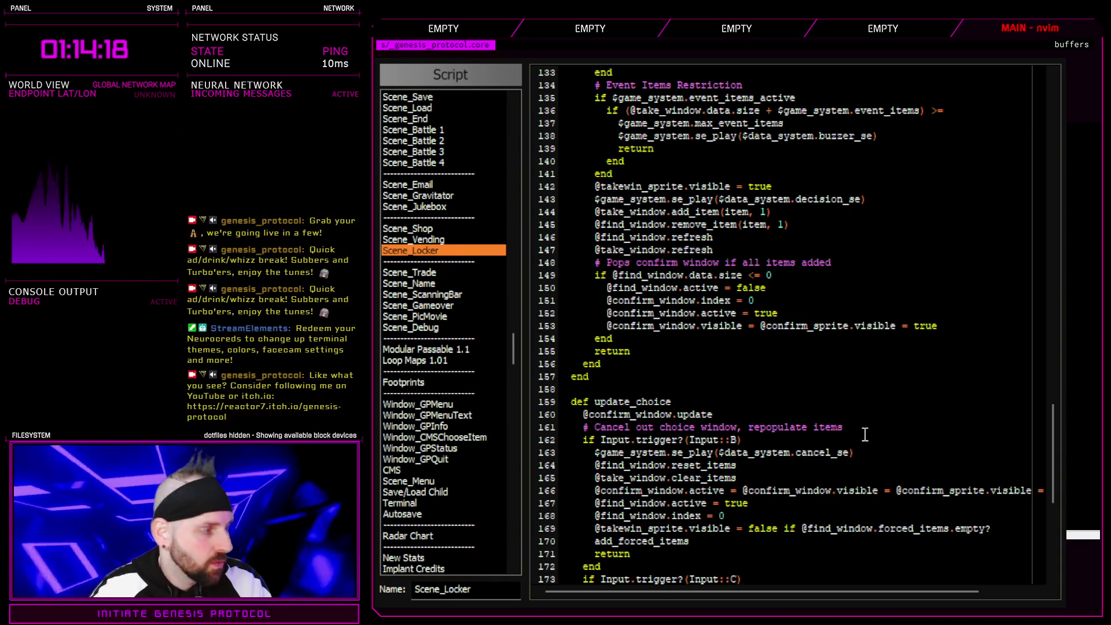
scroll(775, 374, down, 2)
scroll(697, 359, down, 4)
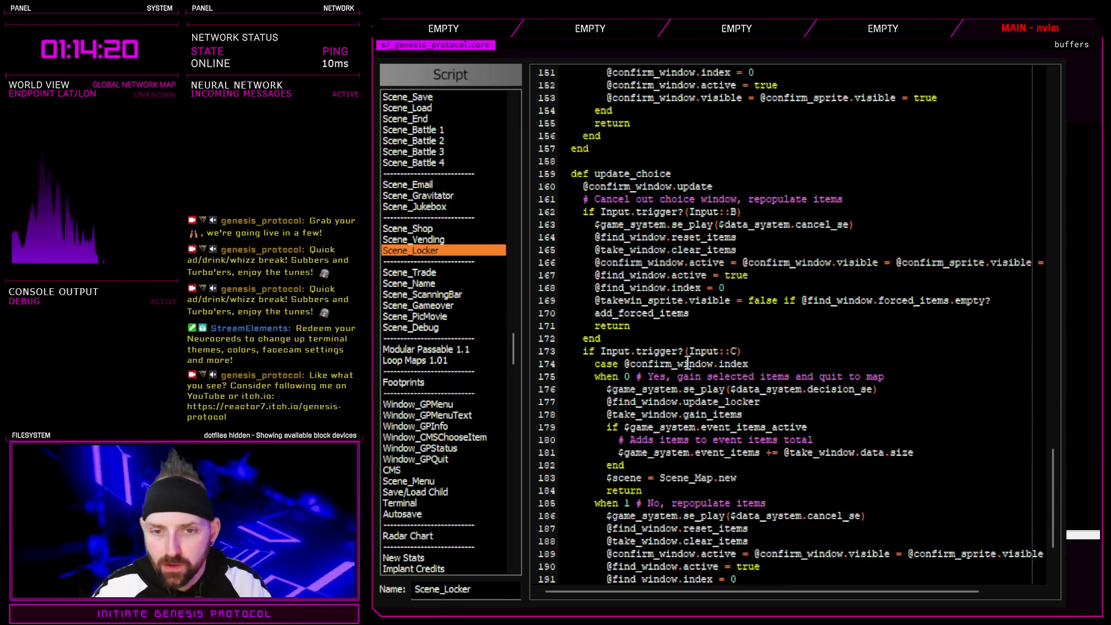
scroll(687, 362, down, 3)
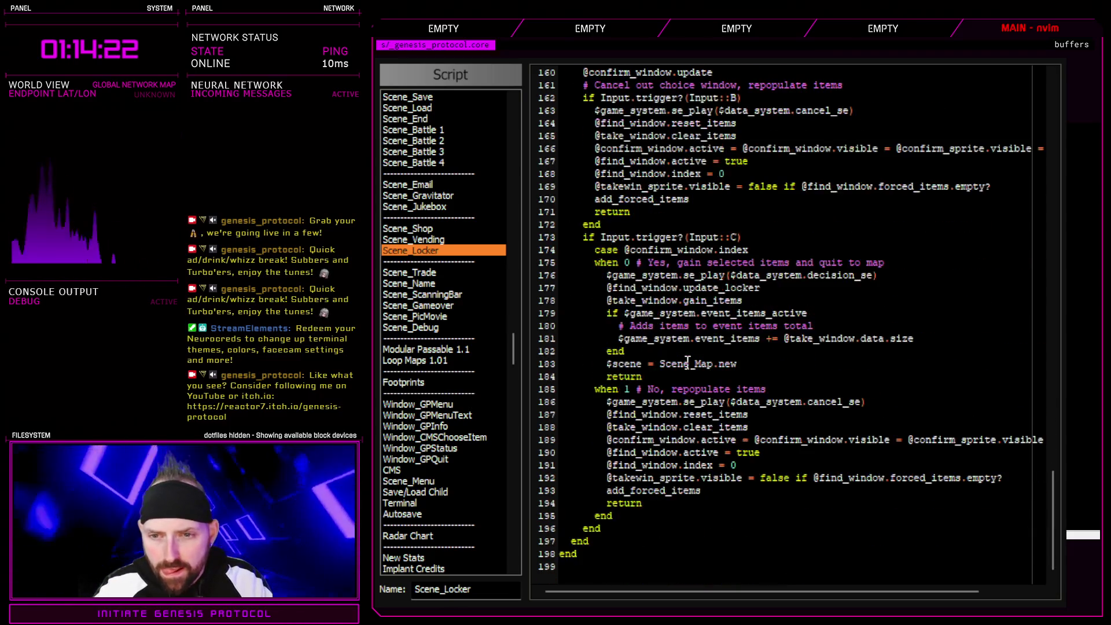
scroll(685, 400, up, 4)
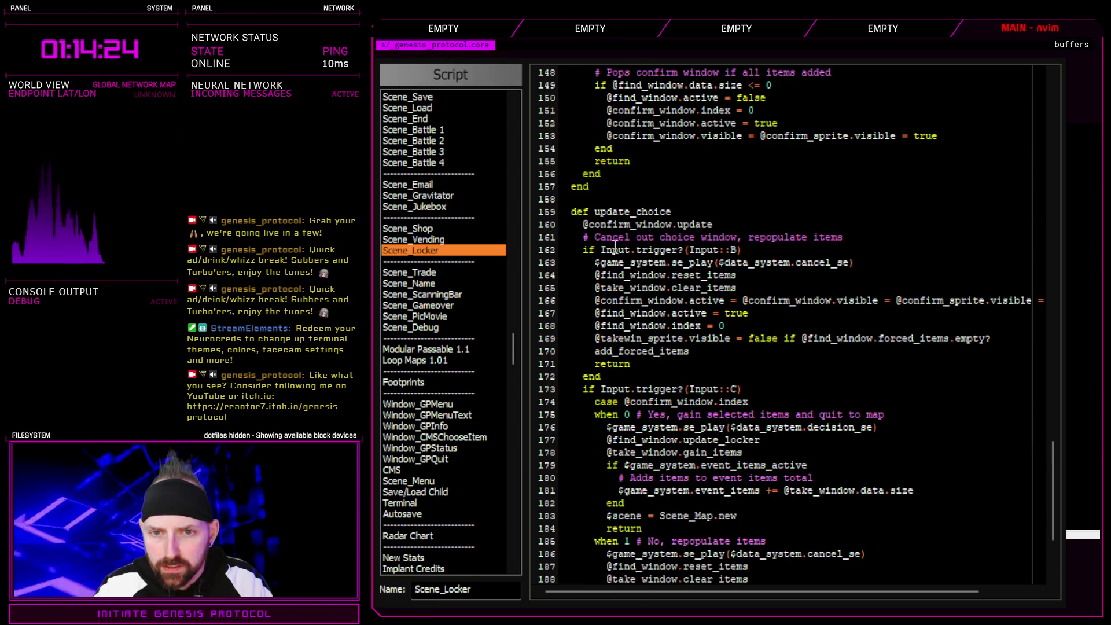
scroll(644, 376, up, 8)
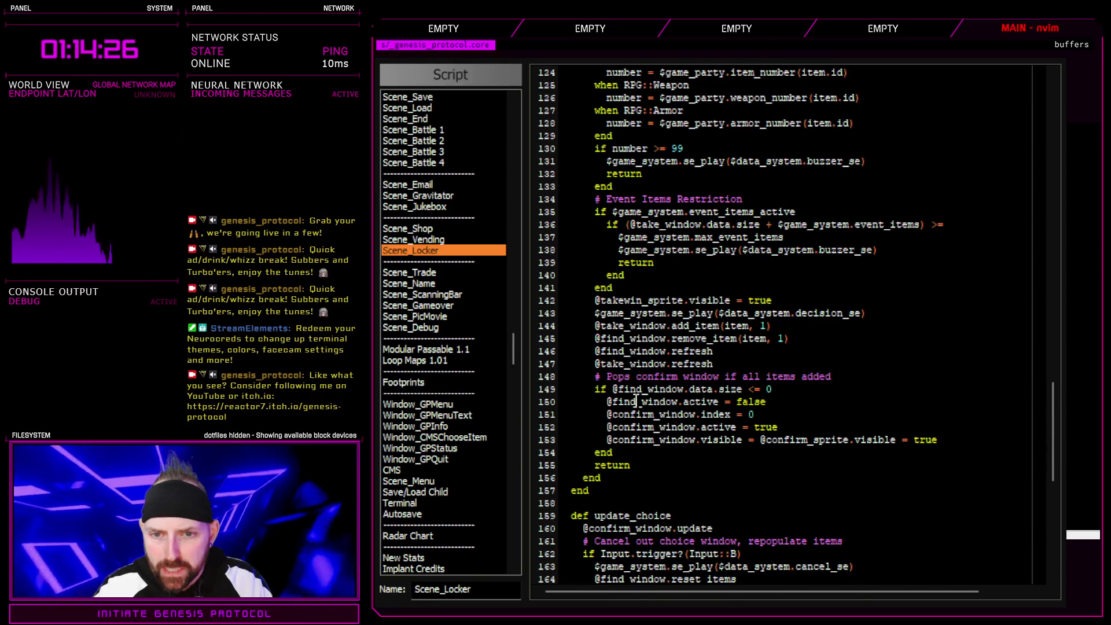
scroll(652, 411, up, 4)
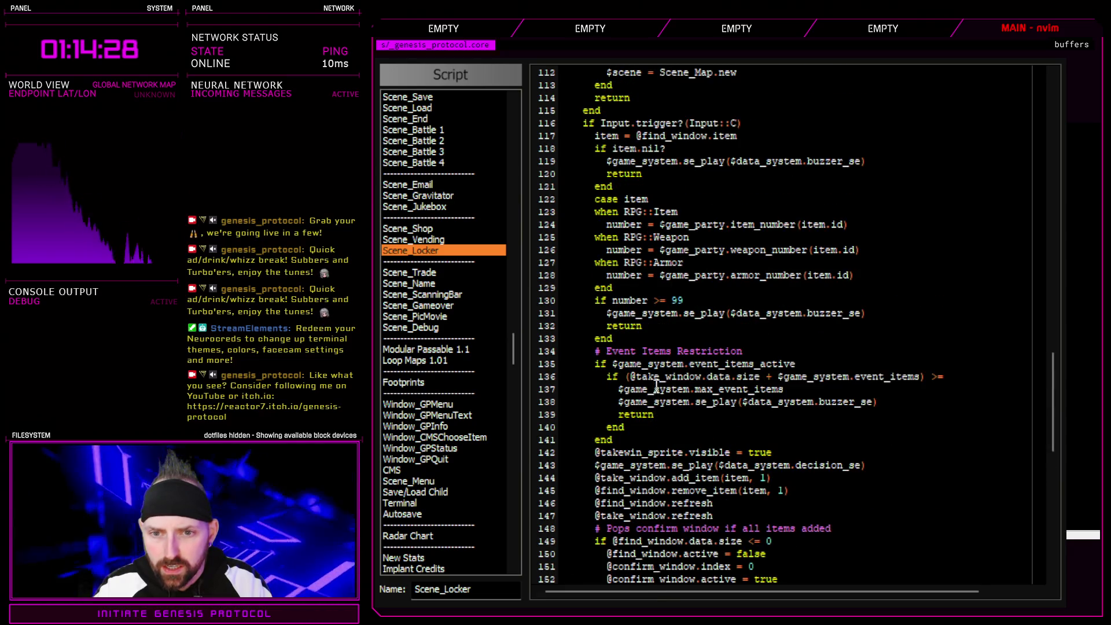
scroll(657, 382, up, 4)
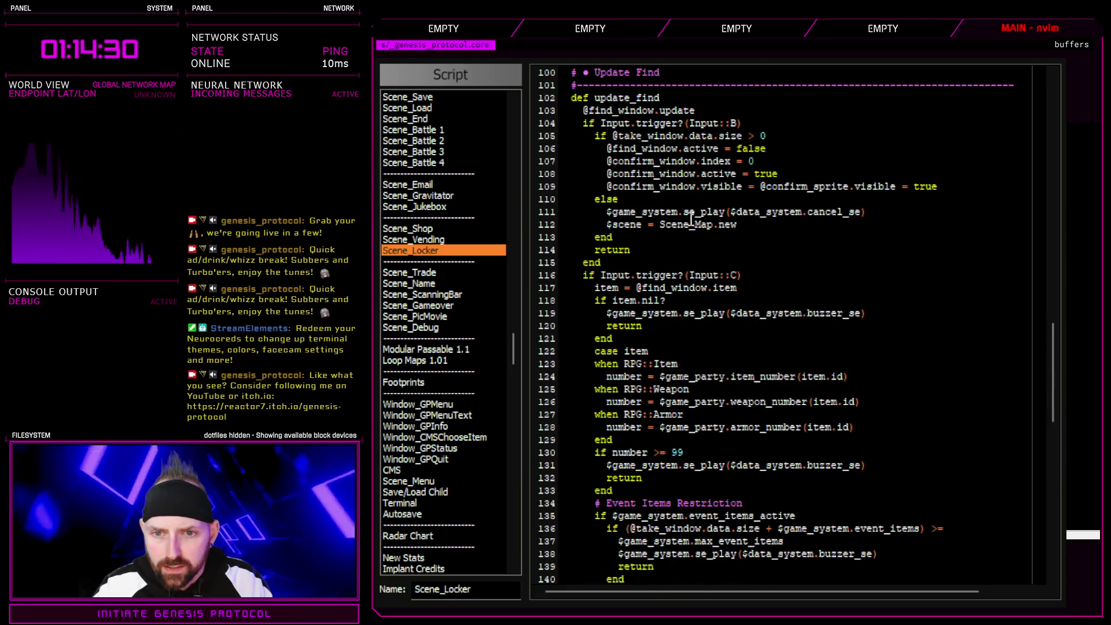
mouse_move(633, 299)
mouse_down()
mouse_move(712, 315)
mouse_move(749, 389)
mouse_move(749, 490)
mouse_up()
scroll(694, 364, down, 6)
mouse_move(630, 300)
mouse_down()
mouse_move(957, 297)
mouse_move(859, 326)
mouse_move(820, 315)
mouse_move(793, 354)
mouse_up()
mouse_move(630, 276)
mouse_down()
mouse_move(811, 326)
mouse_move(689, 326)
mouse_up()
mouse_move(619, 377)
mouse_down()
mouse_move(838, 376)
mouse_move(819, 402)
mouse_move(647, 425)
mouse_move(784, 415)
mouse_up()
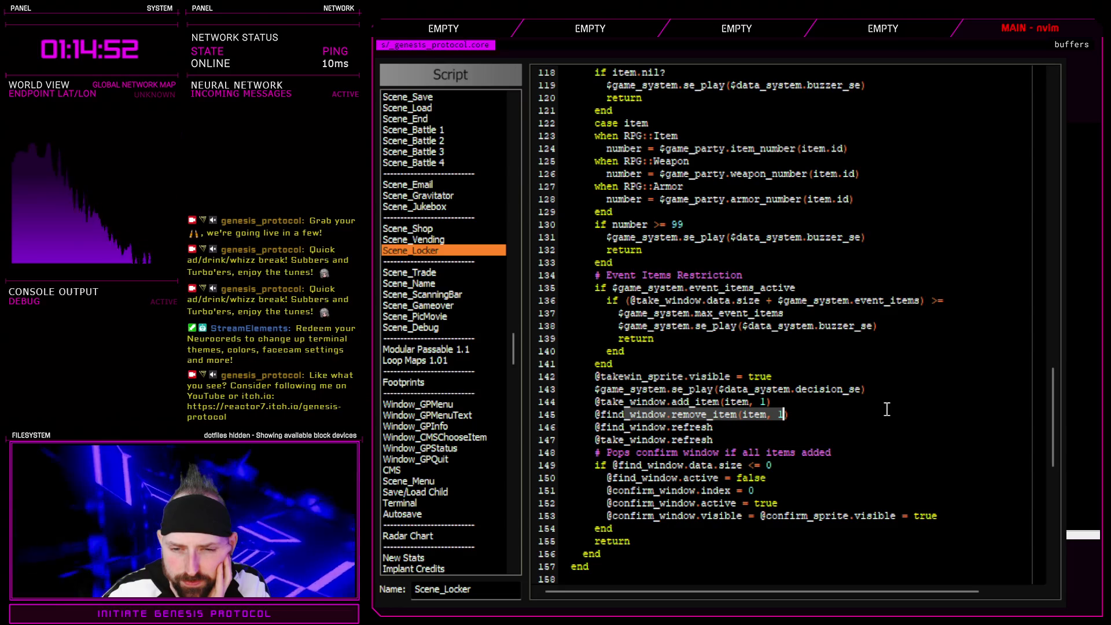
click(719, 415)
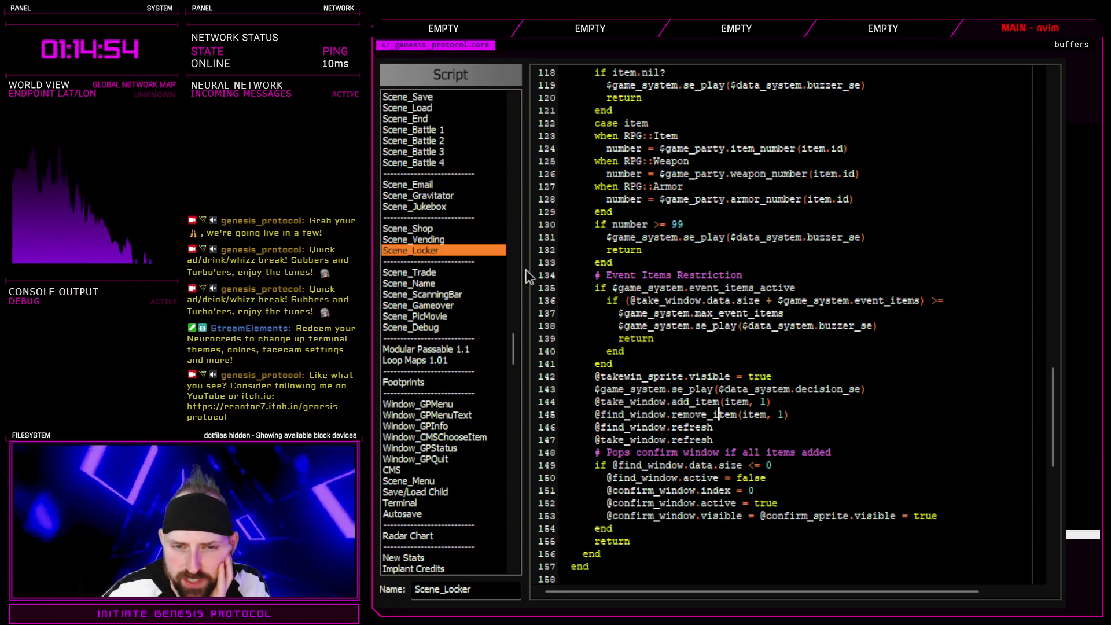
mouse_move(514, 349)
mouse_down()
mouse_move(523, 250)
mouse_move(514, 231)
mouse_move(514, 269)
mouse_up()
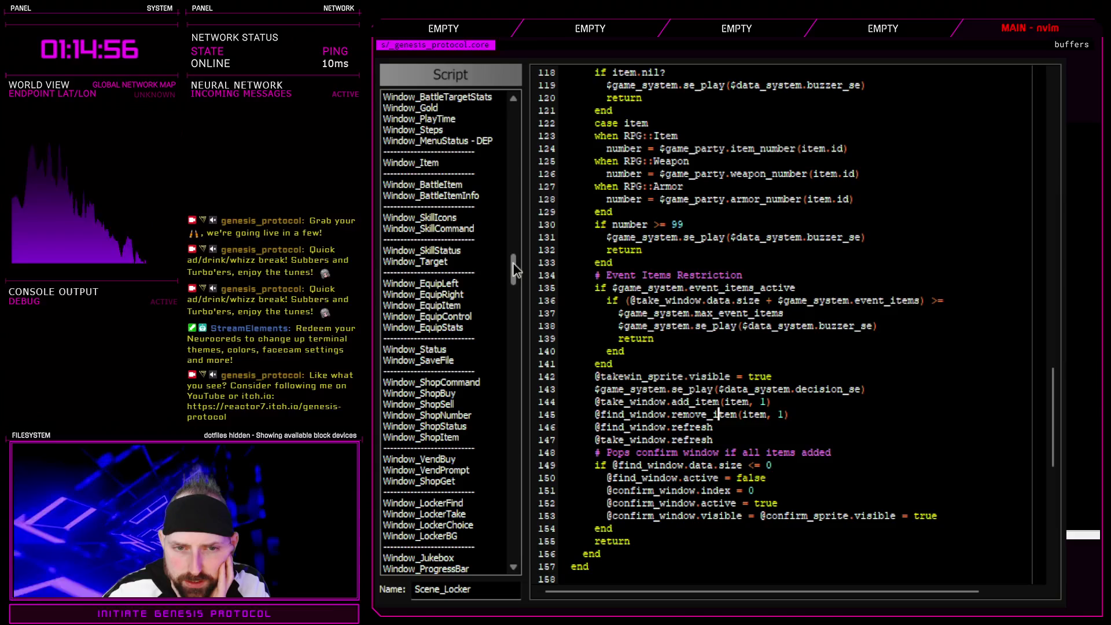
click(458, 504)
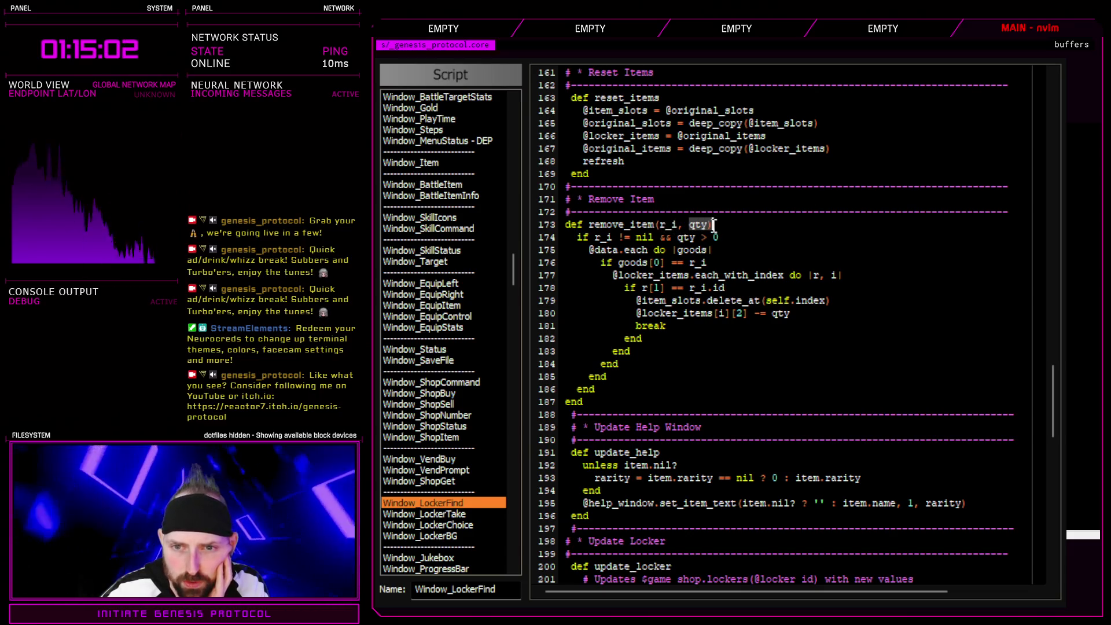
- Delete the trailing space after 'qty)' on line 173 and start a playtest with F12
click(747, 231)
click(732, 224)
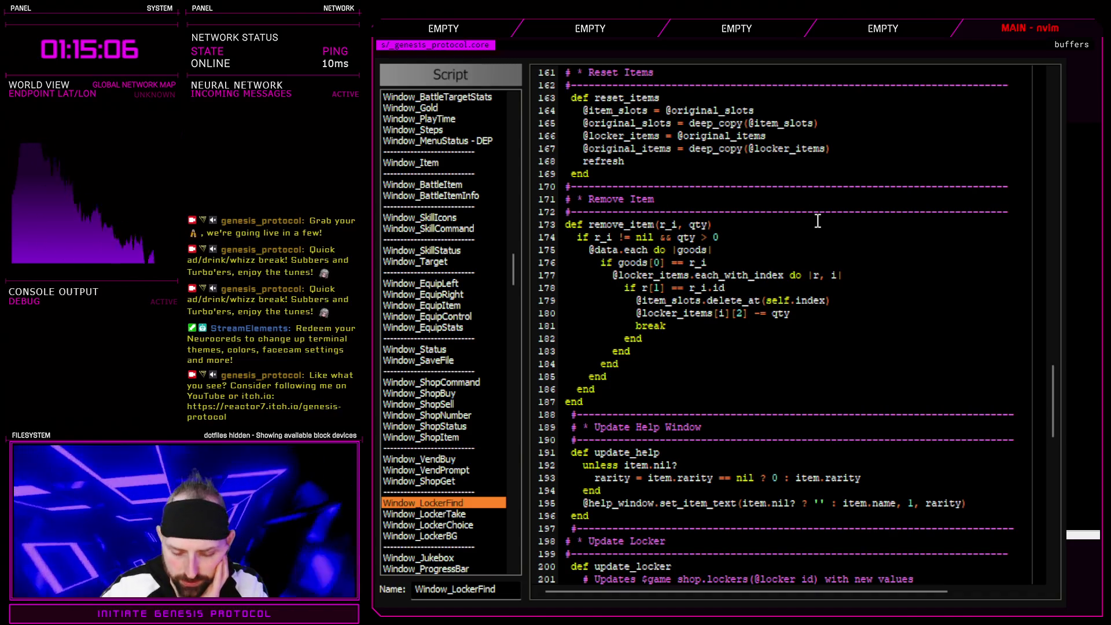
key(BackSpace)
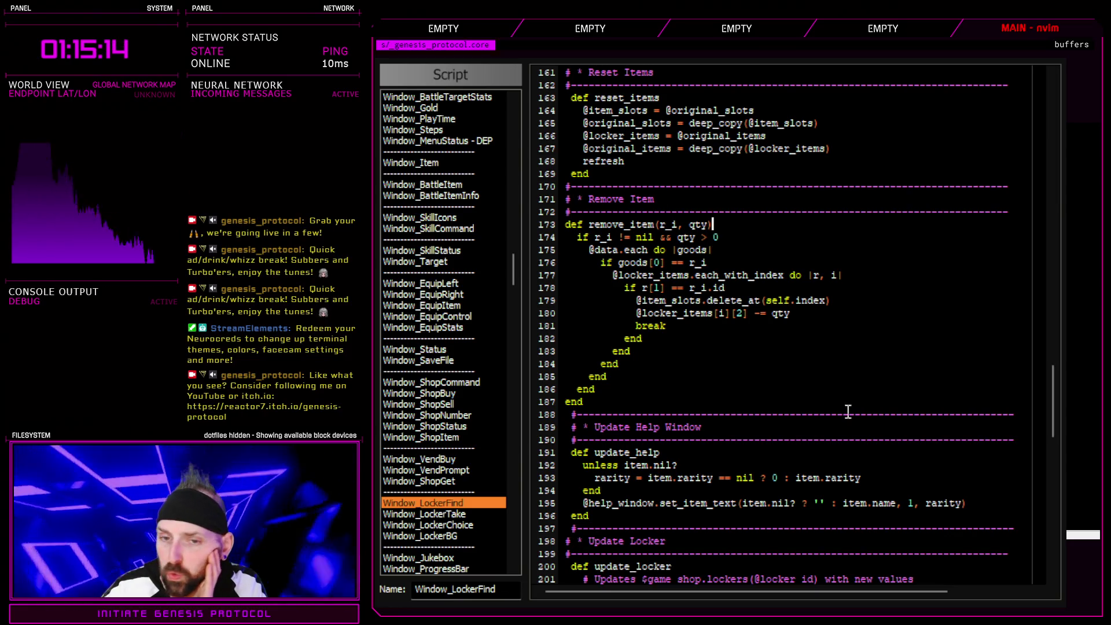
key(F12)
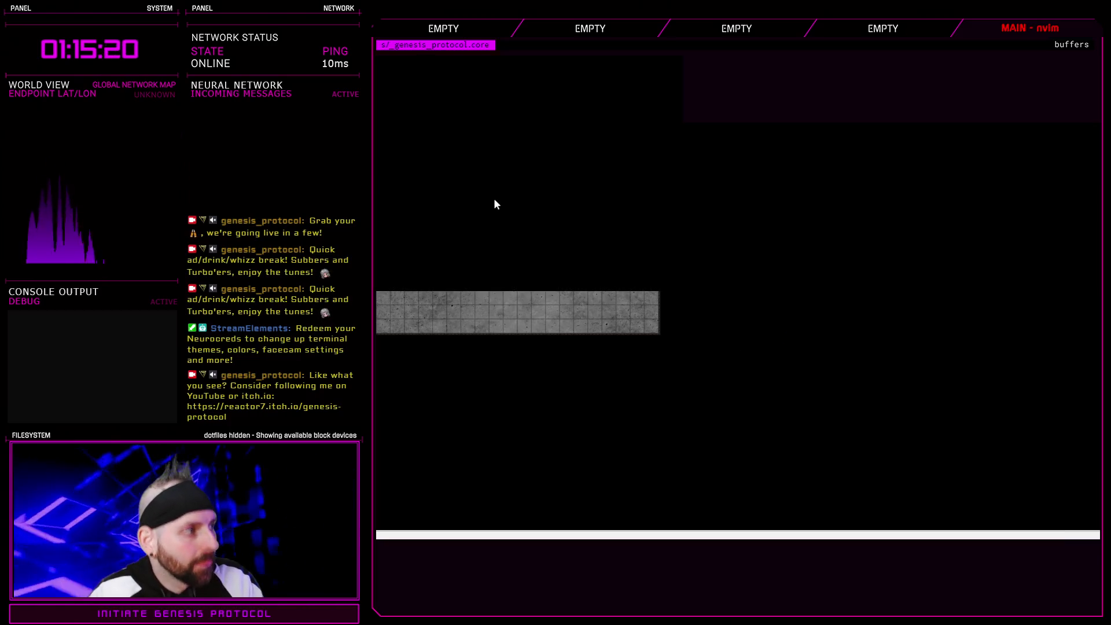
- Start a new game, check the locker's stack of 2 O-Tablets, and close the game
key(Return)
key(Return)
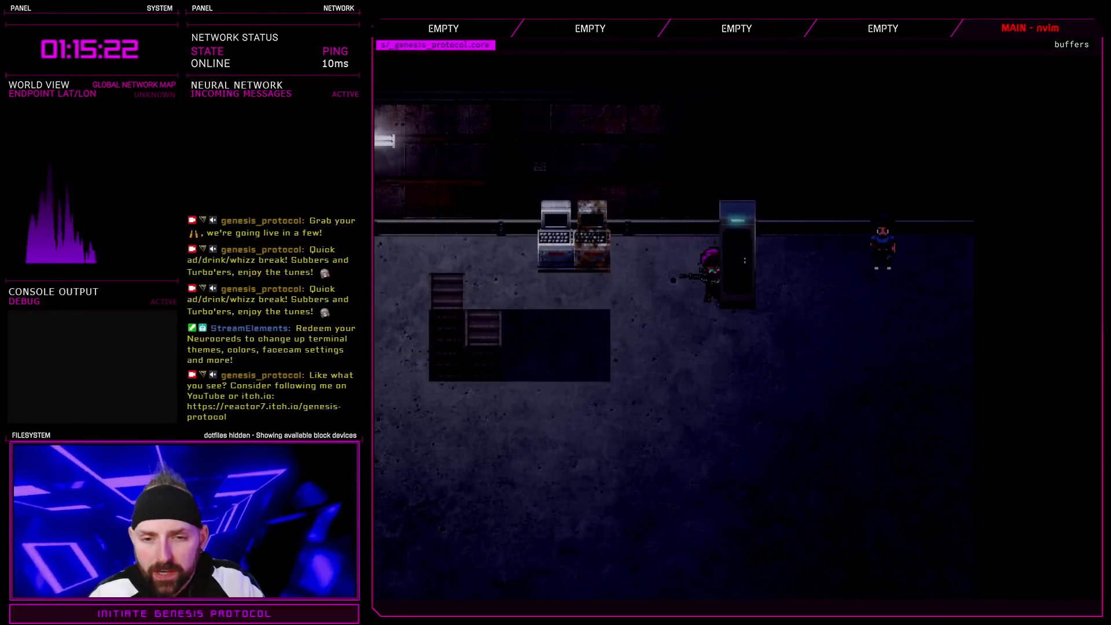
key(i)
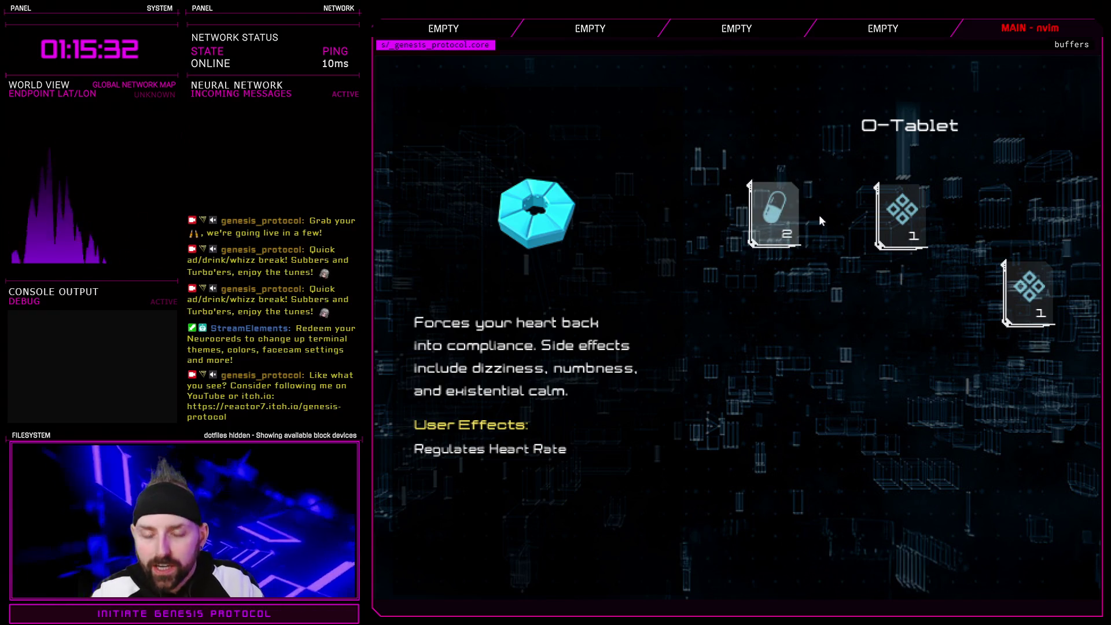
click(769, 214)
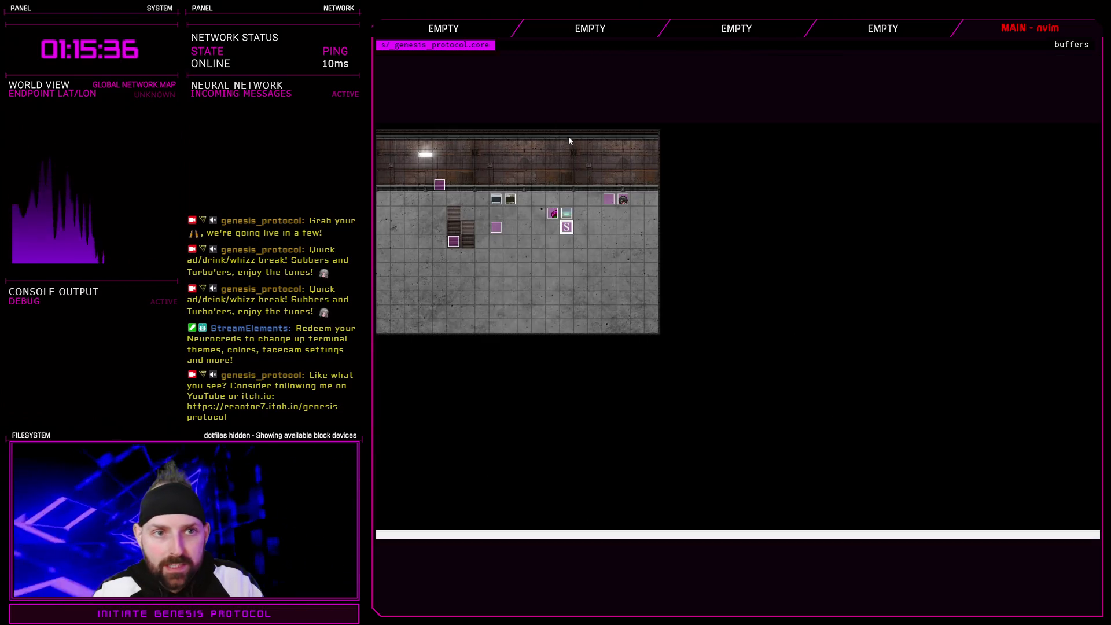
- Open the scripts and locate the quantity subtraction and slot deletion lines in remove_item
key(F11)
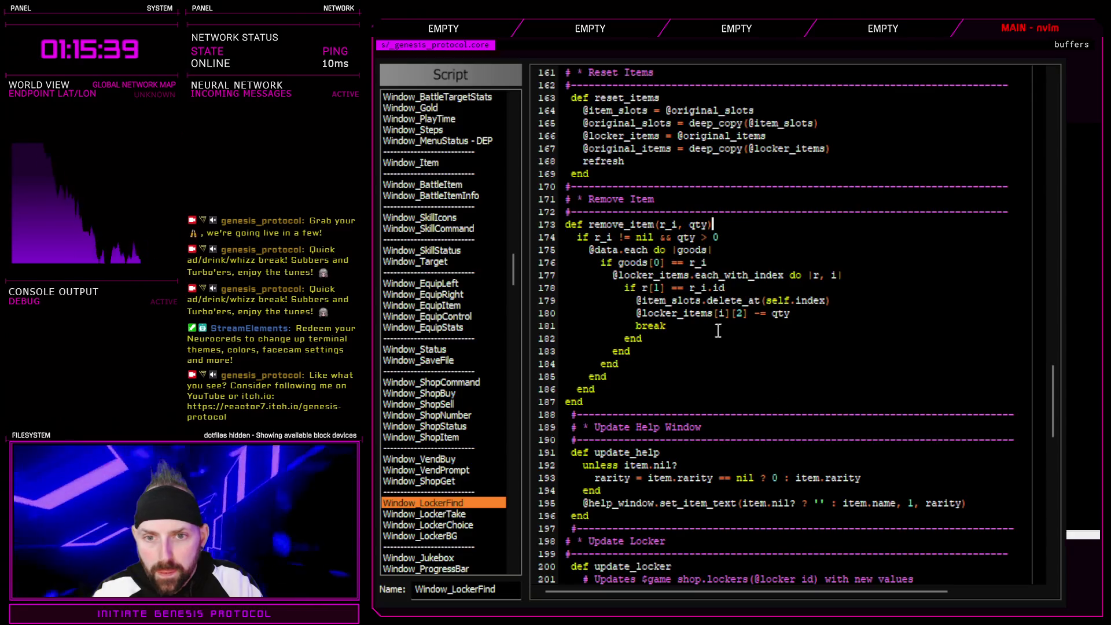
click(726, 286)
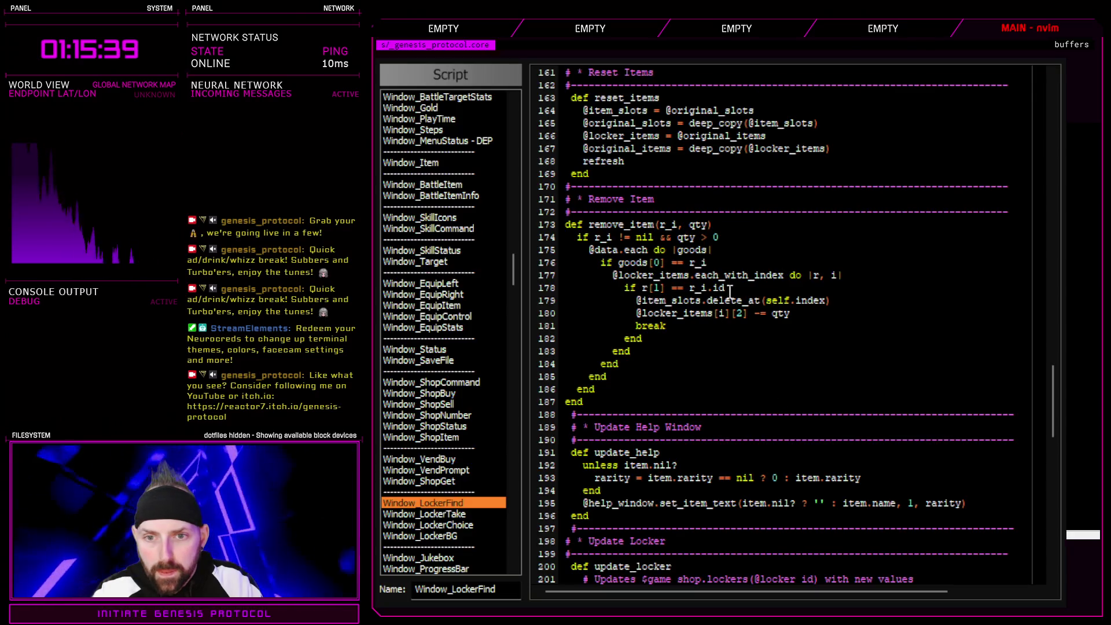
click(732, 250)
click(735, 266)
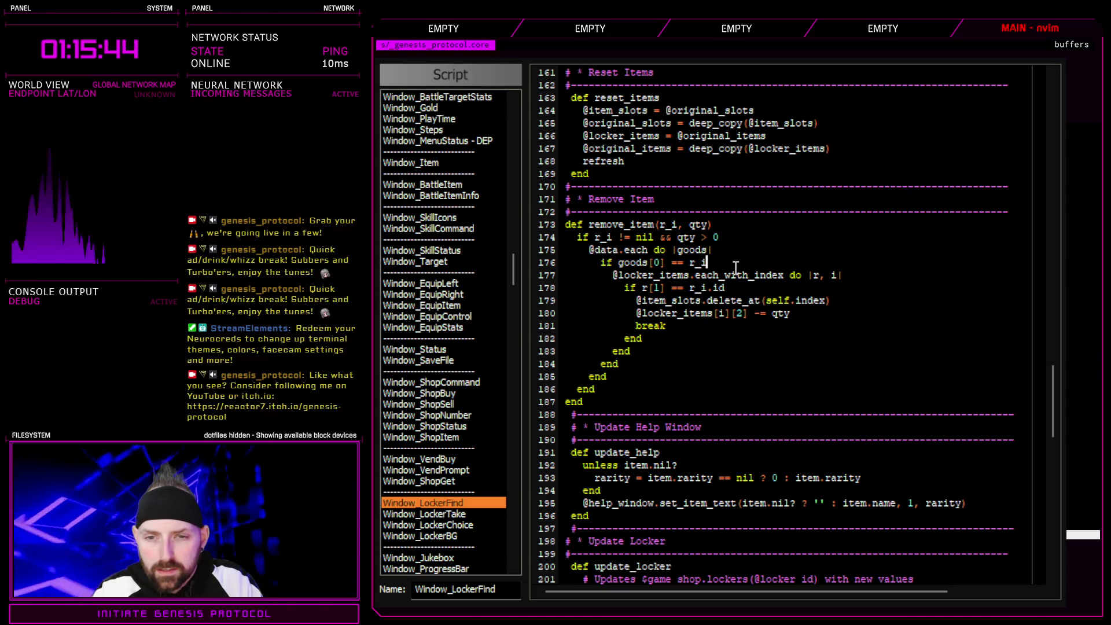
click(860, 275)
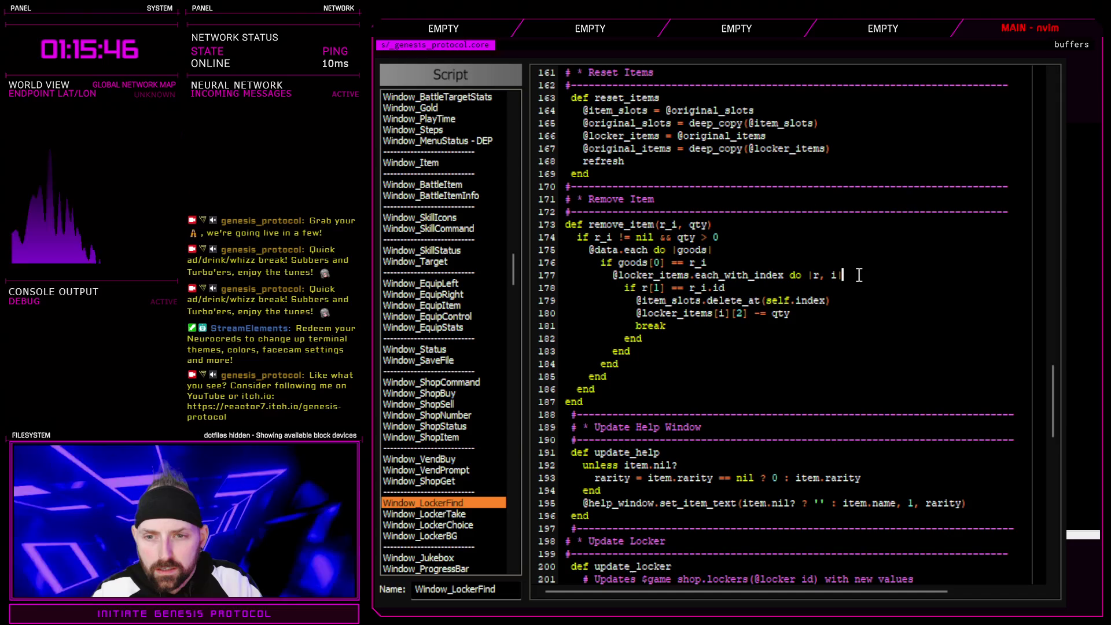
scroll(833, 347, up, 10)
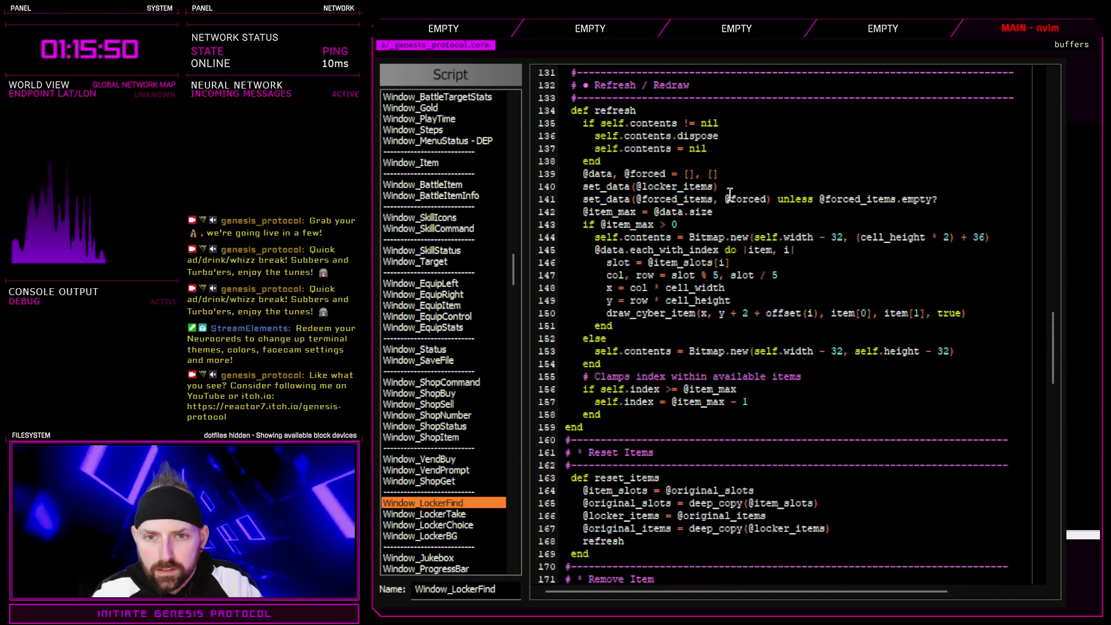
scroll(727, 423, down, 8)
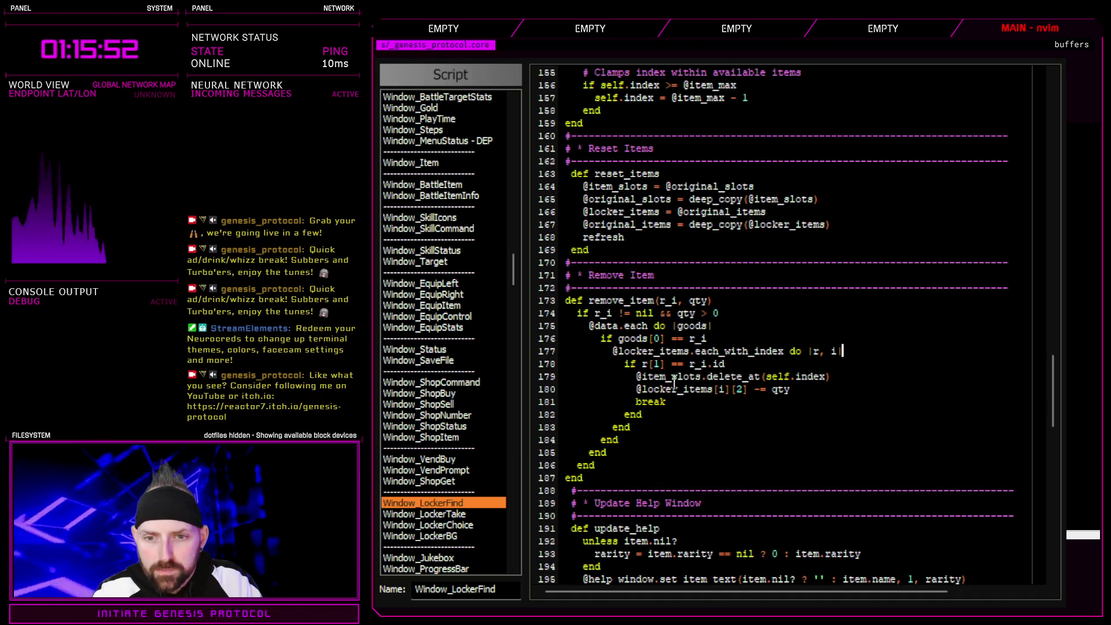
scroll(675, 383, up, 8)
scroll(694, 387, down, 8)
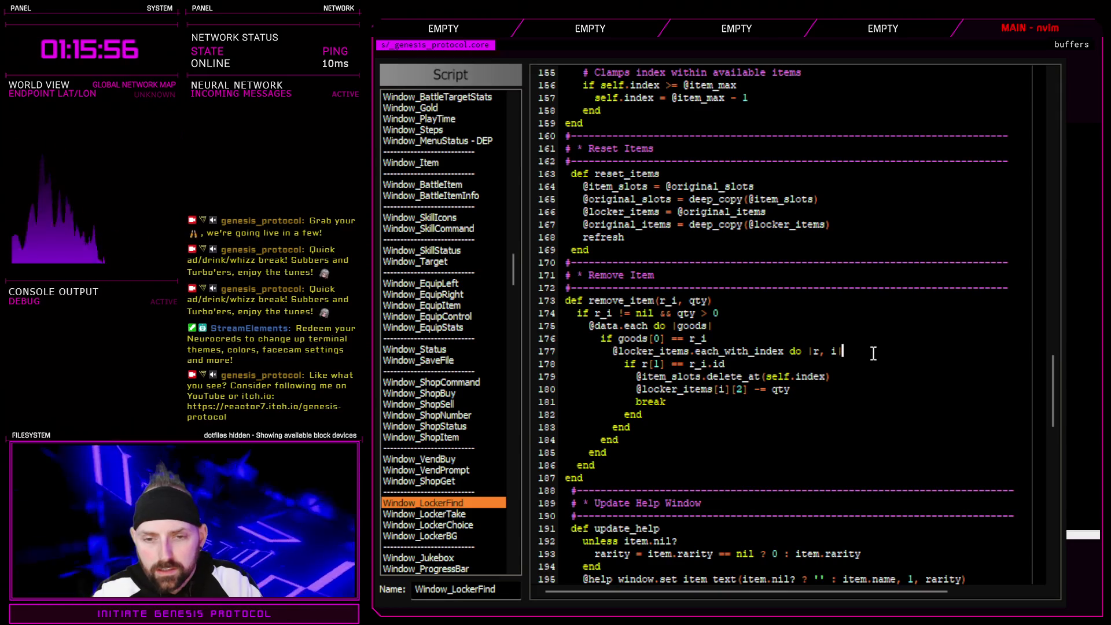
drag(639, 389, 804, 389)
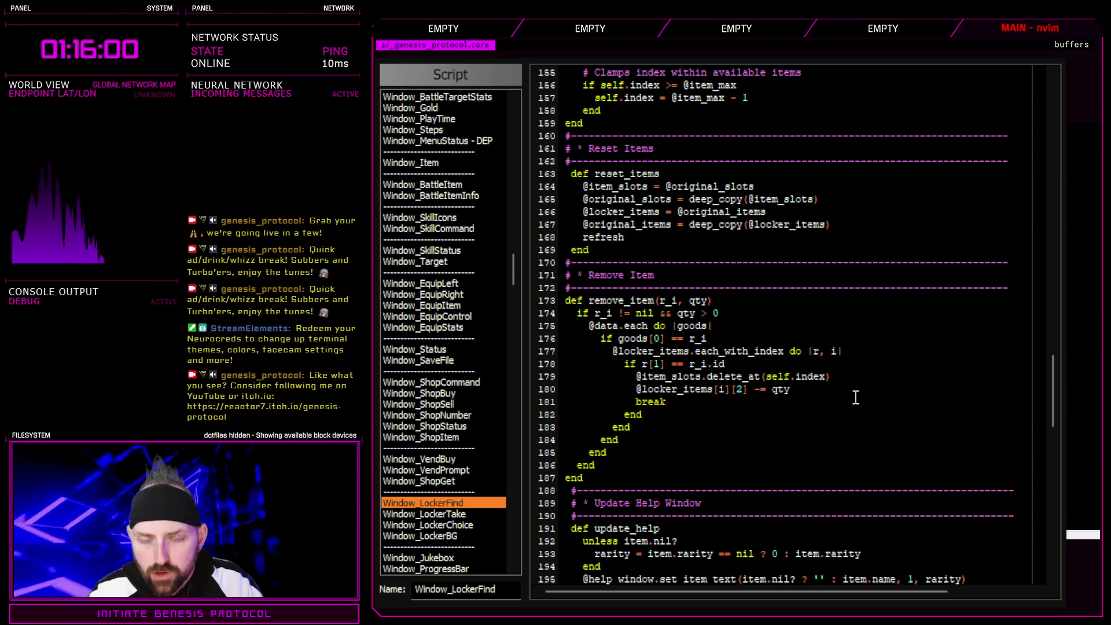
drag(637, 377, 850, 380)
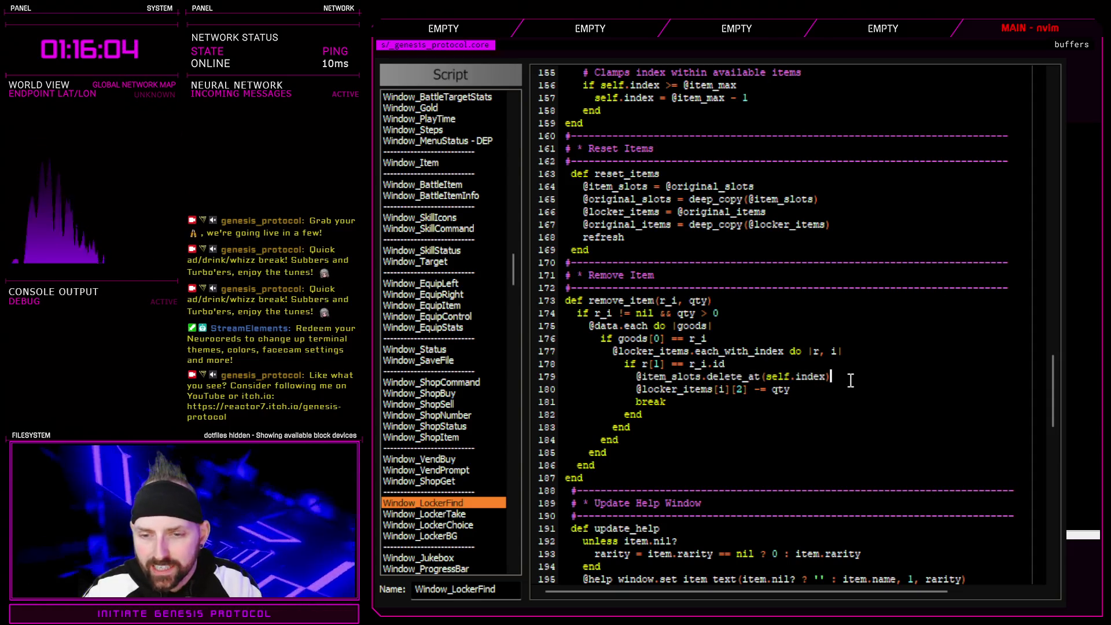
click(745, 365)
key(Return)
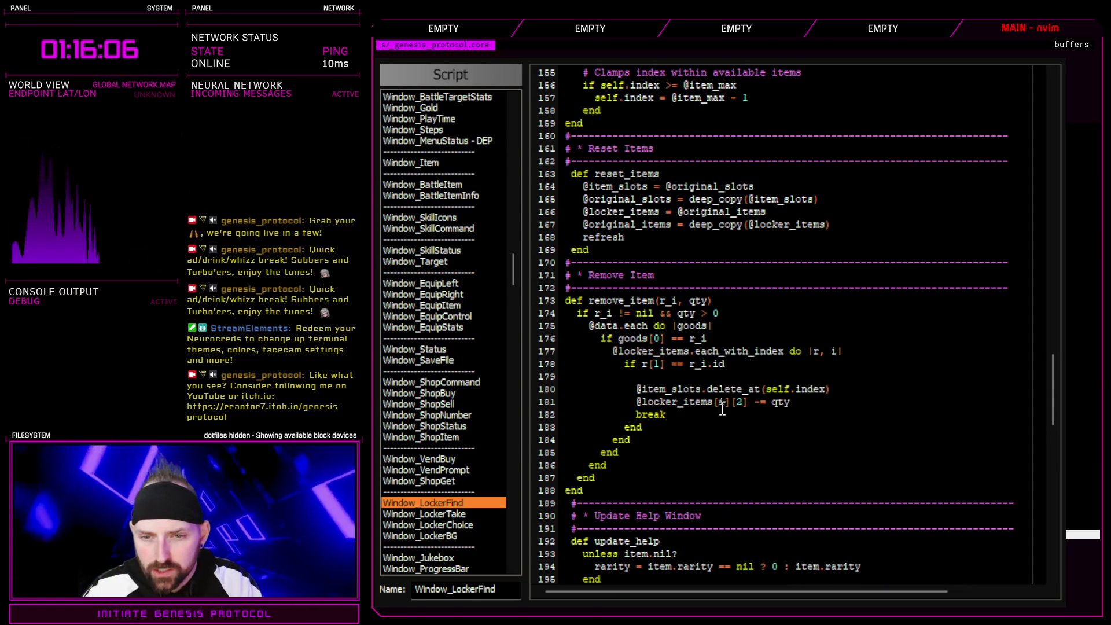
drag(637, 401, 792, 402)
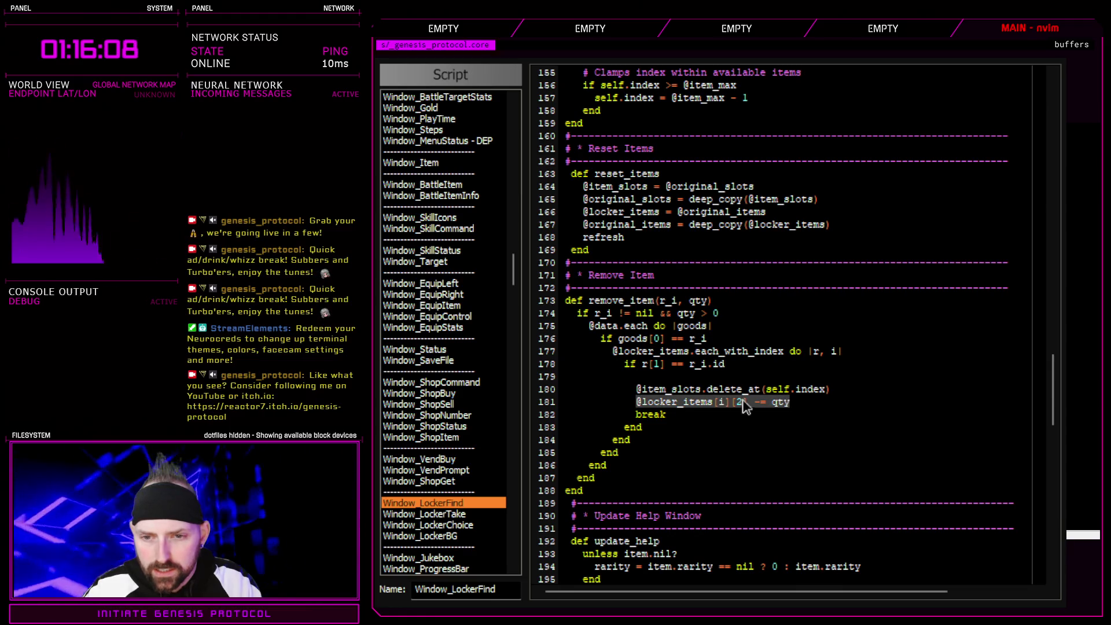
key(alt+k)
key(alt+k)
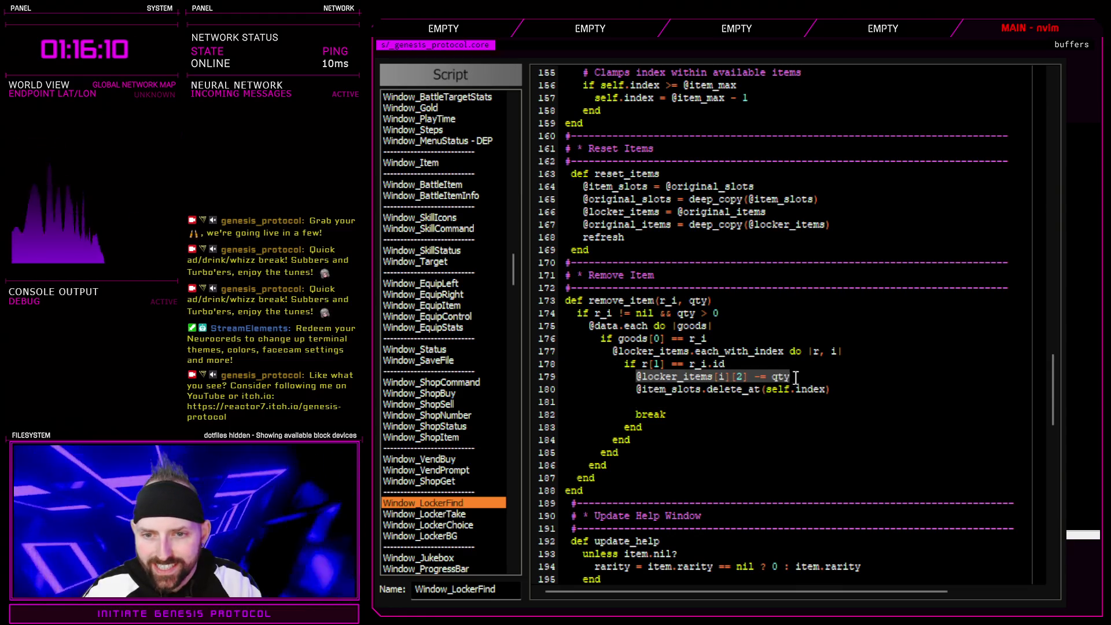
click(808, 375)
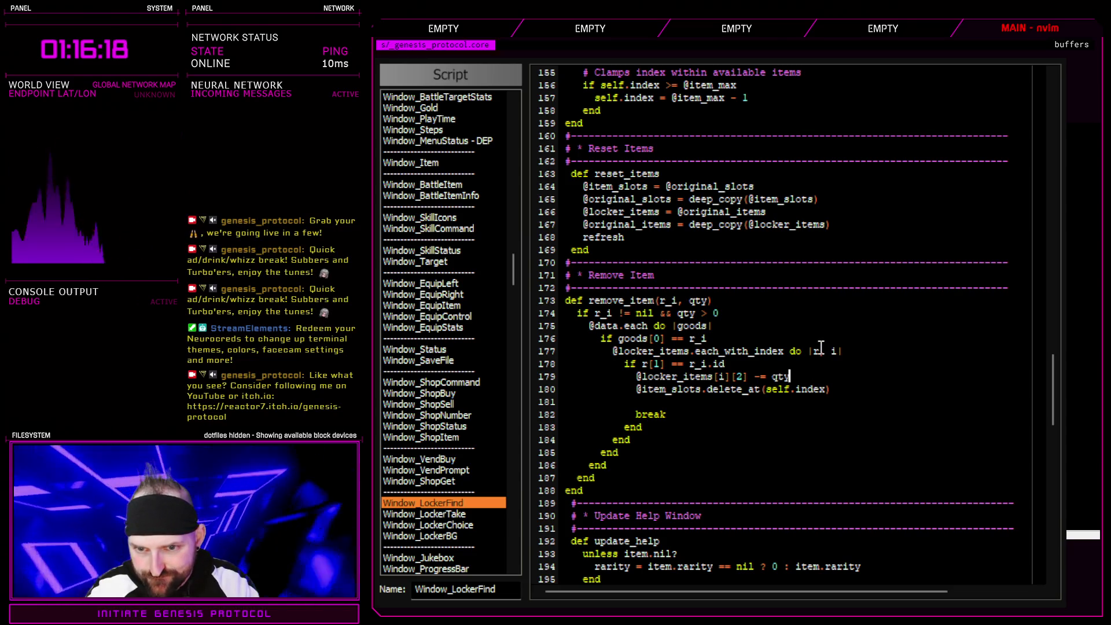
key(Return)
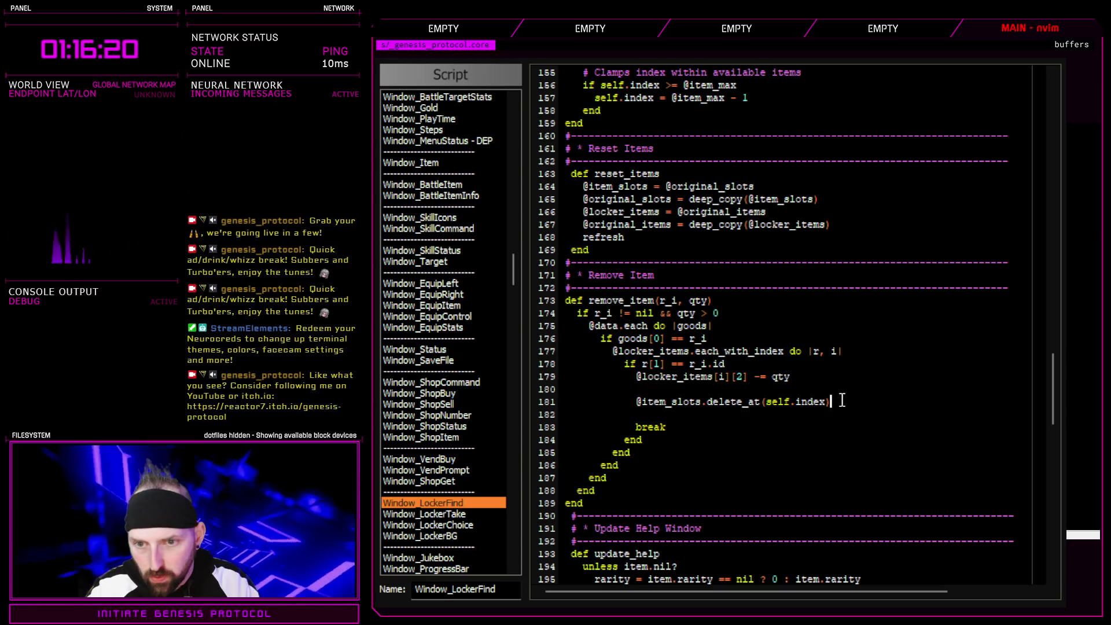
key(Delete)
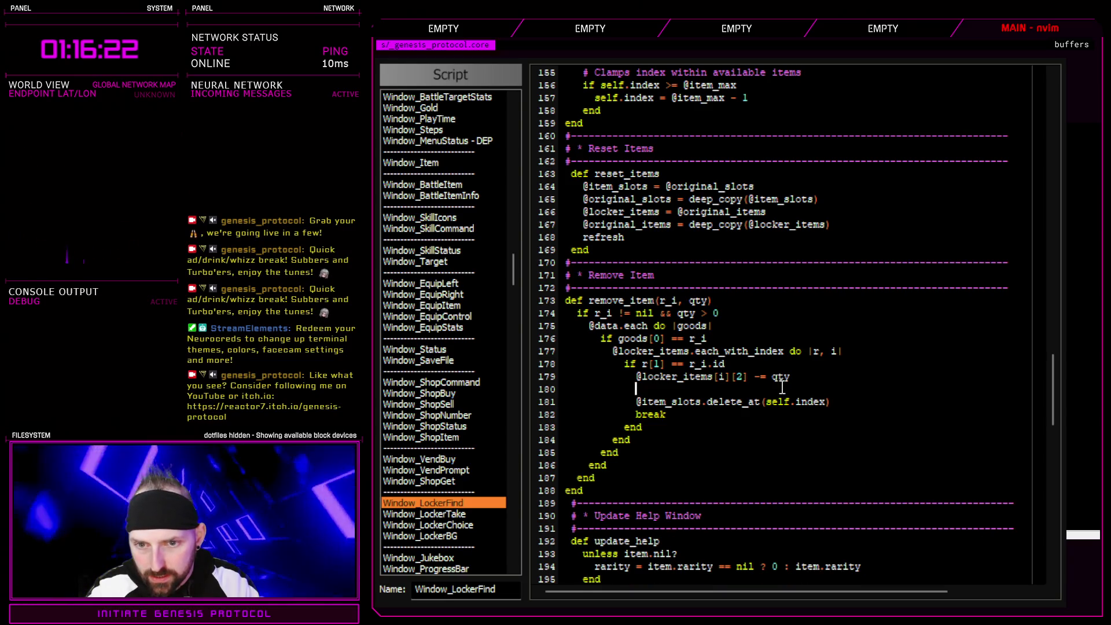
drag(637, 376, 747, 377)
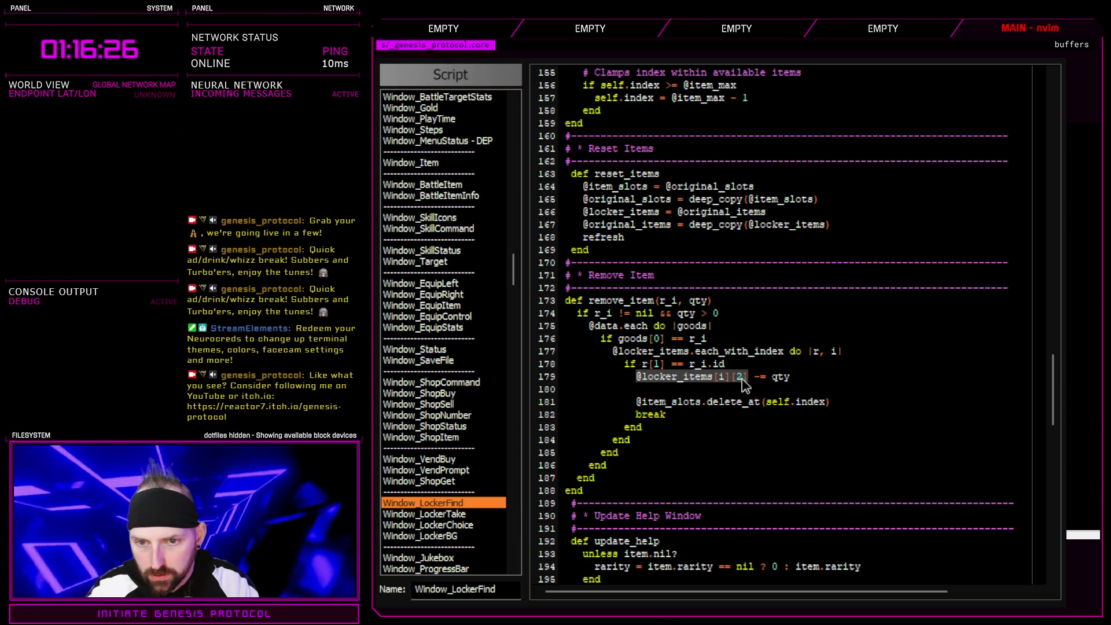
click(699, 391)
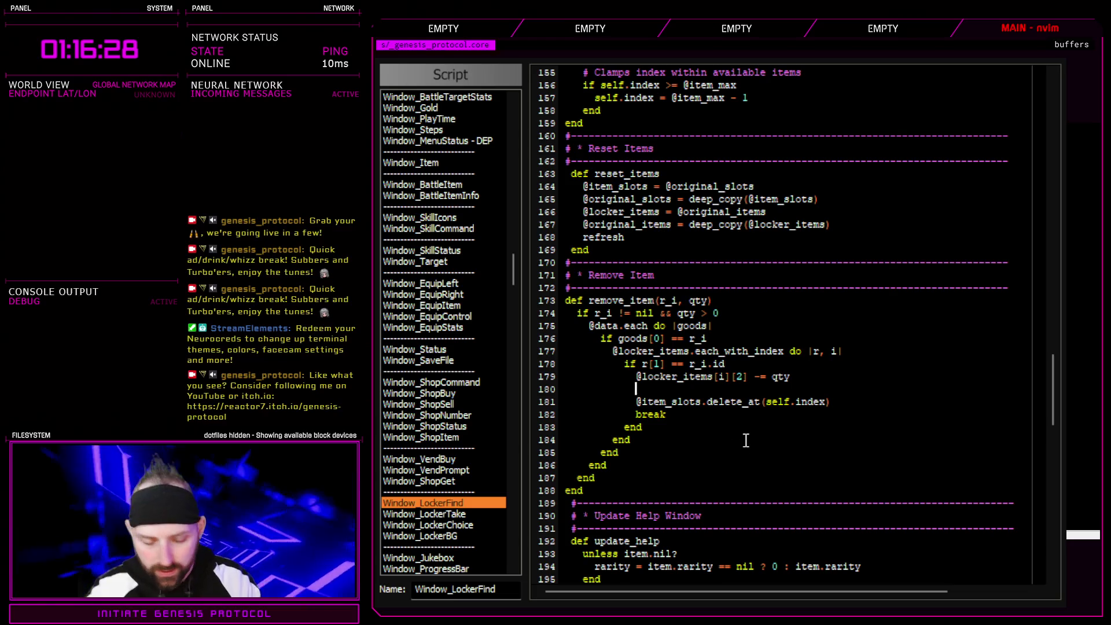
text(if @locker_items[i][2] <= 0)
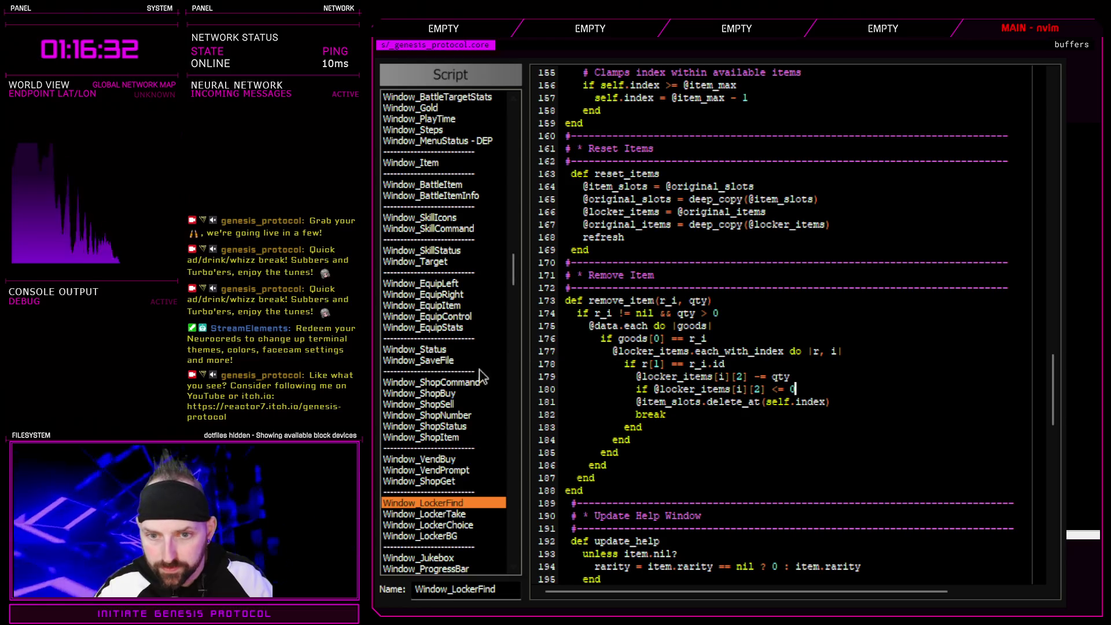
click(632, 402)
key(Tab)
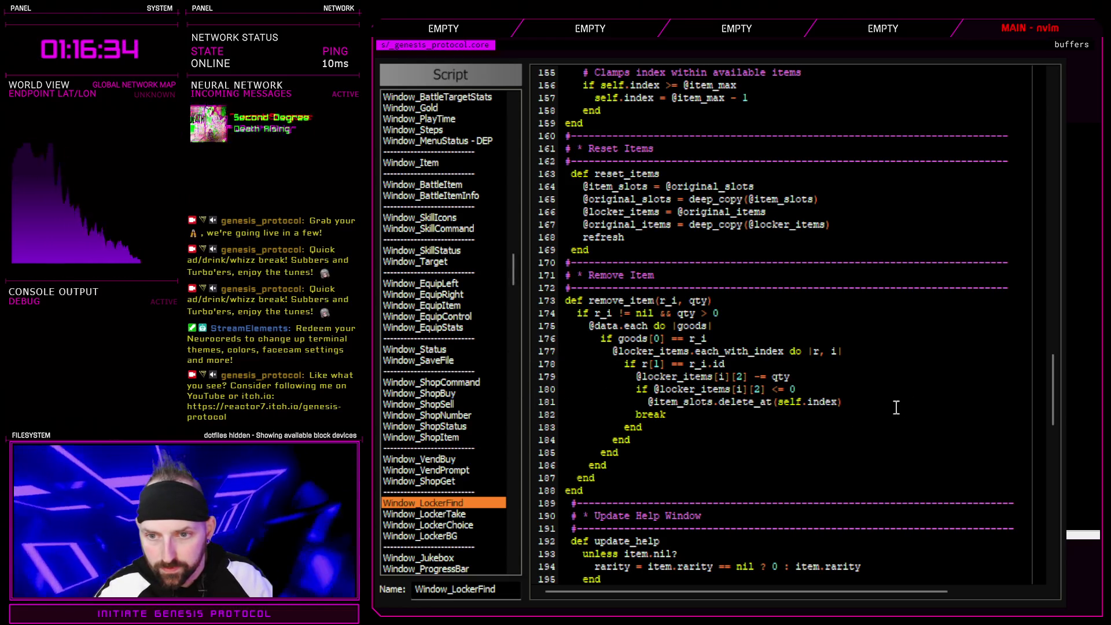
drag(920, 404, 848, 406)
key(BackSpace)
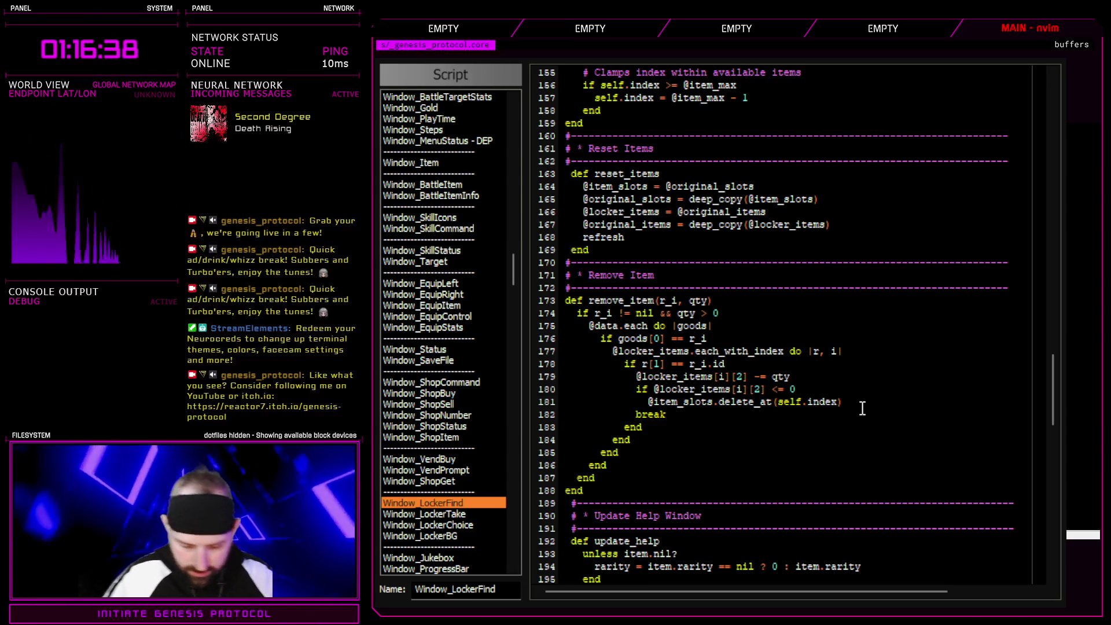
key(Return)
text(end)
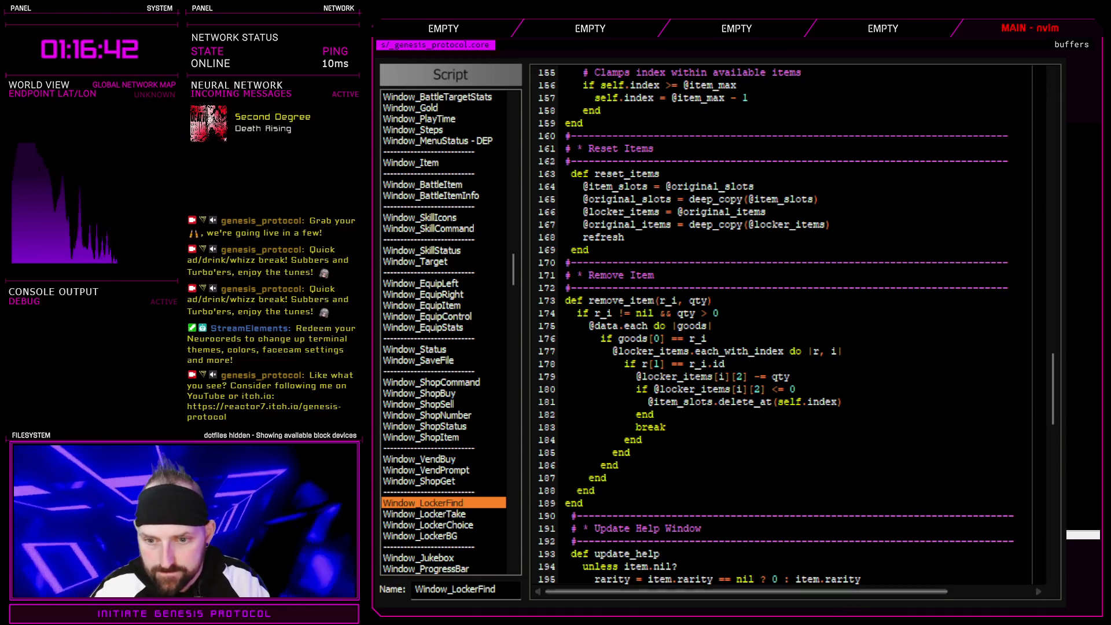
key(F12)
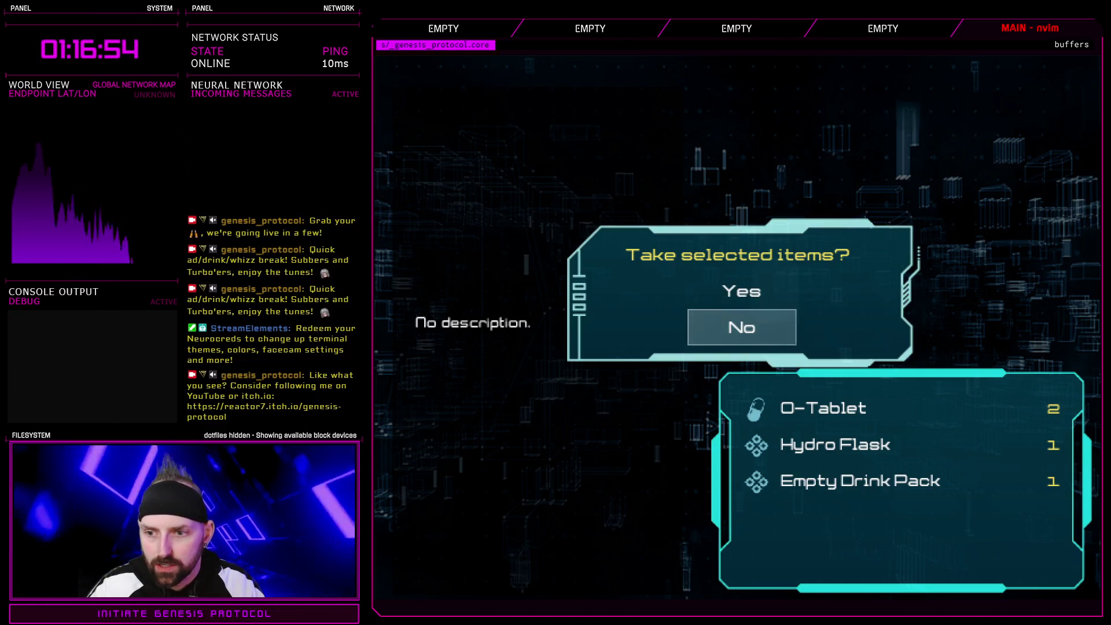
- Pick an O-Tablet, Empty Drink Pack and Hydro Flask to take, then answer No to taking them
key(Return)
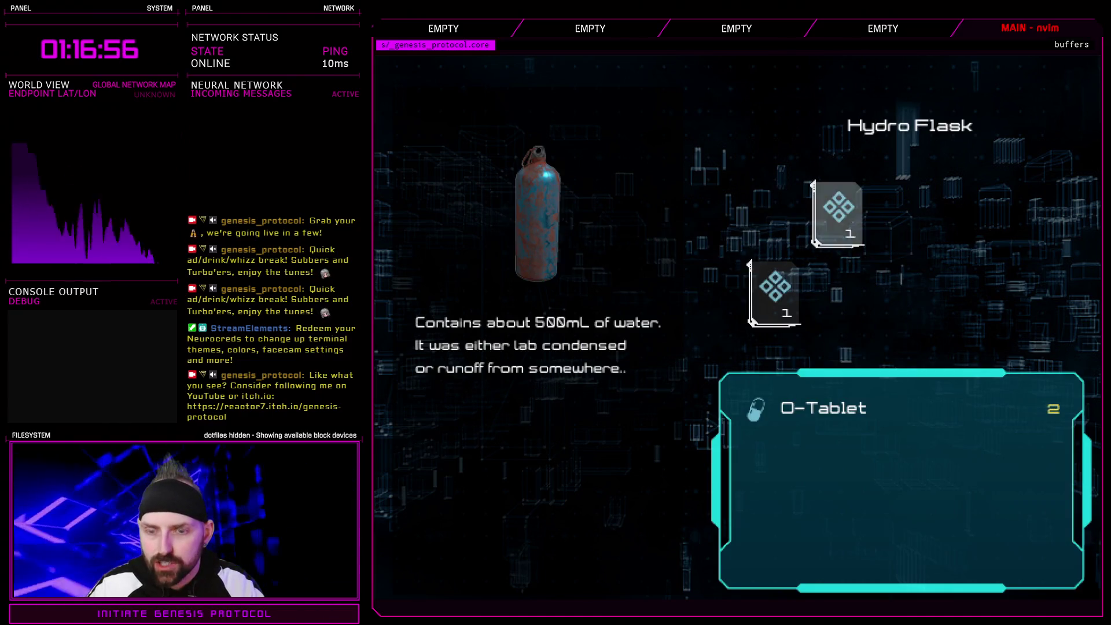
key(Return)
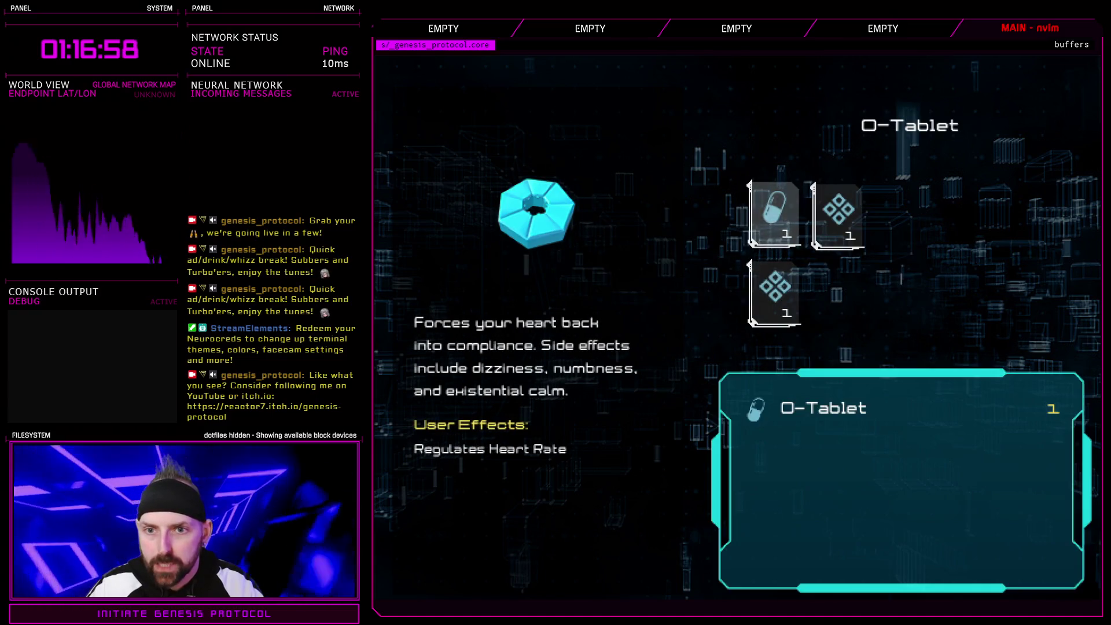
key(Return)
key(Return)
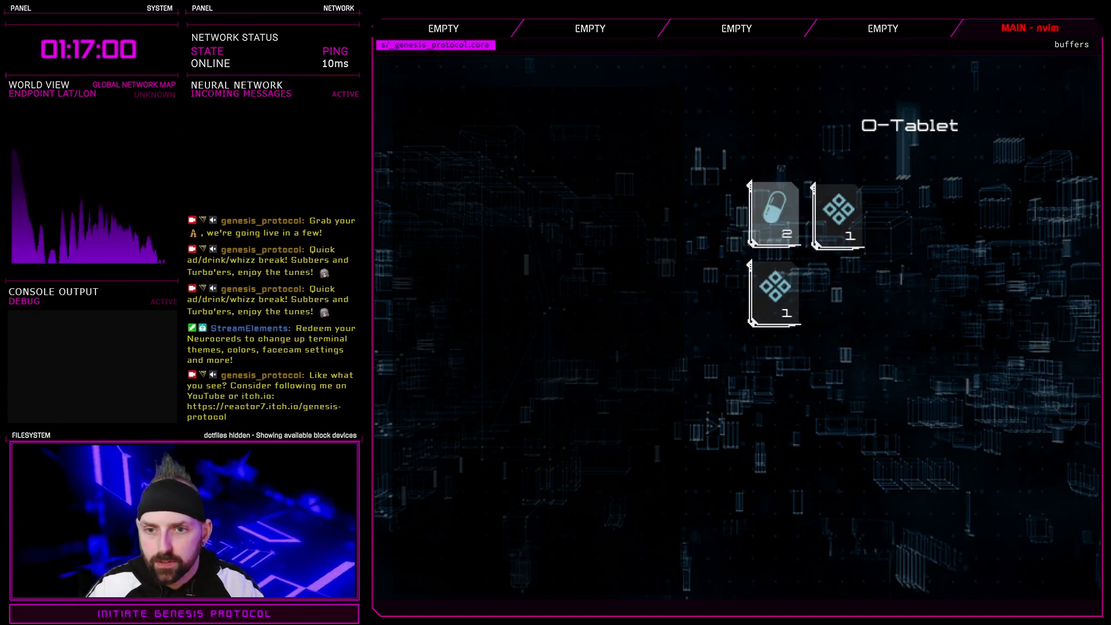
key(Return)
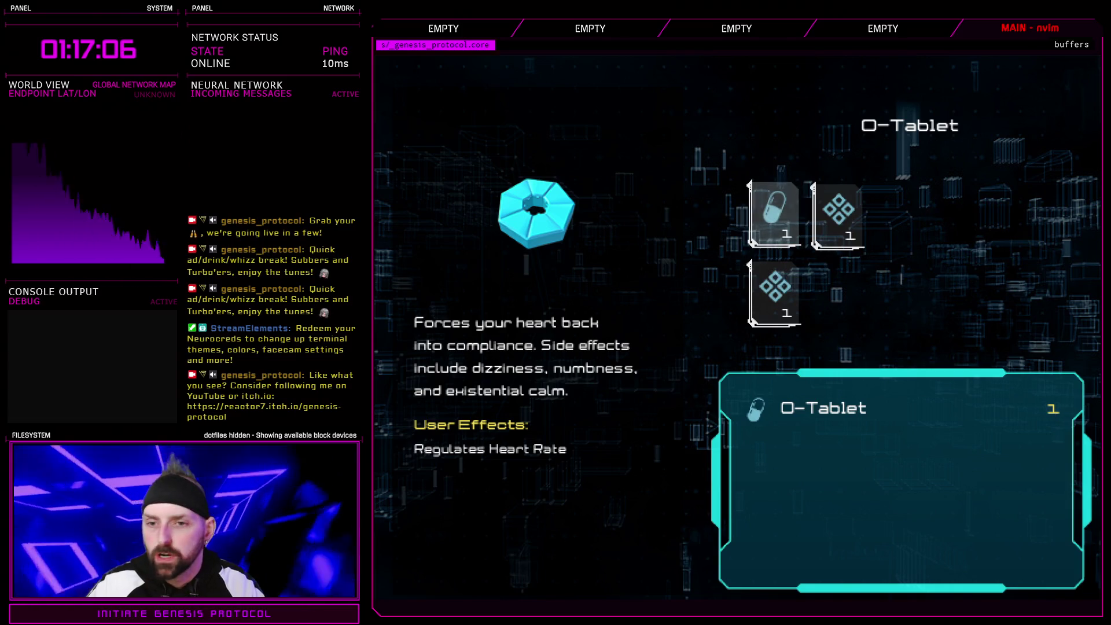
key(Right)
key(Down)
key(Return)
key(Return)
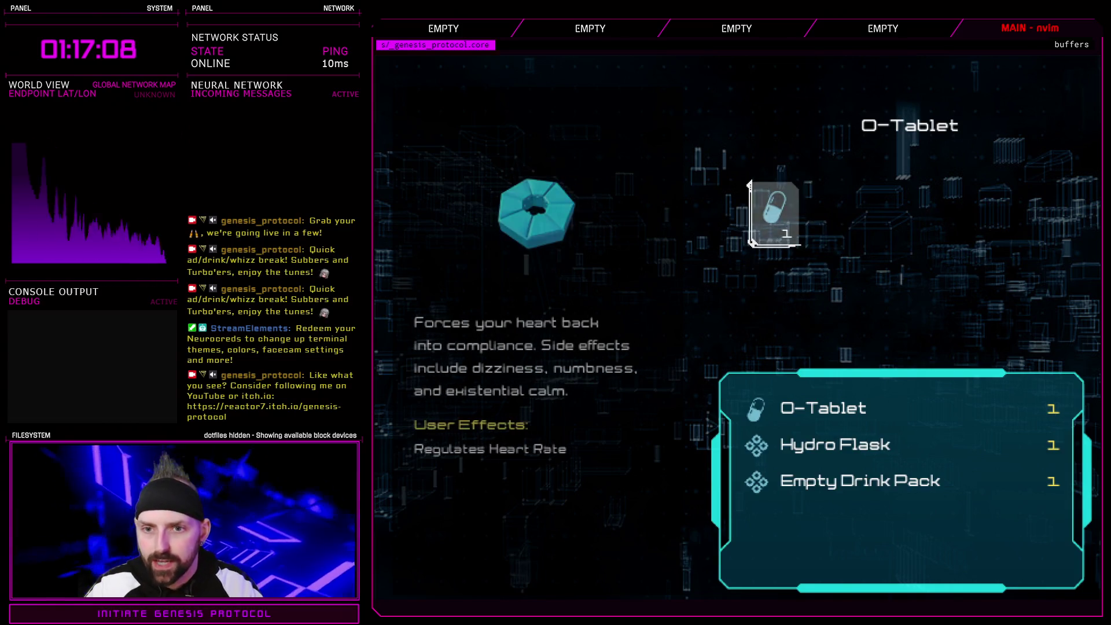
key(Return)
key(Down)
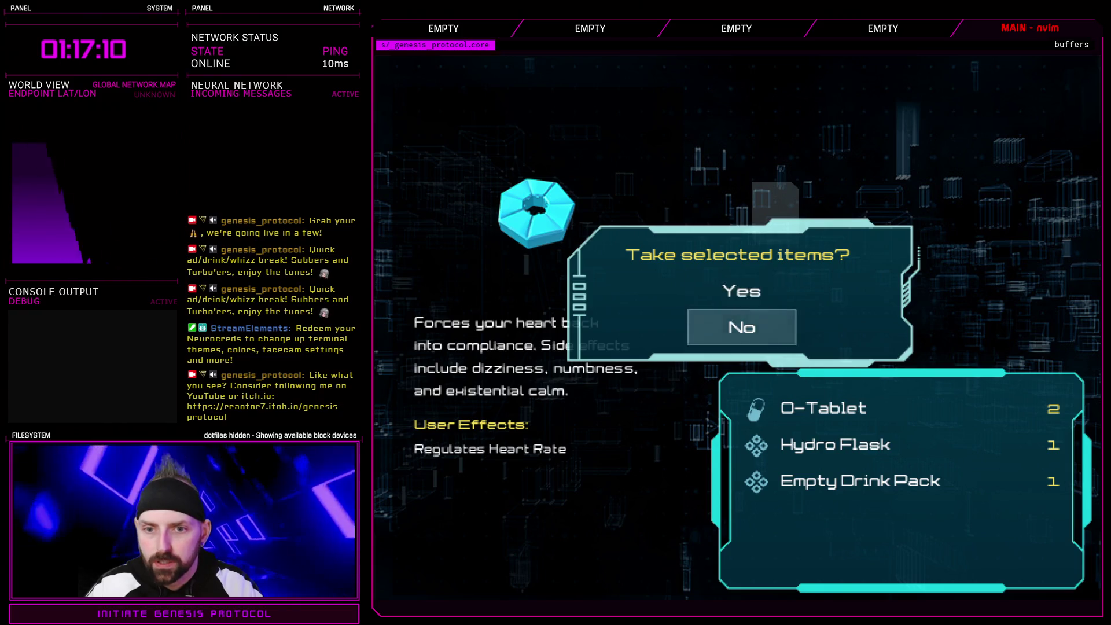
key(Up)
key(Return)
- Add one O-Tablet, the Hydro Flask and the Empty Drink Pack again, and decline the take
key(Down)
key(Up)
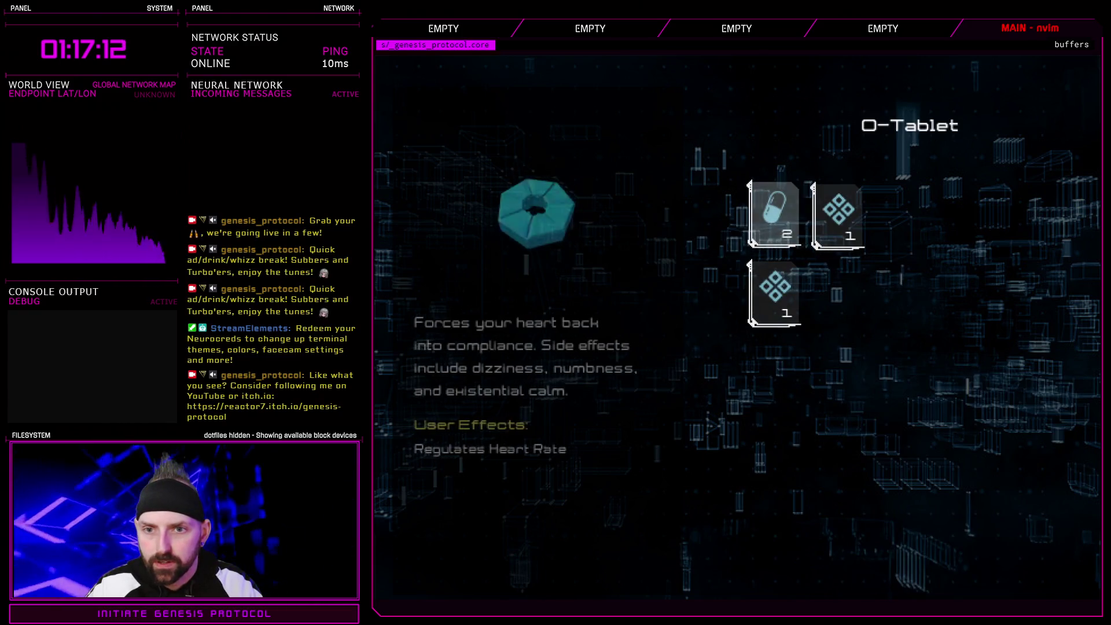
key(Return)
key(Down)
key(Up)
key(Down)
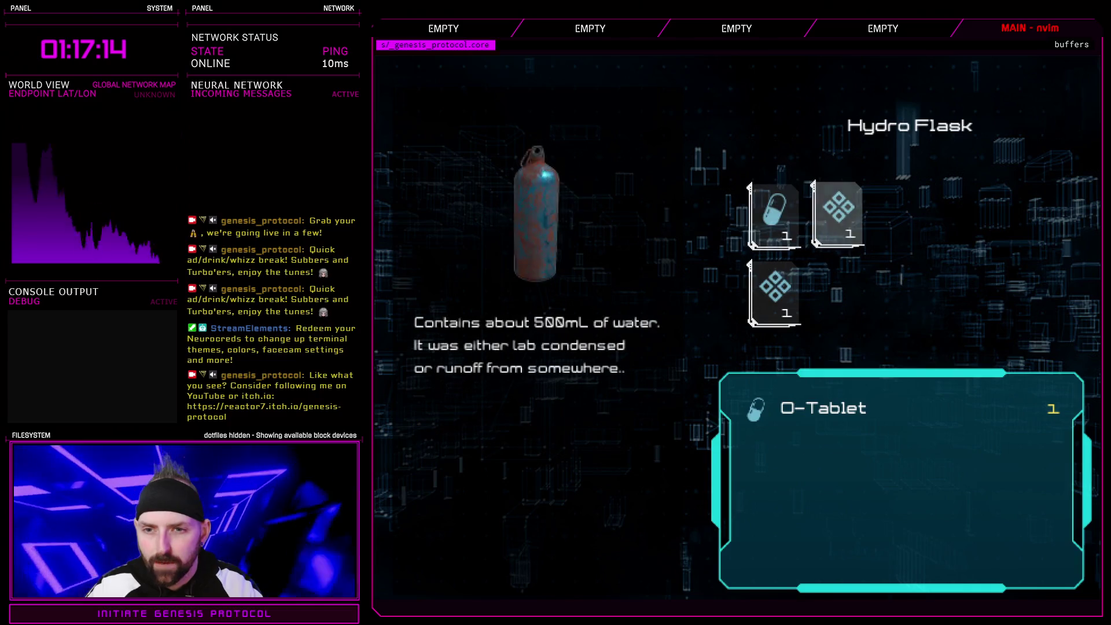
key(Return)
key(Return)
key(Return)
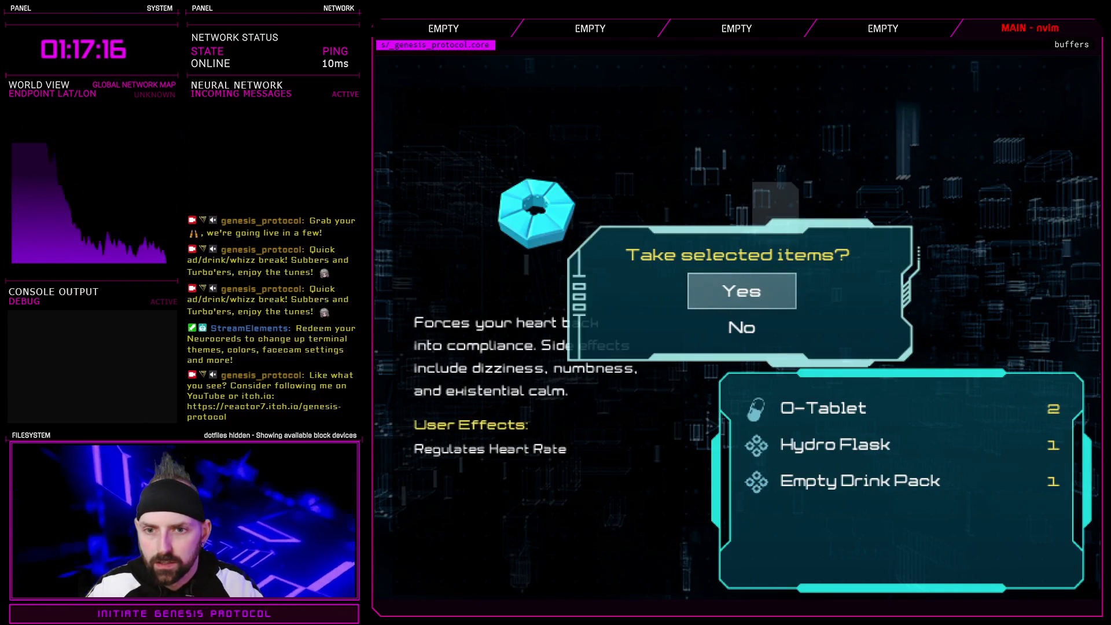
key(Down)
key(Return)
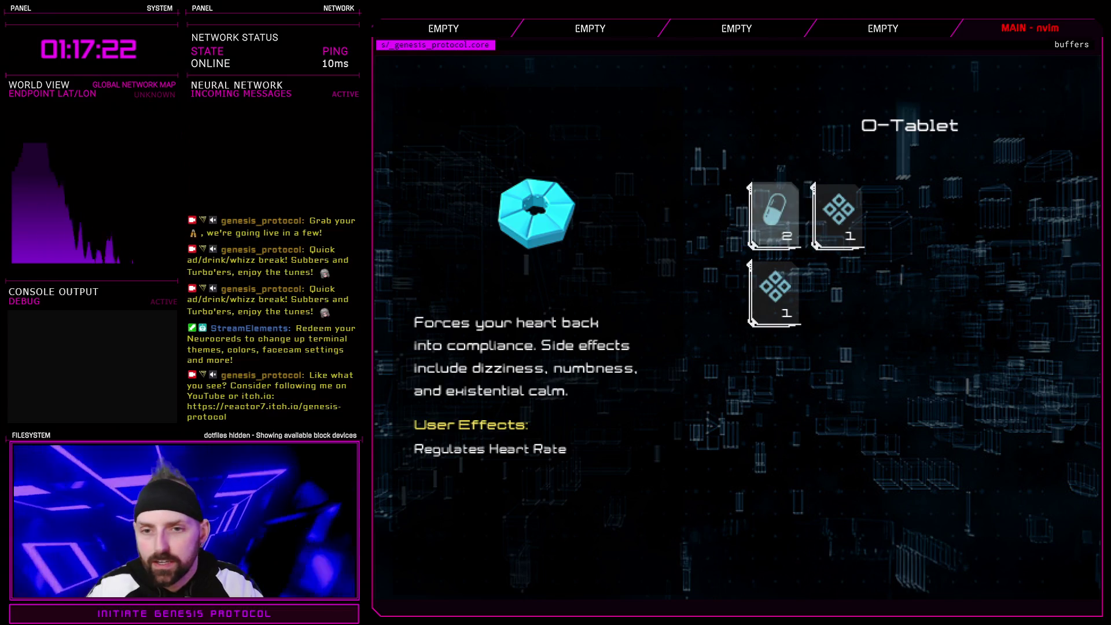
- Browse the O-Tablet, Empty Drink Pack and Hydro Flask descriptions, then switch to the todo list
key(Right)
key(Left)
key(Down)
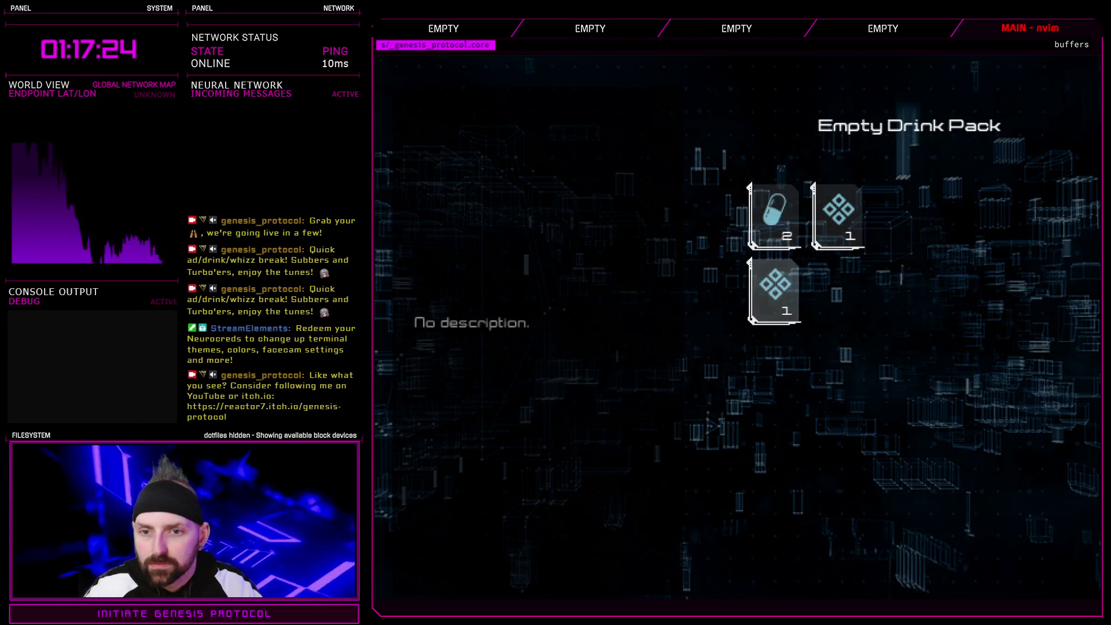
key(Up)
key(Right)
key(Left)
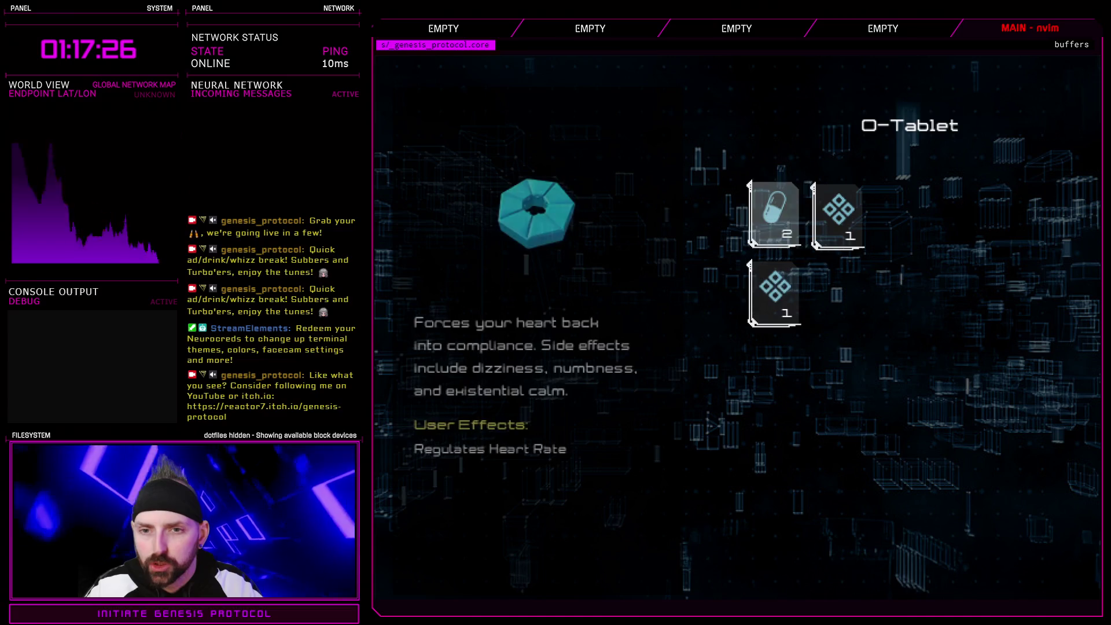
key(Down)
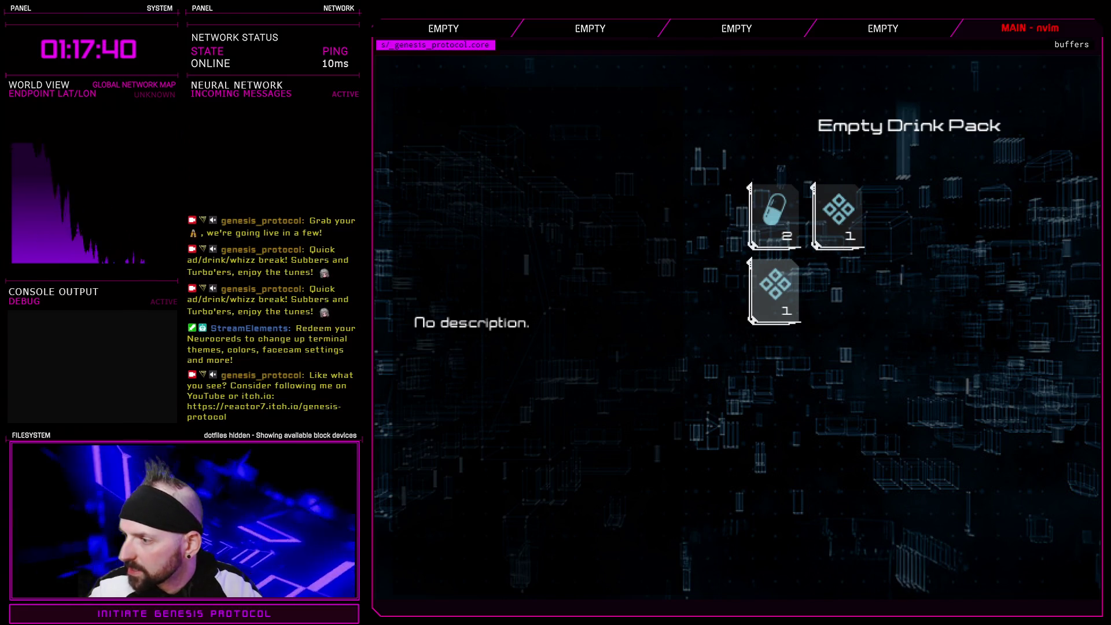
key(alt+F4)
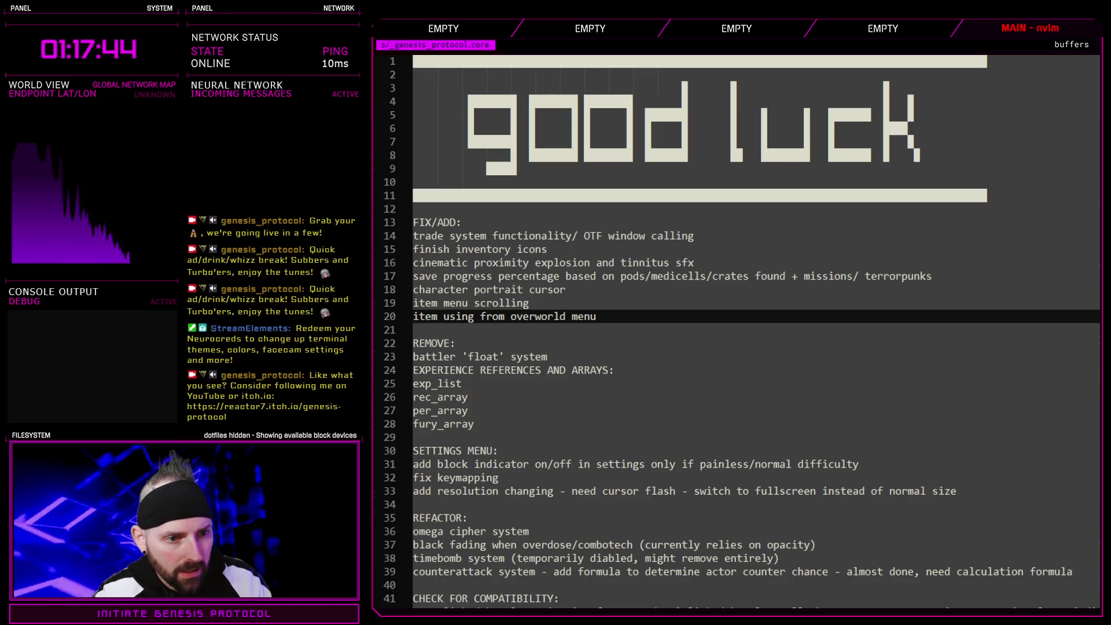
- Add todo line 21: 'locker take scene, cursor sticks in position after last item taken'
text(olcoker)
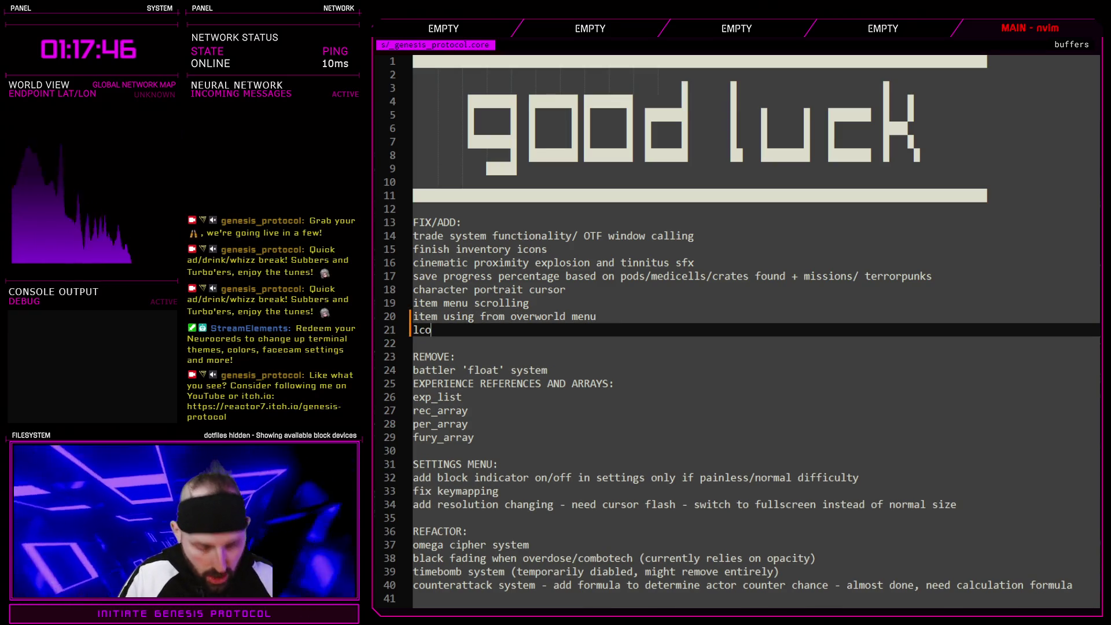
key(BackSpace)
key(BackSpace)
key(BackSpace)
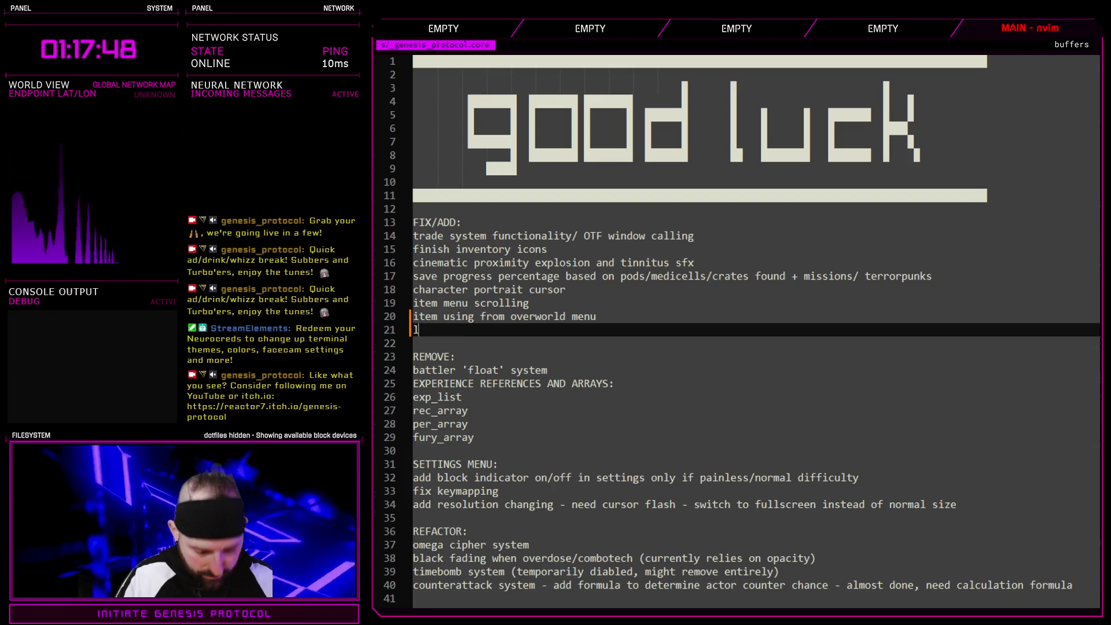
text(ocker )
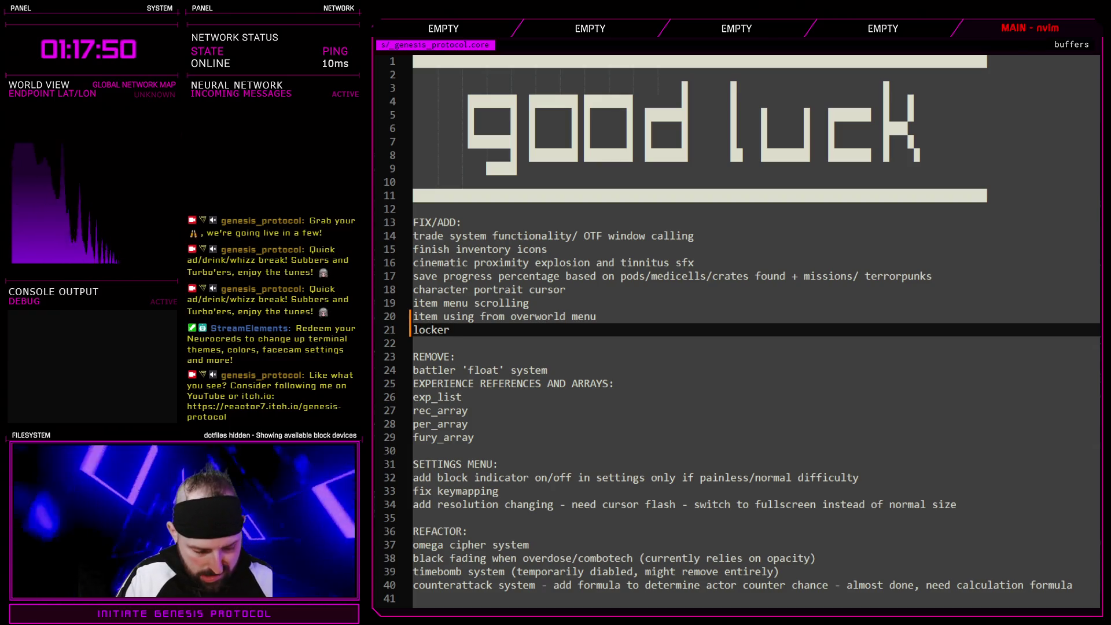
text(take scene,)
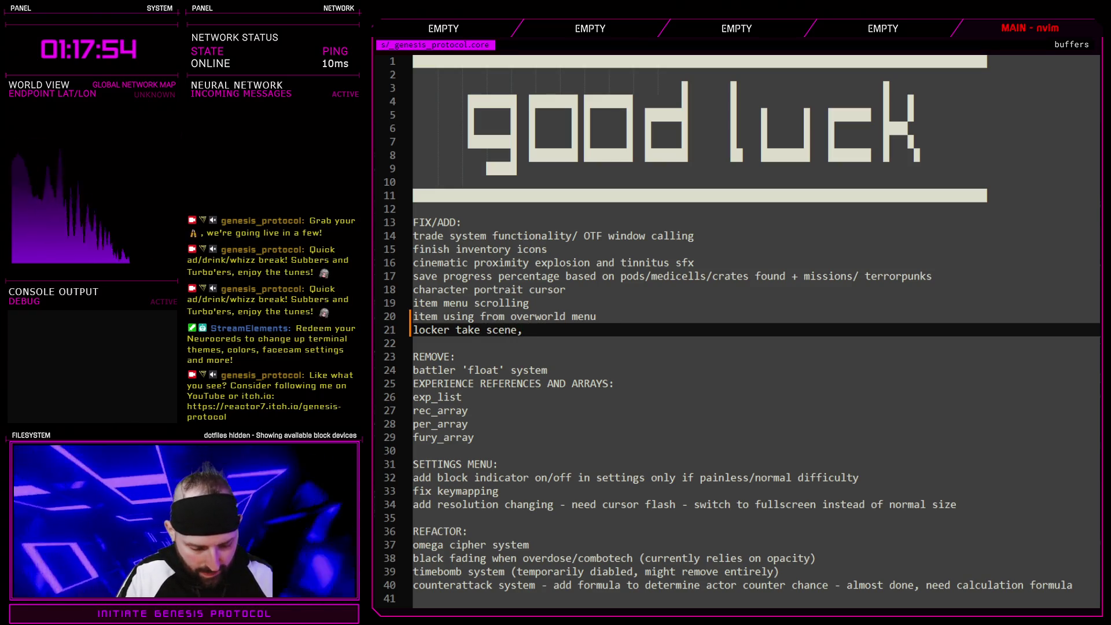
text( cursor)
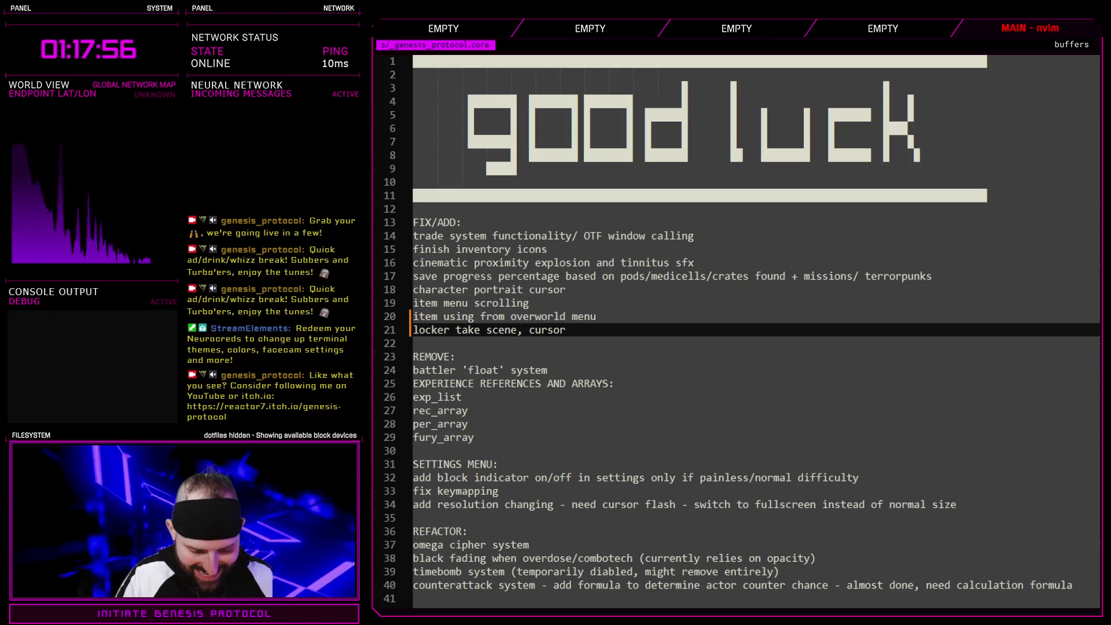
text( sticks in)
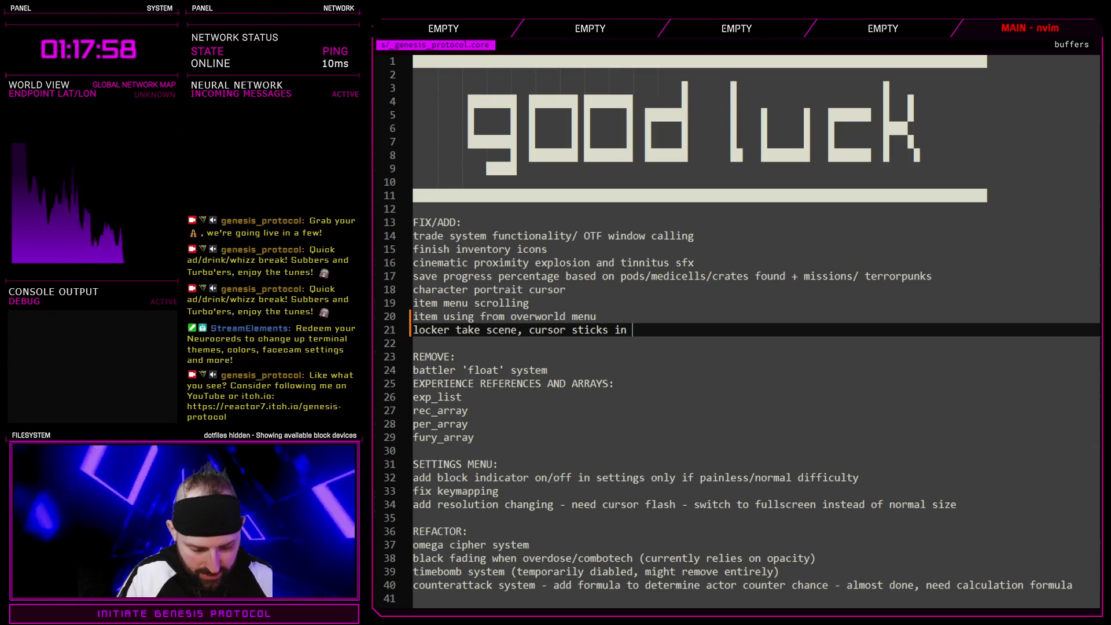
text( posiion)
key(BackSpace)
key(BackSpace)
text(ion a)
key(BackSpace)
key(BackSpace)
text(fter last item taken)
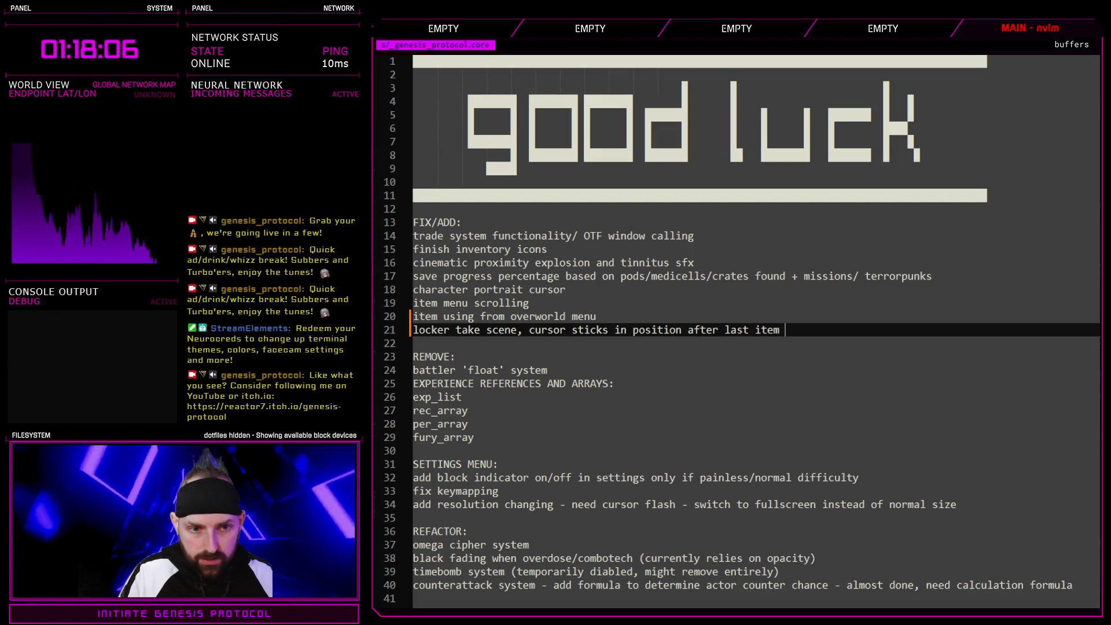
click(439, 318)
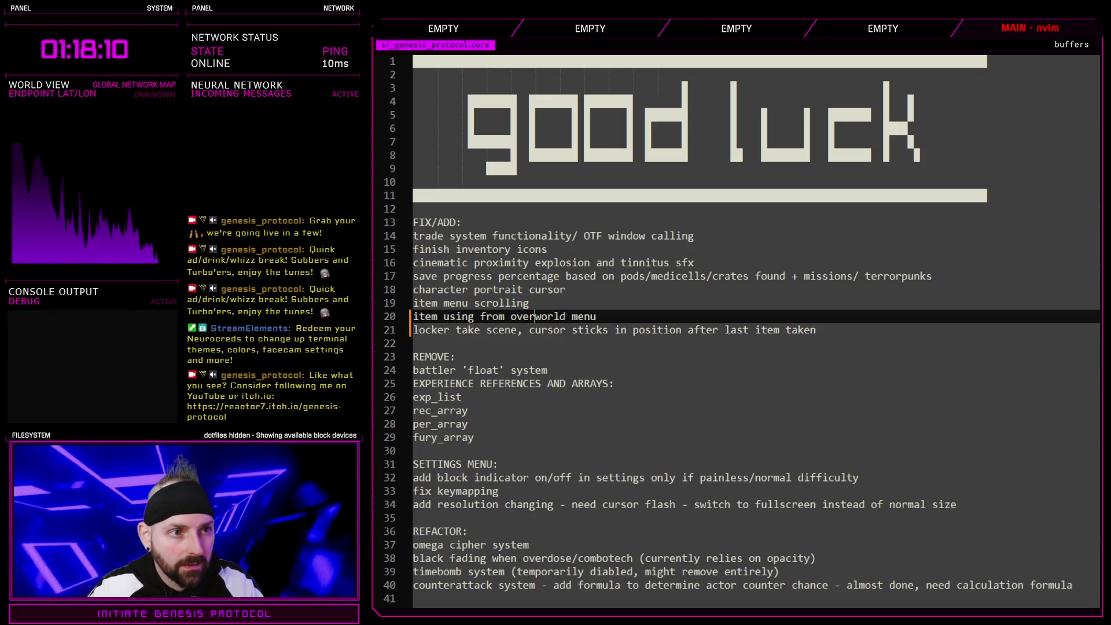
- In the running game, add the O-Tablet, Empty Drink Pack and Hydro Flask, then decline taking them
key(alt+Tab)
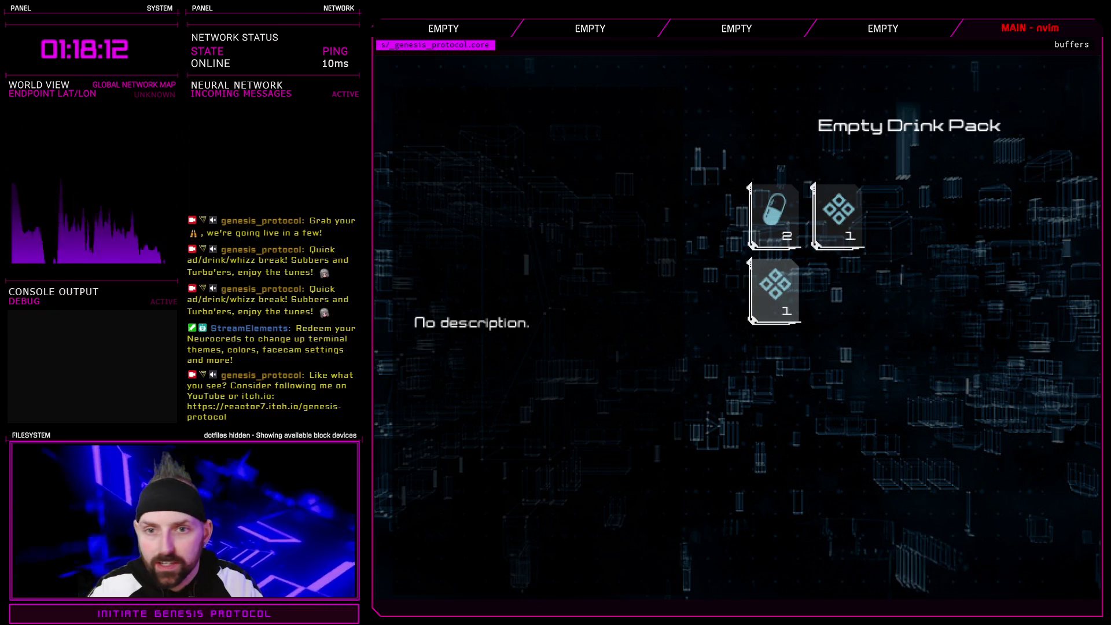
click(774, 226)
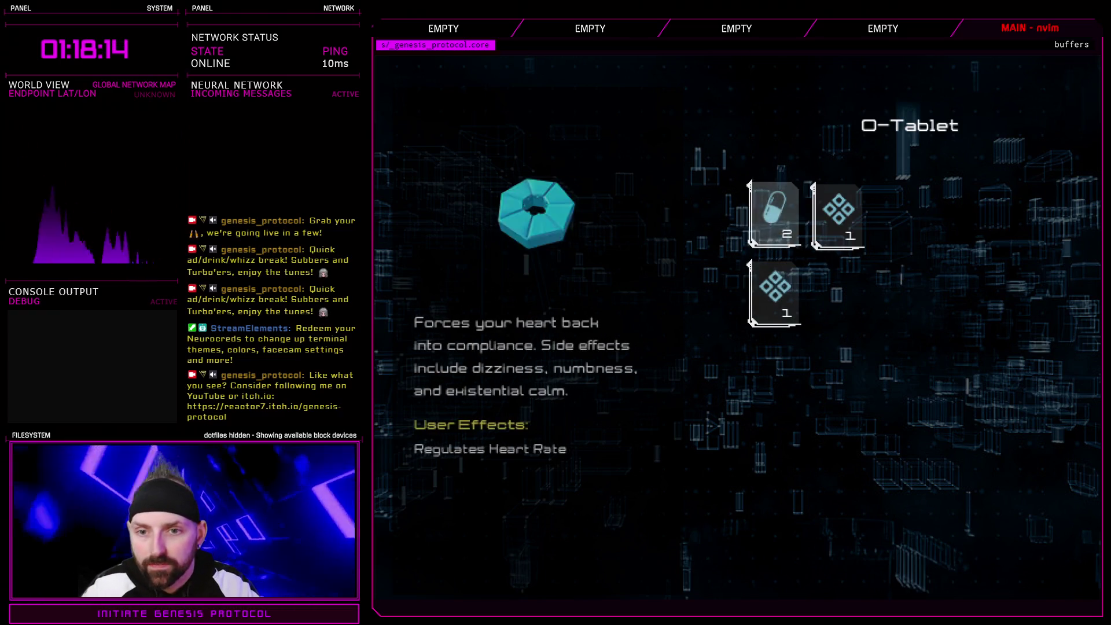
click(782, 233)
click(774, 292)
click(837, 213)
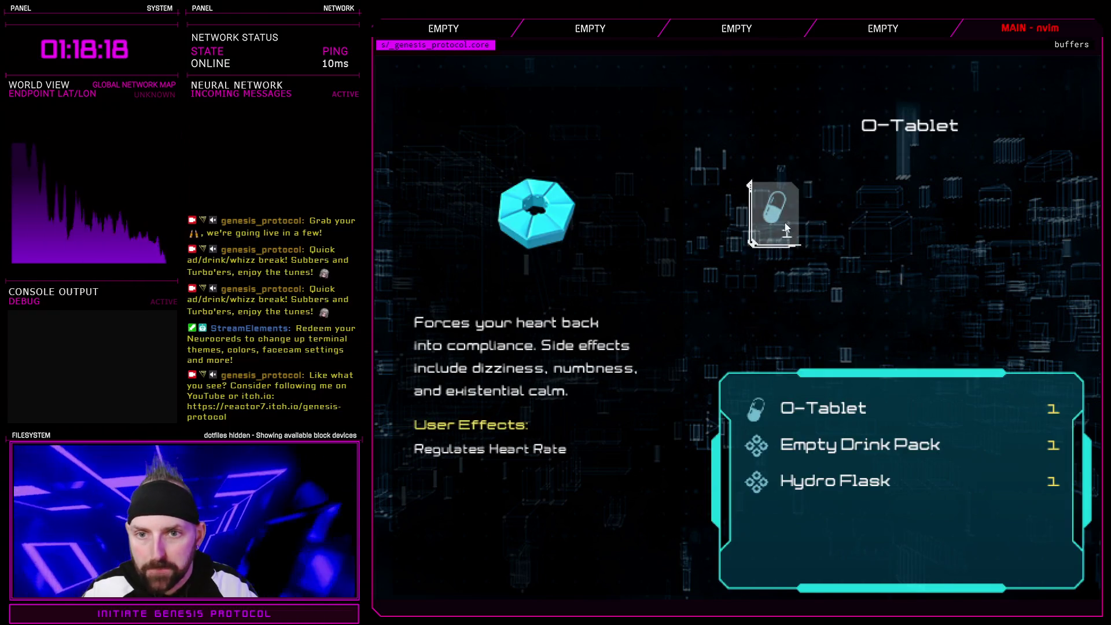
click(778, 212)
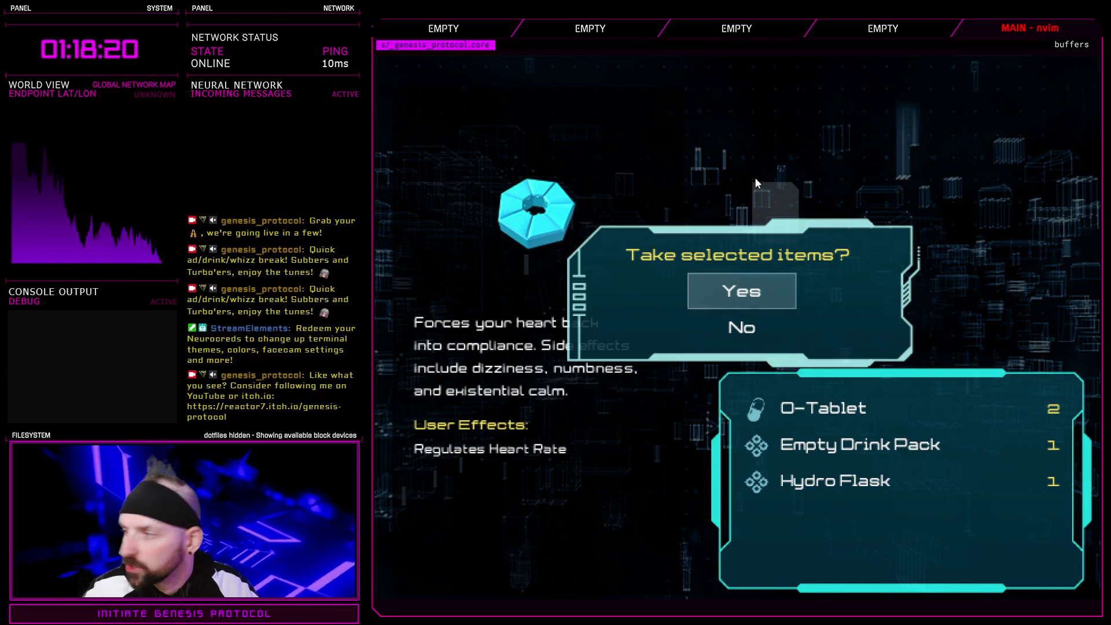
key(Down)
key(Return)
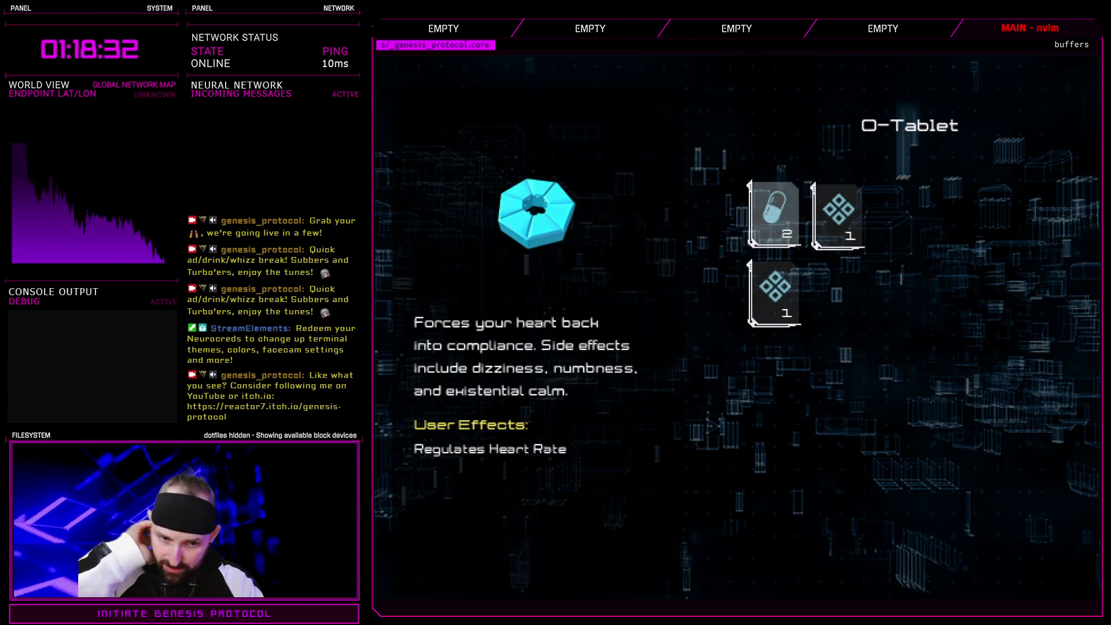
- Retry taking all three items, then exit the game from the menu
click(774, 214)
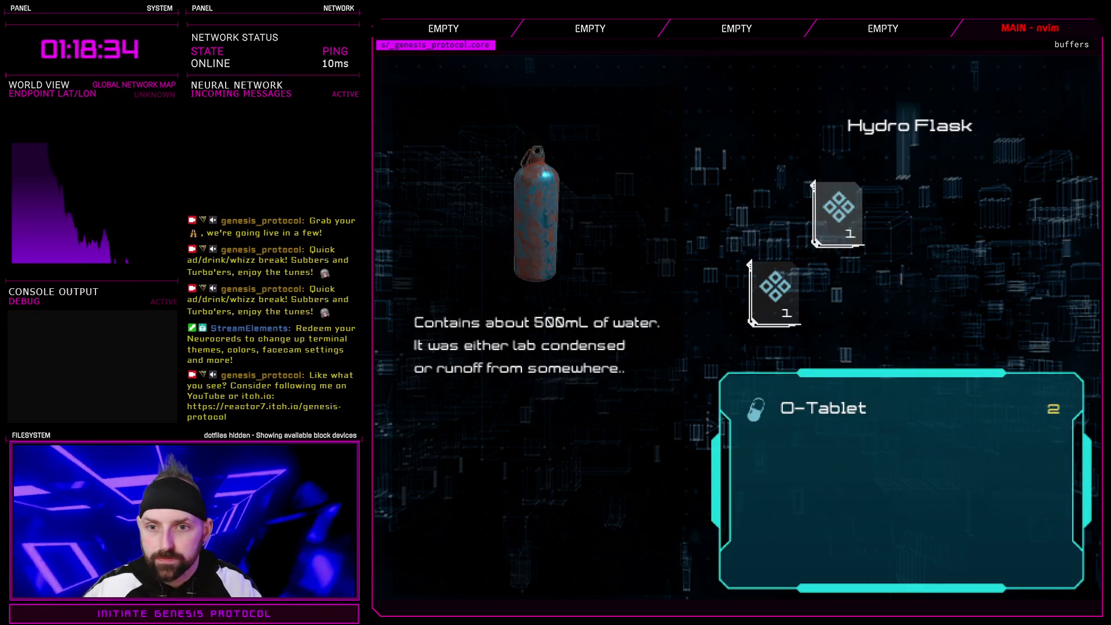
key(Return)
key(Escape)
key(Return)
key(Down)
key(Return)
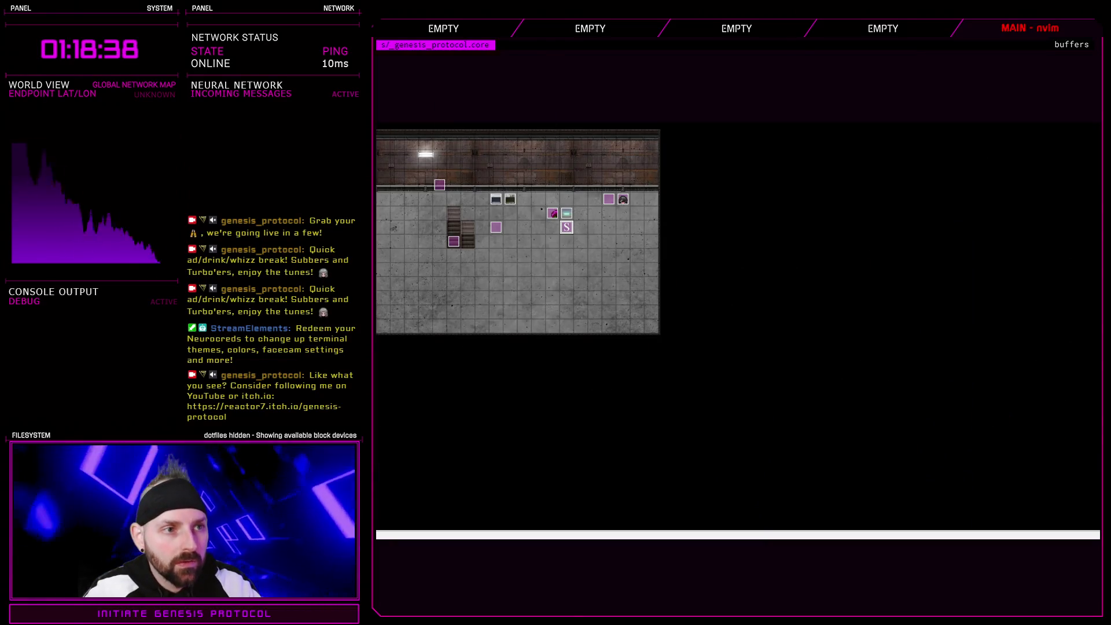
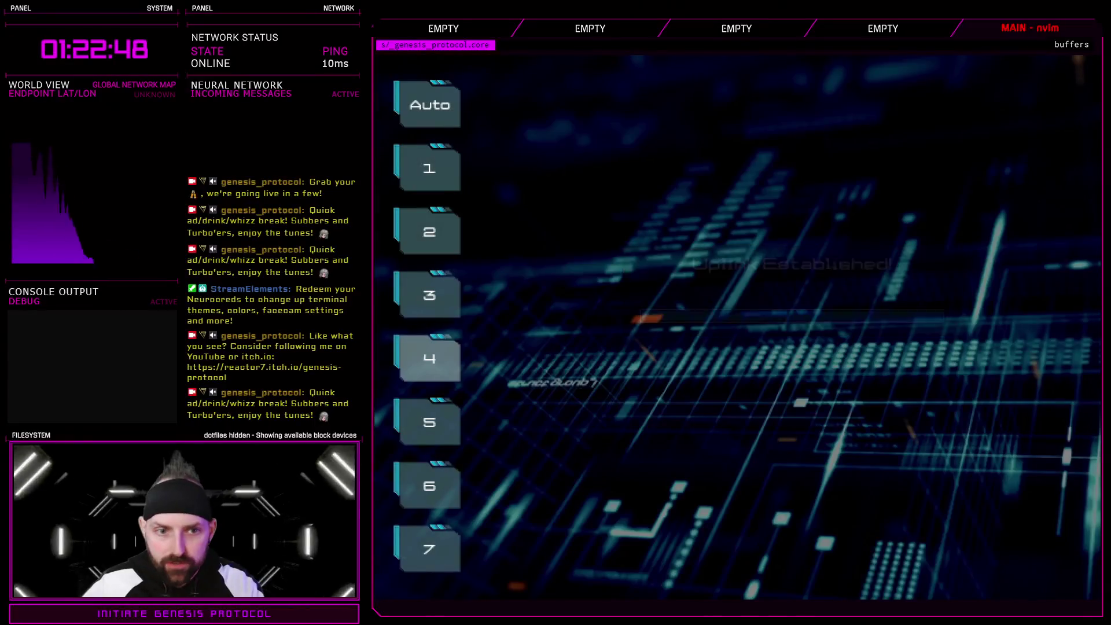
- Start the level and dismiss the scientist's lockdown warning to trigger the CC-WARDEN I battle
key(Return)
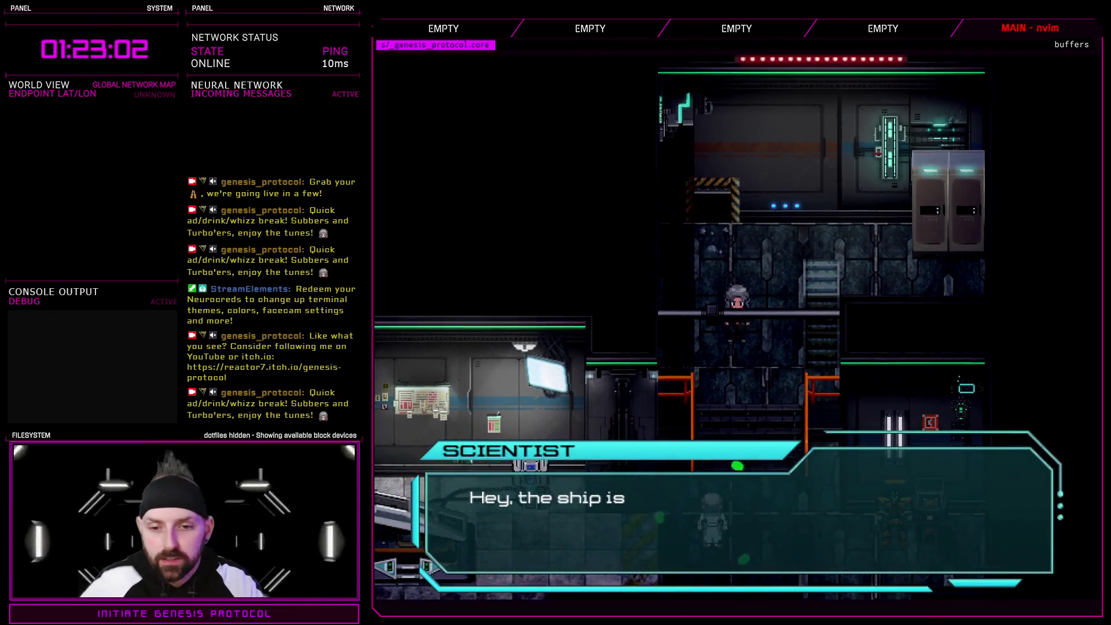
key(Return)
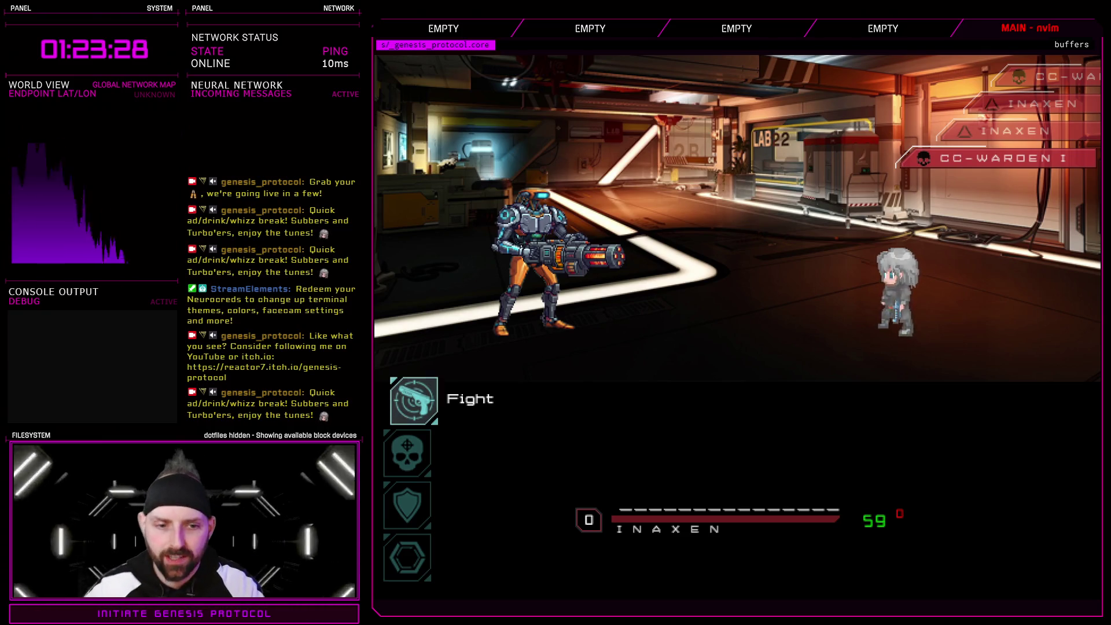
- Defeat CC-WARDEN I with a pistol shot from the Fight menu and accept the loot
key(Down)
key(Up)
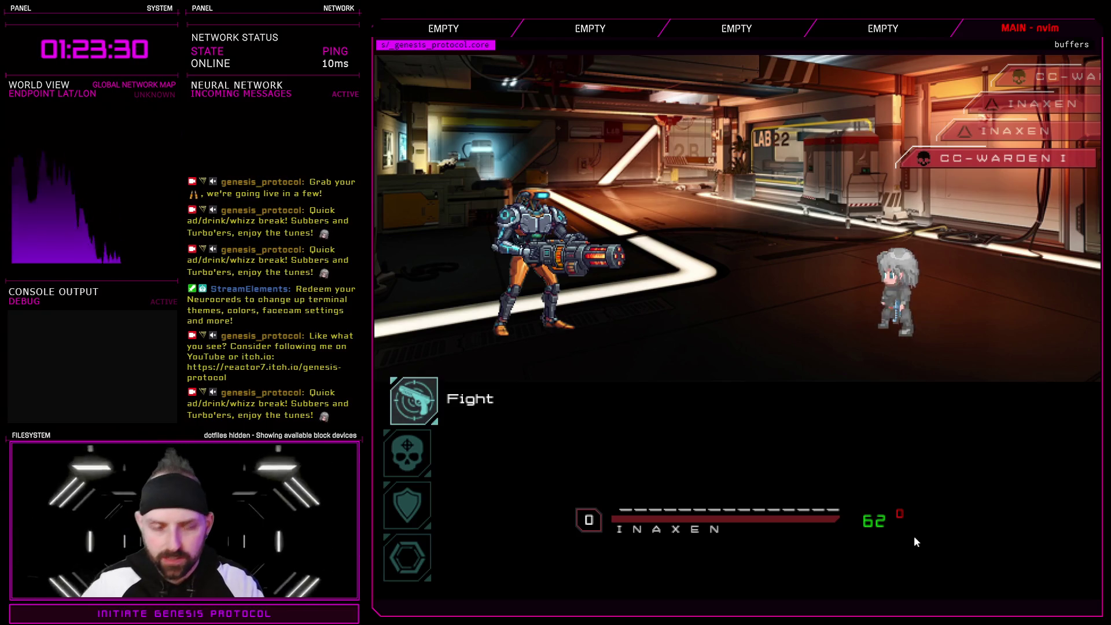
key(Down)
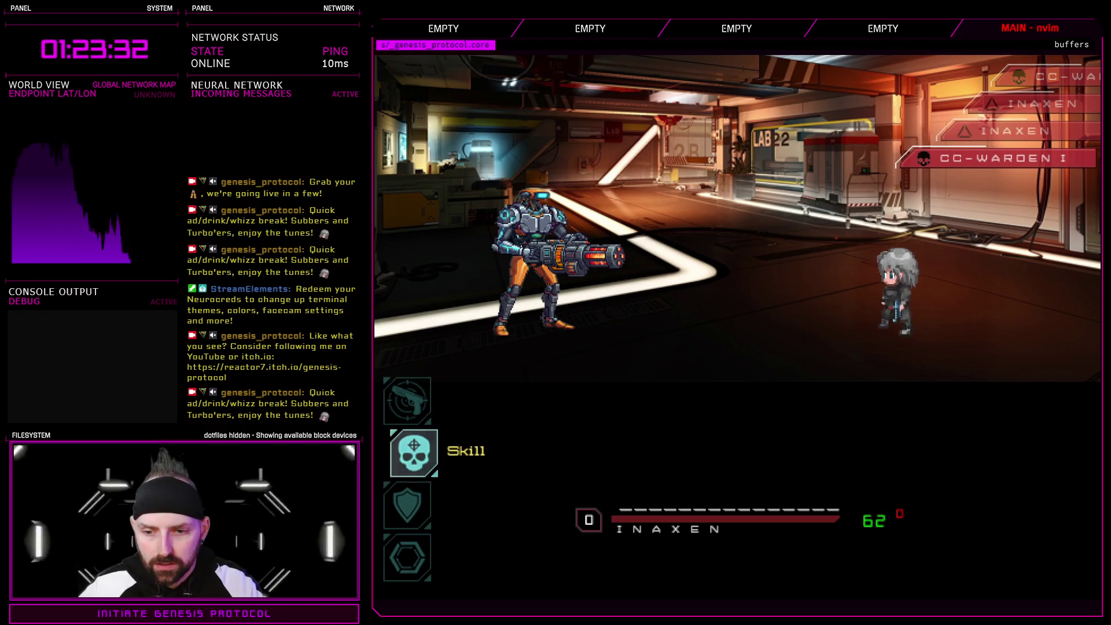
key(Down)
key(Up)
key(Up)
key(Return)
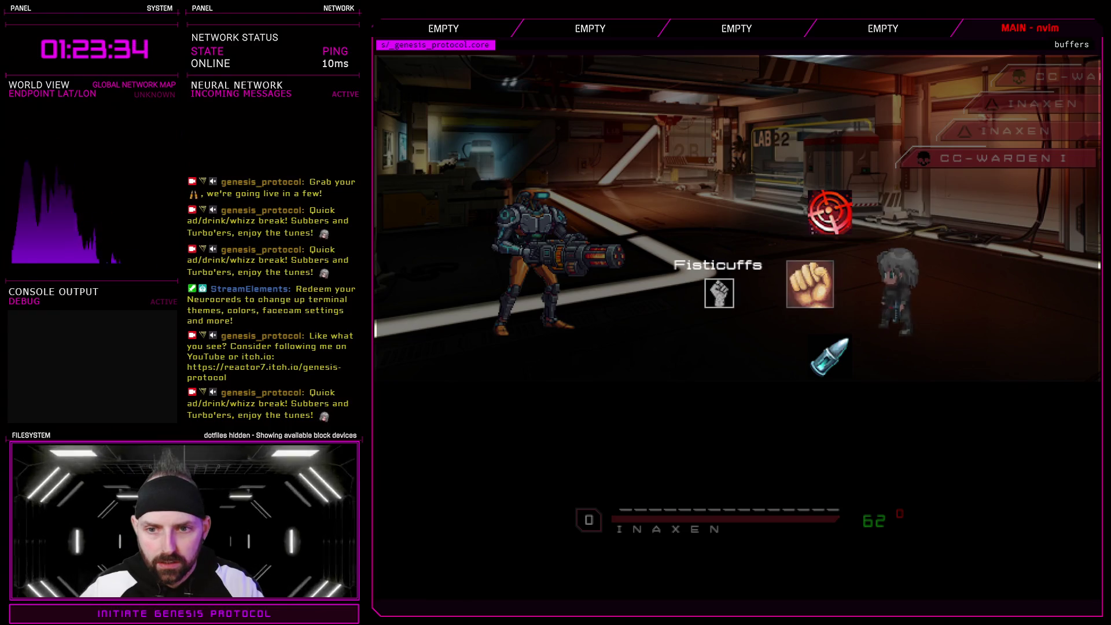
key(Up)
key(Up)
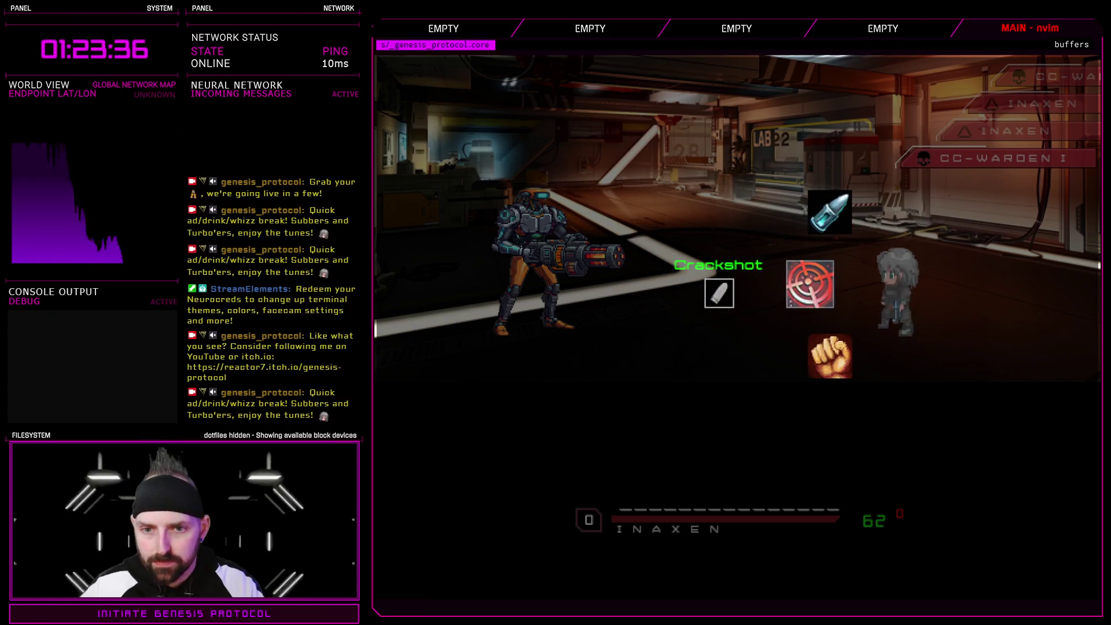
key(Return)
key(Return)
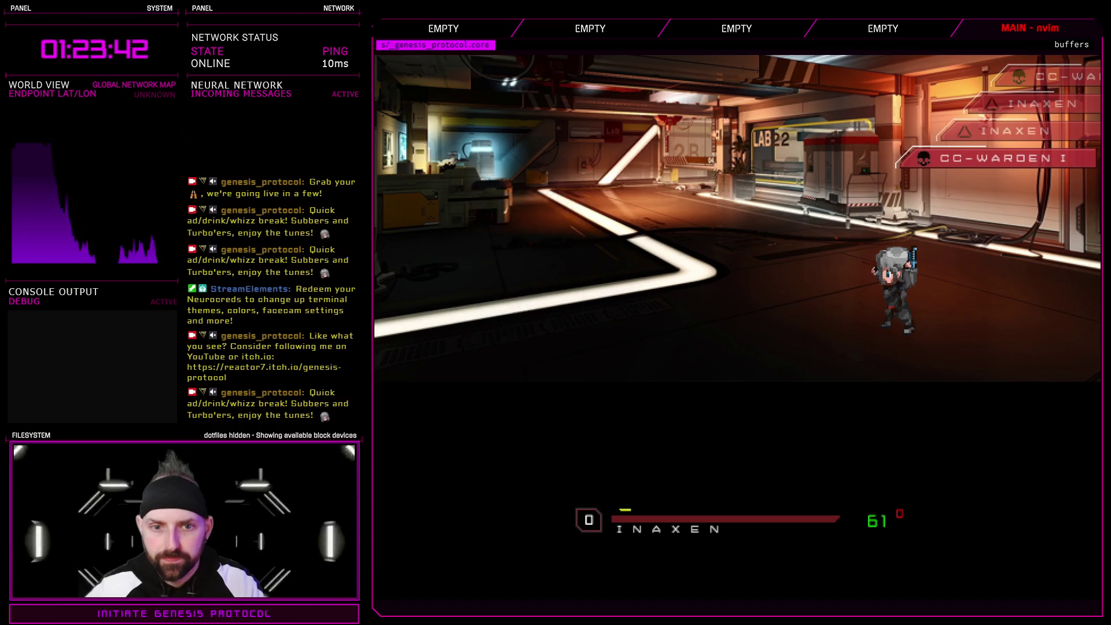
key(Return)
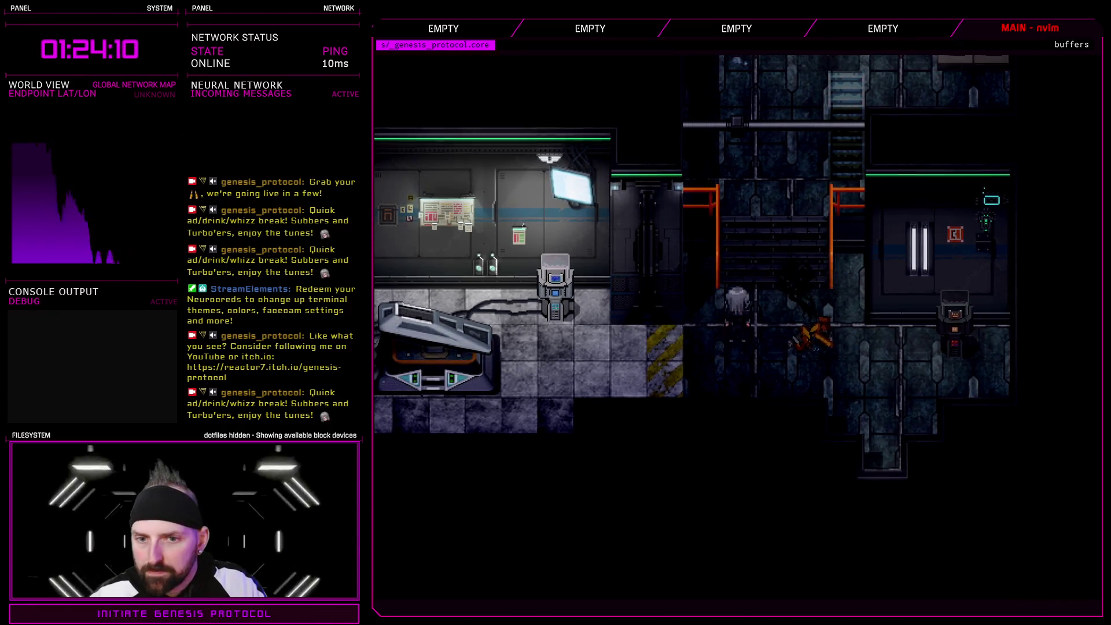
- Walk north to the first locker and take the O-Tablets, Hydro Flask and Disposable Gloves
key(Up)
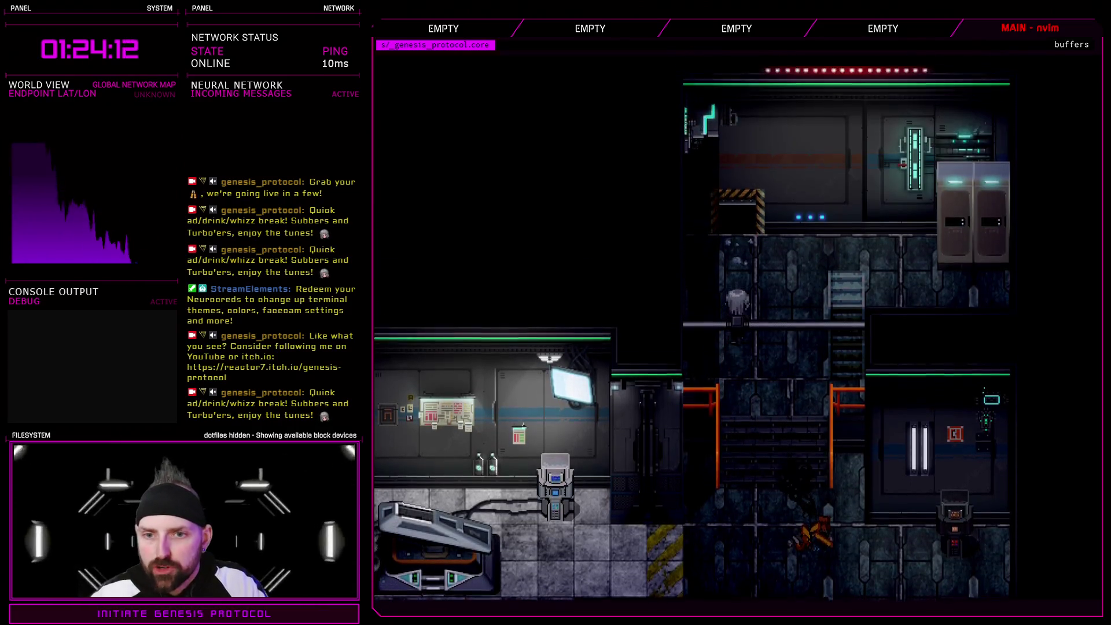
key(Up)
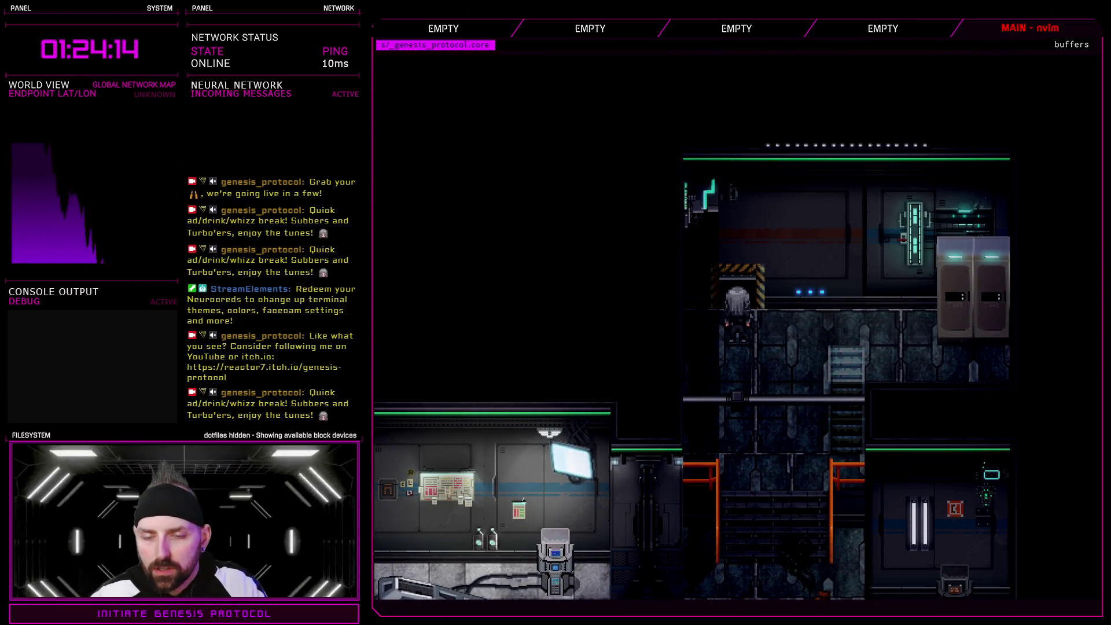
key(Right)
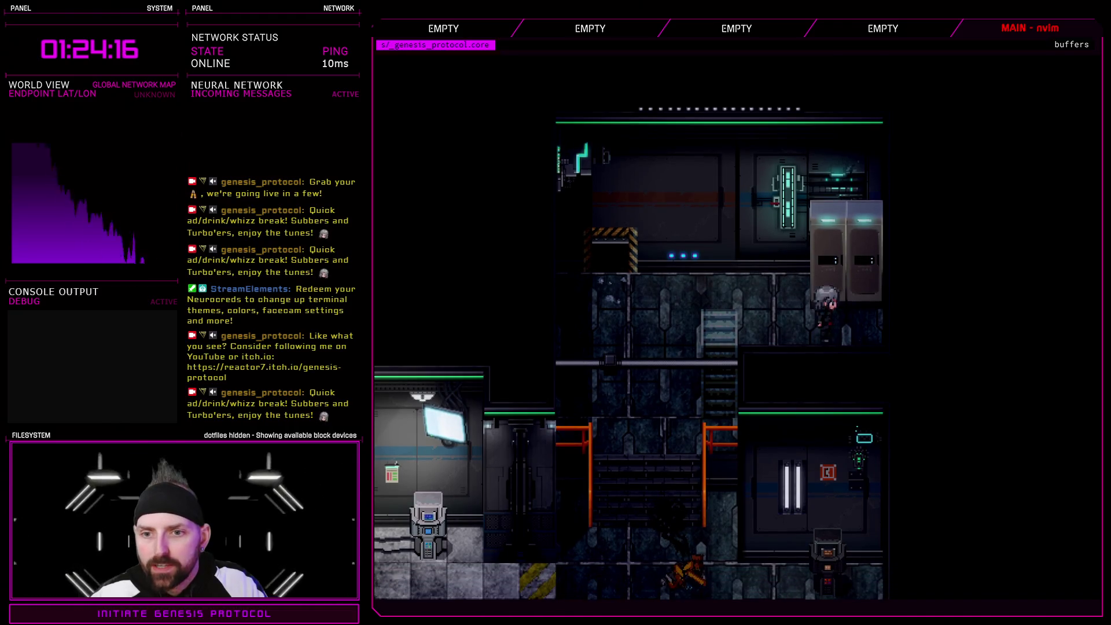
key(e)
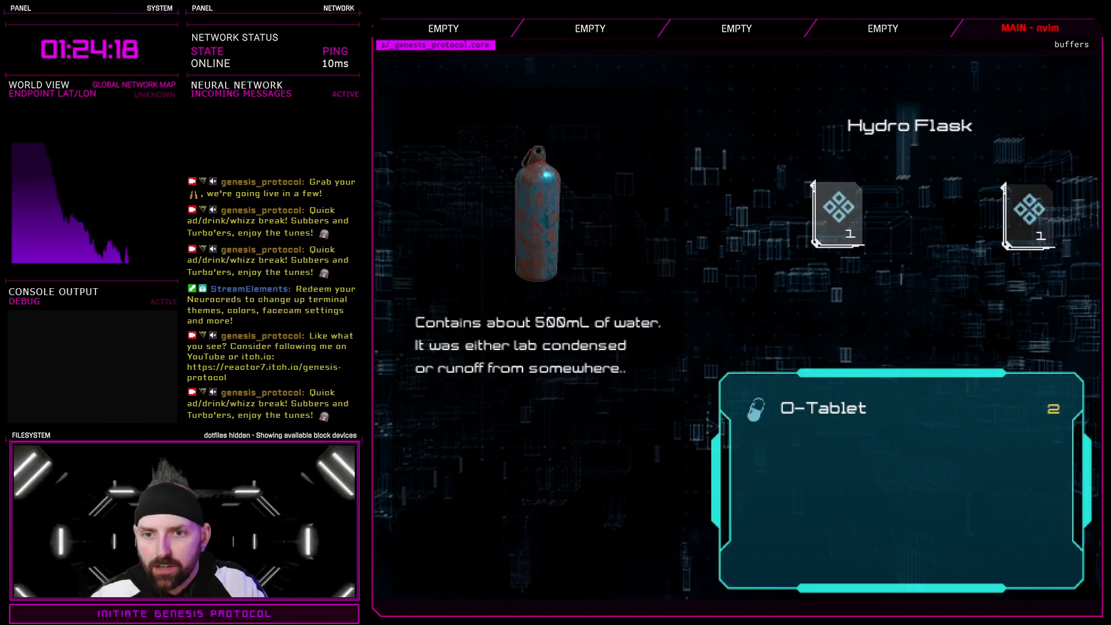
key(Down)
key(Up)
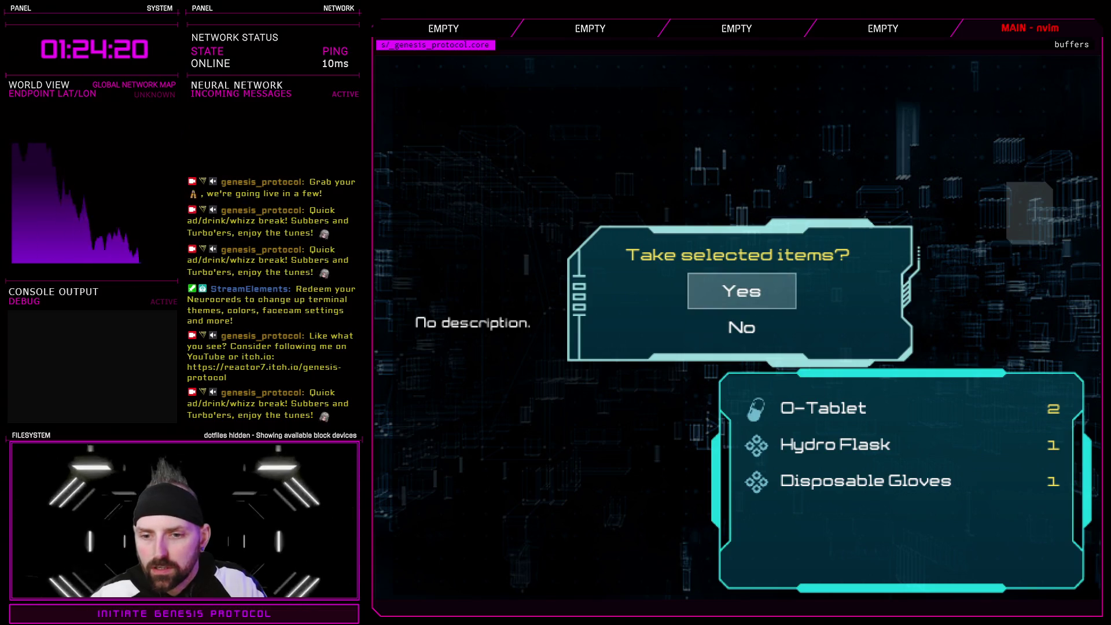
key(e)
- Search the next locker and take the Five Carat Ring
key(Right)
key(e)
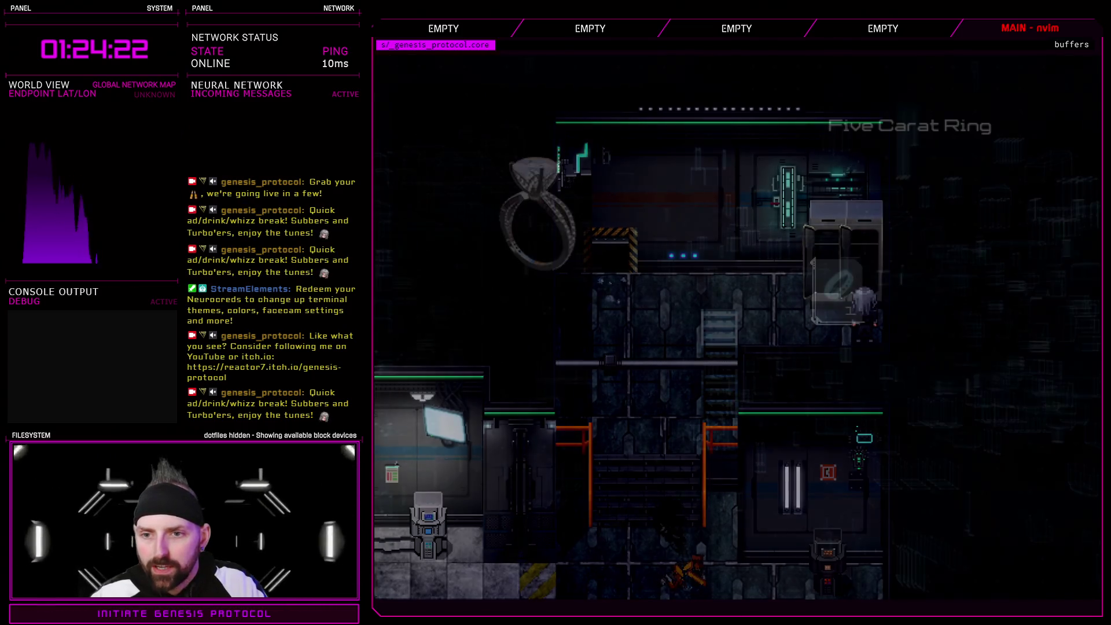
key(e)
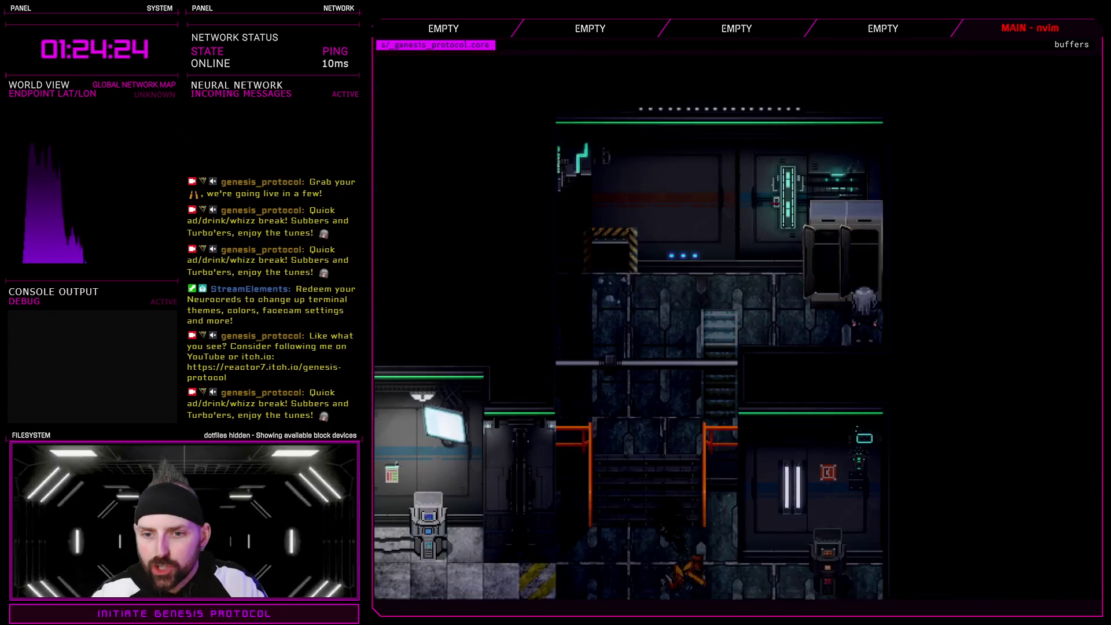
key(Tab)
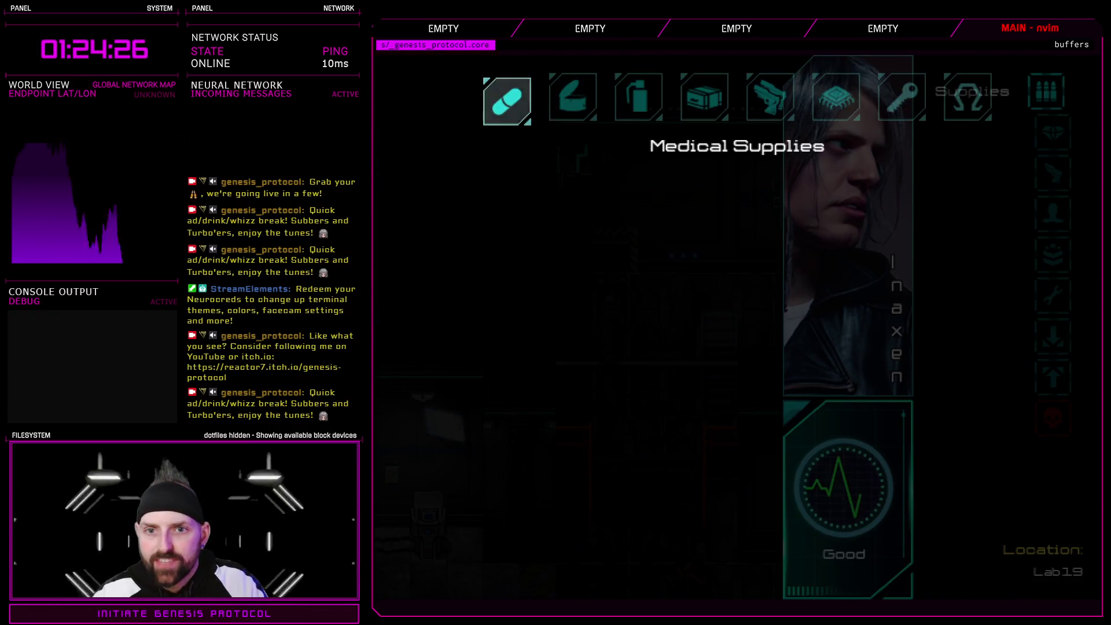
- Browse Medical Supplies, Throwables and Miscellaneous, viewing the Adrenal Injection, Flashbang and Hydro Flask details
key(Right)
key(Left)
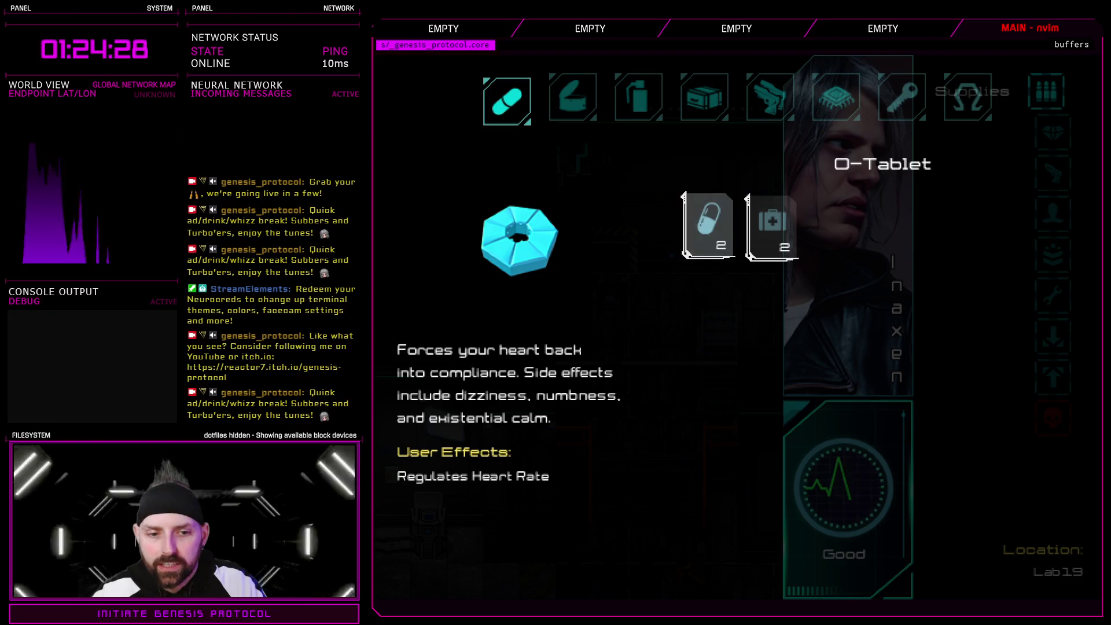
key(Right)
key(Up)
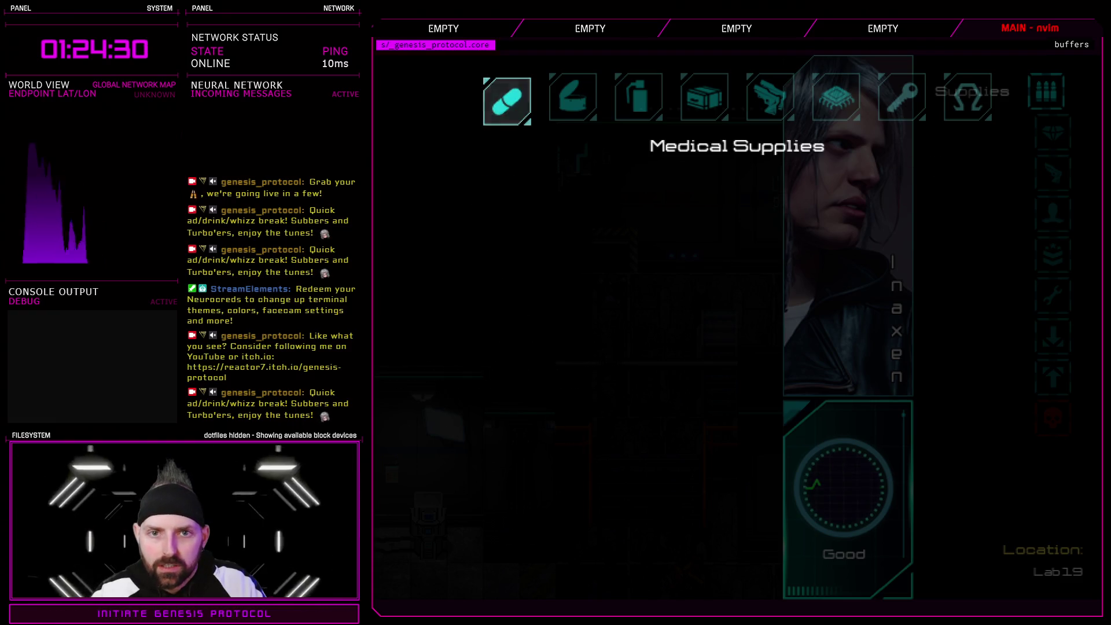
key(Right)
key(Right)
key(Down)
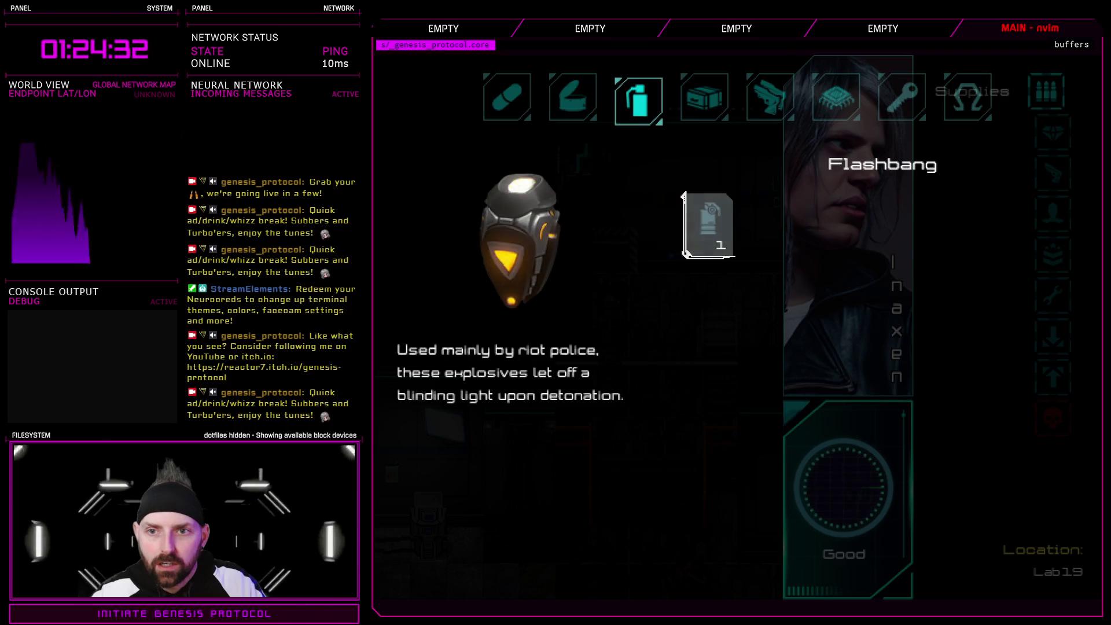
key(Up)
key(Right)
key(Down)
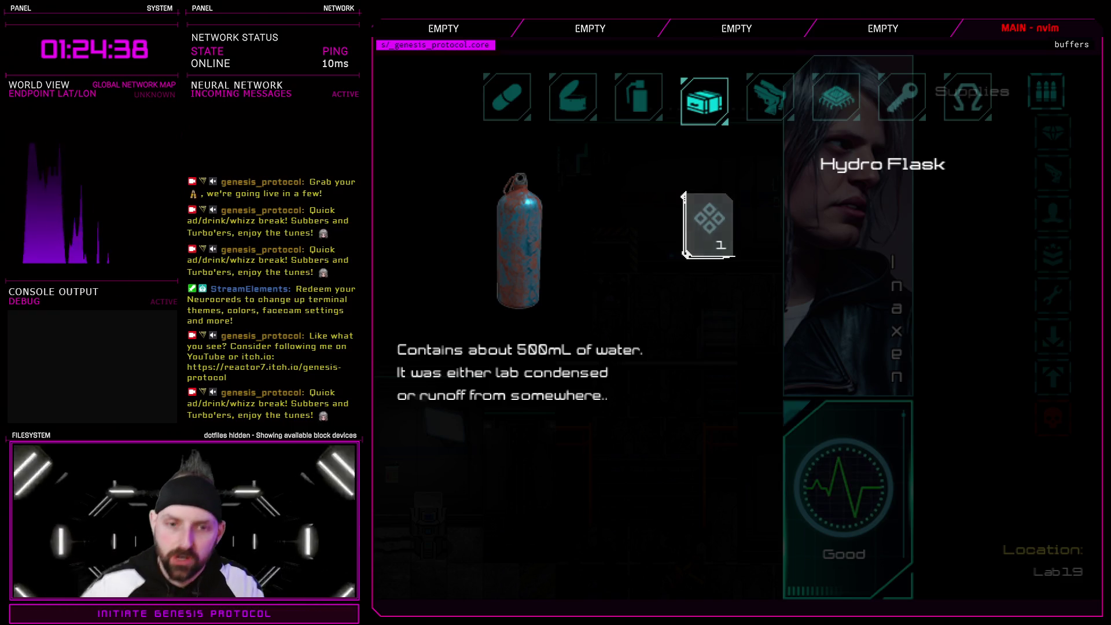
- Compare the Fists and Five Carat Ring entries in the Weapons category
key(Up)
key(Right)
key(Down)
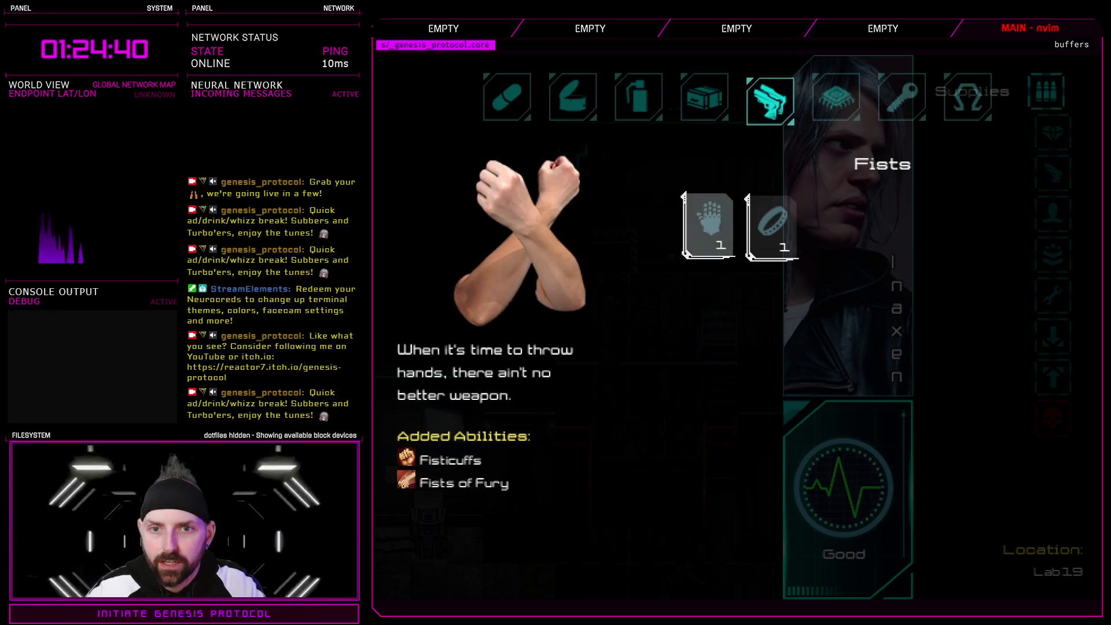
key(Right)
key(Left)
key(Right)
key(Up)
key(Down)
key(Right)
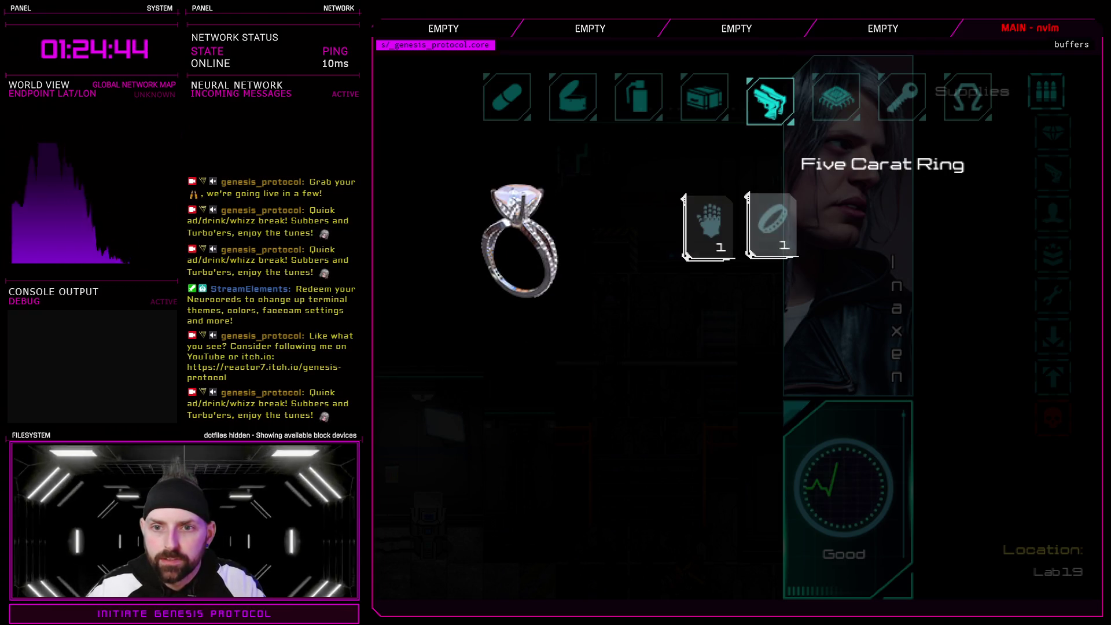
- Move on through the remaining categories to Materials, then go to character enhancement
key(Left)
key(Right)
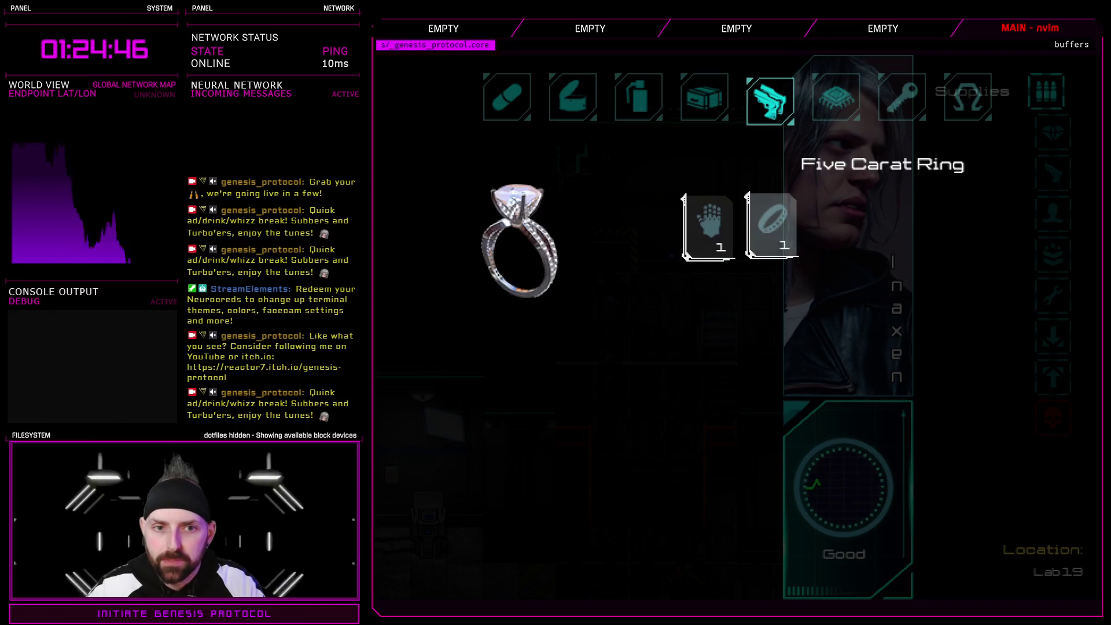
key(Up)
key(Right)
key(Right)
key(Right)
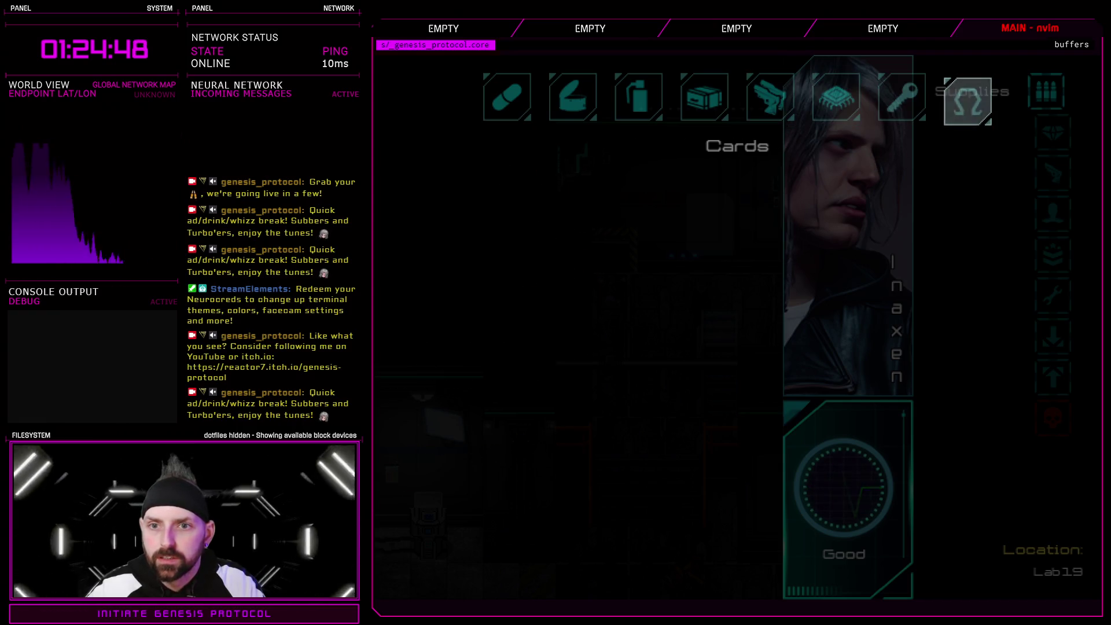
key(Right)
key(Down)
key(Return)
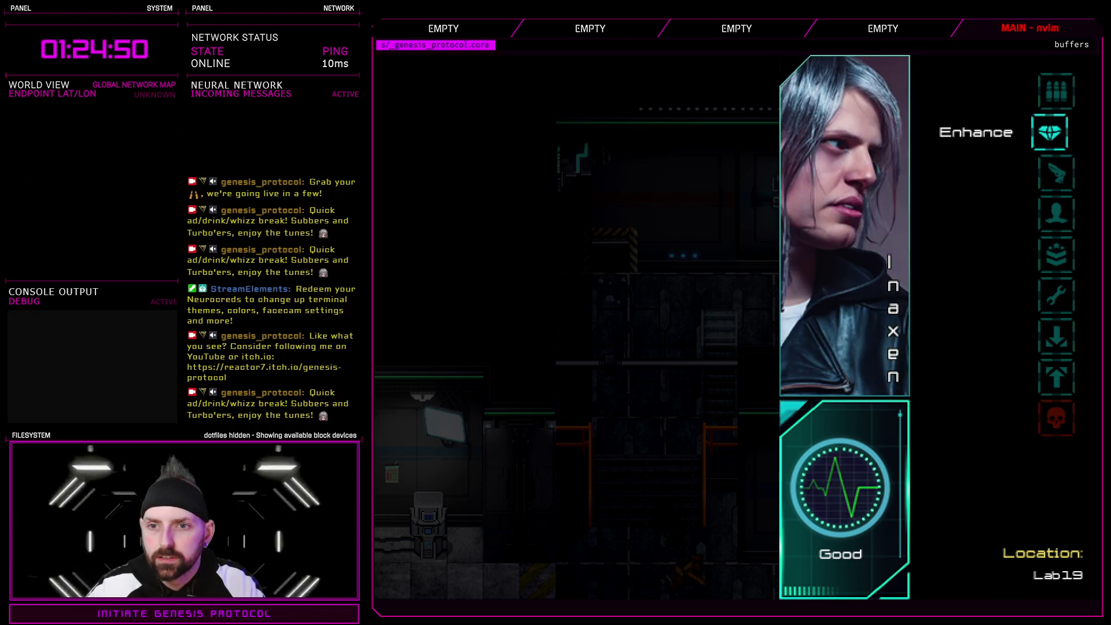
- Check the attributes of the equipped Jumpsuit and Ion Pistol
key(Down)
key(Down)
key(Down)
key(Down)
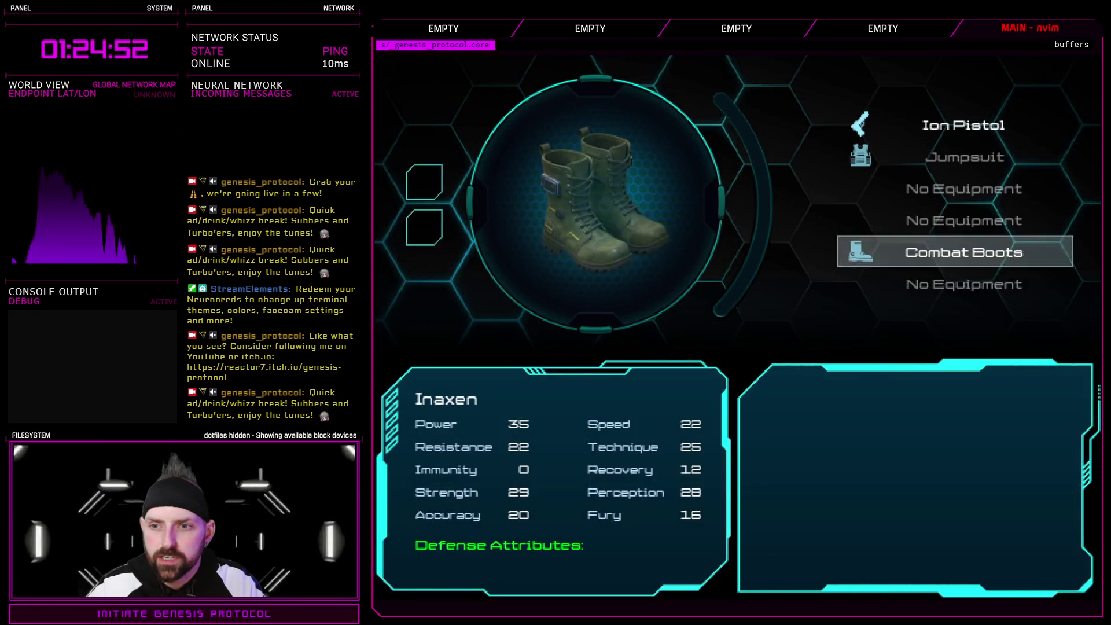
key(Down)
key(Up)
key(Up)
key(Up)
key(Up)
key(Up)
key(Escape)
key(Down)
key(Return)
key(Return)
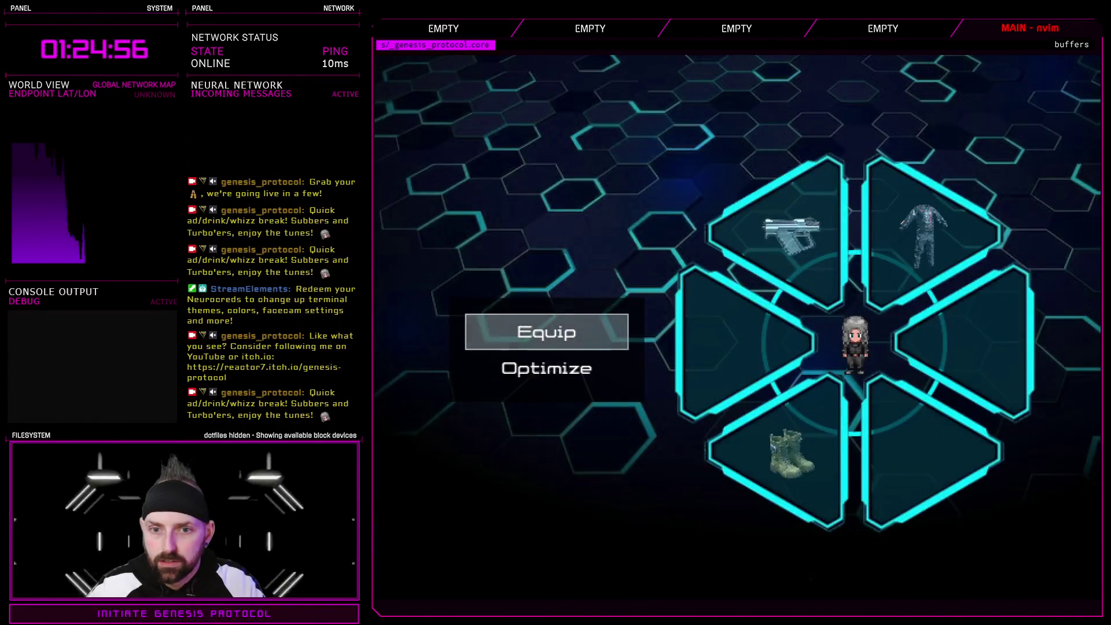
- Browse the equipment slots, comparing the boots and ring slots and viewing the Jumpsuit
key(Down)
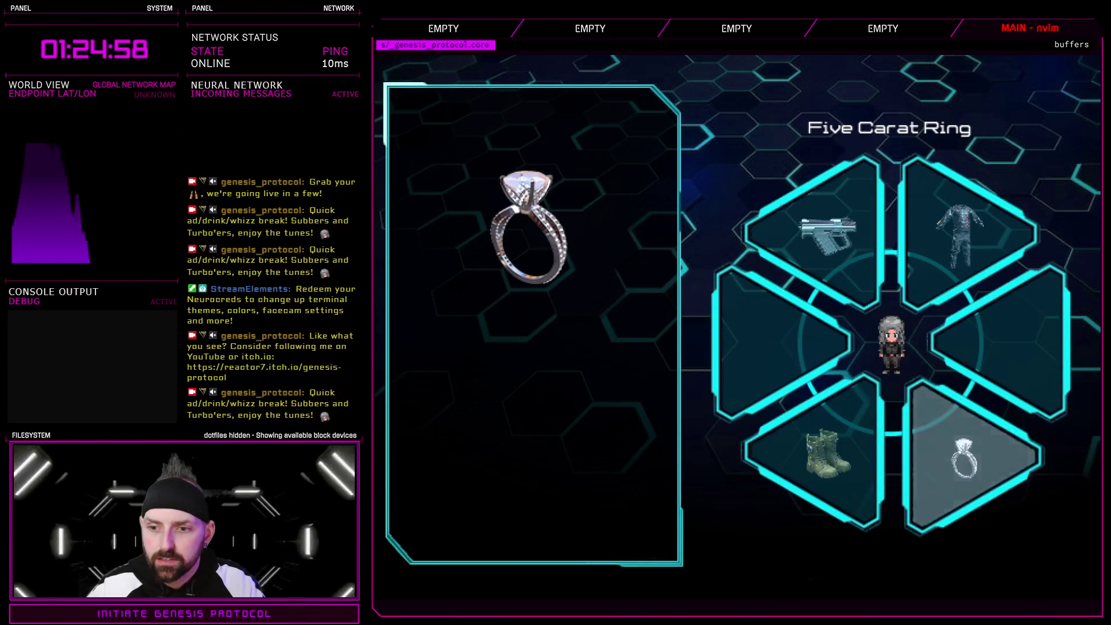
key(Up)
key(Down)
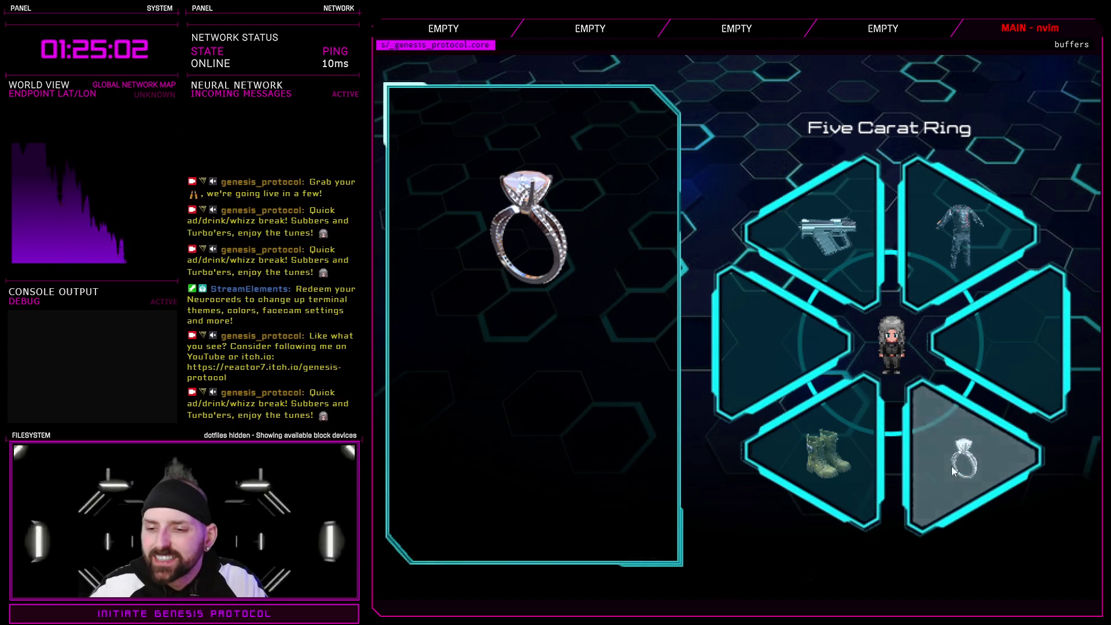
key(Left)
key(Left)
key(Left)
click(972, 261)
key(Right)
key(Right)
key(Right)
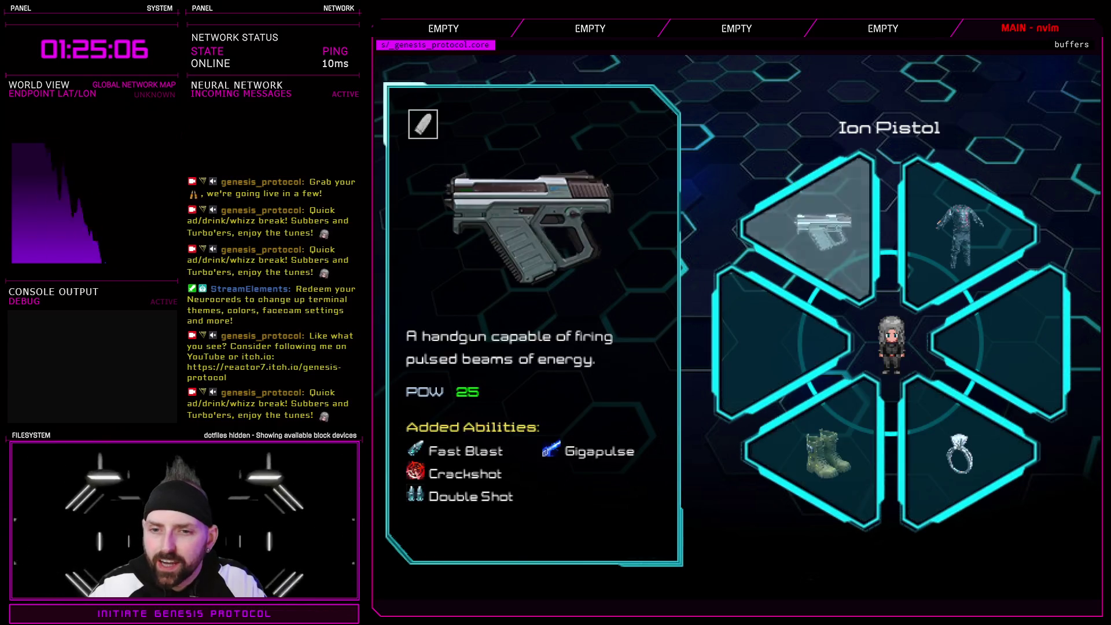
key(Right)
key(Return)
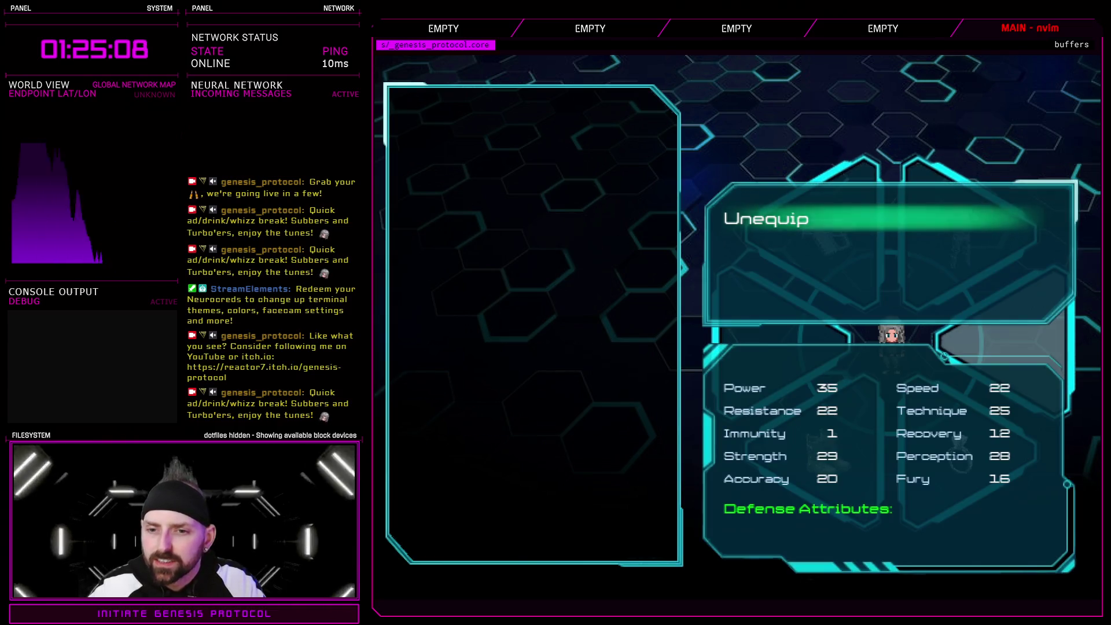
key(Escape)
key(Left)
key(Left)
key(Left)
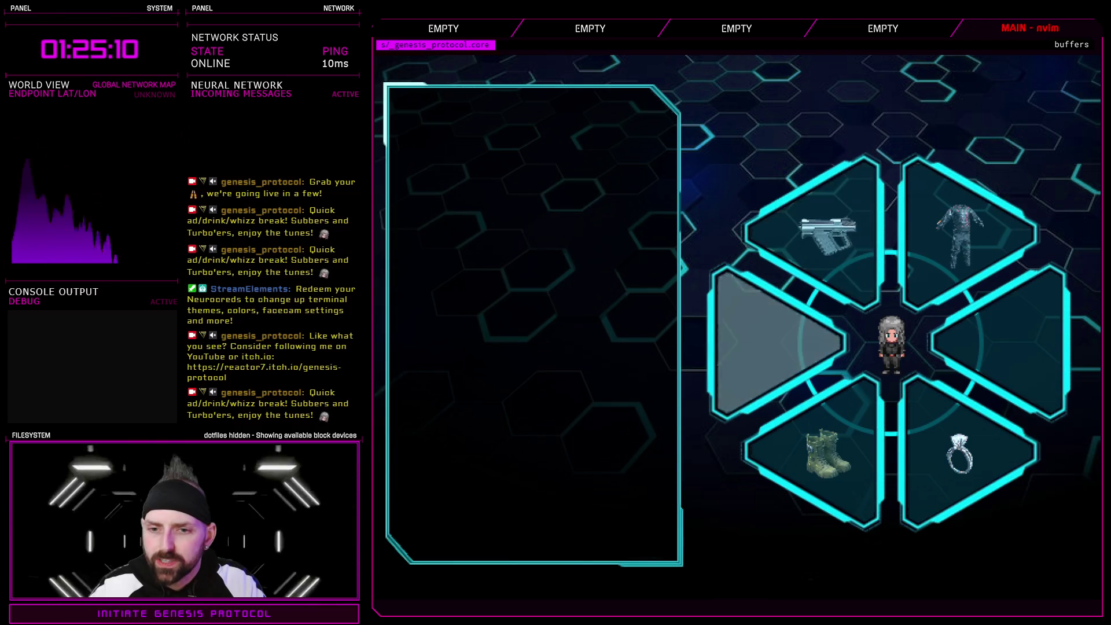
- Unequip the Five Carat Ring from its slot
key(Return)
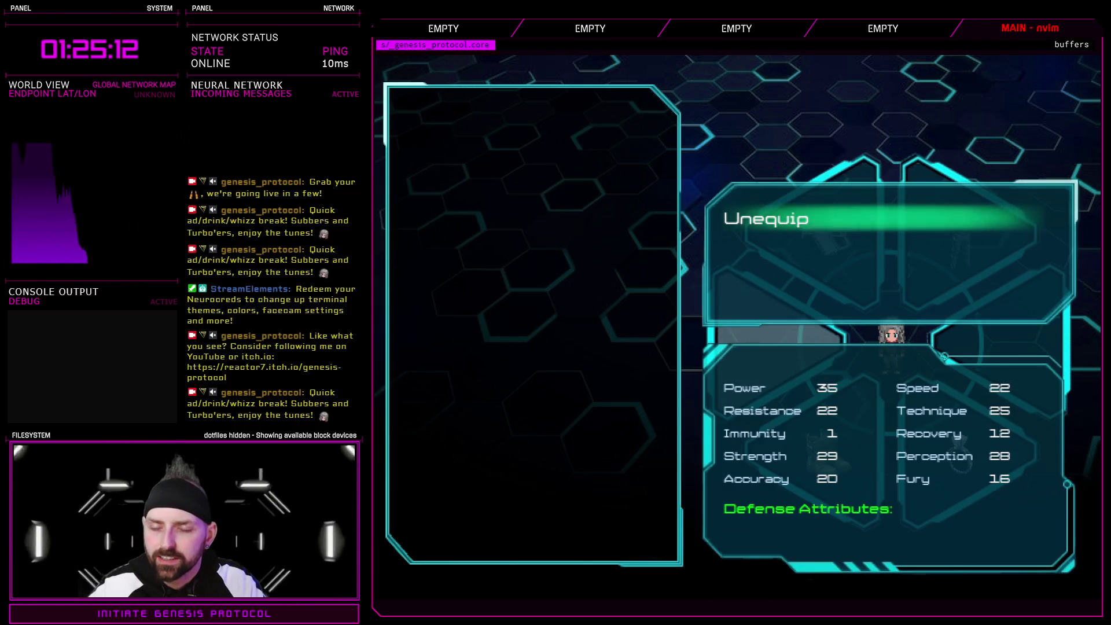
key(Return)
key(Down)
key(Right)
key(Return)
key(Return)
key(Left)
key(Right)
key(Up)
key(Up)
key(Left)
key(Down)
key(Right)
key(Up)
key(Up)
- Re-equip the Five Carat Ring after checking each slot's unequip panel
key(Left)
key(Right)
key(Down)
key(Right)
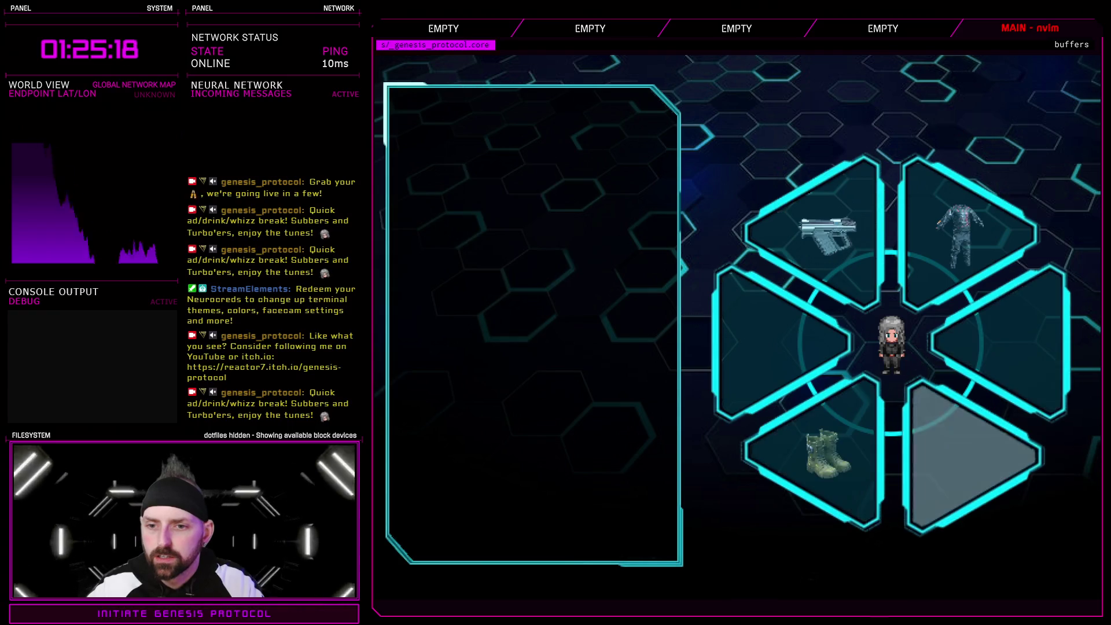
key(Left)
key(Up)
key(Return)
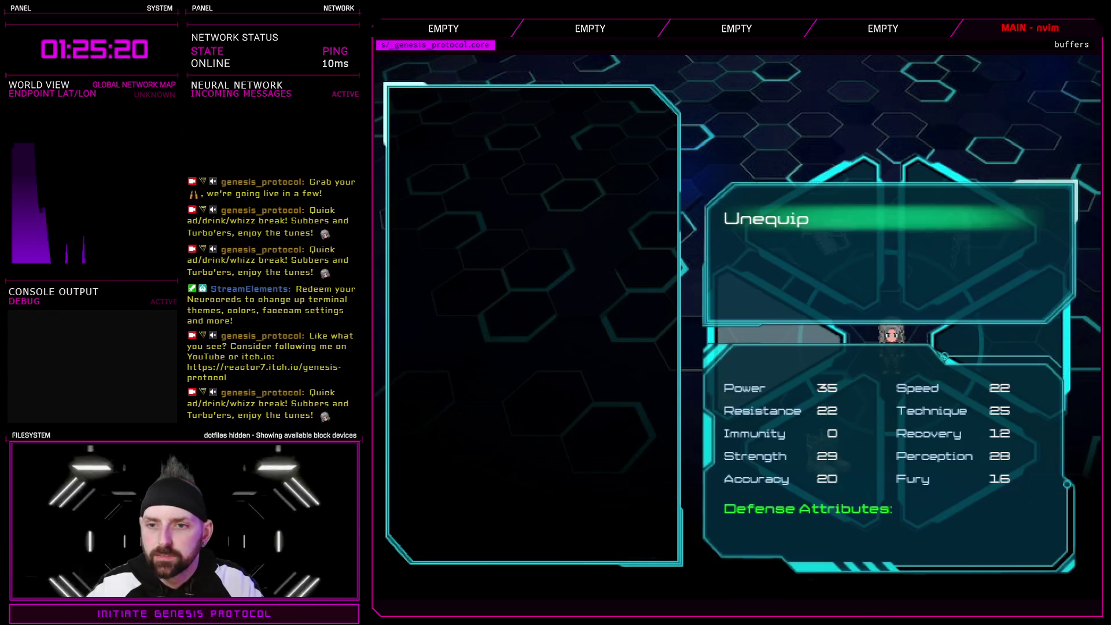
key(Escape)
key(Right)
key(Return)
key(Escape)
key(Right)
key(Return)
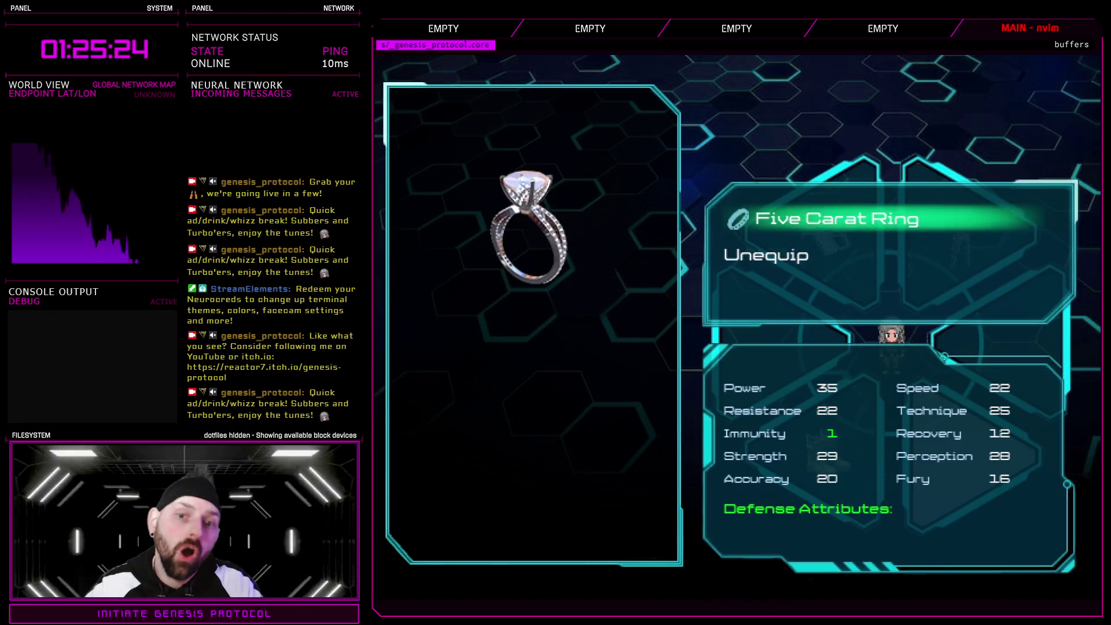
- Try the Optimize option from the empty slot's equip options
key(Escape)
key(Left)
key(Right)
key(Left)
key(Left)
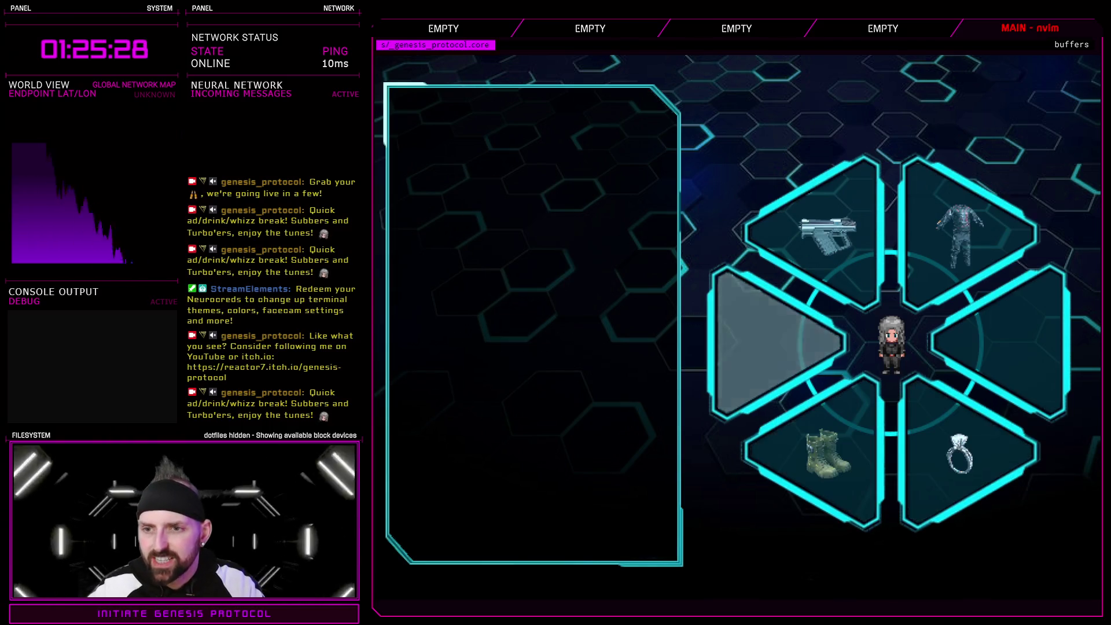
key(Return)
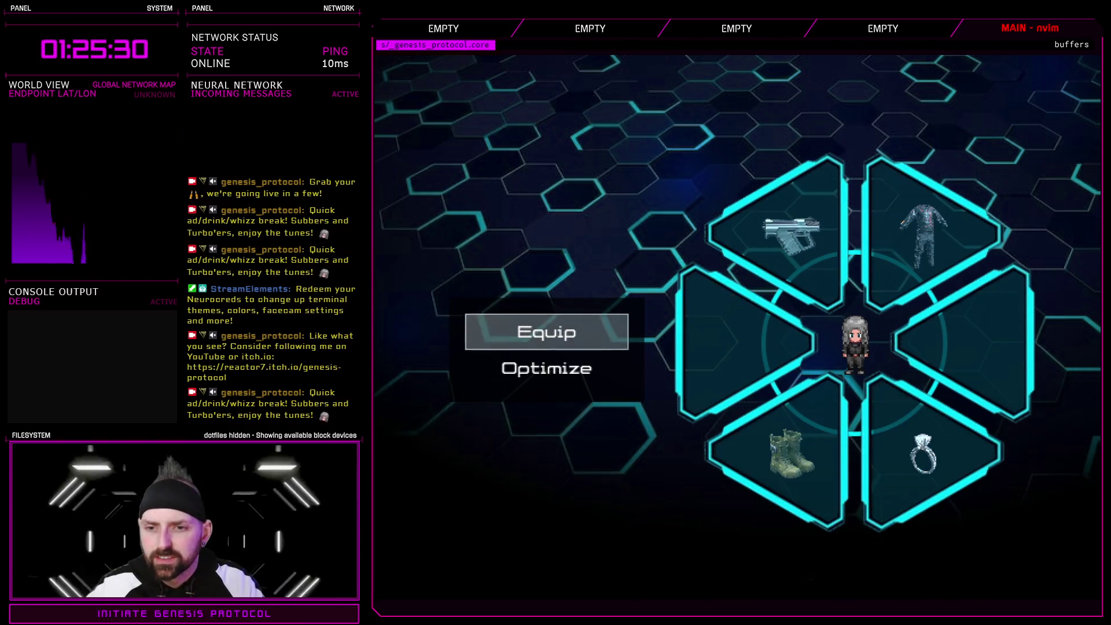
key(Down)
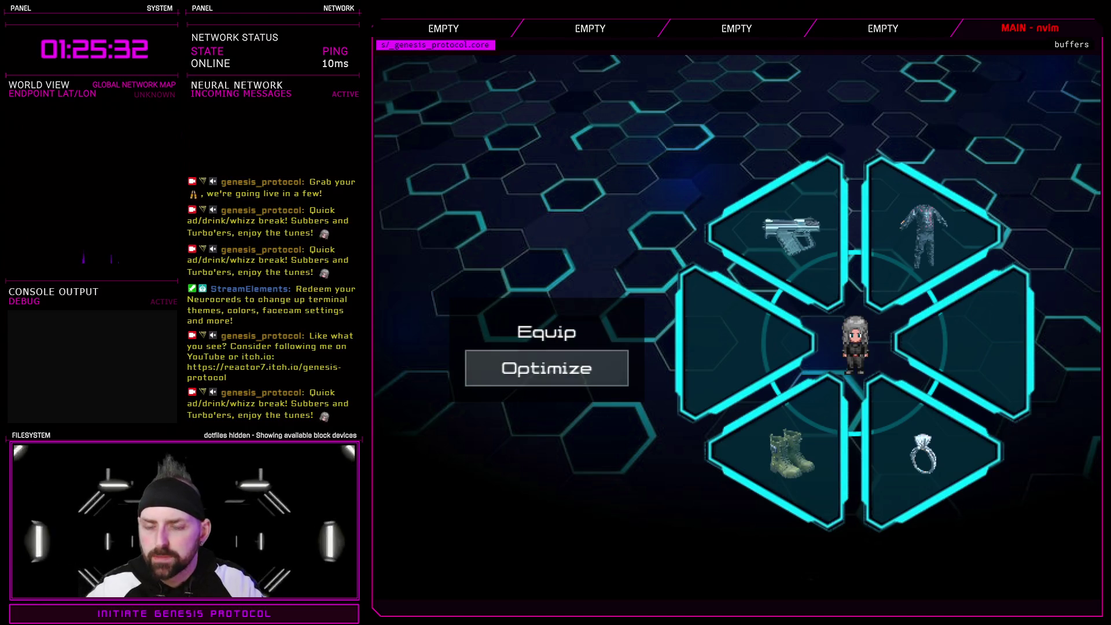
key(Return)
key(Right)
- Check the Jumpsuit, ring and Combat Boots unequip options without keeping changes
key(Up)
key(Return)
key(Escape)
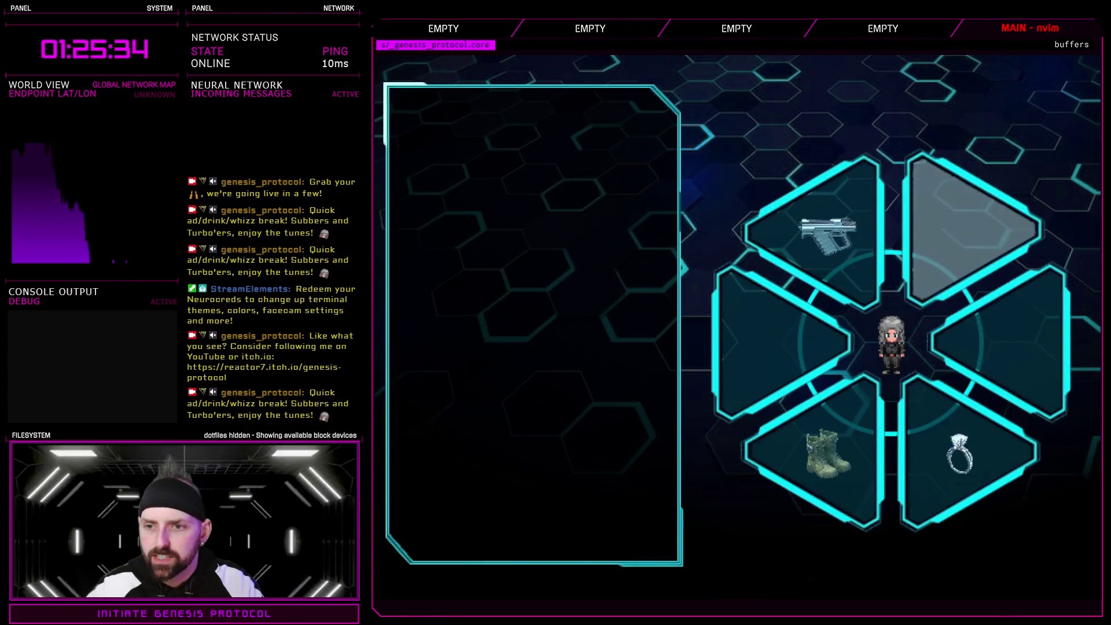
key(Down)
key(Down)
key(Return)
key(Return)
key(Left)
key(Return)
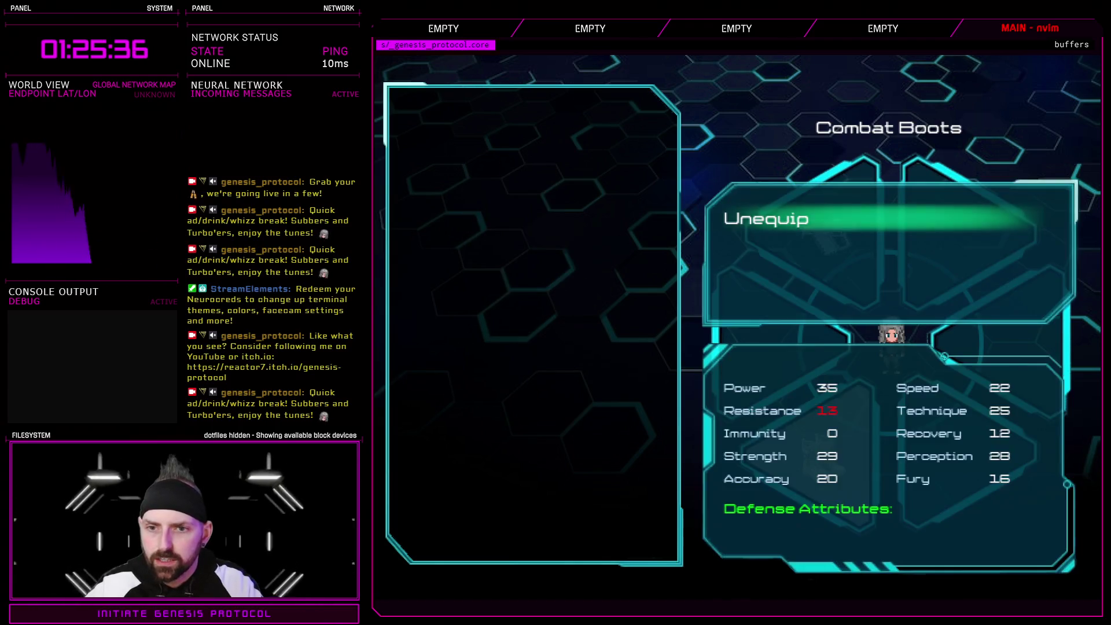
key(Return)
key(Return)
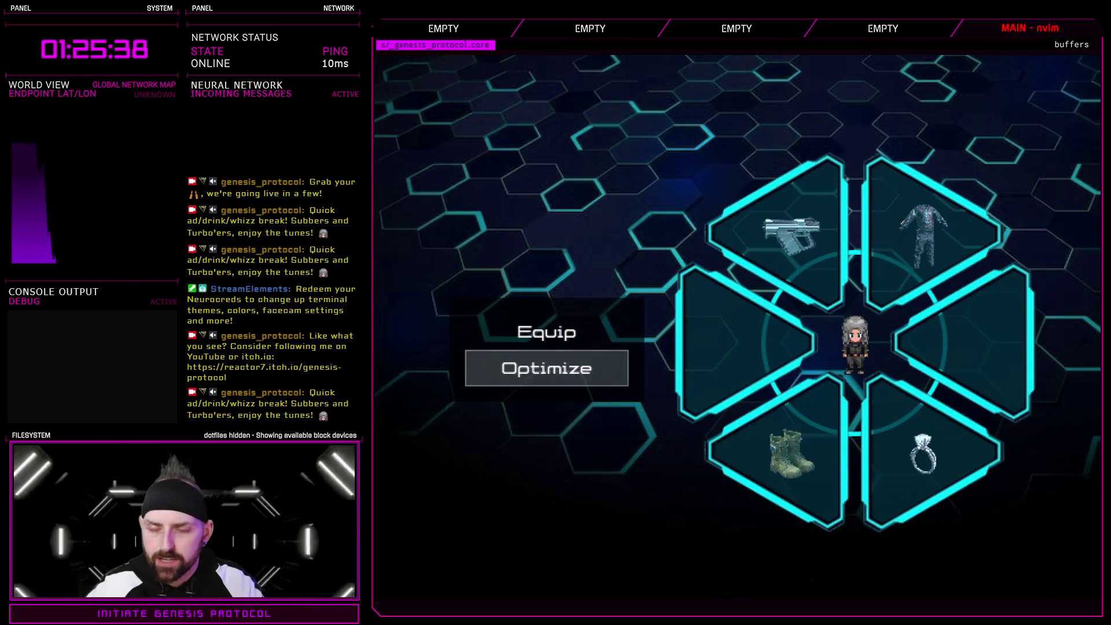
- Leave the menus and walk Inaxen down the stairs and along the lab corridor
key(Escape)
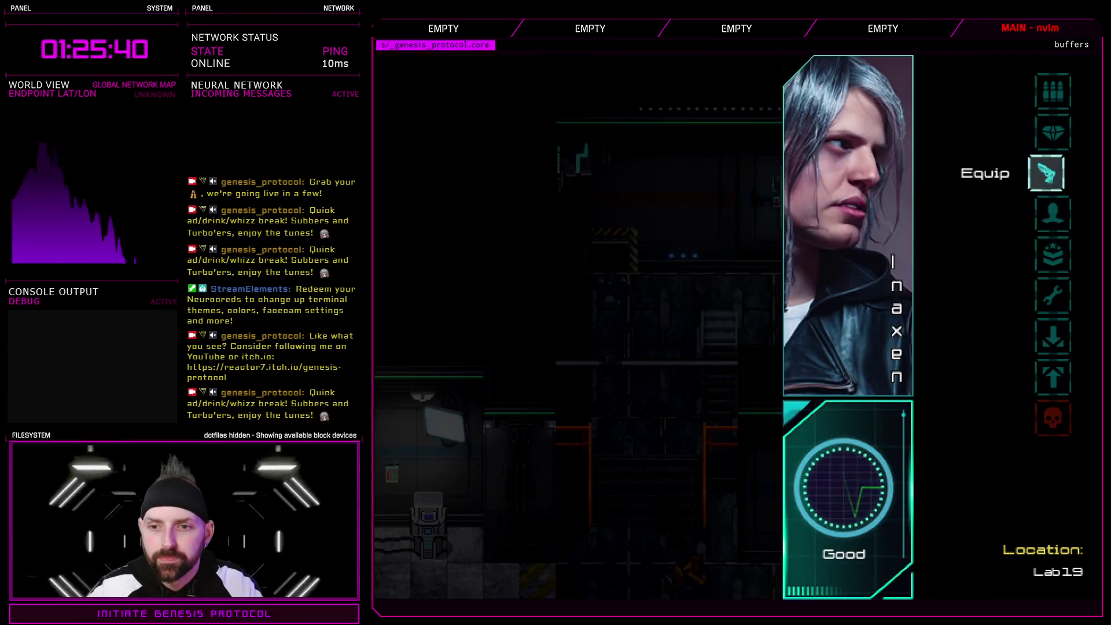
key(Escape)
key(Left)
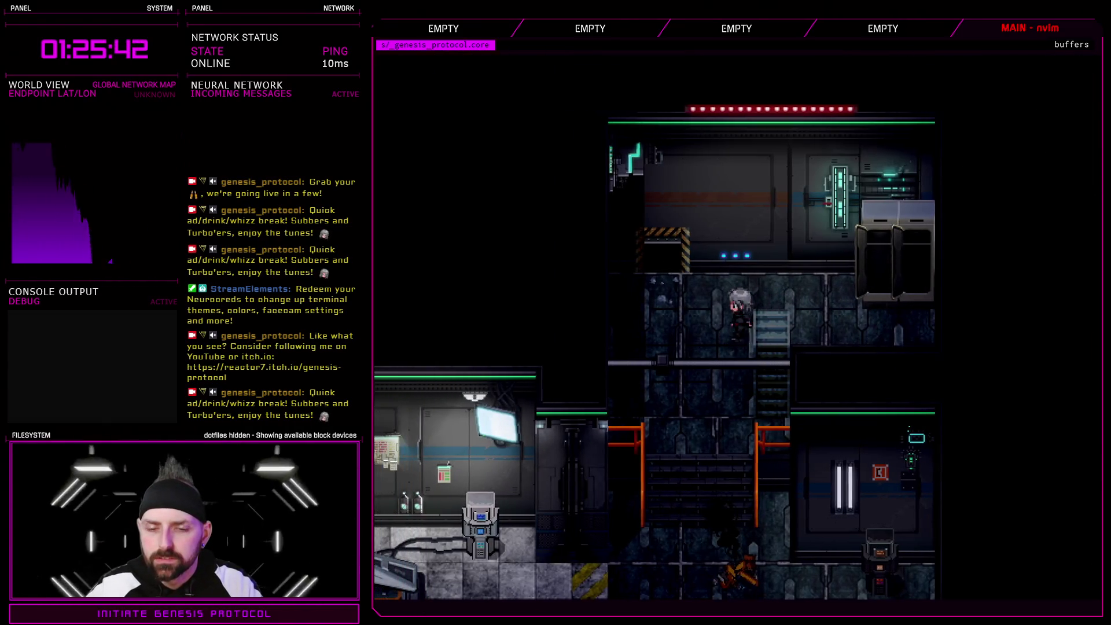
key(Down)
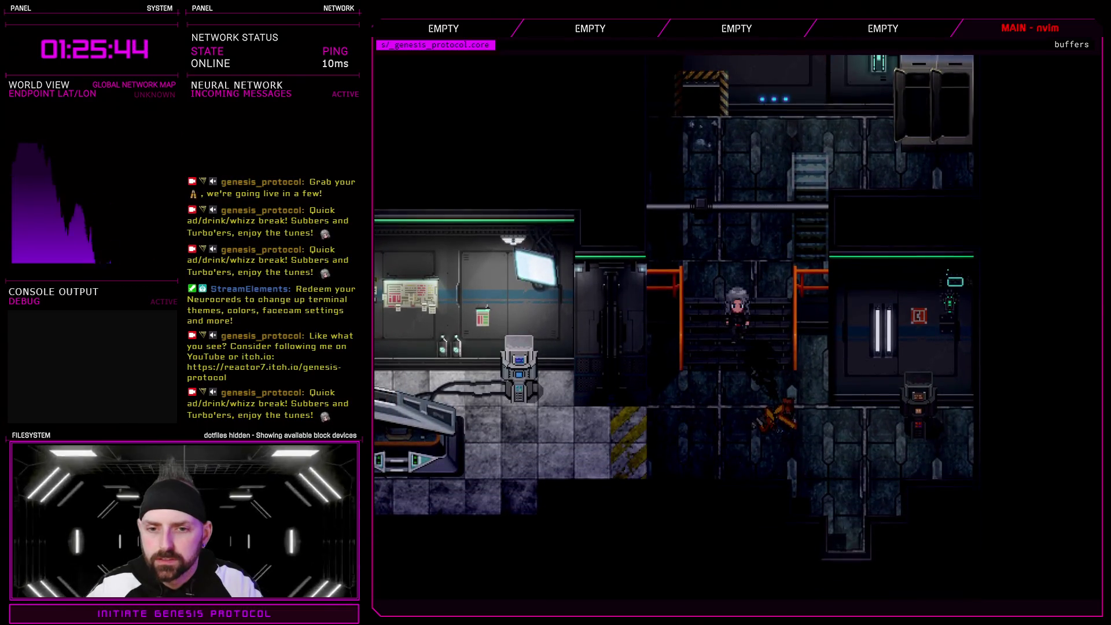
key(Left)
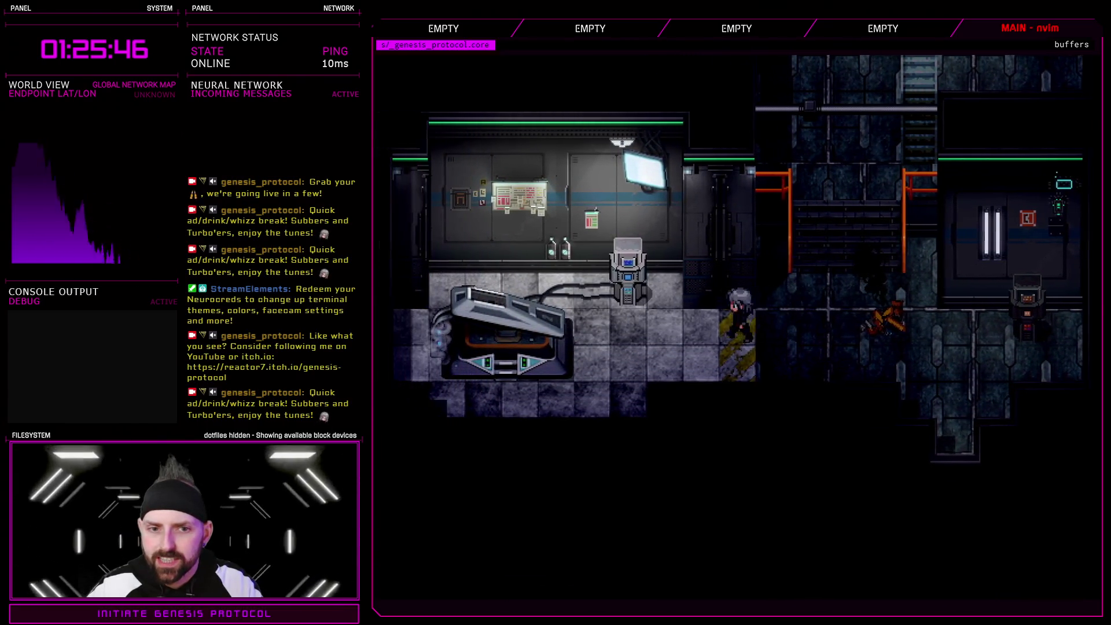
key(Down)
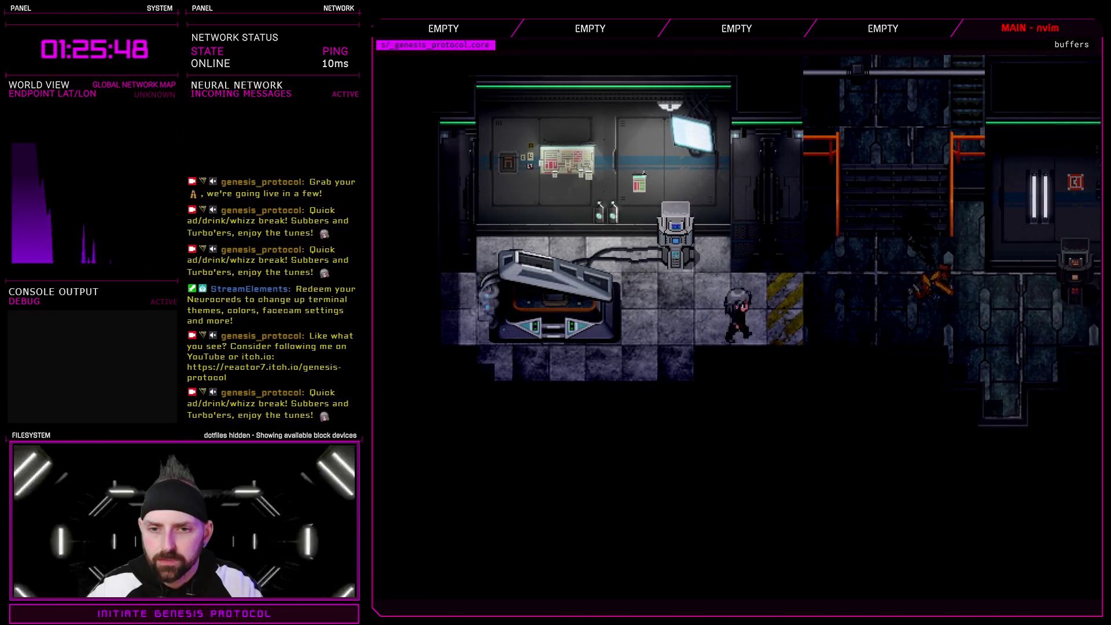
key(Right)
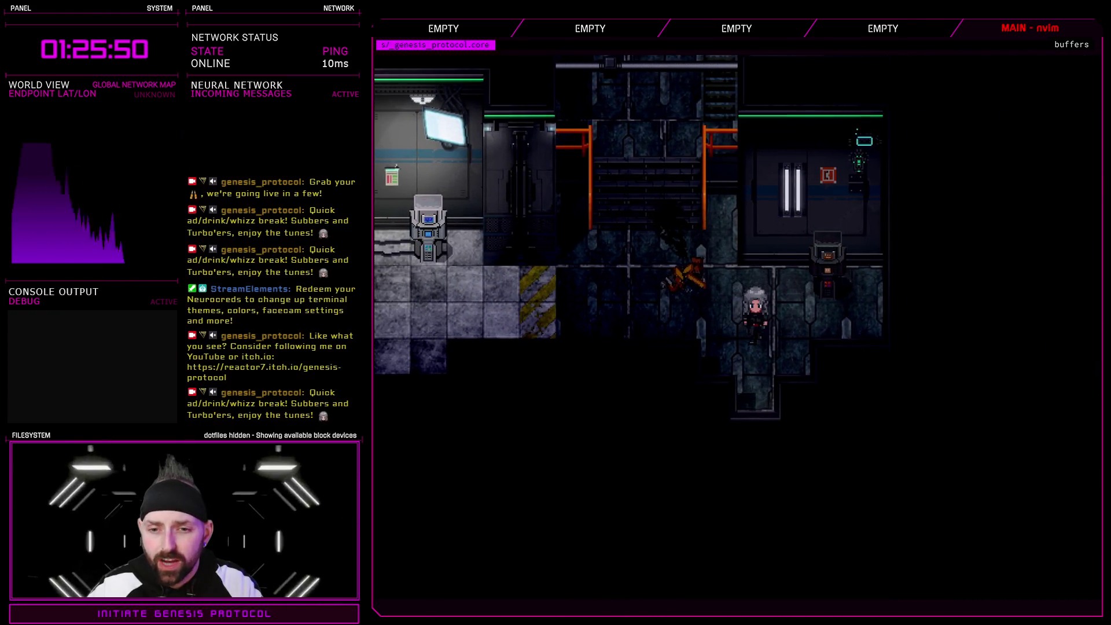
key(Down)
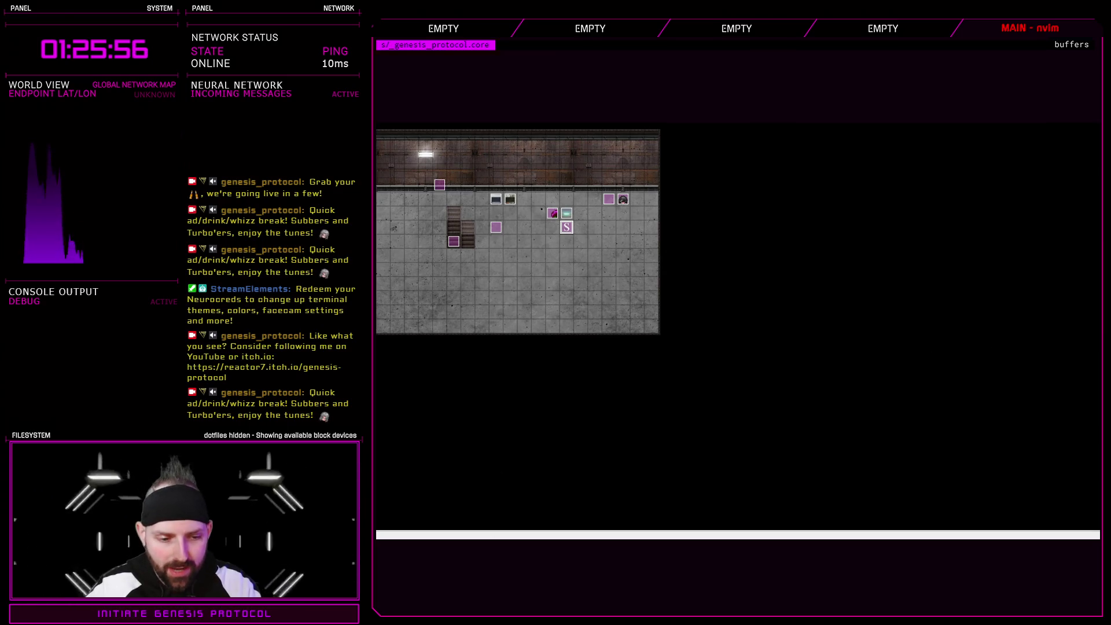
- Quit the game and rewrite EV012's script as set_teleport(99, 77, 12)
key(alt+F4)
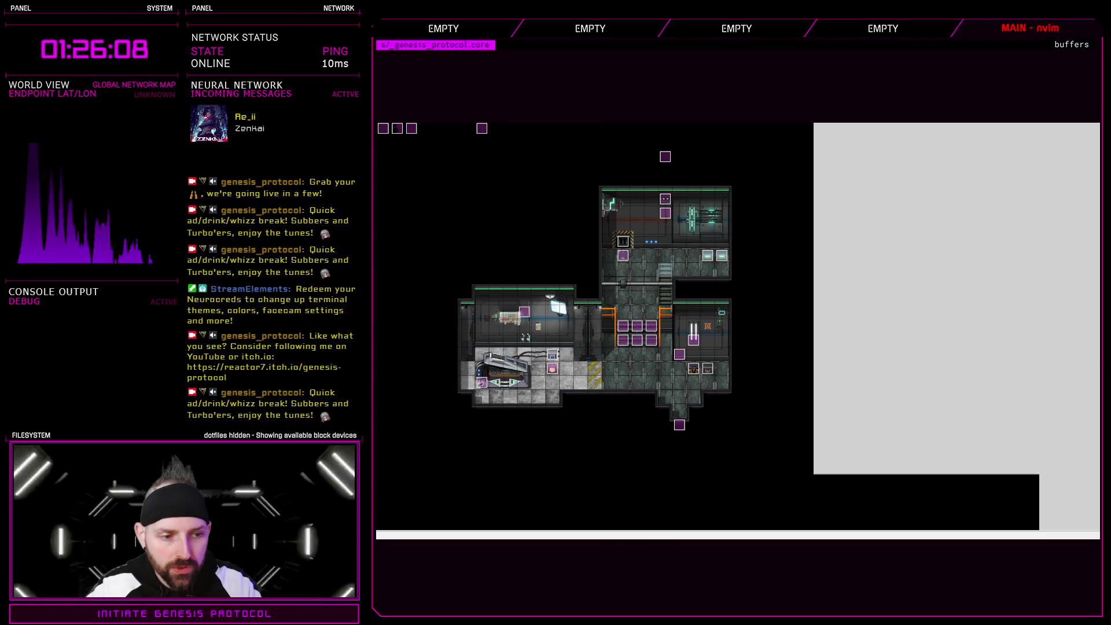
key(Return)
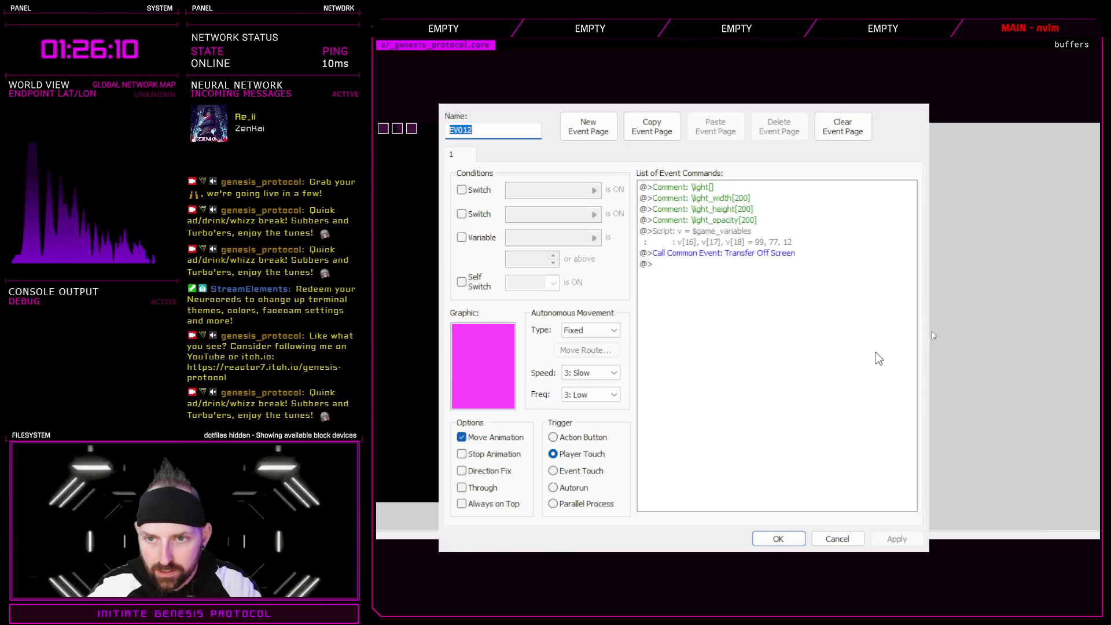
click(724, 239)
key(Return)
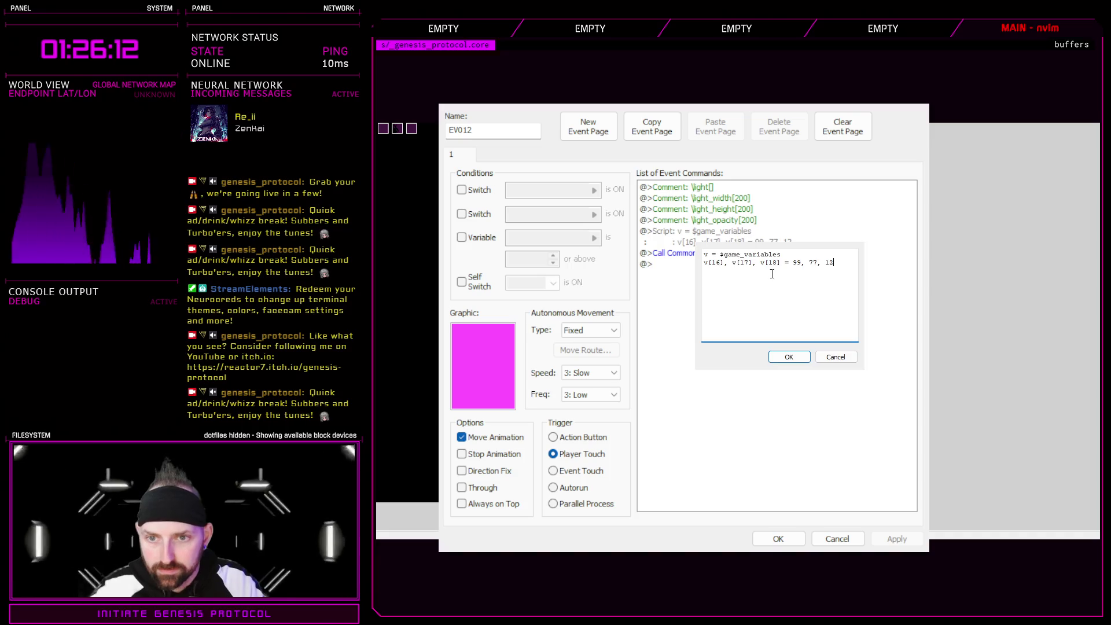
drag(792, 263, 644, 283)
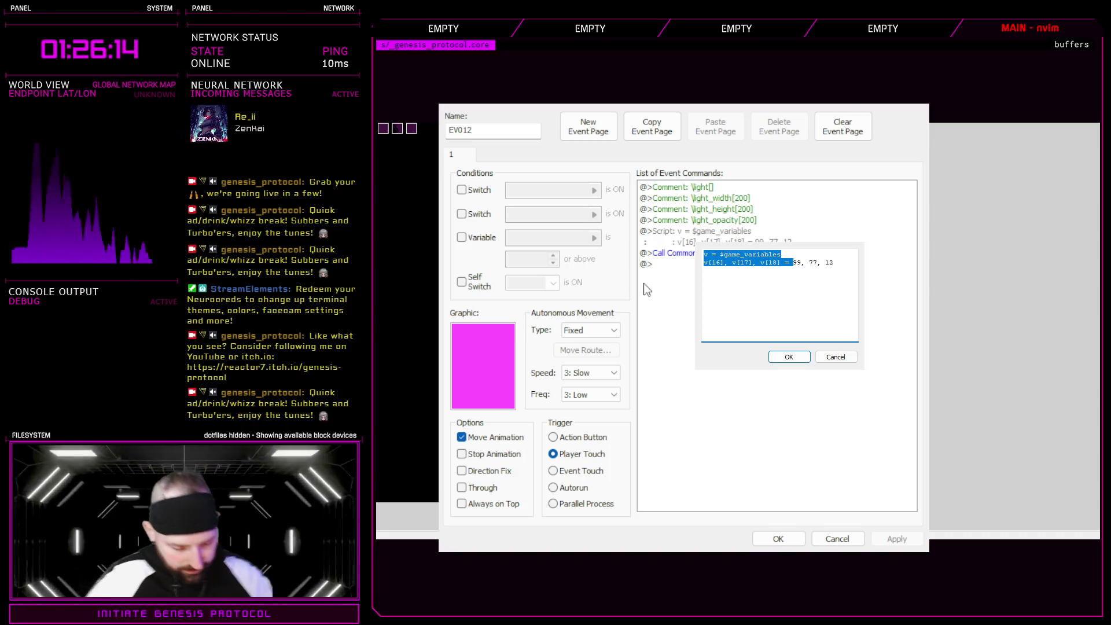
text(set_teleport()
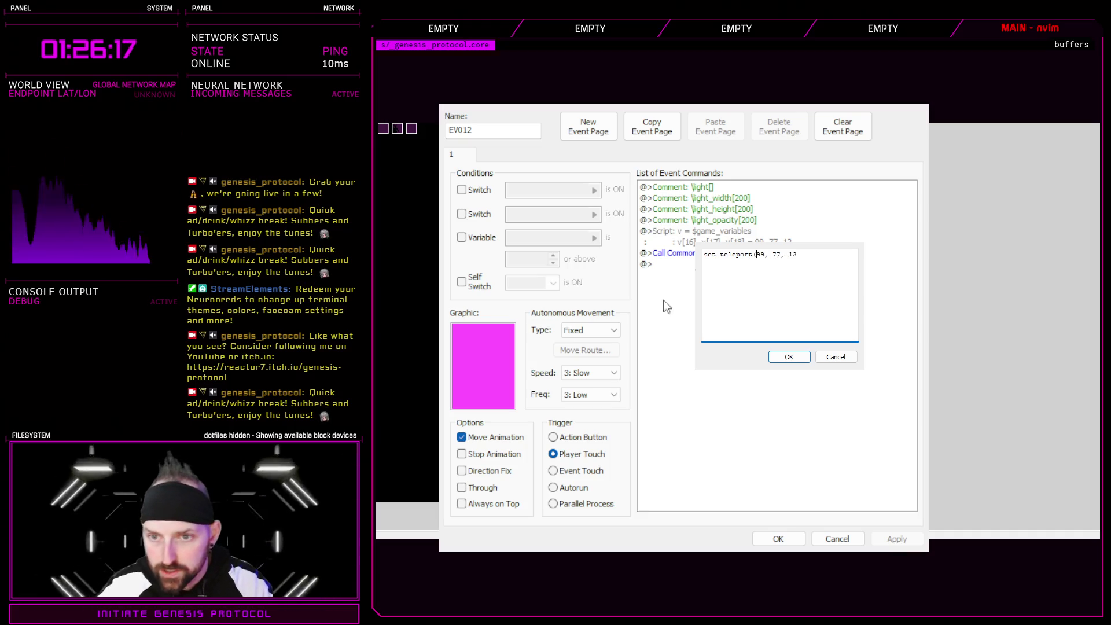
click(816, 258)
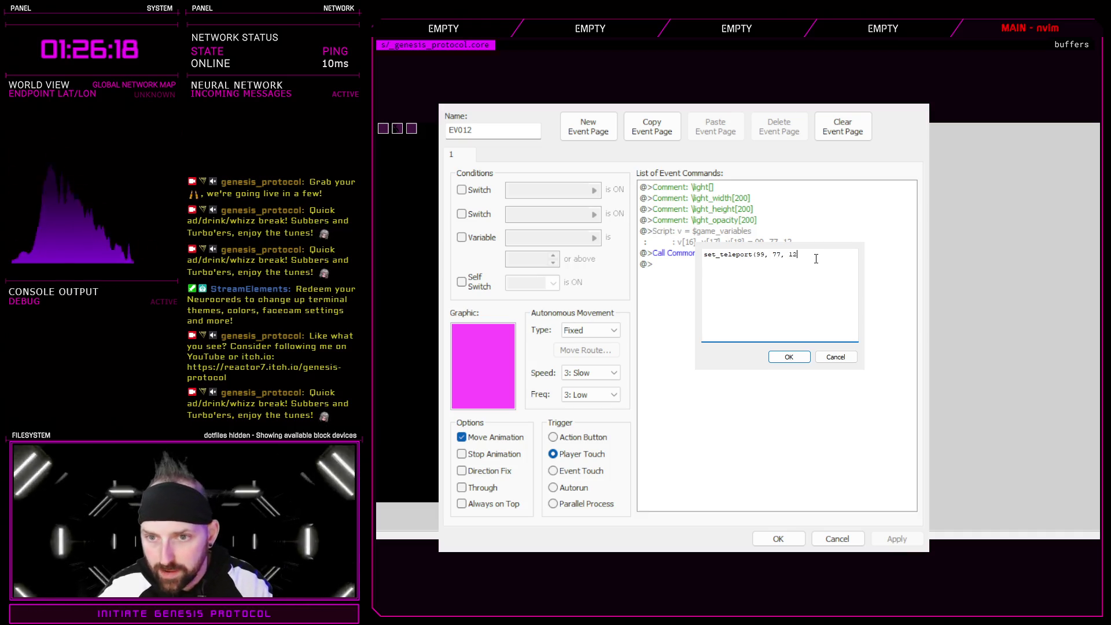
text())
- Confirm the edited script, apply it and close event EV012
click(803, 356)
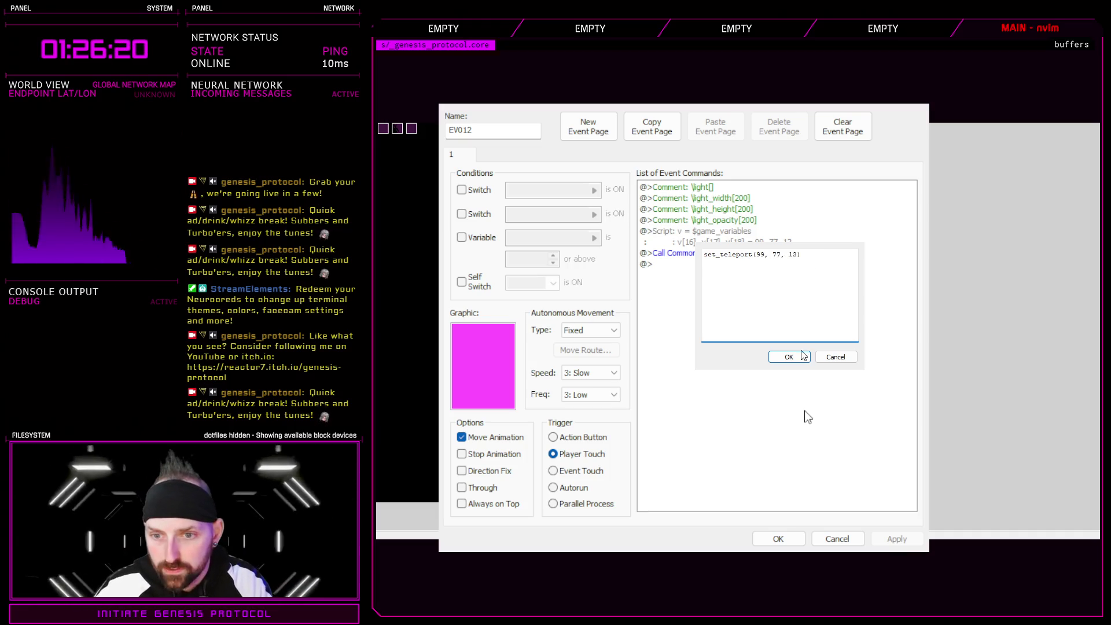
click(897, 538)
click(775, 538)
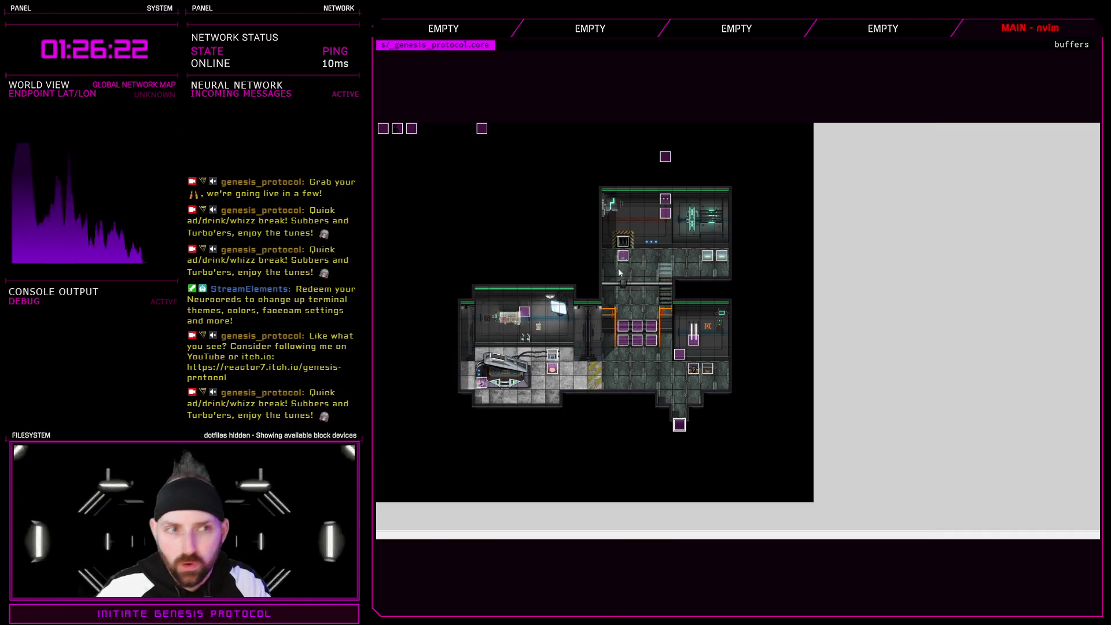
click(397, 133)
- Inspect the 'target placeholder' comment tags and the smoke1 event, leaving both unchanged
key(Return)
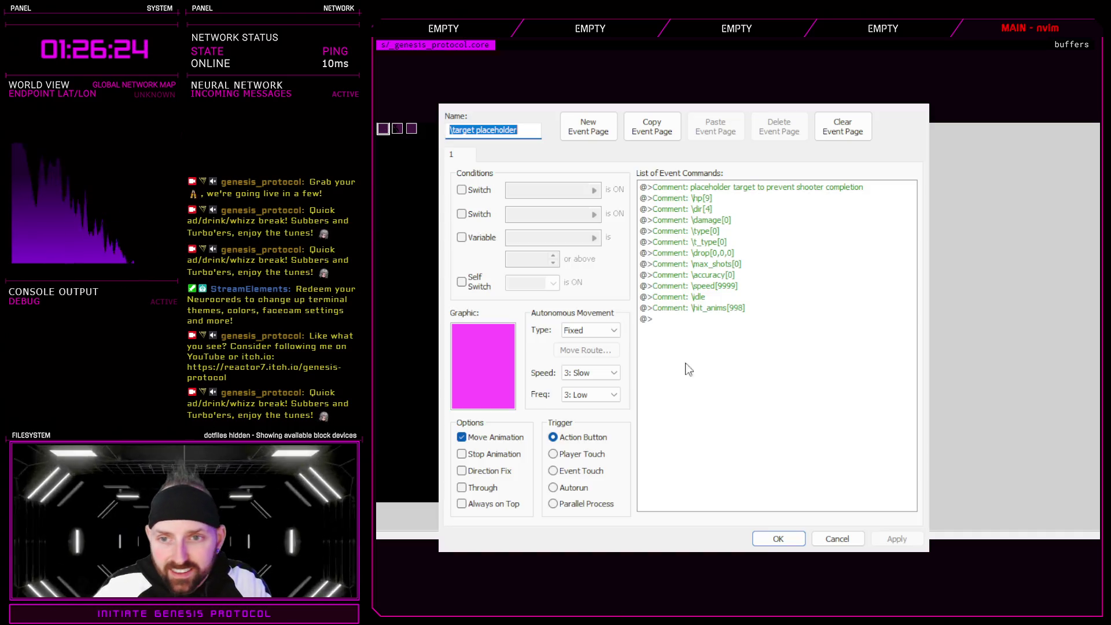
click(754, 189)
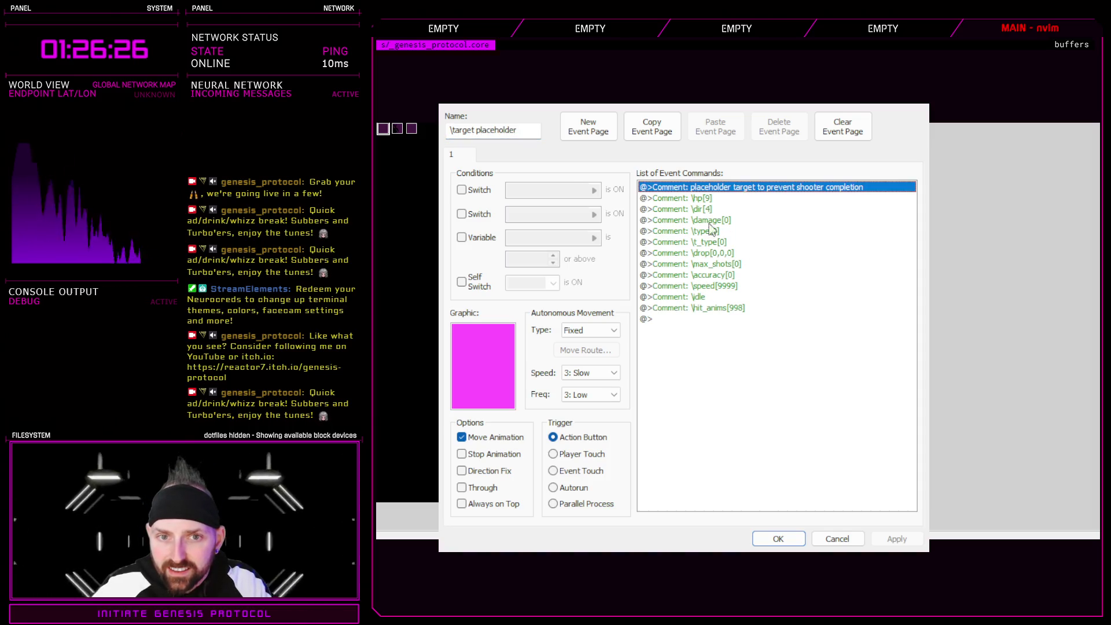
click(781, 540)
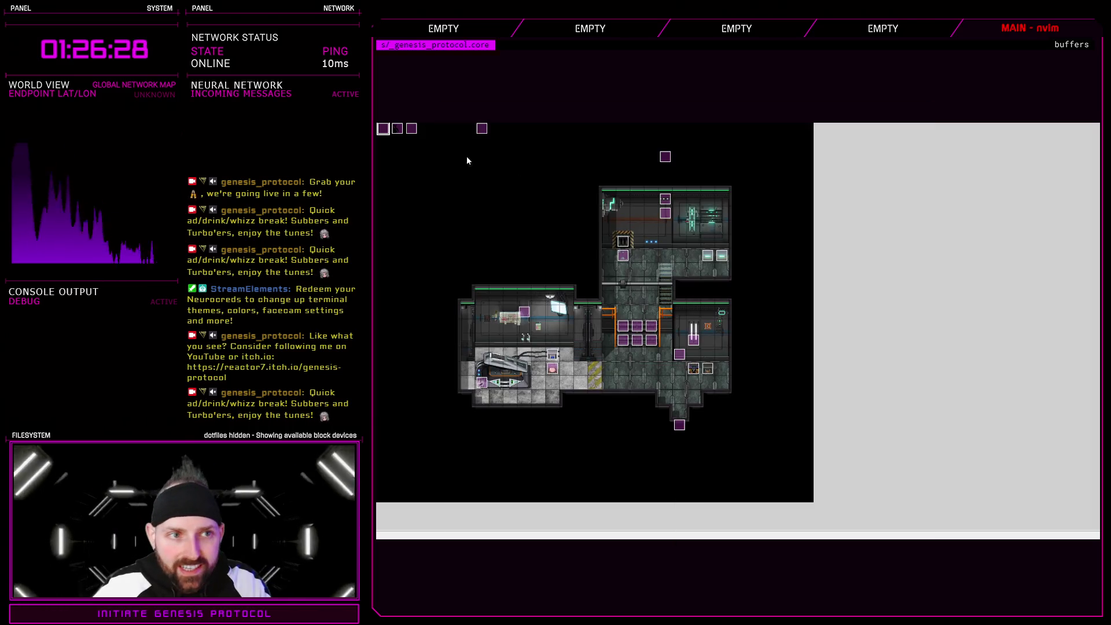
click(399, 130)
key(Return)
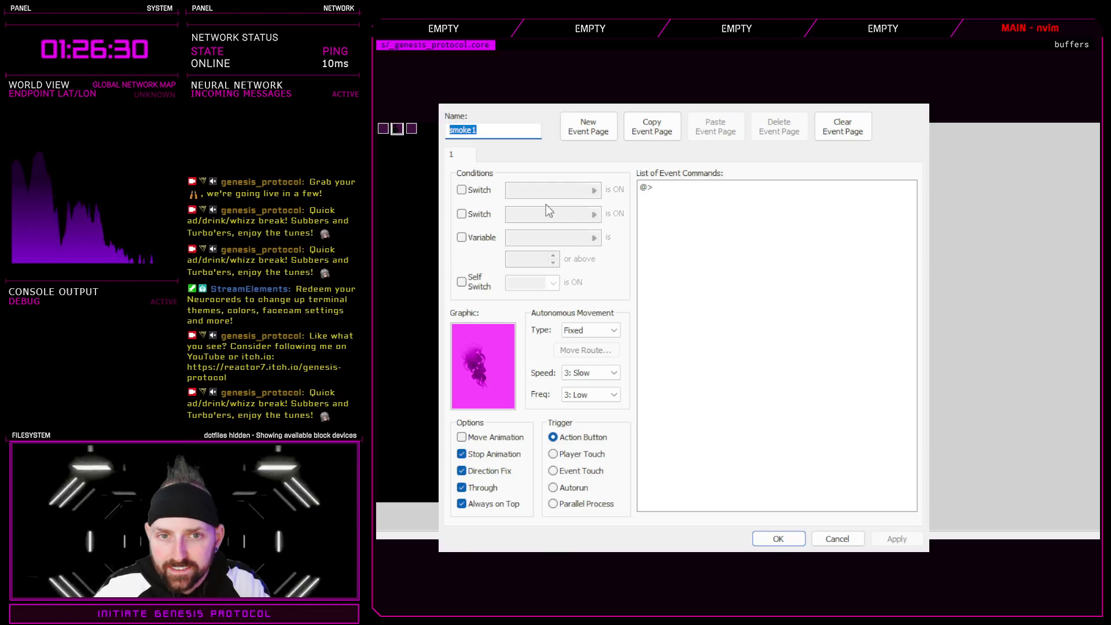
click(791, 539)
click(411, 128)
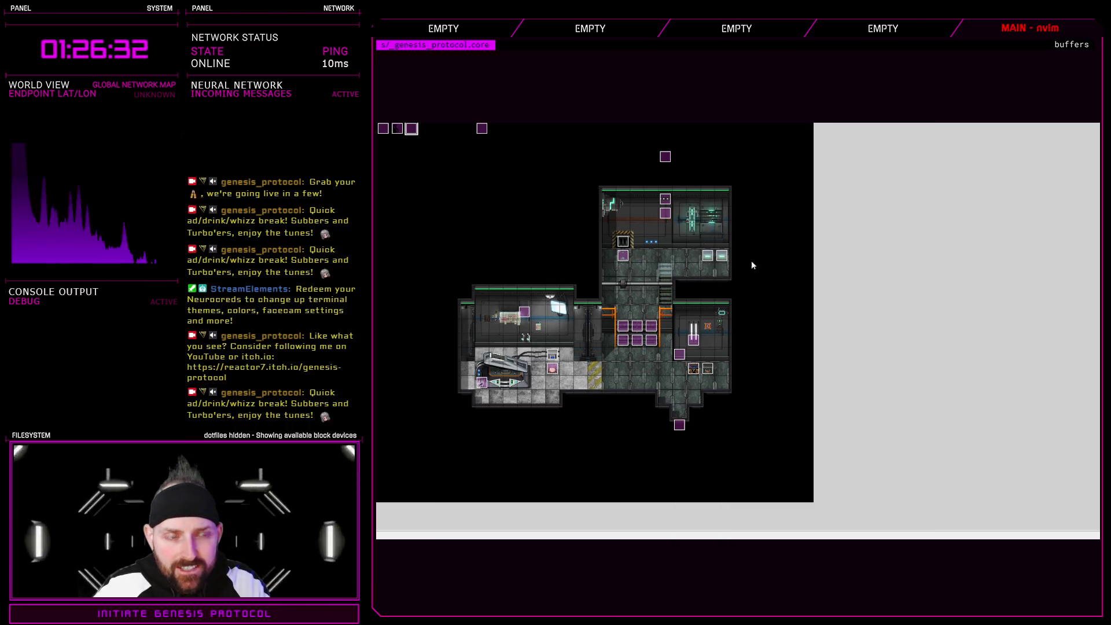
- Keep the fadein player script raising player opacity by 20 up to 255, then close it
key(Return)
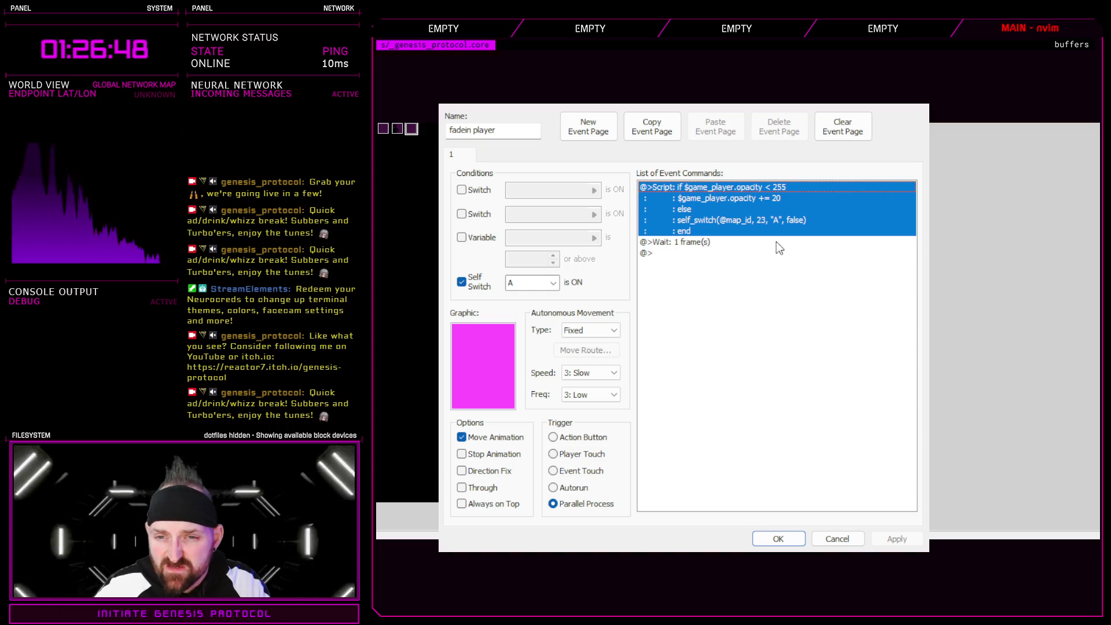
click(776, 538)
click(623, 254)
click(627, 244)
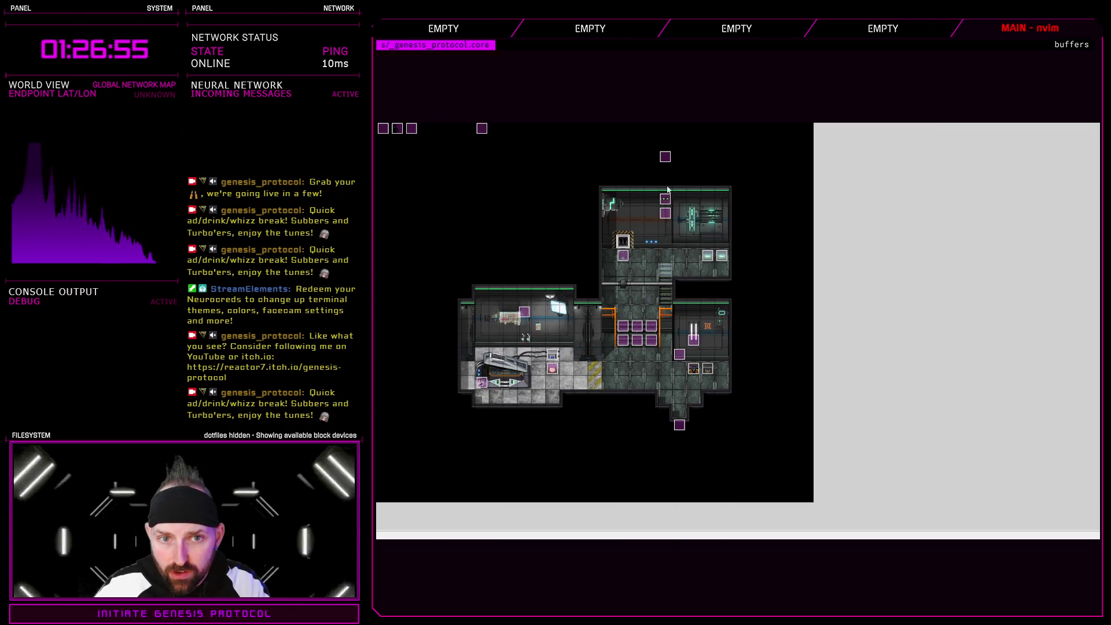
- Select events and tiles around Lab 19's rooms, corridor and top row to look them over
click(666, 158)
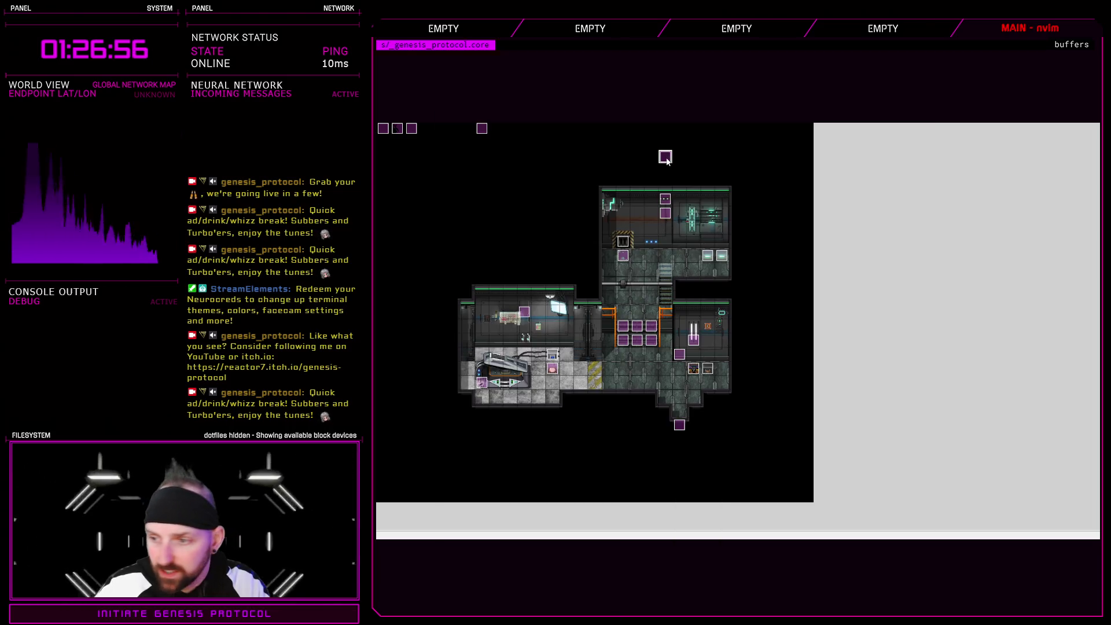
click(482, 129)
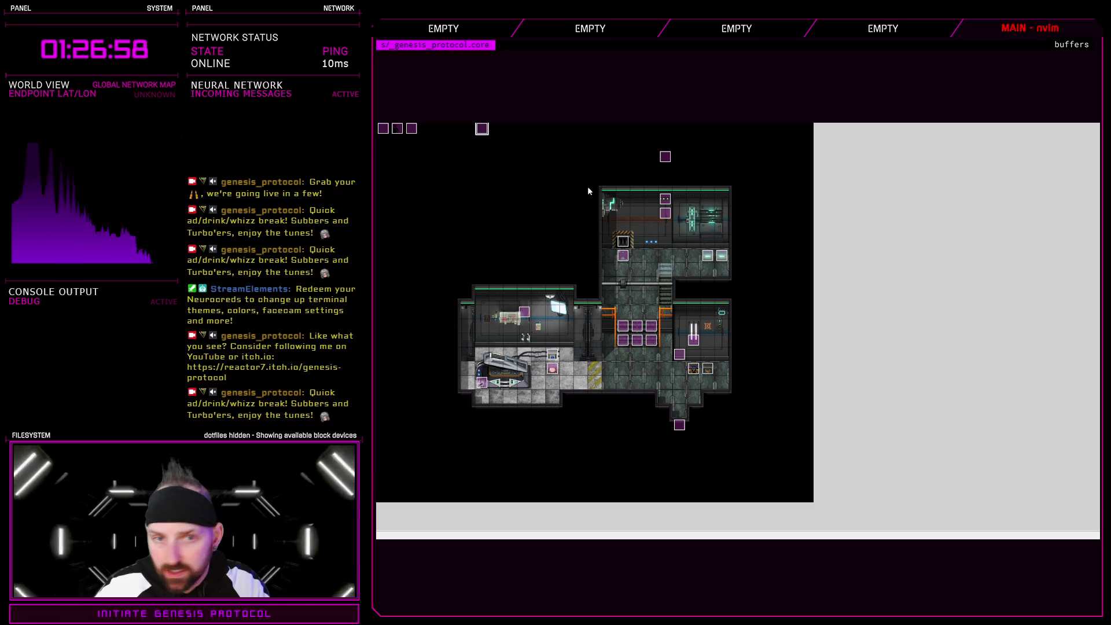
click(668, 215)
click(665, 297)
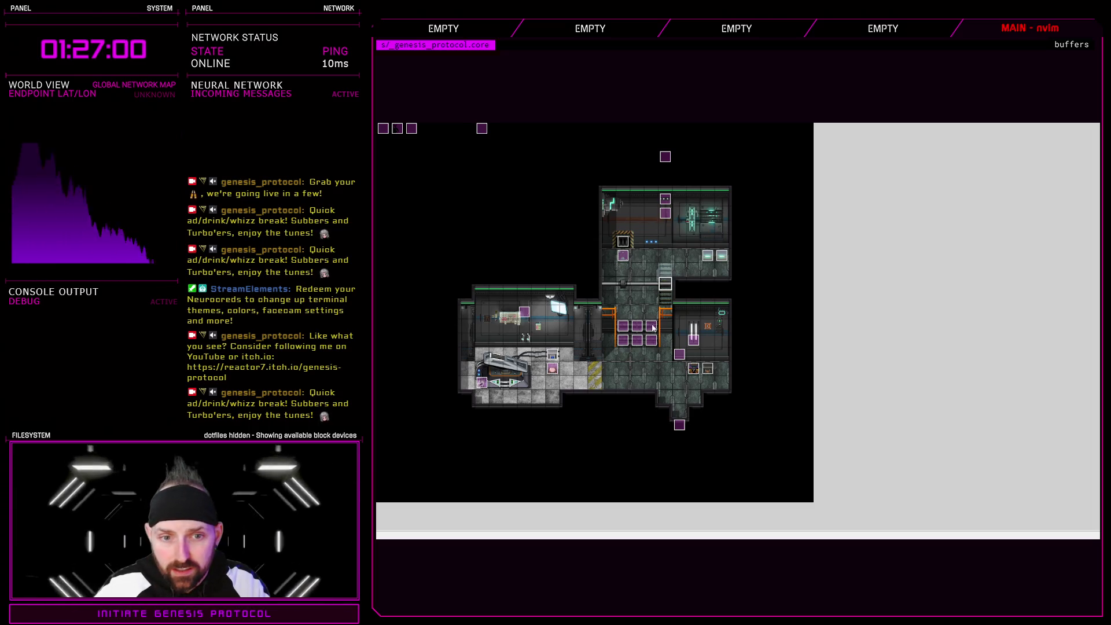
click(552, 370)
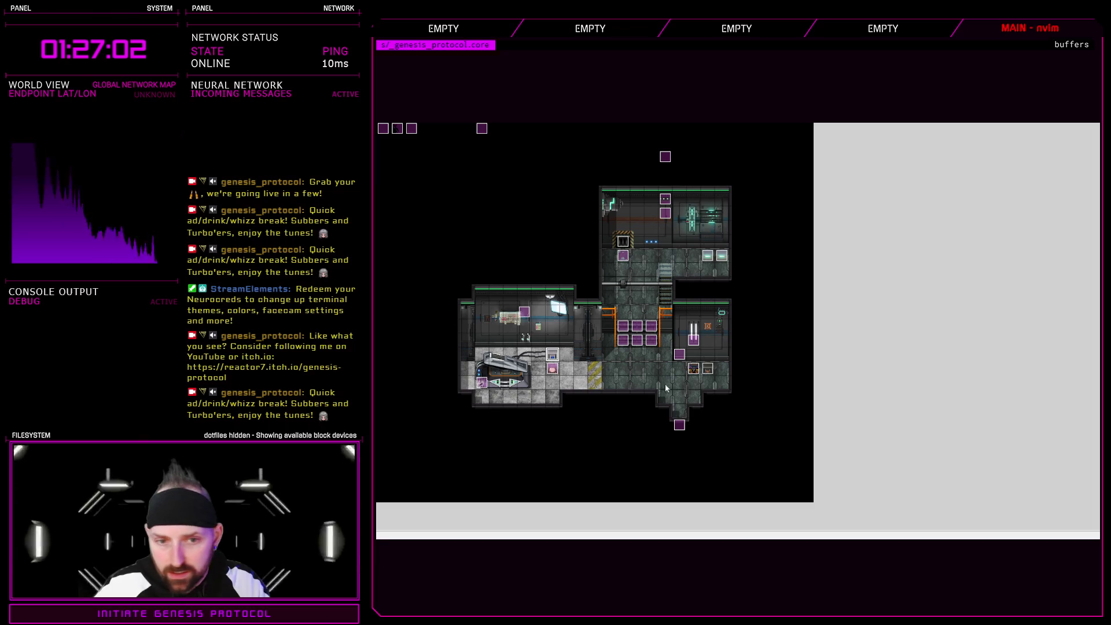
click(680, 355)
click(693, 339)
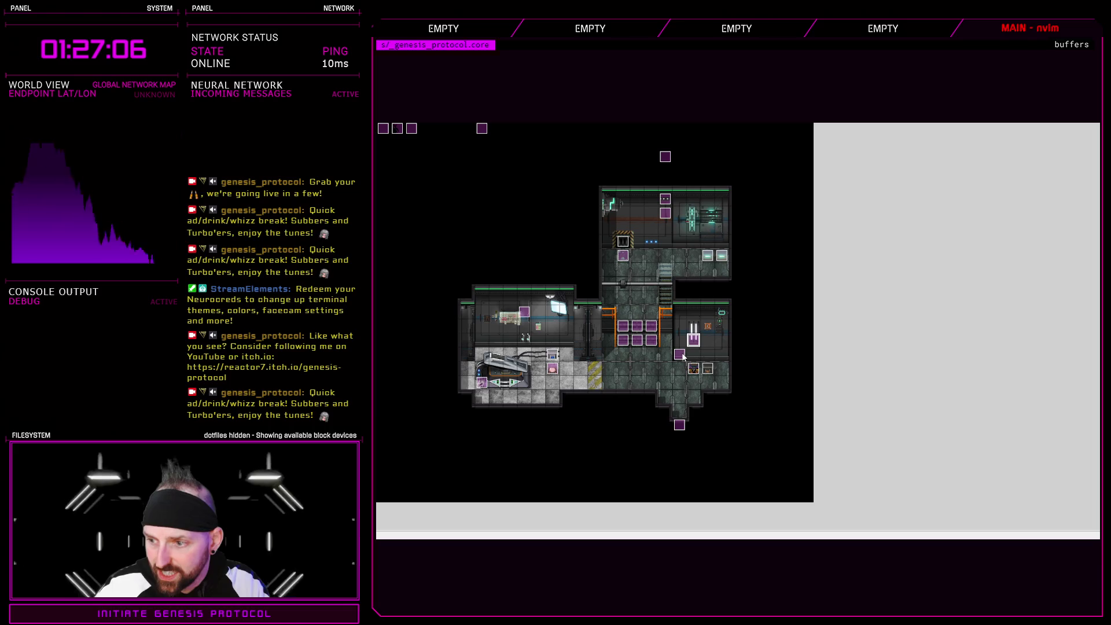
click(680, 269)
click(668, 215)
key(Up)
key(Up)
key(Up)
key(Up)
- Inspect the fadein player event and the bottom-edge event, closing both unchanged
click(384, 128)
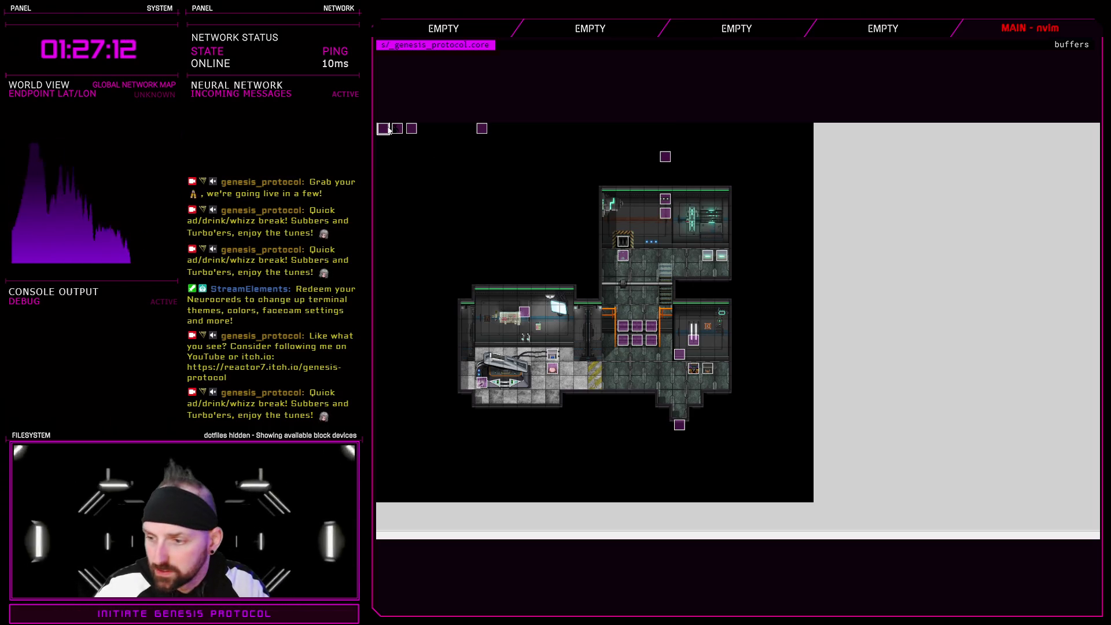
key(Right)
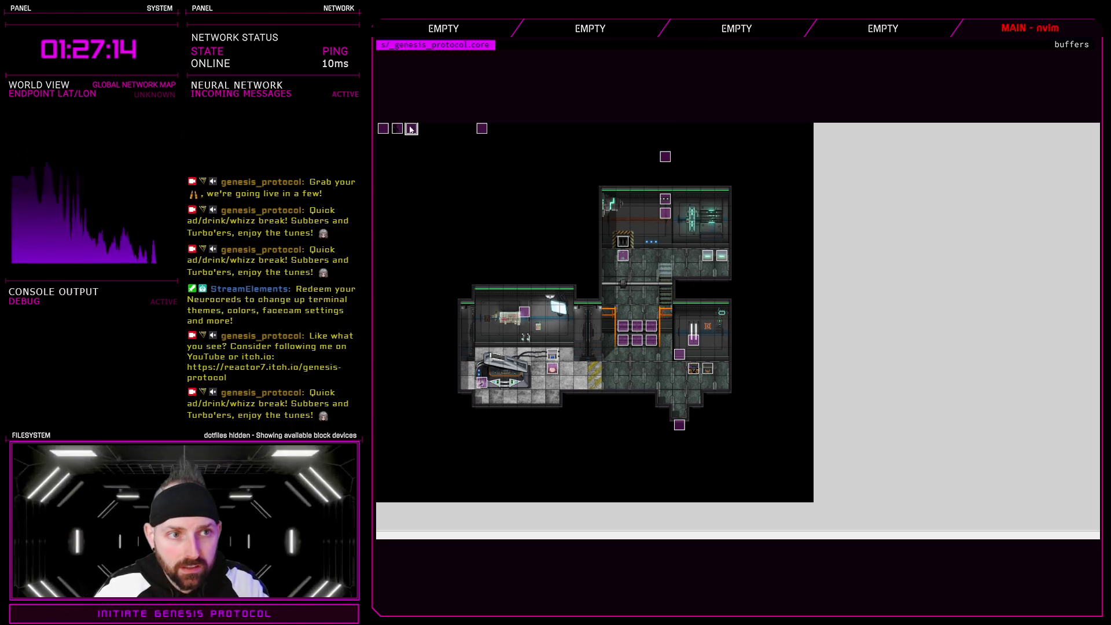
key(Return)
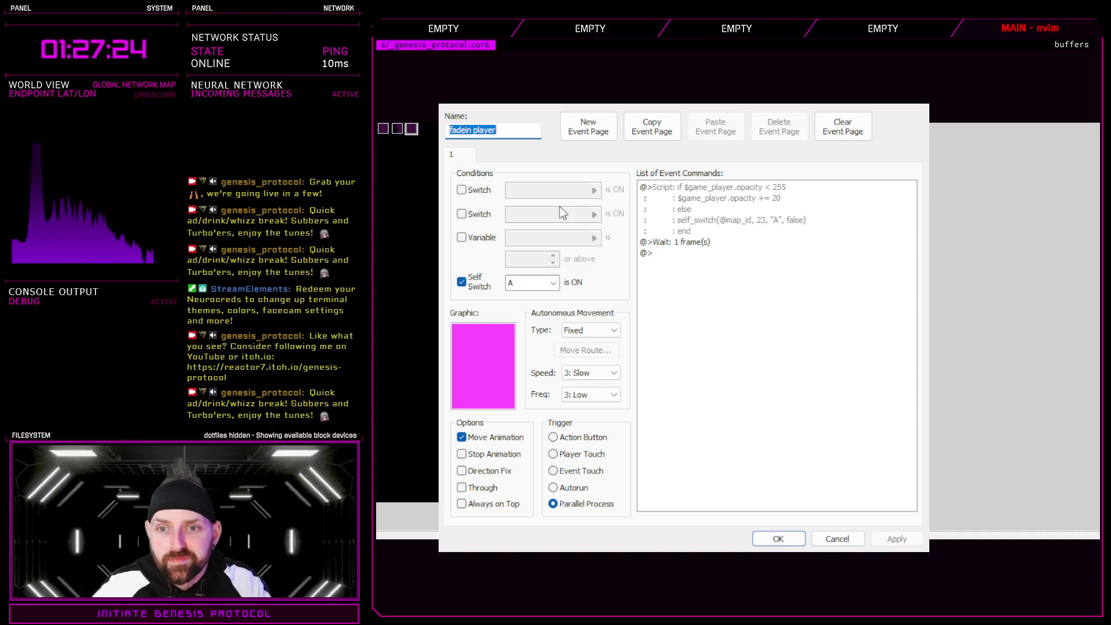
click(778, 538)
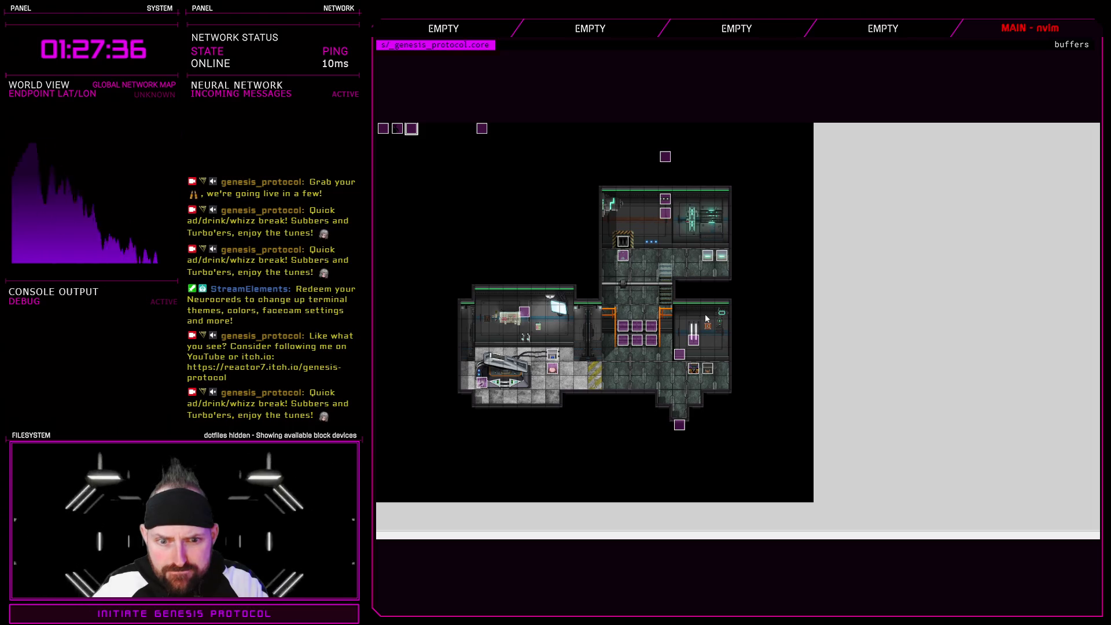
double_click(679, 425)
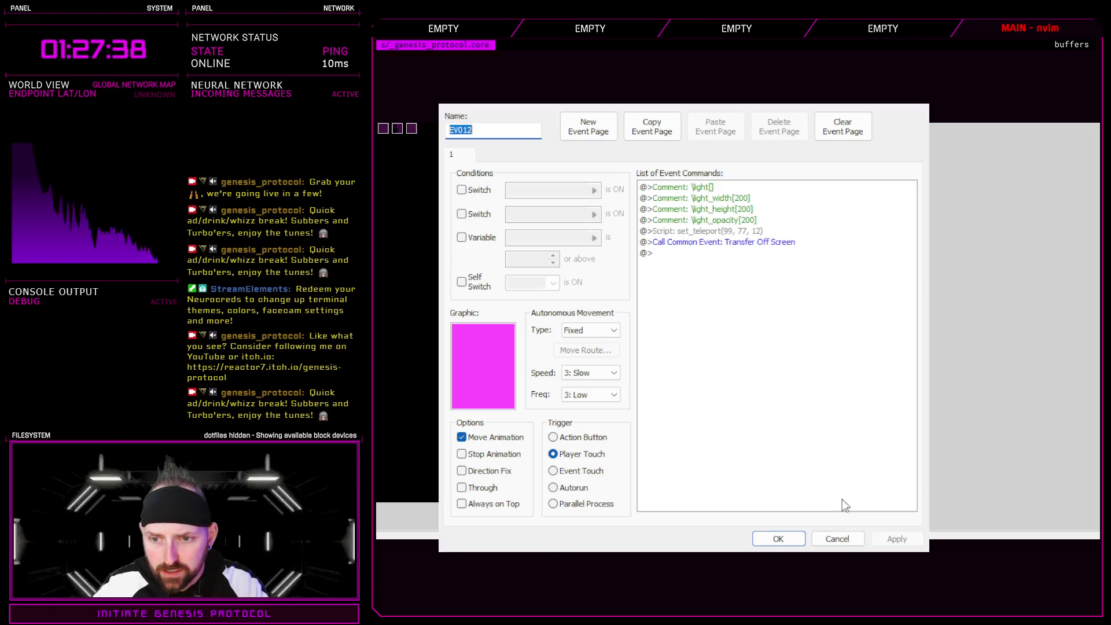
click(839, 539)
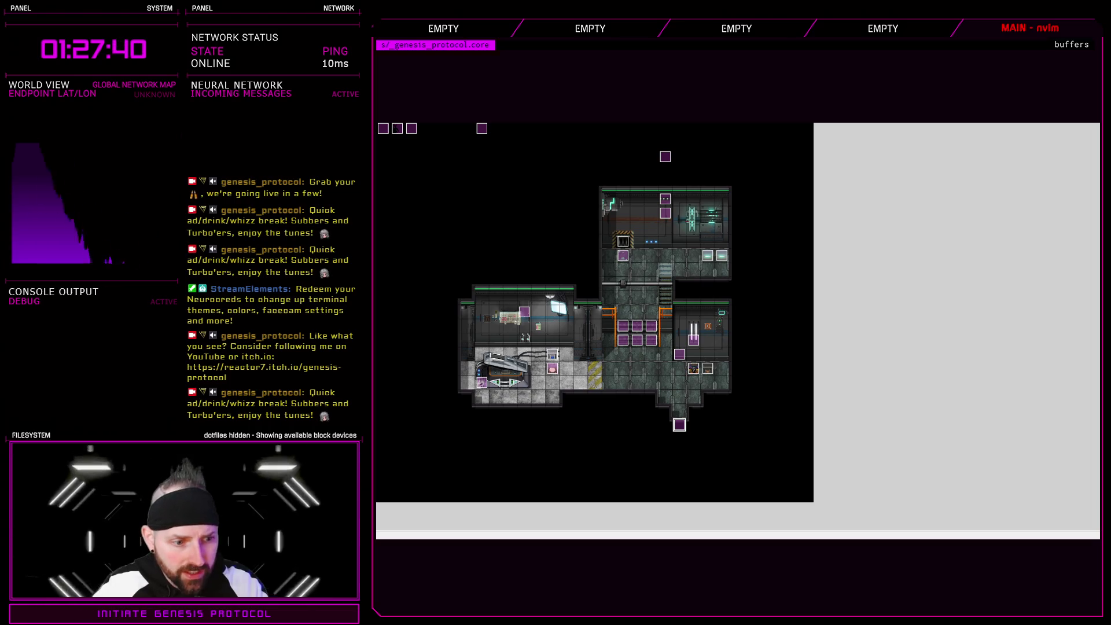
- Increase Lab 19's map height by one row in Map Properties
double_click(796, 310)
click(537, 201)
click(602, 308)
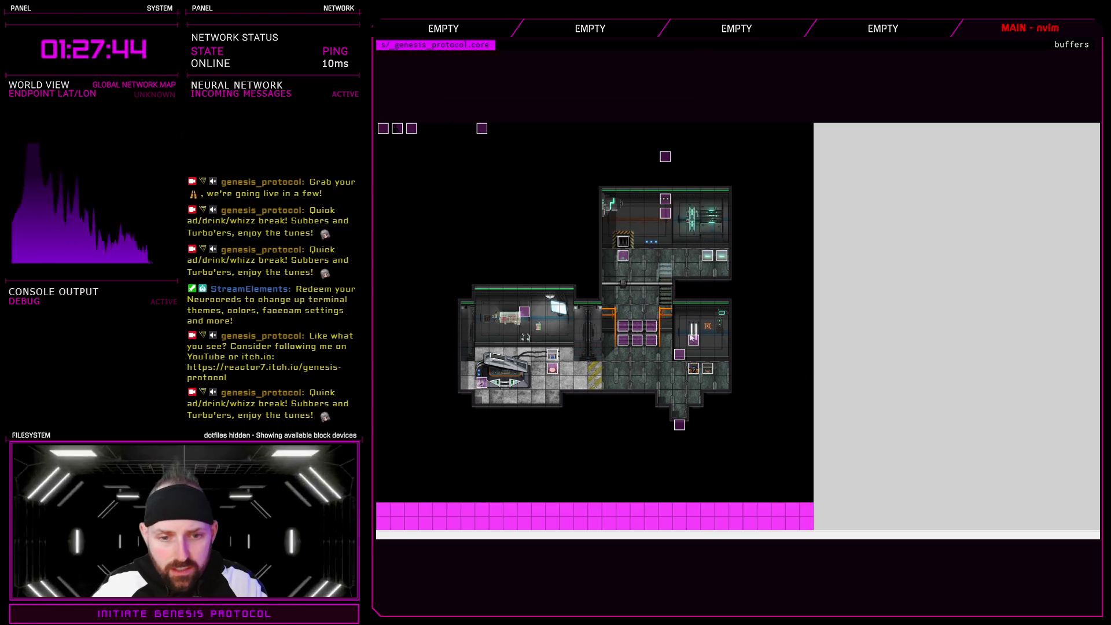
- Cycle through the corridor map's tile layers, return to event mode, then move to the next map
click(441, 130)
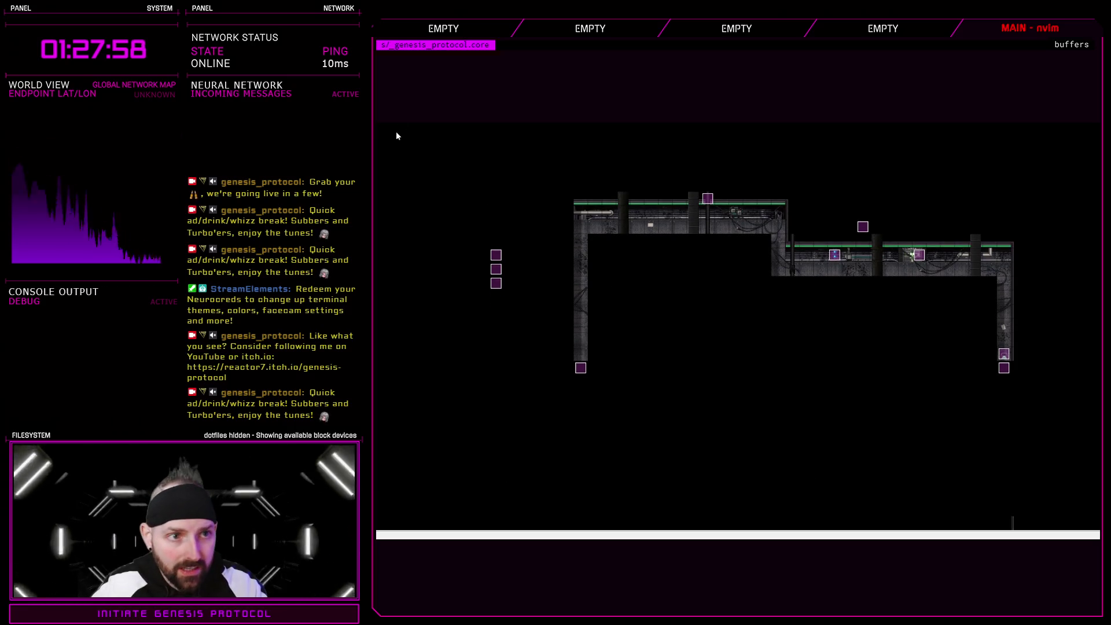
key(Tab)
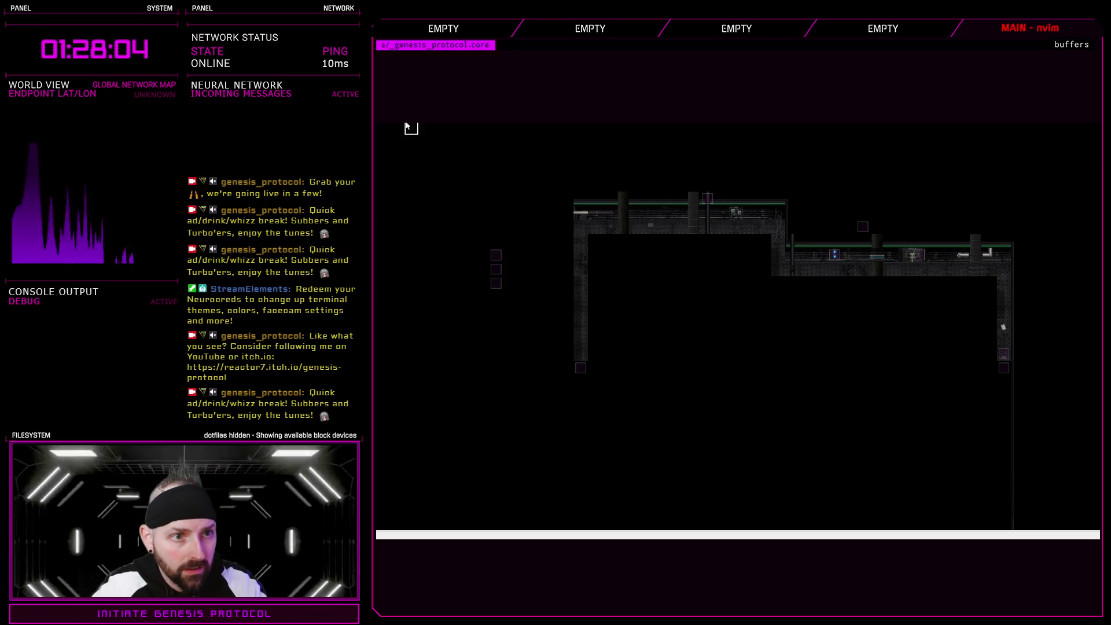
key(Tab)
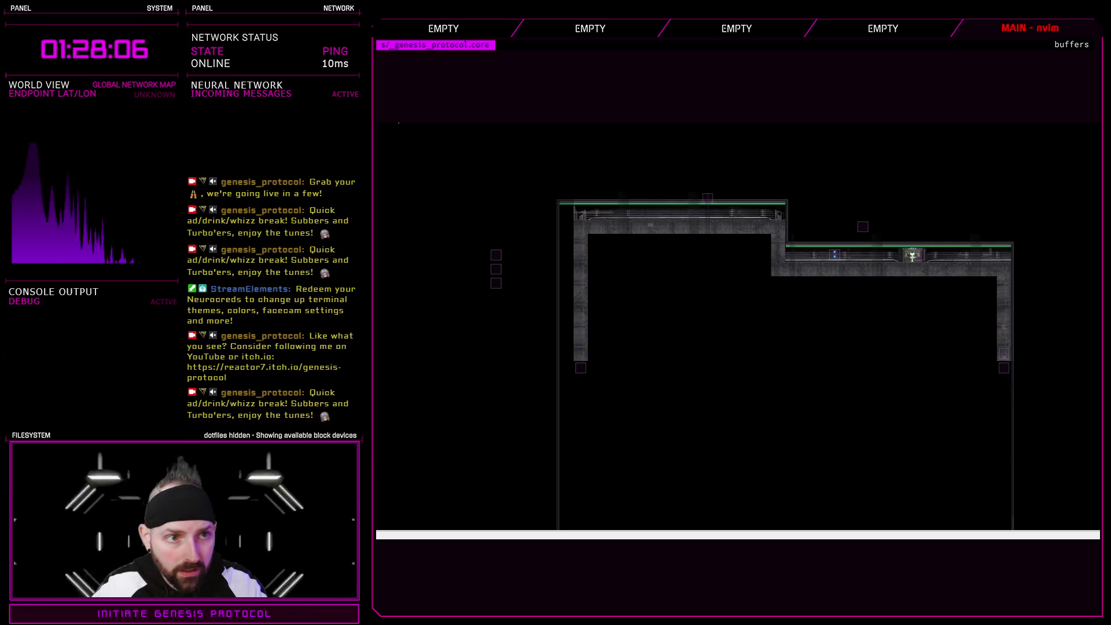
key(Tab)
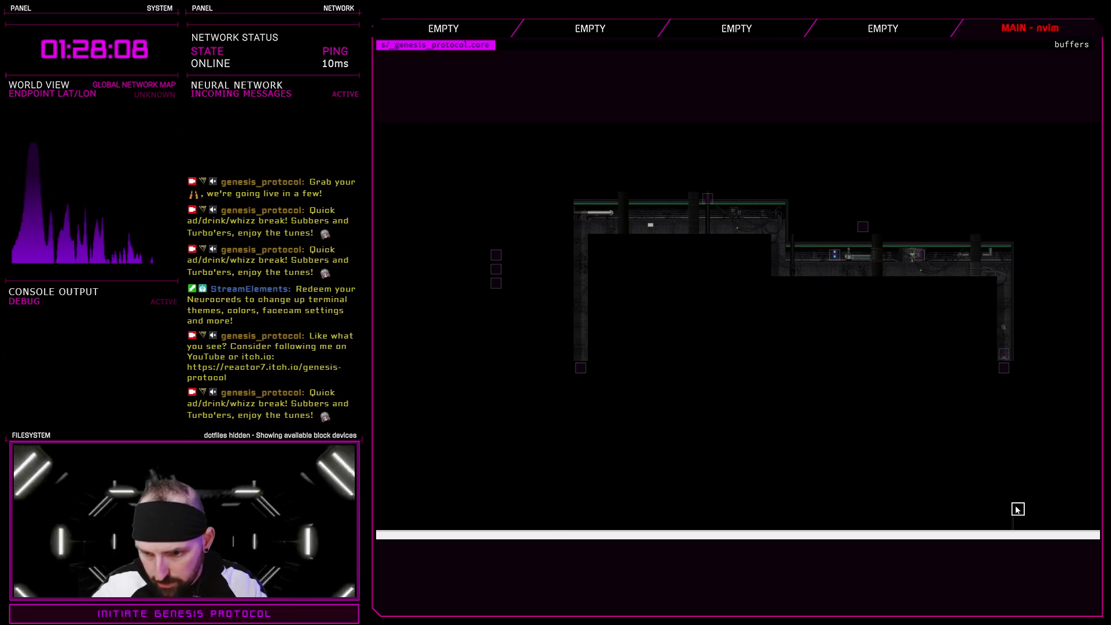
key(Tab)
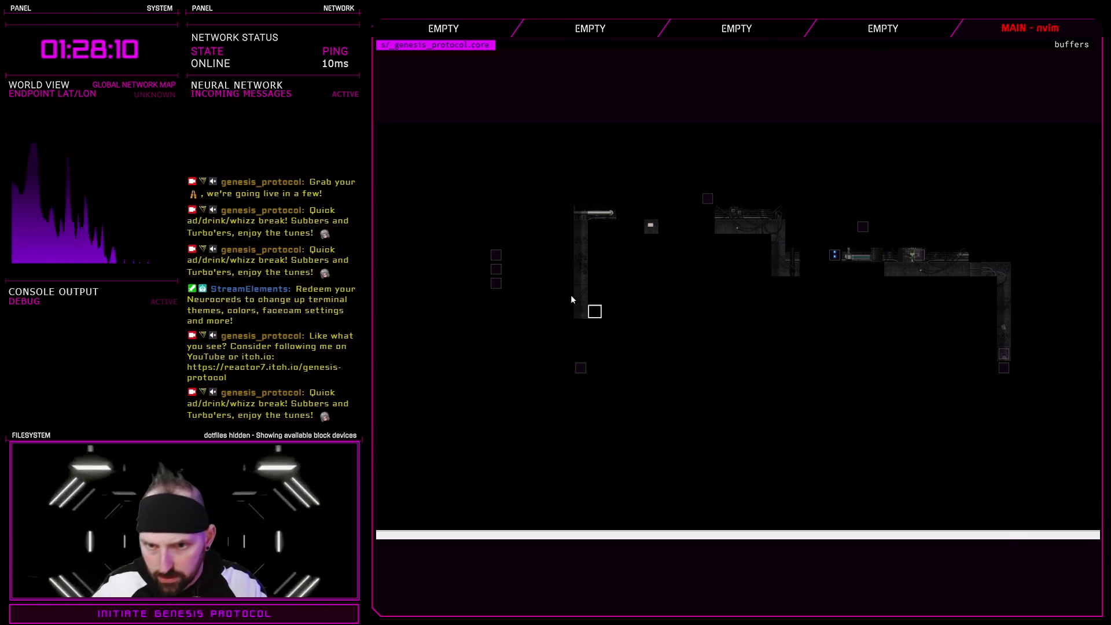
key(Tab)
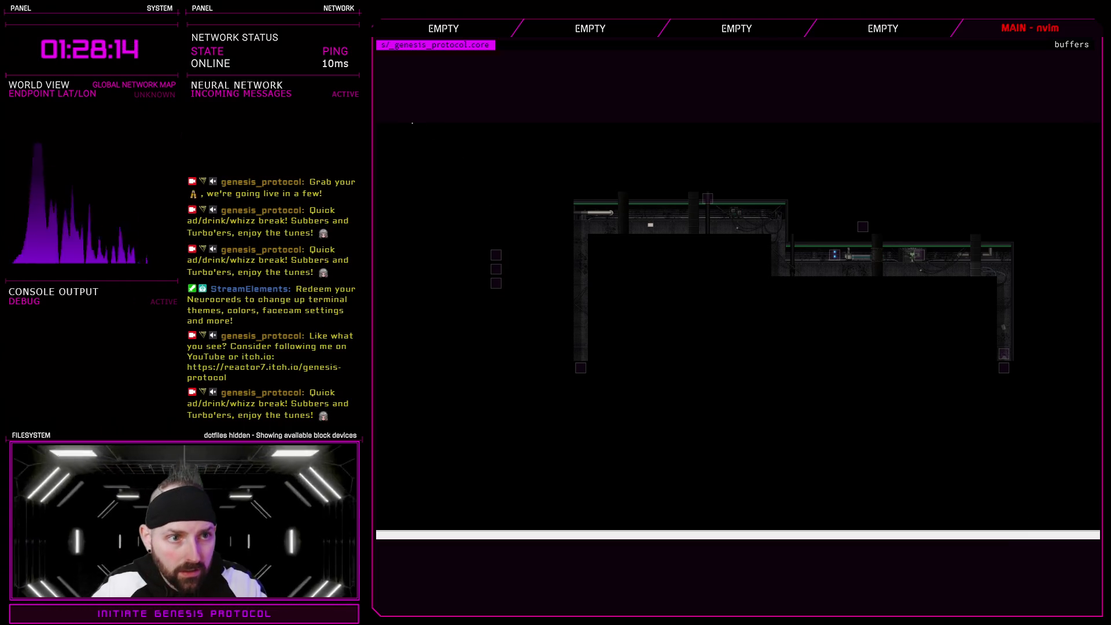
key(Tab)
scroll(797, 430, up, 3)
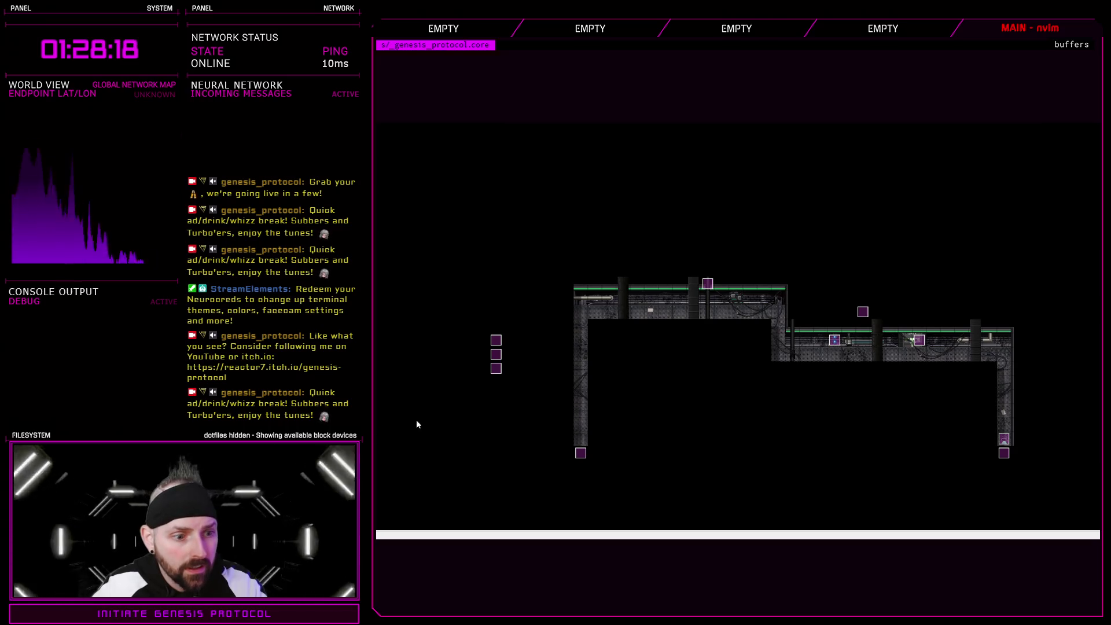
key(Page_Down)
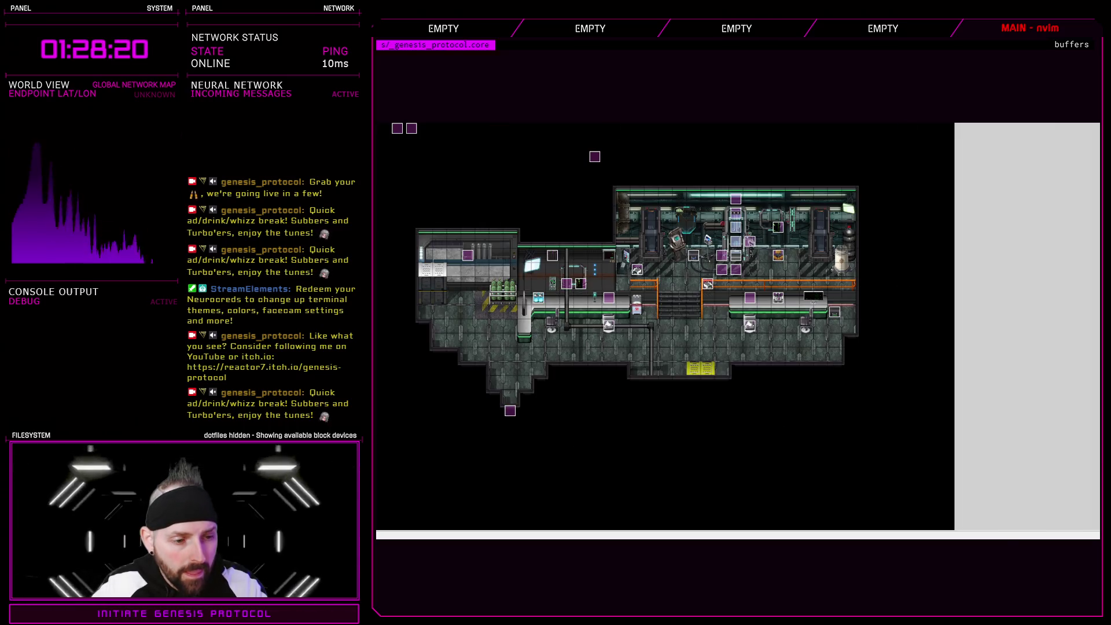
- Open the lab map and inspect the smoke init event without changes
key(Page_Down)
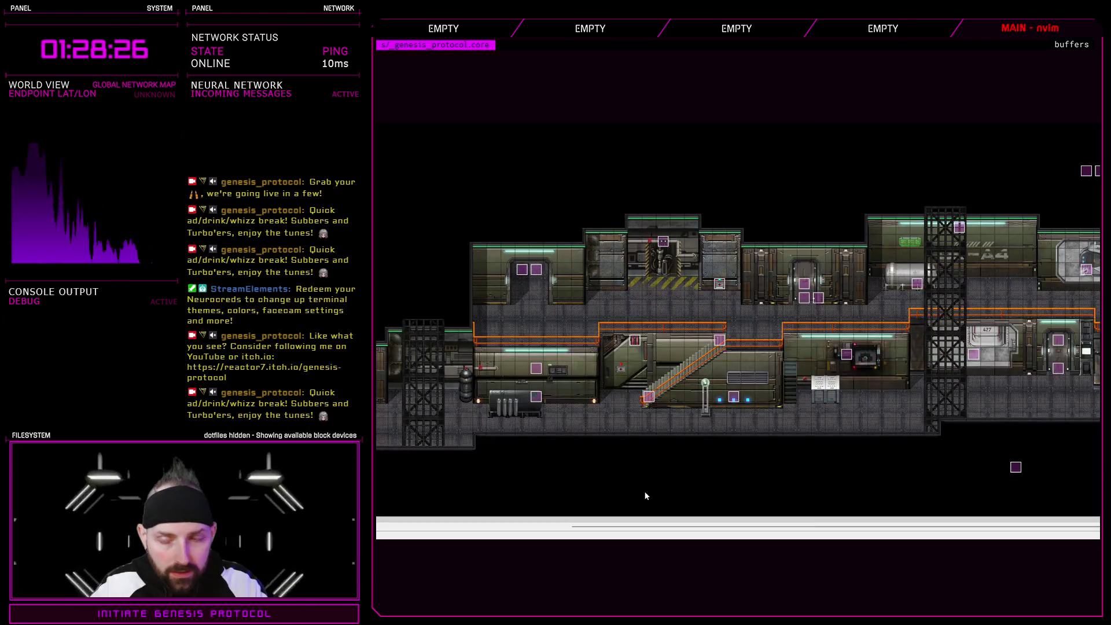
scroll(952, 341, right, 1)
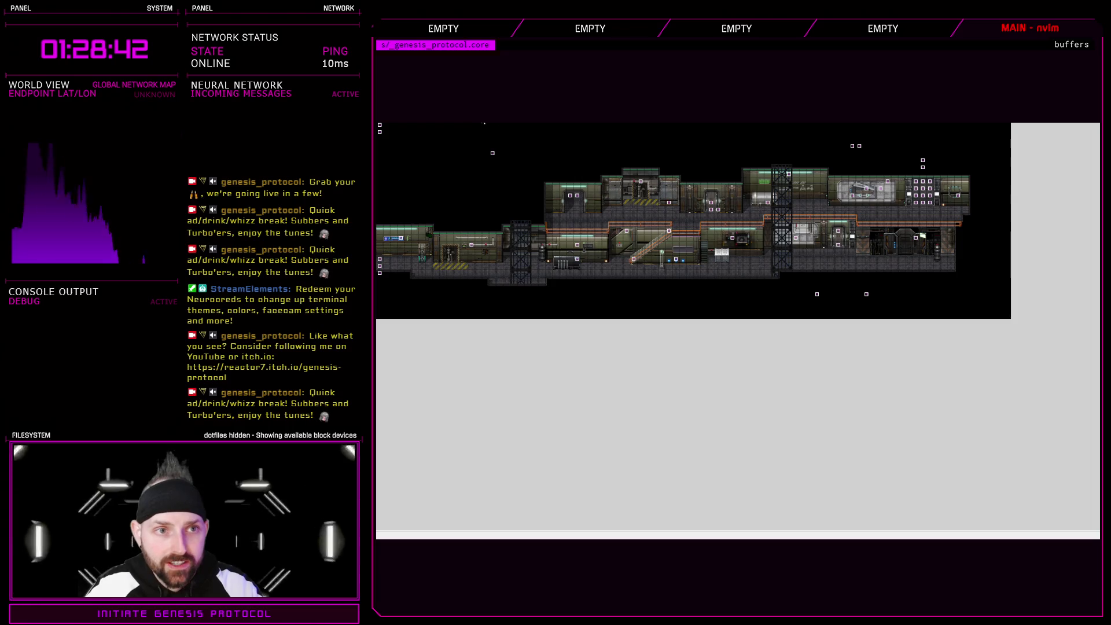
scroll(481, 141, up, 2)
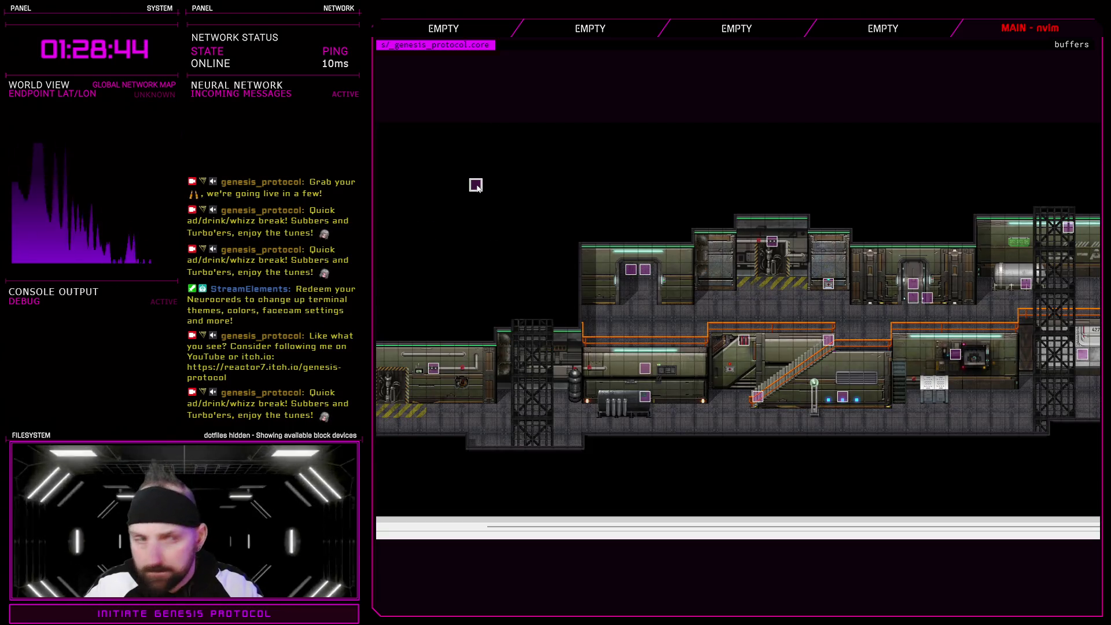
double_click(720, 286)
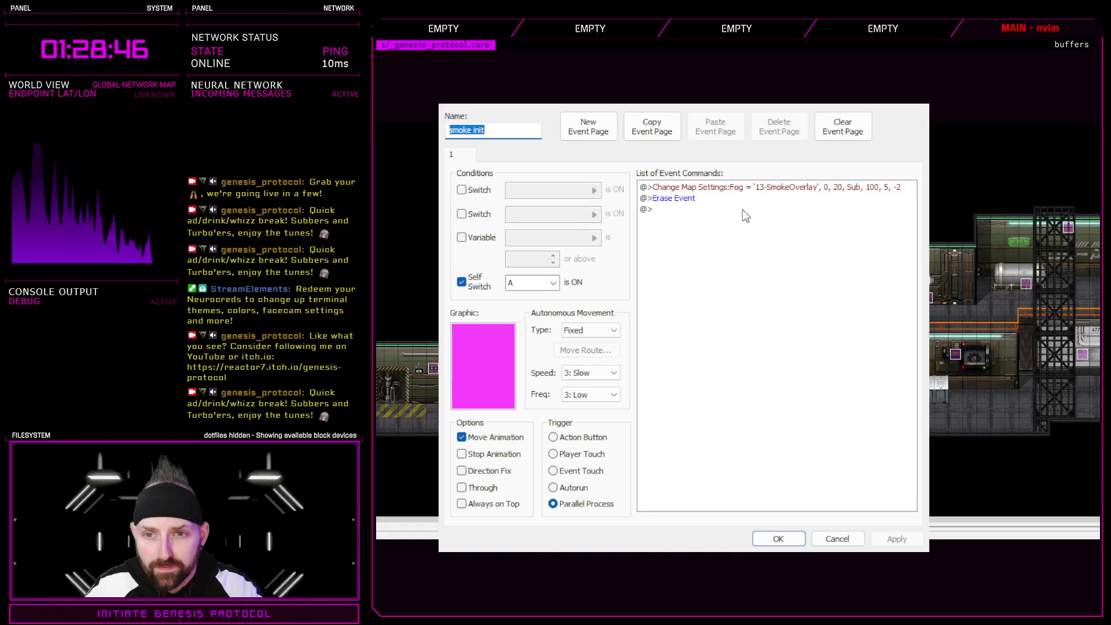
click(839, 541)
- Move the two events at the lower right leftward so they sit side by side
drag(997, 525, 1102, 526)
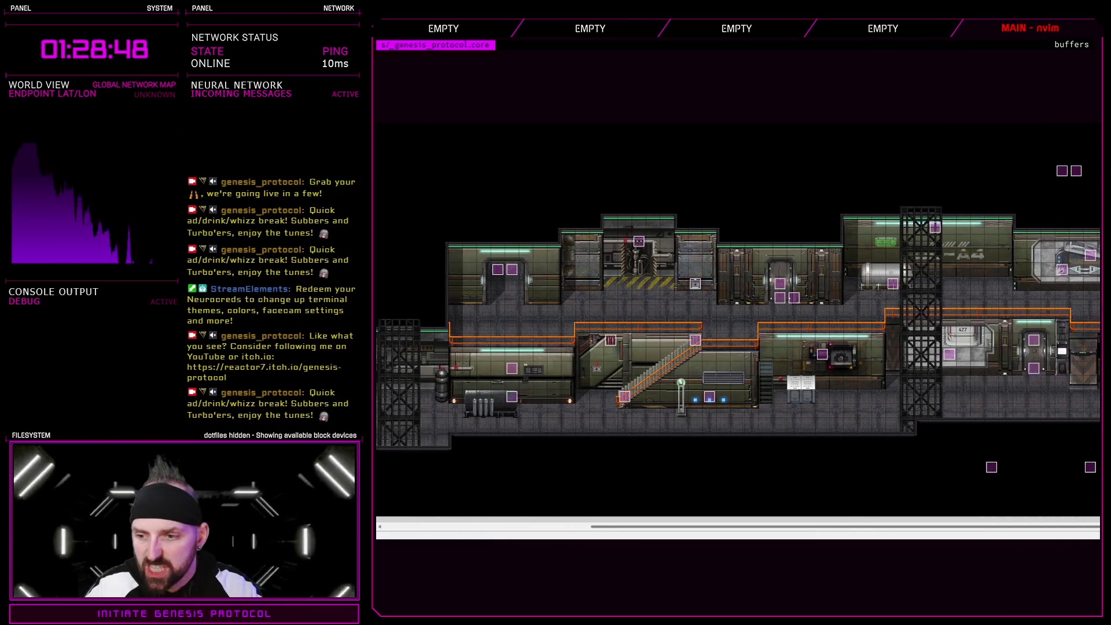
click(991, 468)
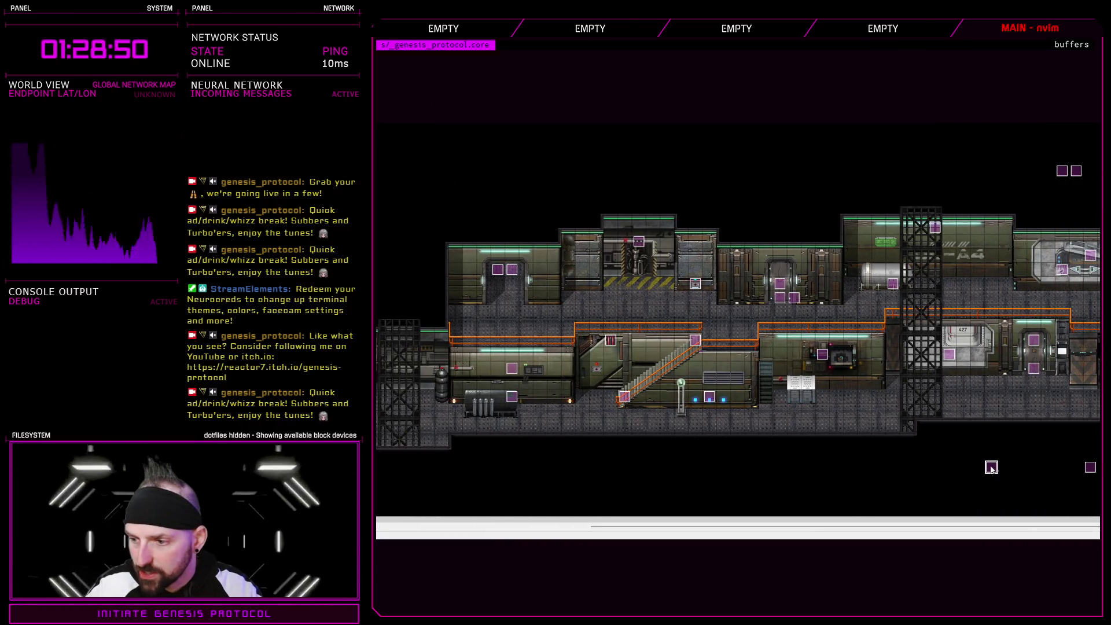
click(1085, 469)
drag(997, 471, 854, 471)
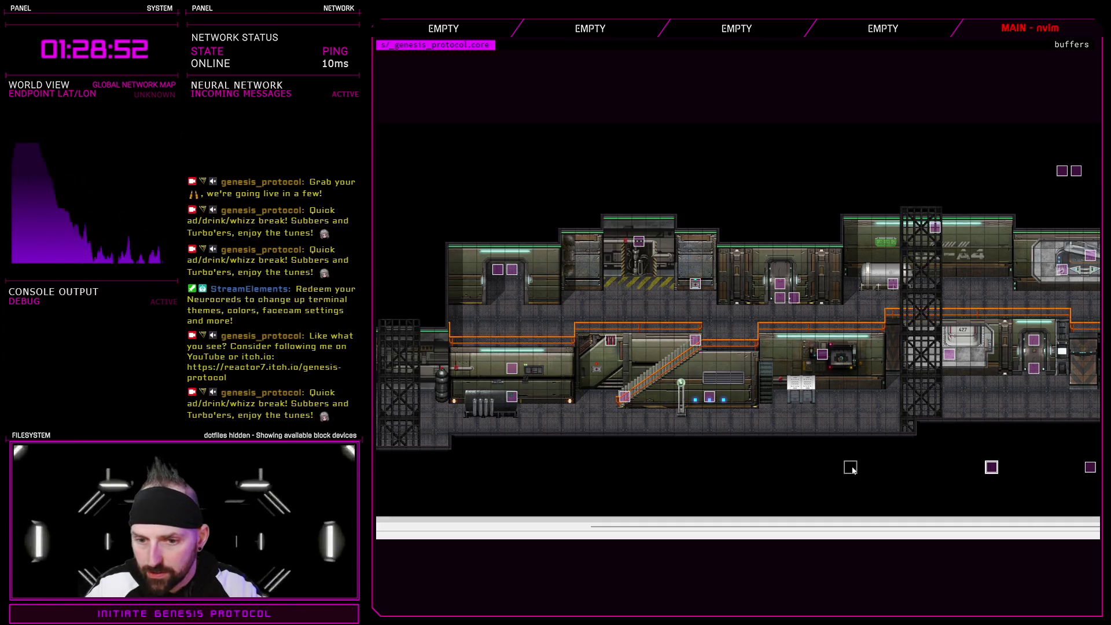
drag(1092, 470, 866, 469)
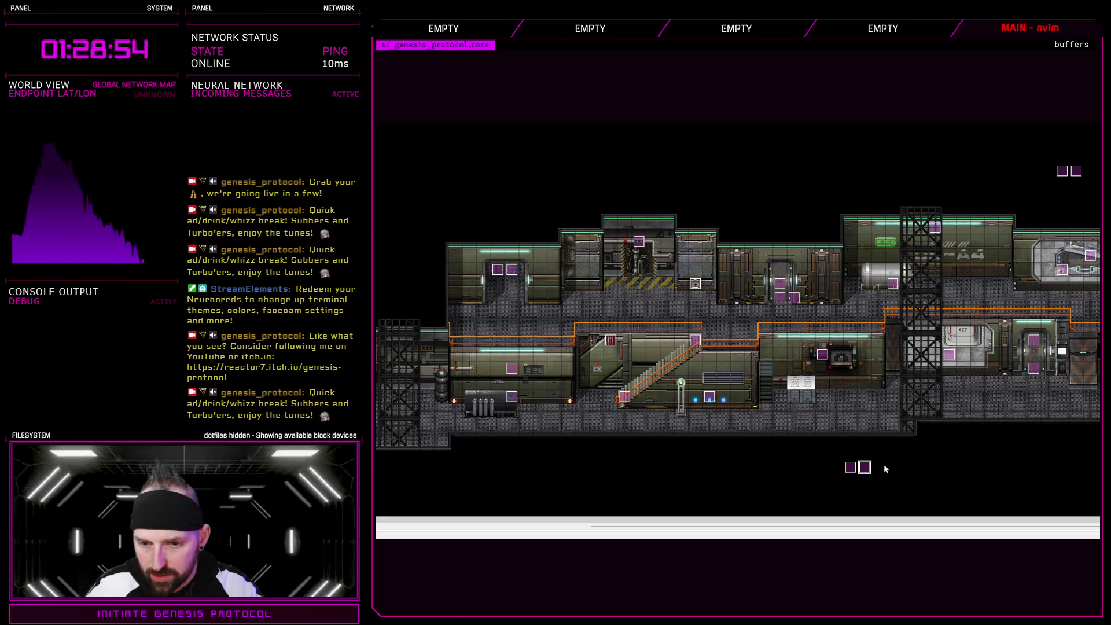
- Review enemy soldier 1's third, fourth and permanently dead fifth pages, then cancel
double_click(864, 467)
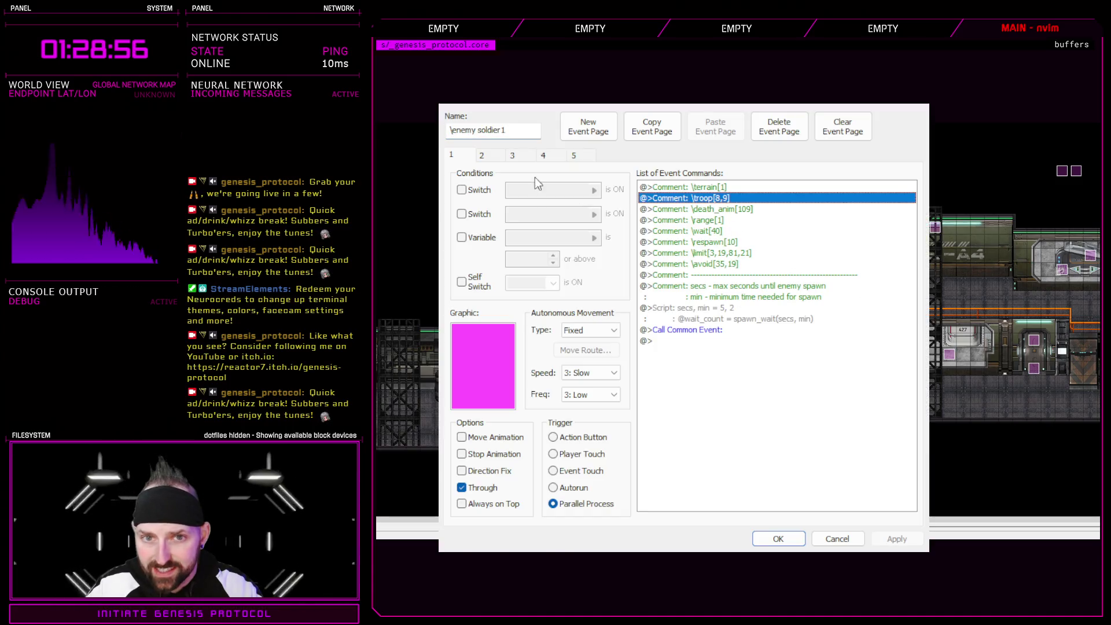
click(512, 155)
click(544, 155)
click(576, 156)
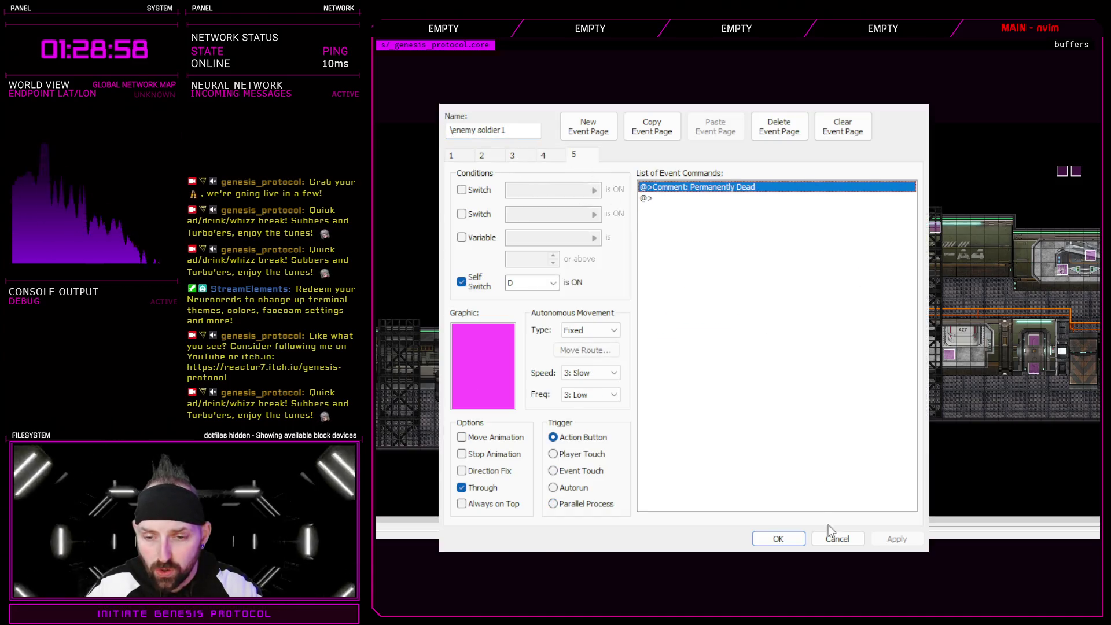
click(838, 539)
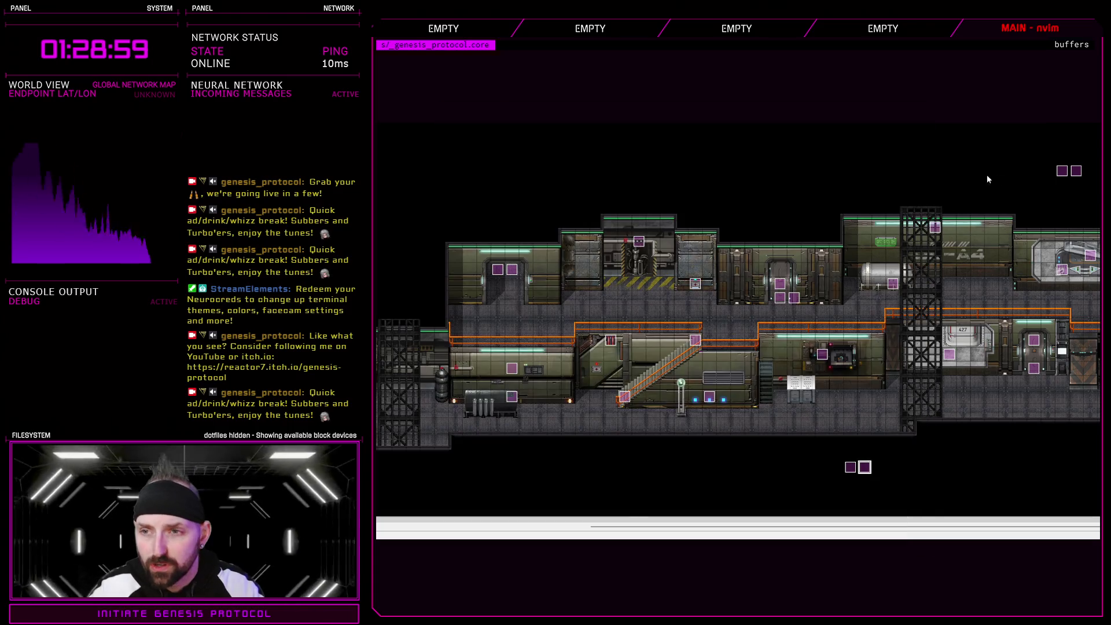
- Drag the right-edge event markers above the station and another marker into the row below it
click(1062, 174)
drag(1062, 171, 821, 129)
click(1077, 171)
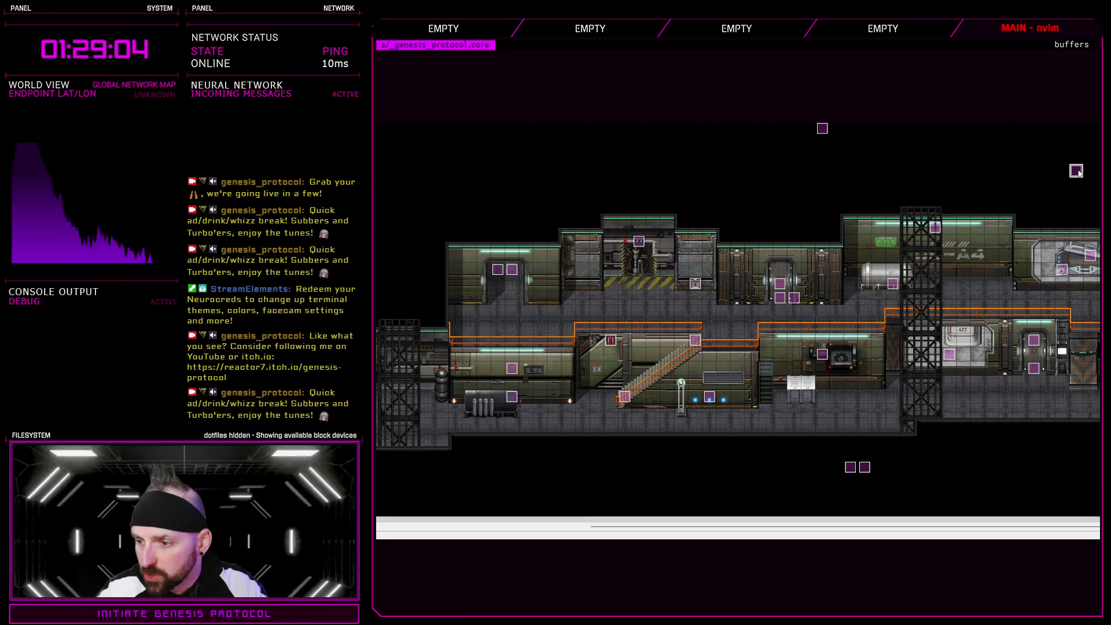
drag(1078, 173, 869, 154)
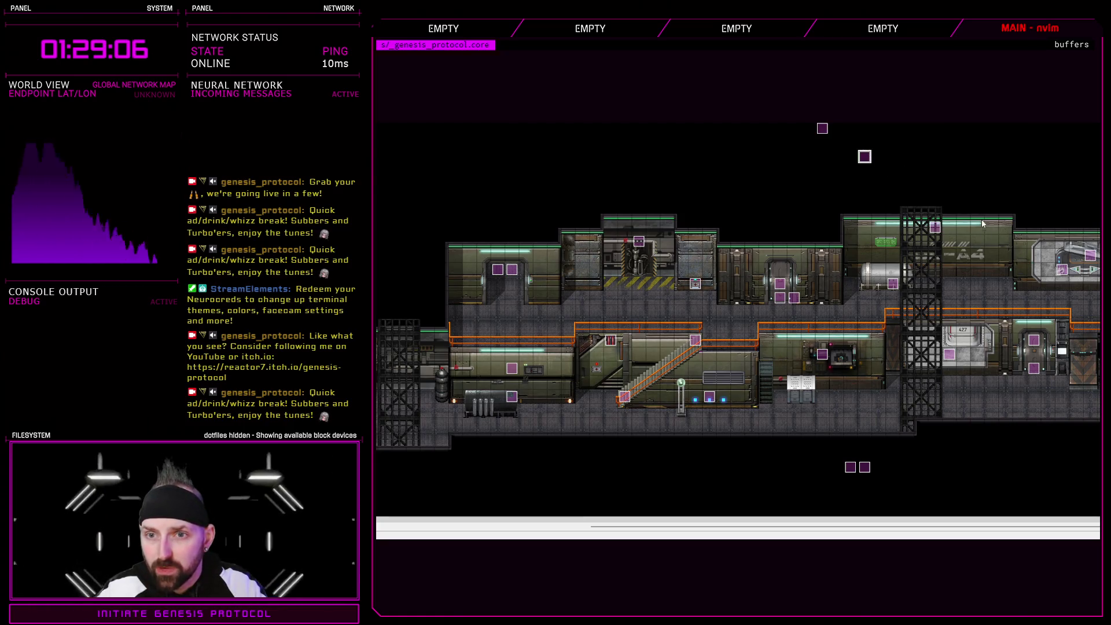
double_click(966, 238)
click(837, 539)
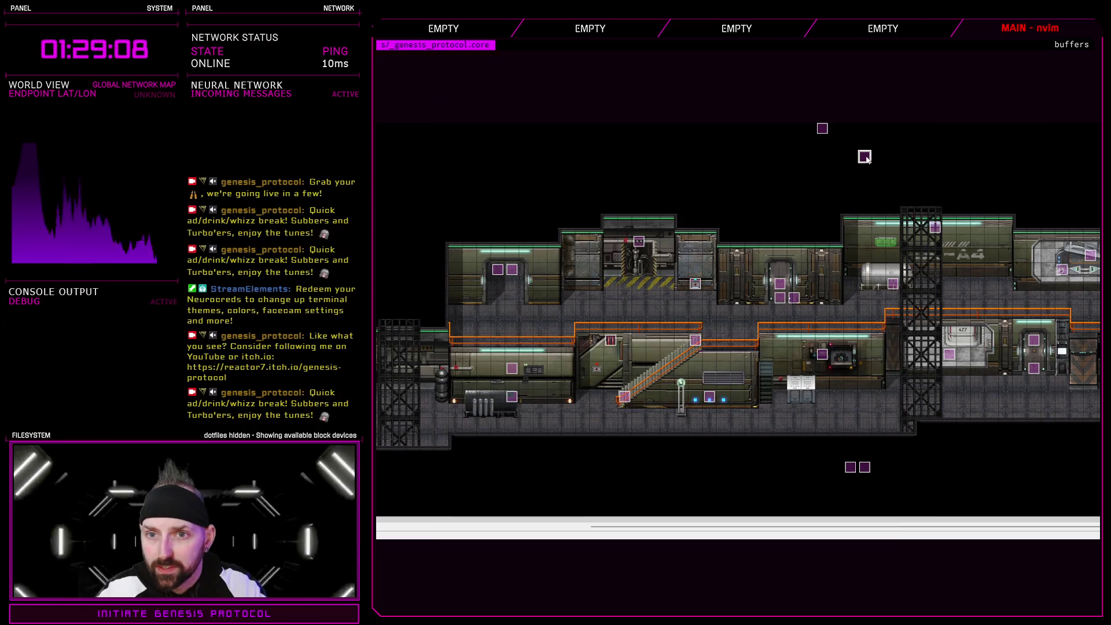
mouse_move(811, 434)
mouse_down()
mouse_move(823, 468)
mouse_move(837, 467)
mouse_up()
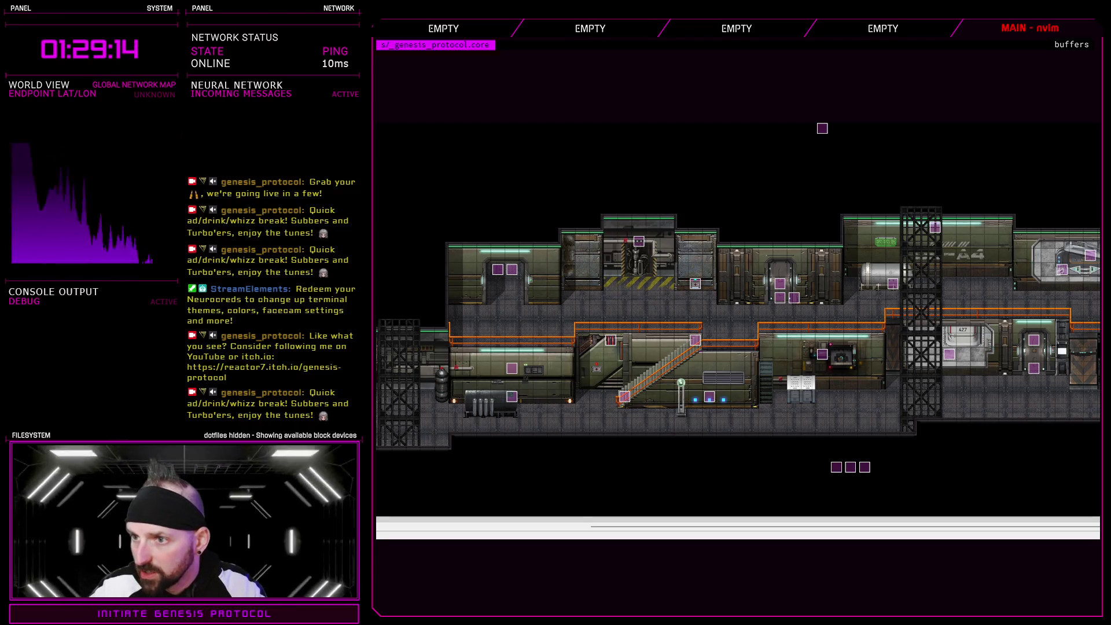
drag(974, 526, 668, 529)
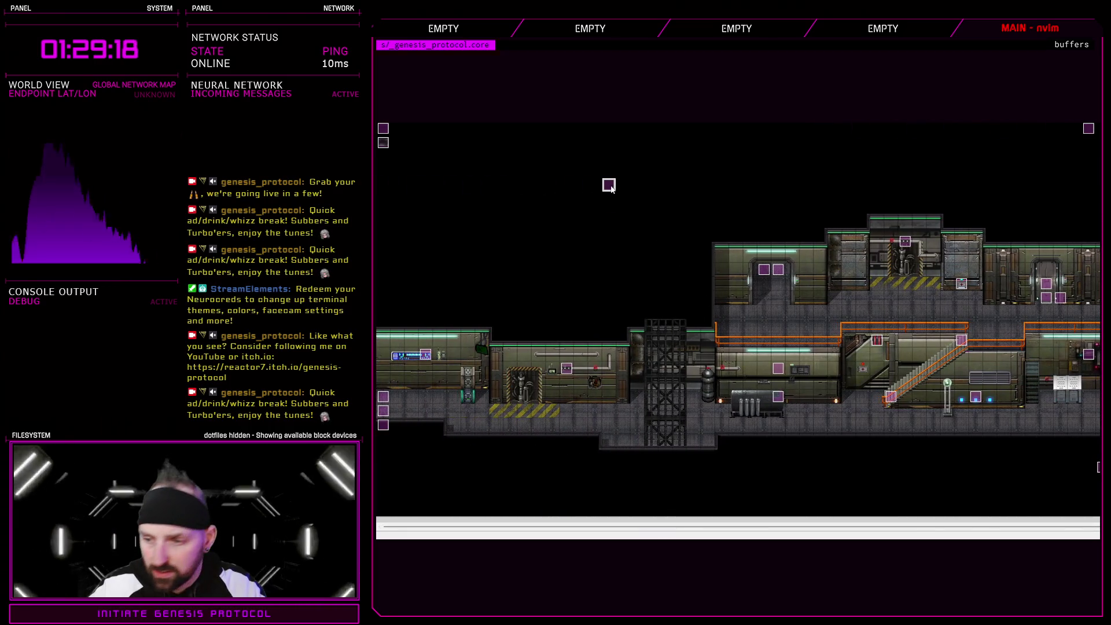
click(384, 143)
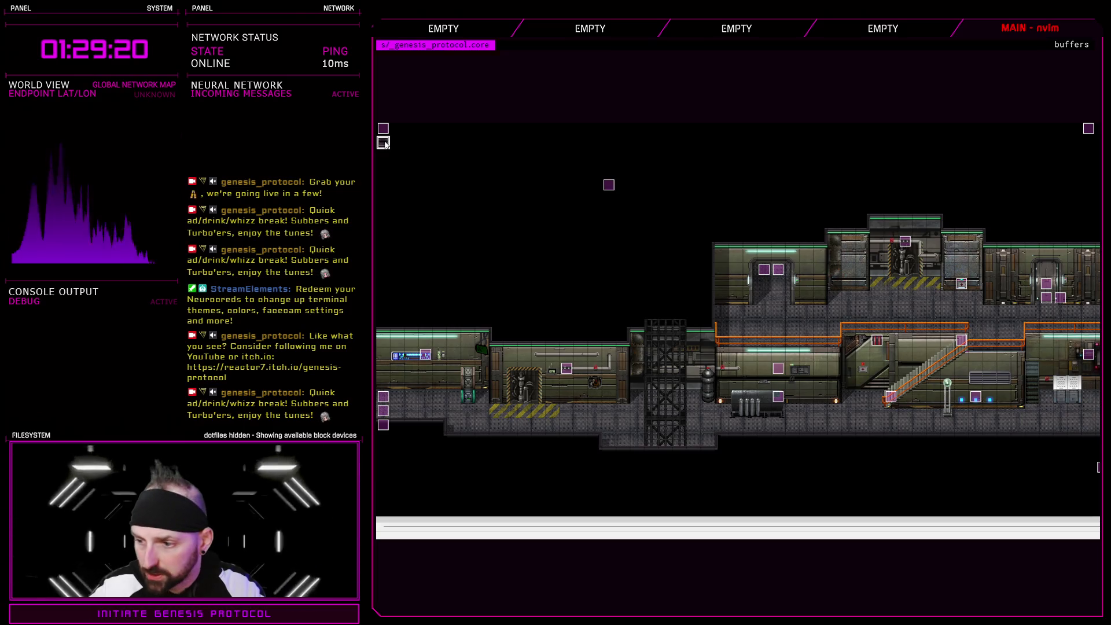
double_click(777, 266)
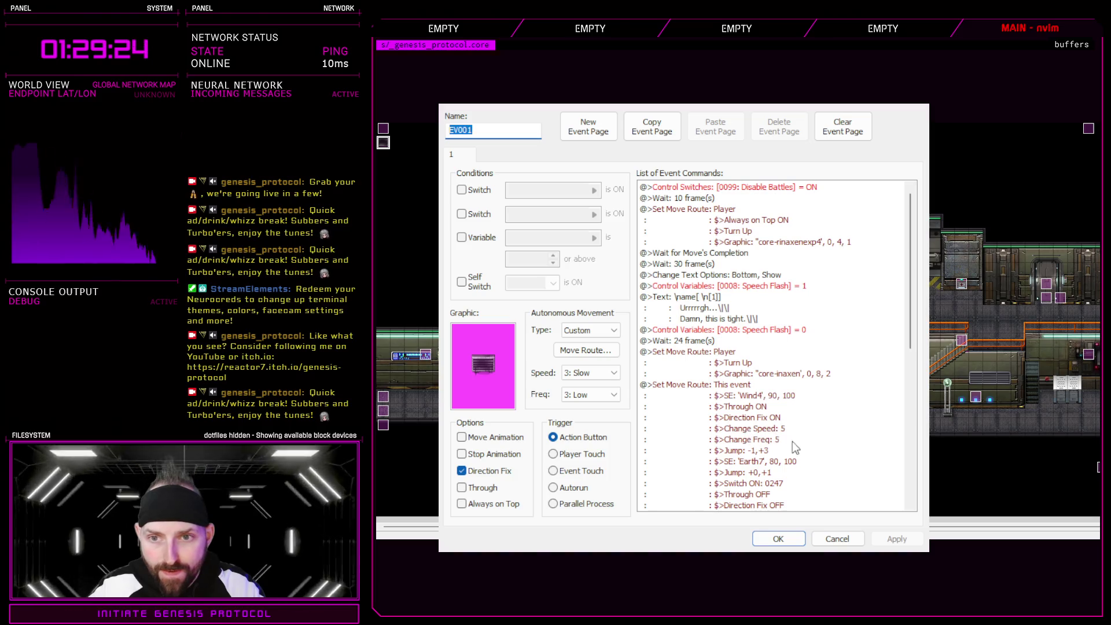
click(848, 540)
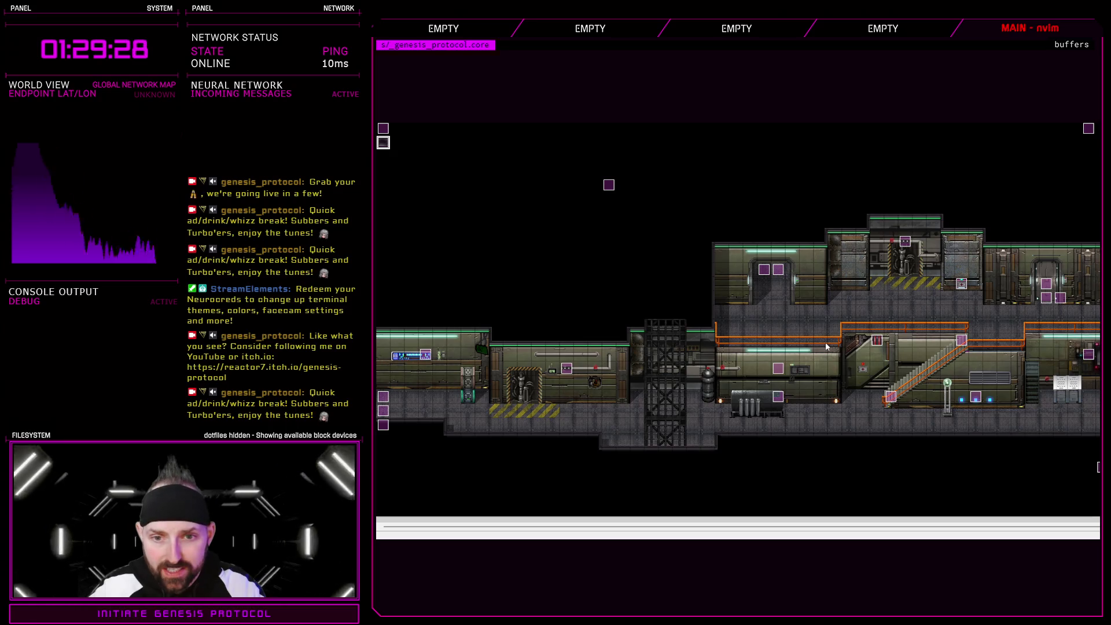
key(Return)
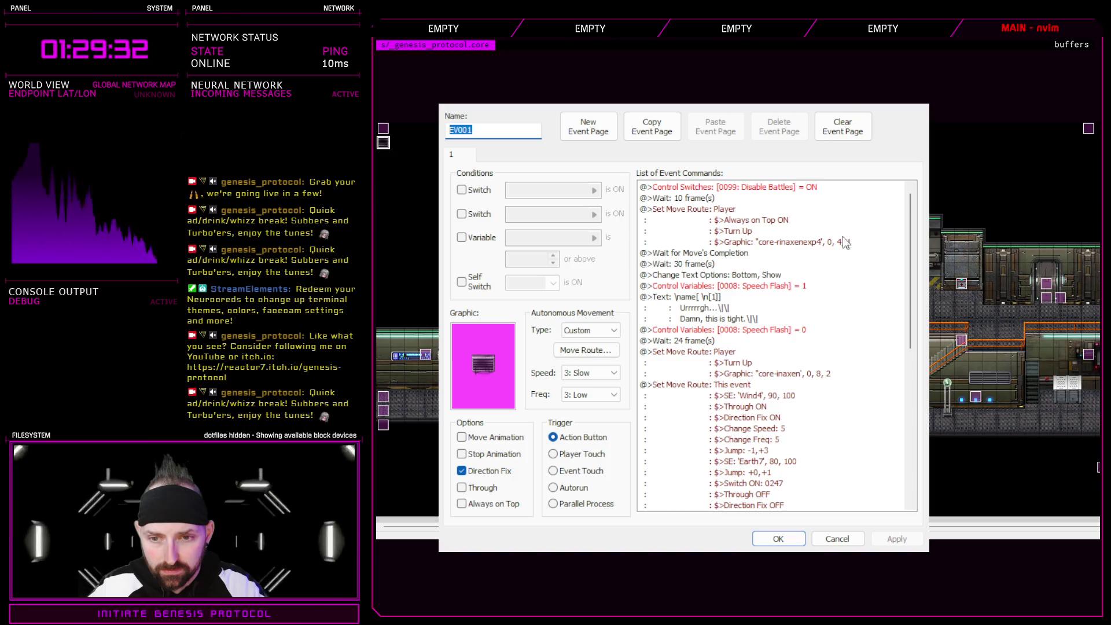
mouse_move(913, 249)
mouse_down()
mouse_move(926, 301)
mouse_move(965, 342)
mouse_move(963, 366)
mouse_up()
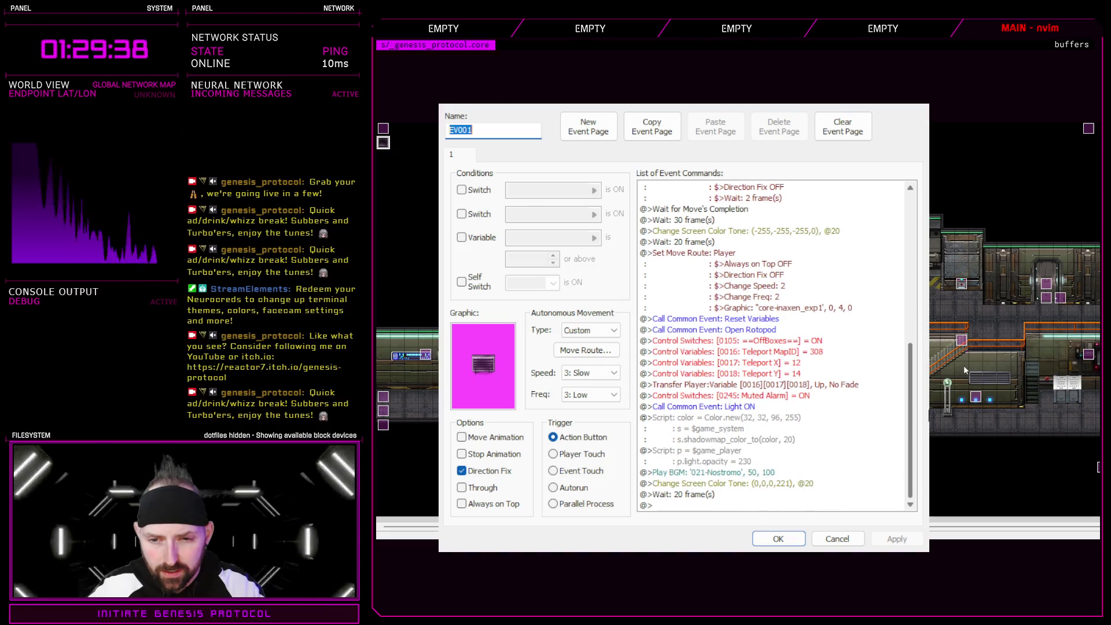
drag(963, 366, 964, 191)
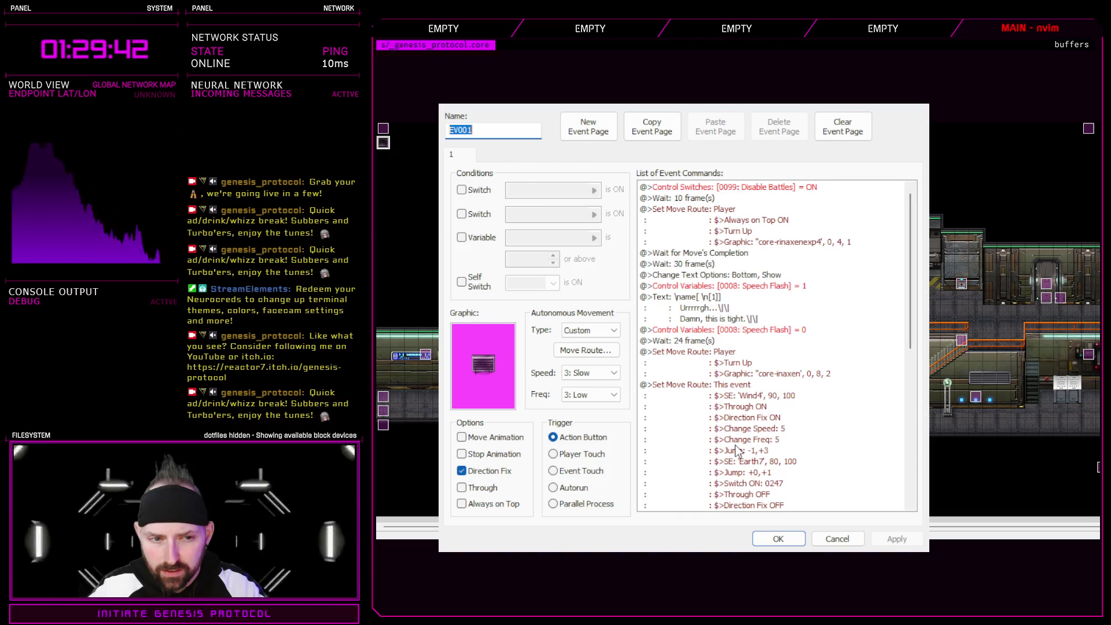
click(845, 543)
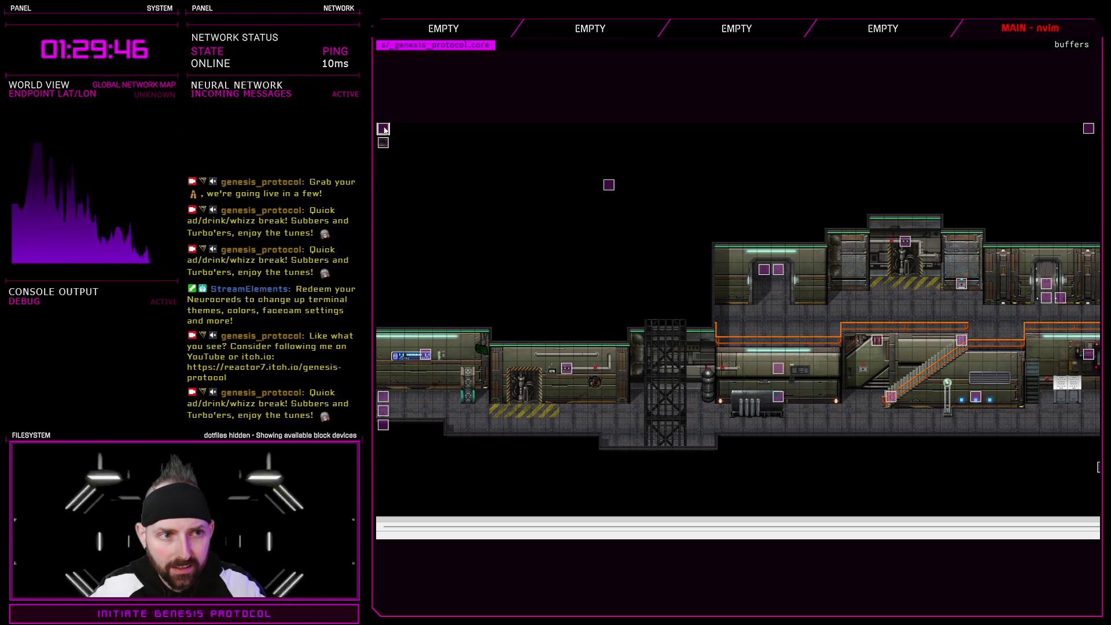
double_click(822, 255)
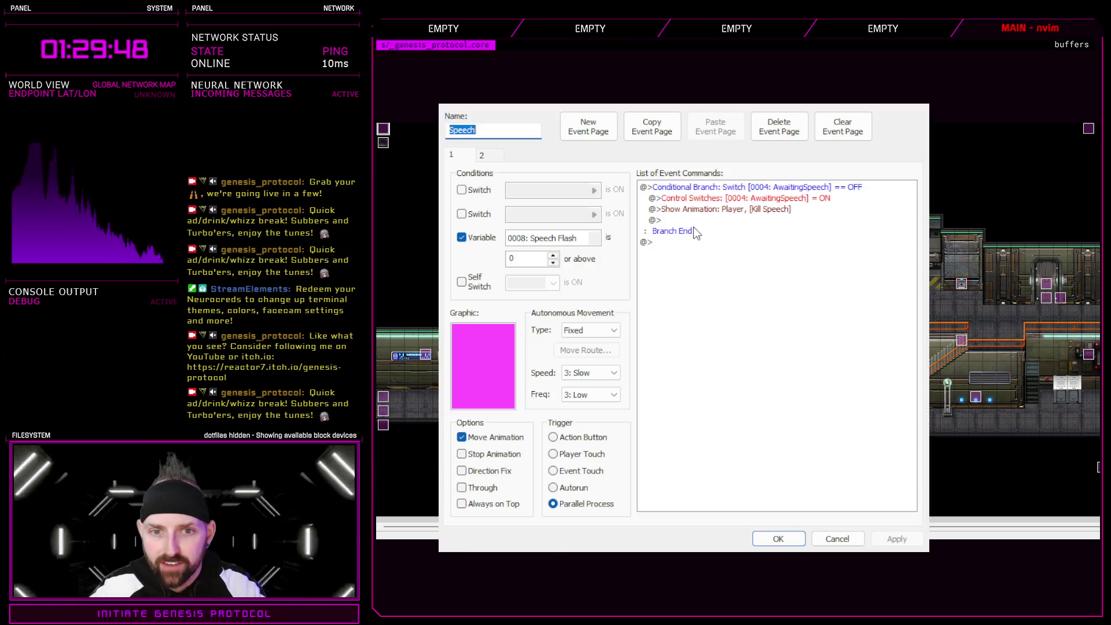
click(493, 155)
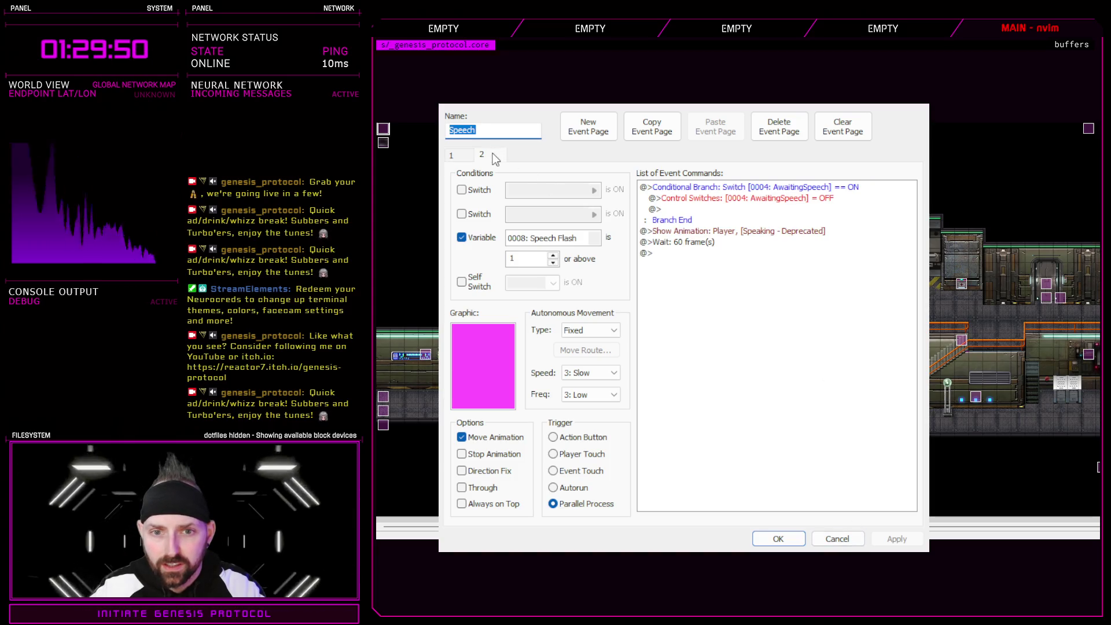
click(838, 539)
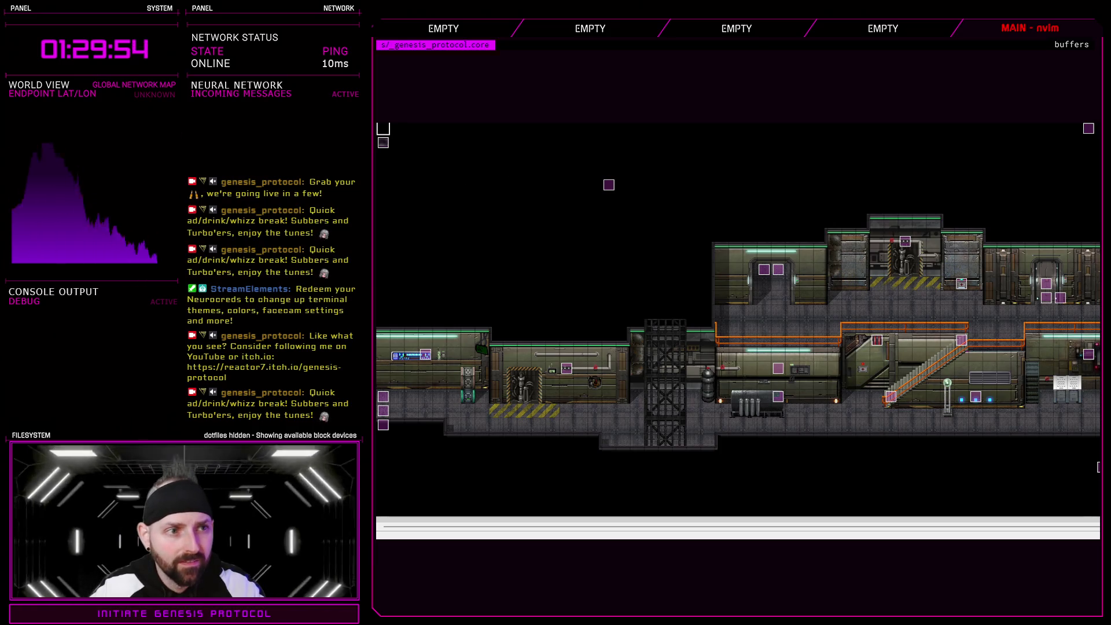
click(609, 130)
click(999, 533)
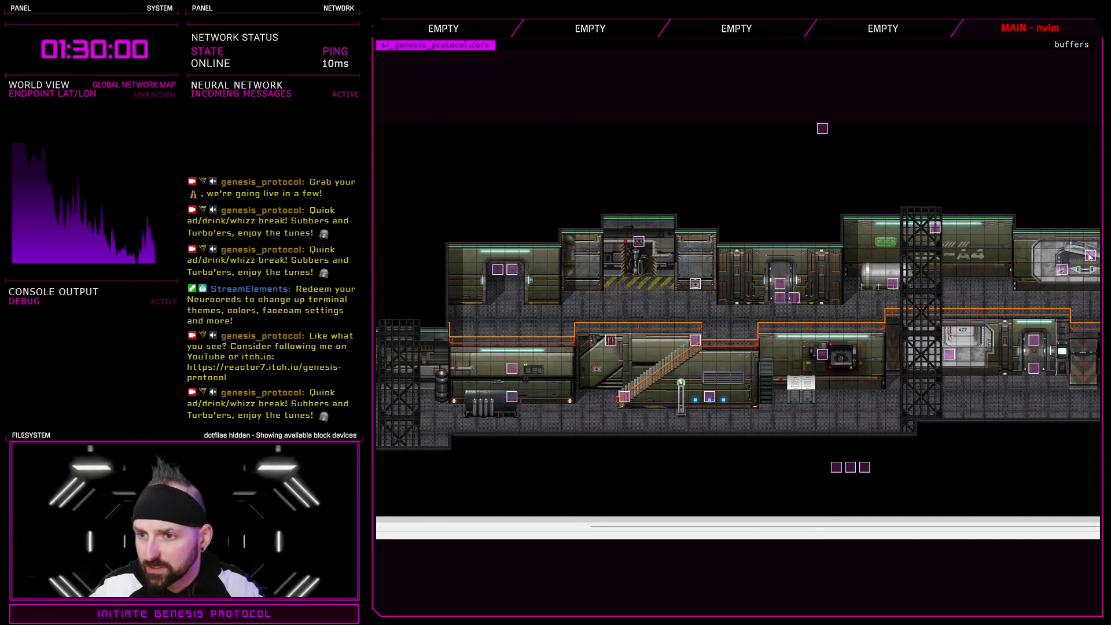
- Inspect EV029, EV030 with its graphic choice, EV008 and a neighbouring event, closing each unchanged
click(893, 284)
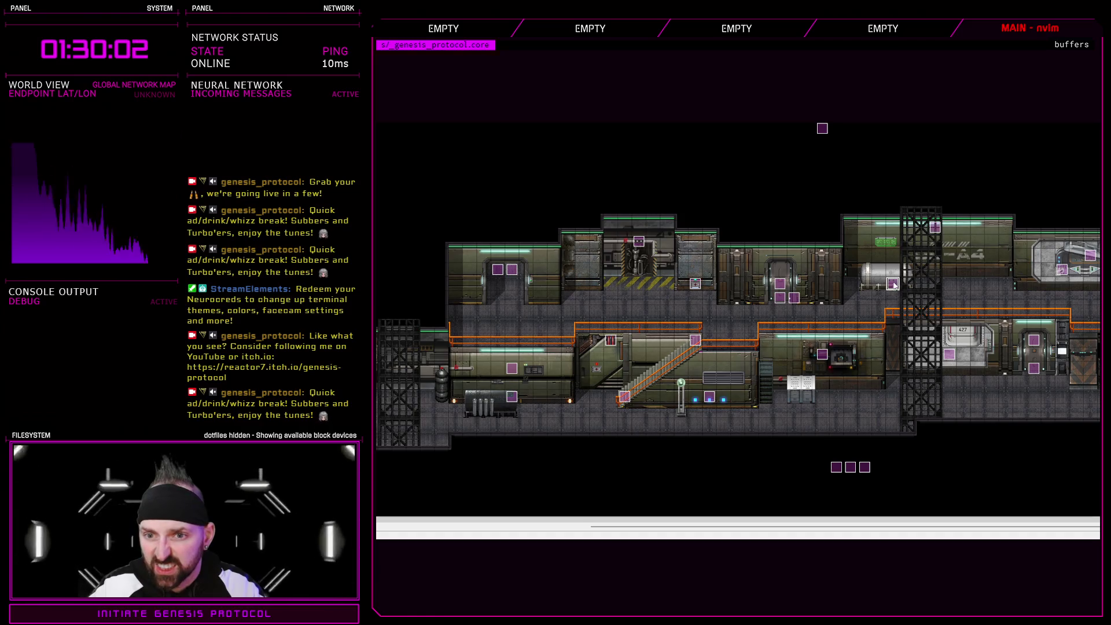
click(782, 298)
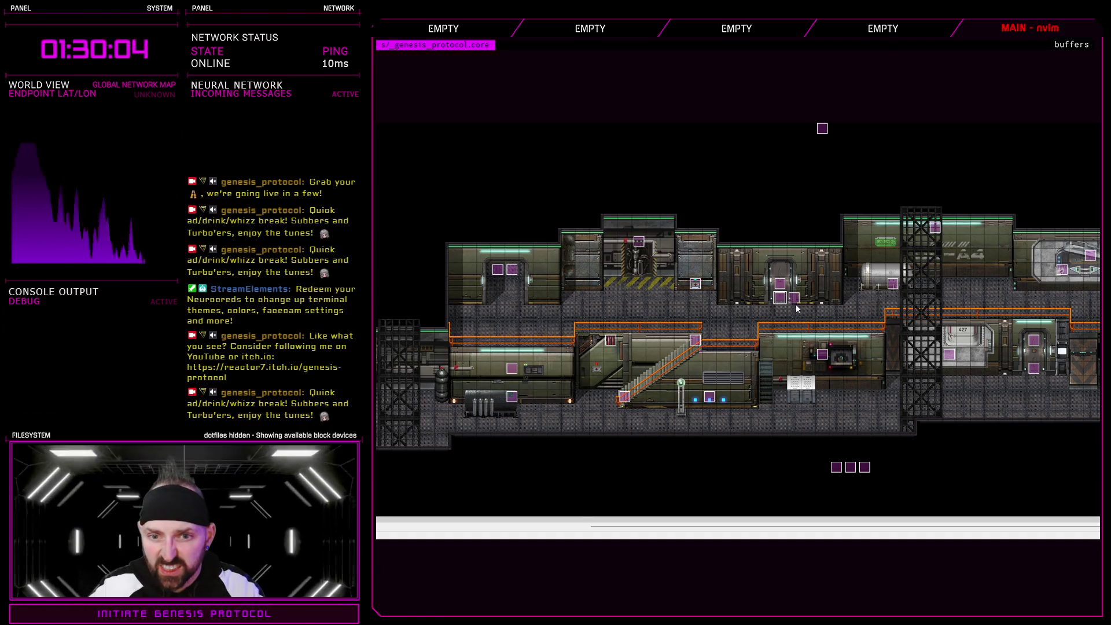
key(Return)
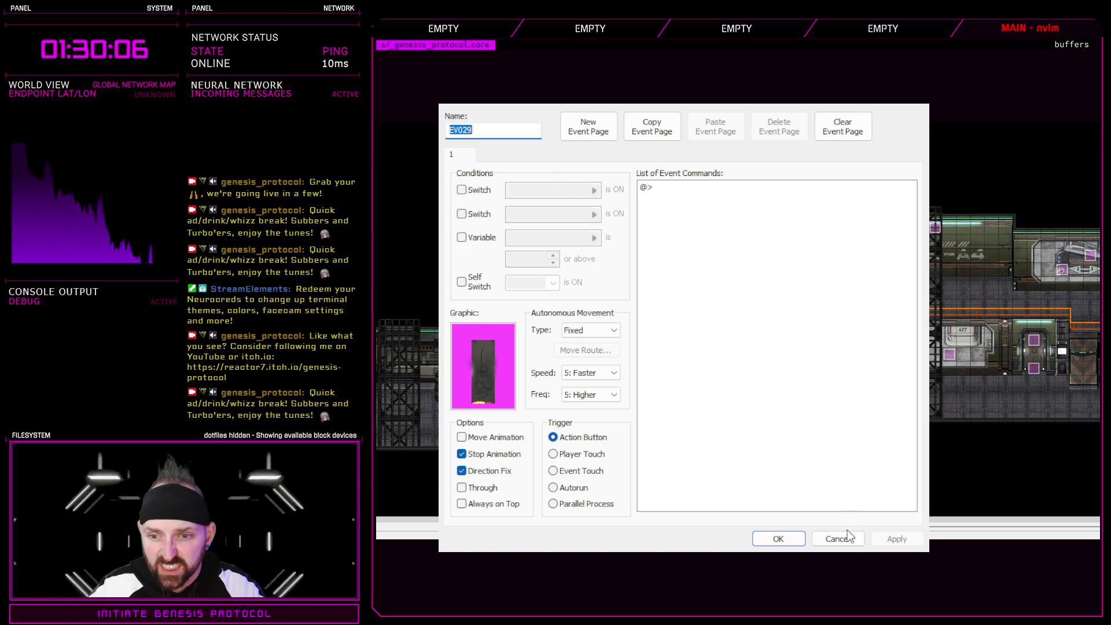
click(849, 533)
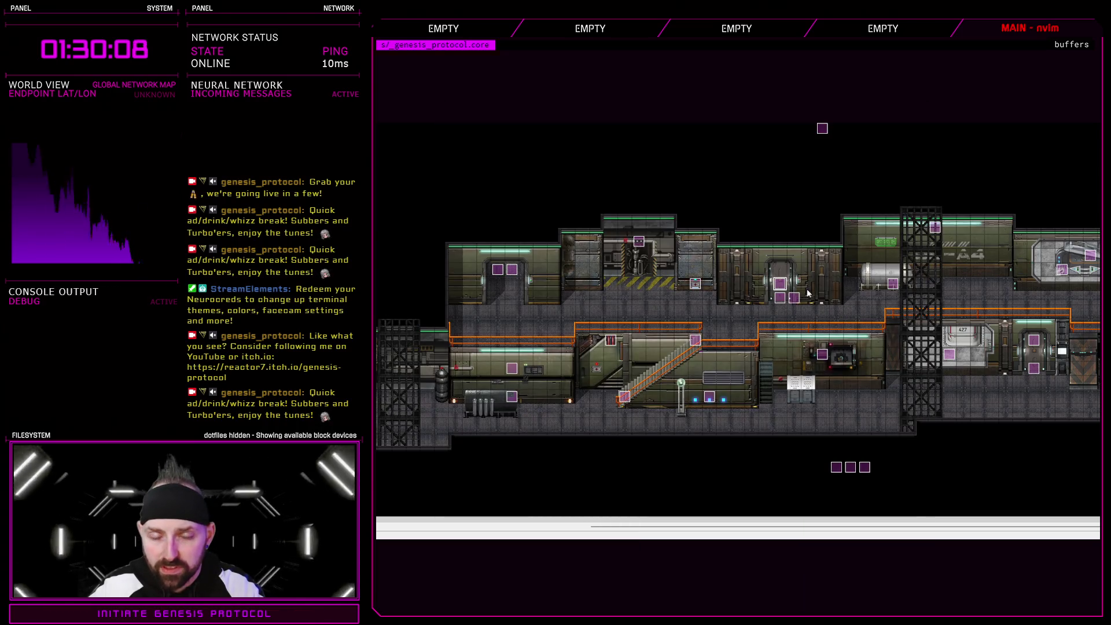
double_click(794, 297)
double_click(481, 372)
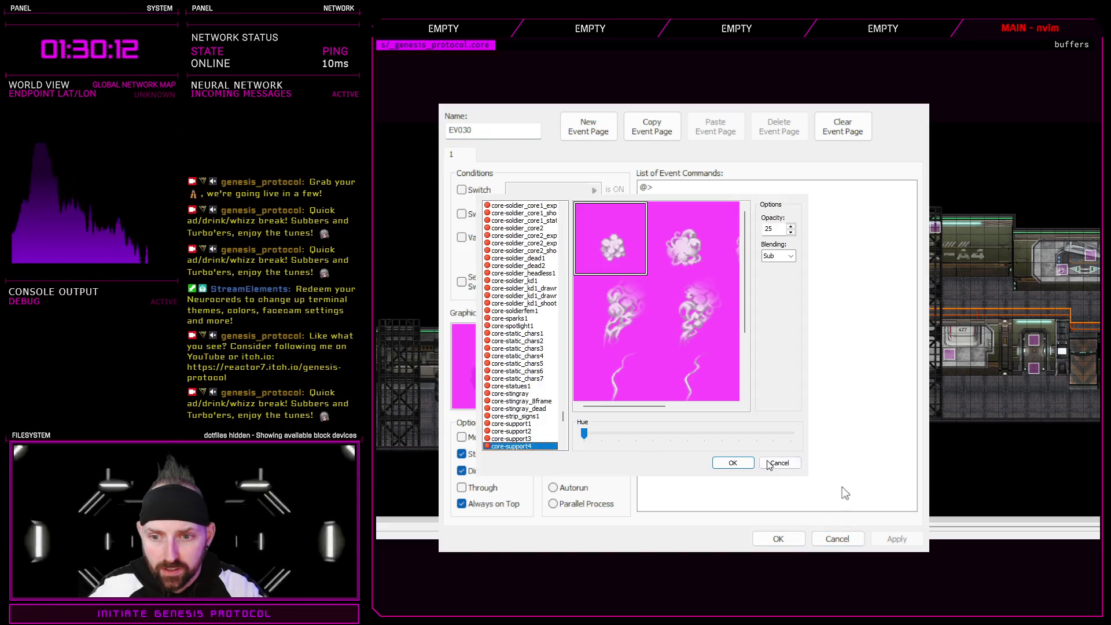
click(773, 463)
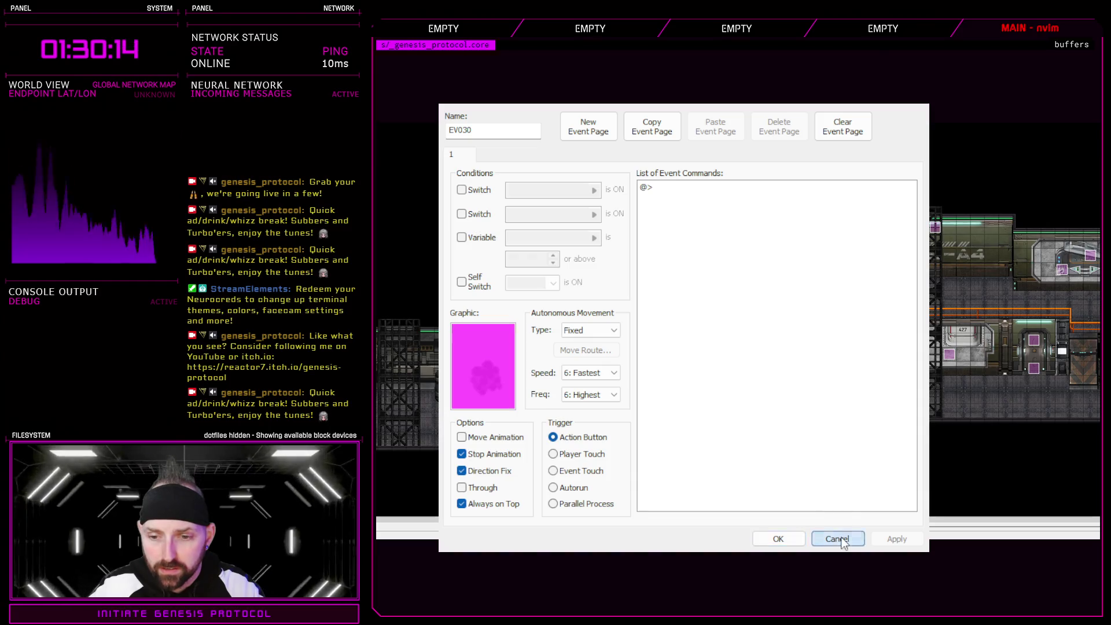
click(837, 538)
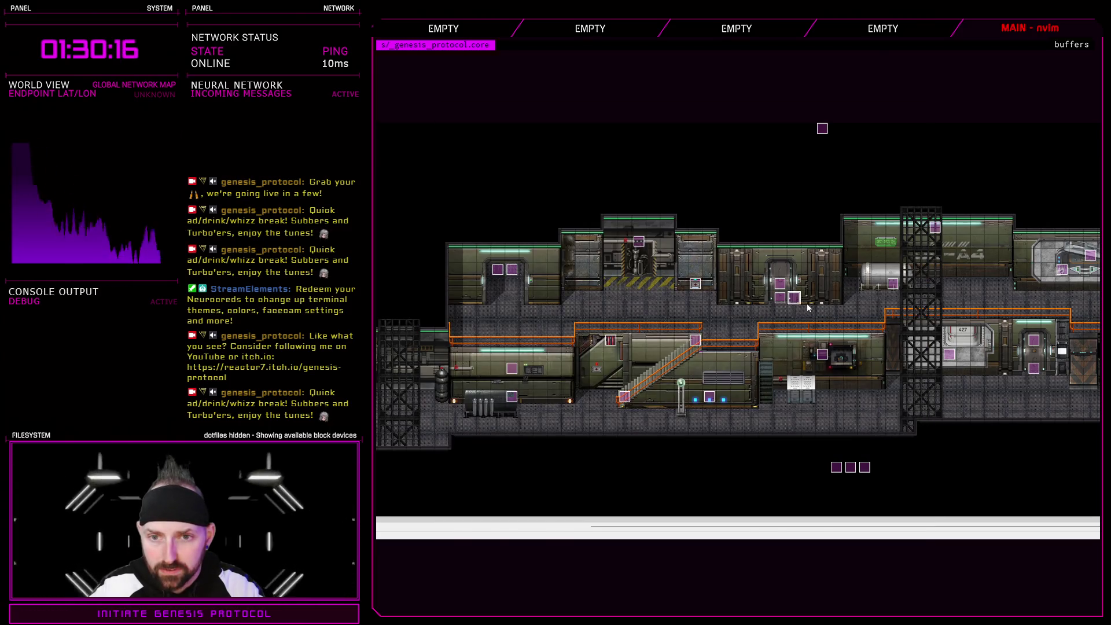
double_click(806, 303)
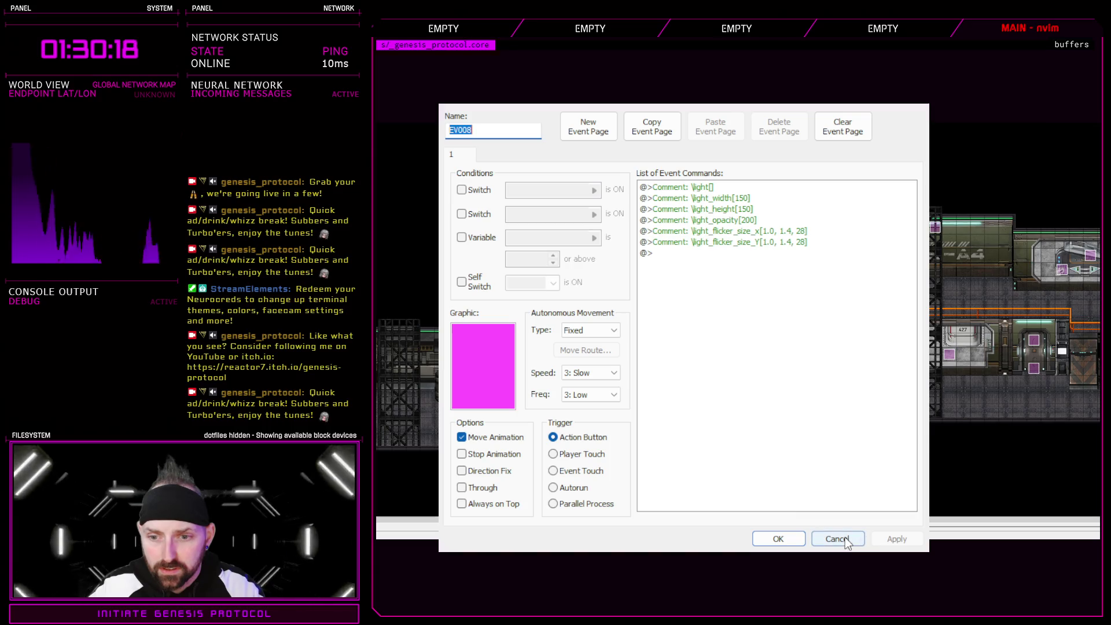
click(837, 539)
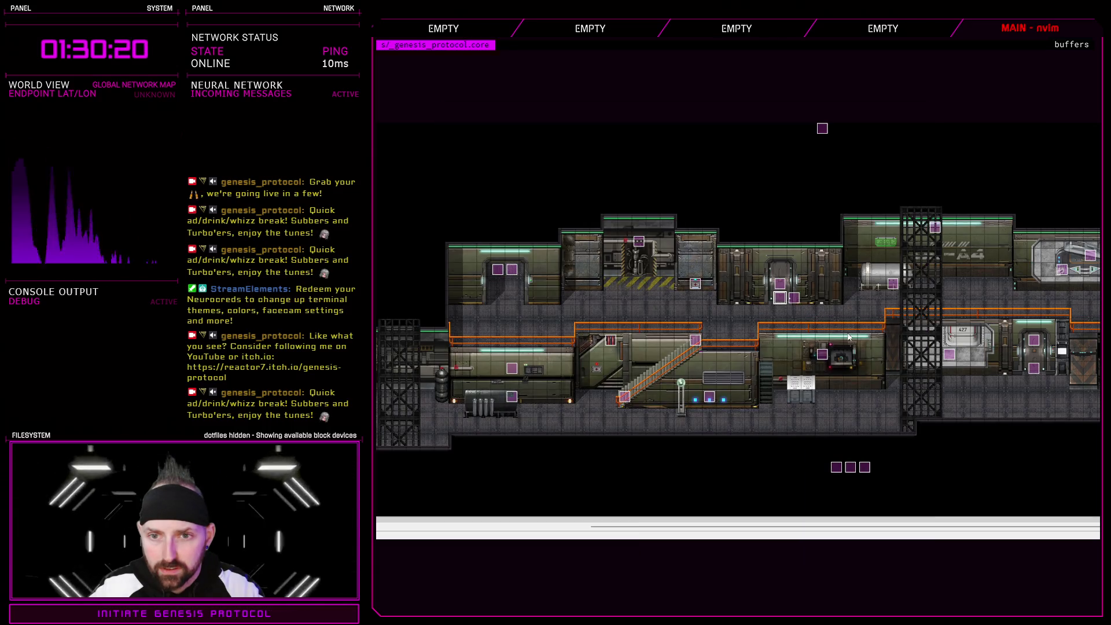
double_click(823, 354)
click(837, 539)
- Move EV008's six light comment commands into EV029
key(Right)
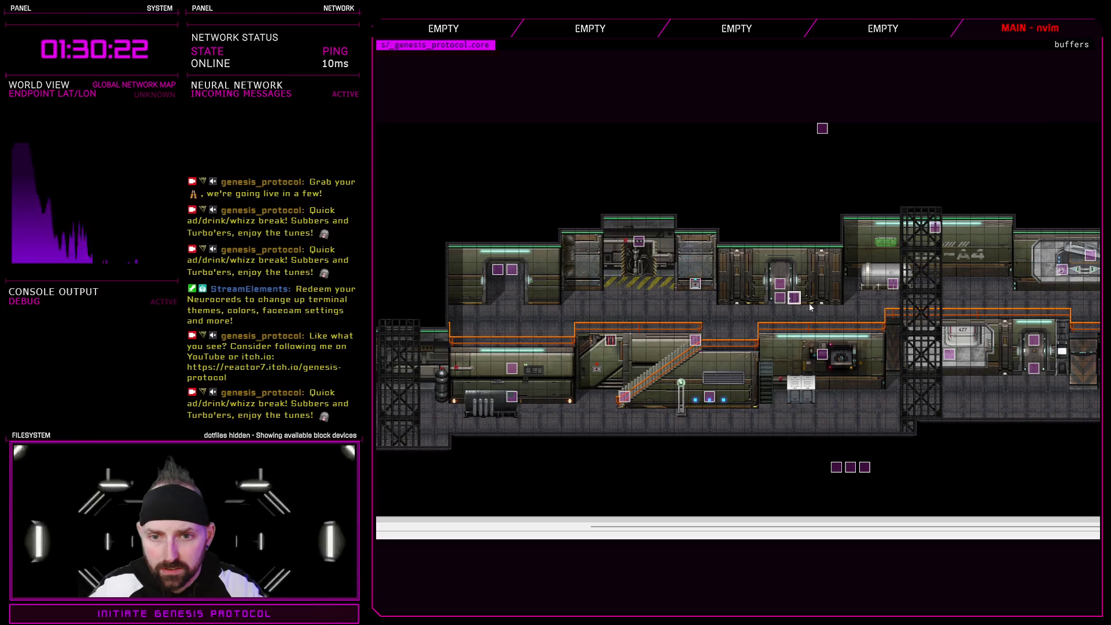
key(Return)
drag(718, 189, 740, 246)
key(Delete)
click(778, 539)
key(Left)
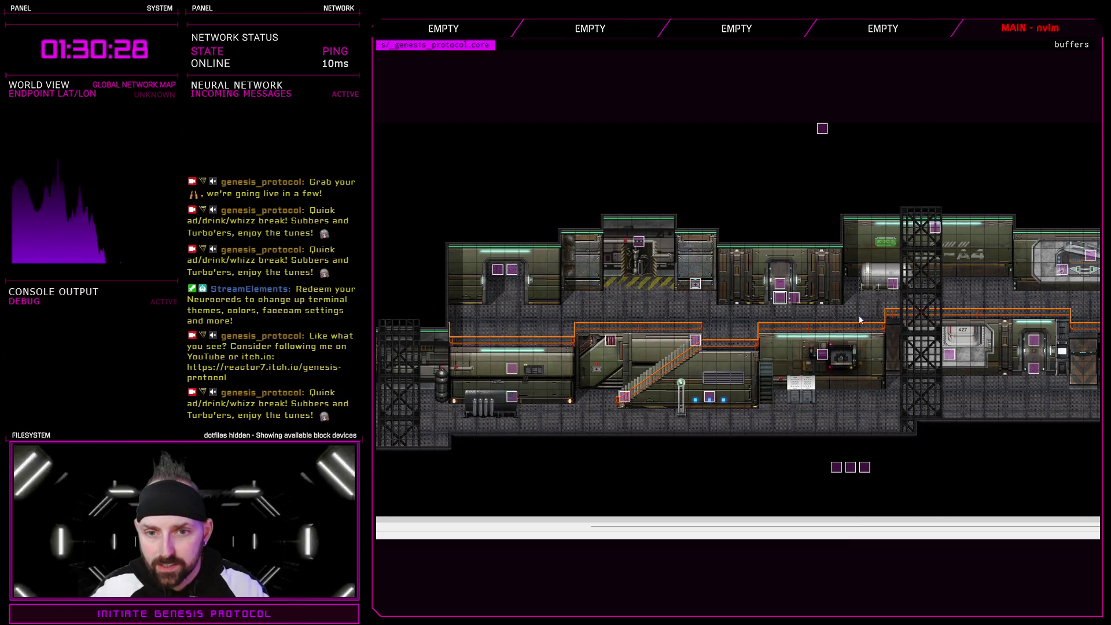
key(Return)
key(ctrl+v)
click(772, 540)
- Review both pages of the Medi-Cell event and close it
click(697, 284)
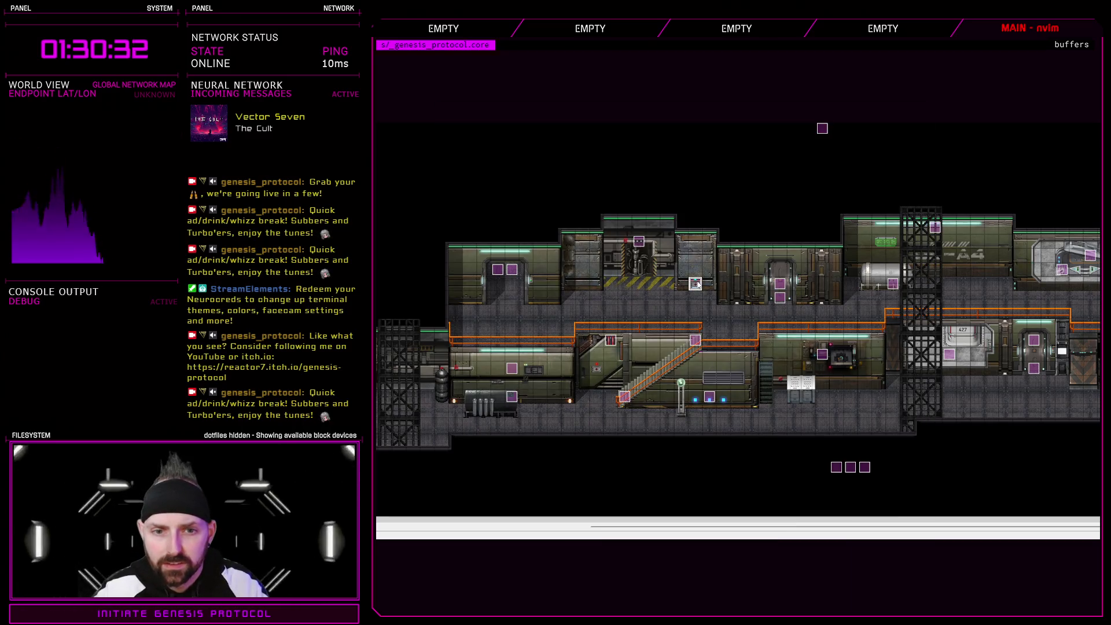
key(Return)
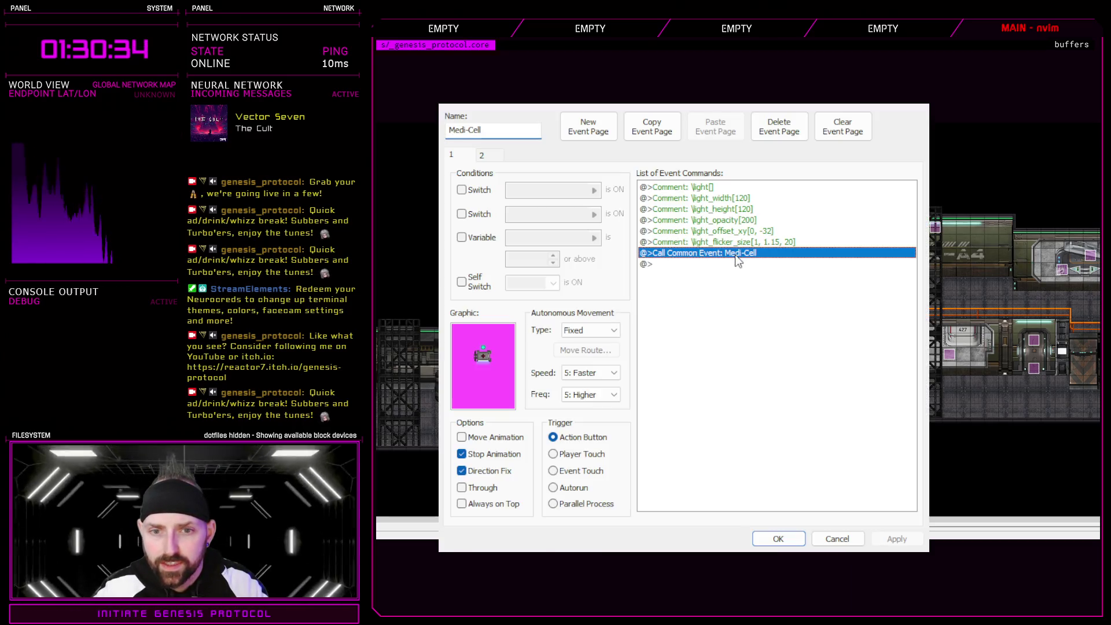
click(487, 155)
click(452, 155)
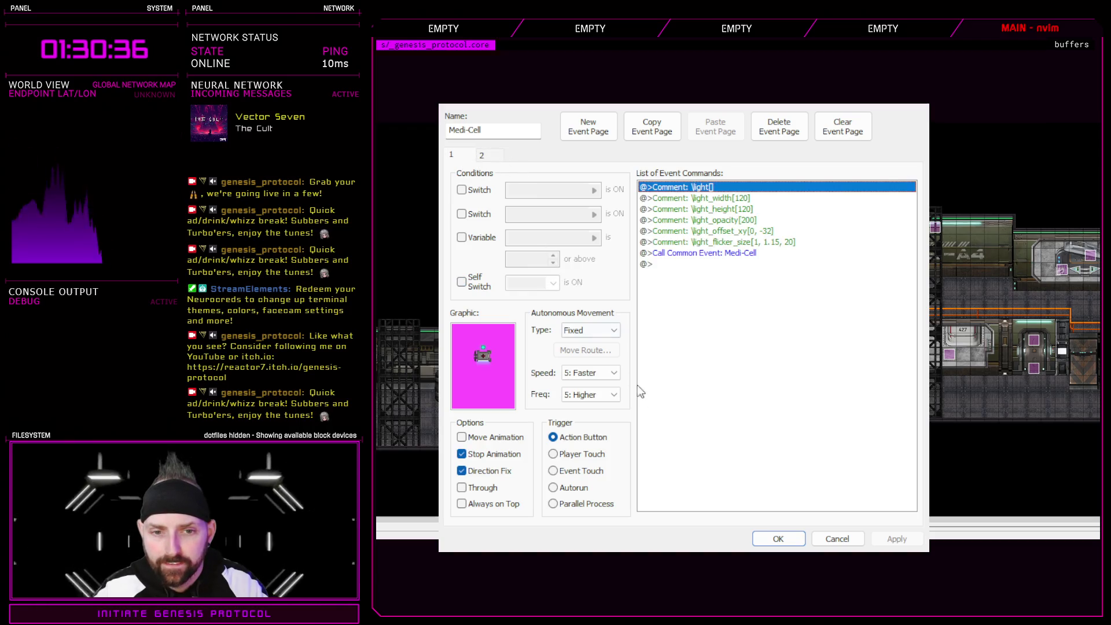
click(779, 539)
- Review the upper-deck alarm event's first and second pages
click(639, 243)
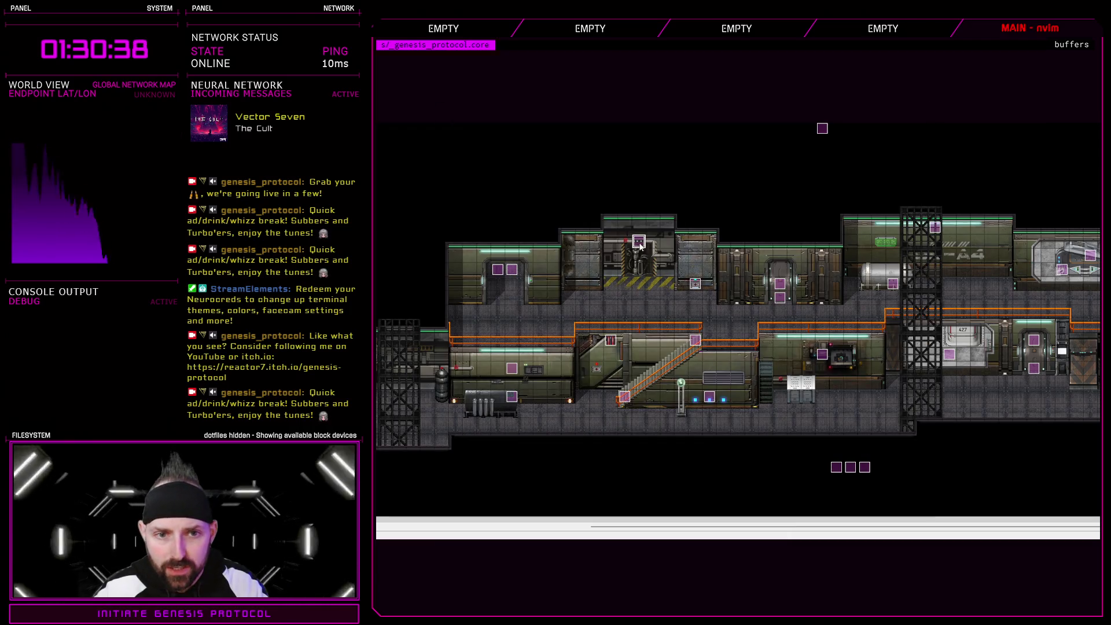
key(Return)
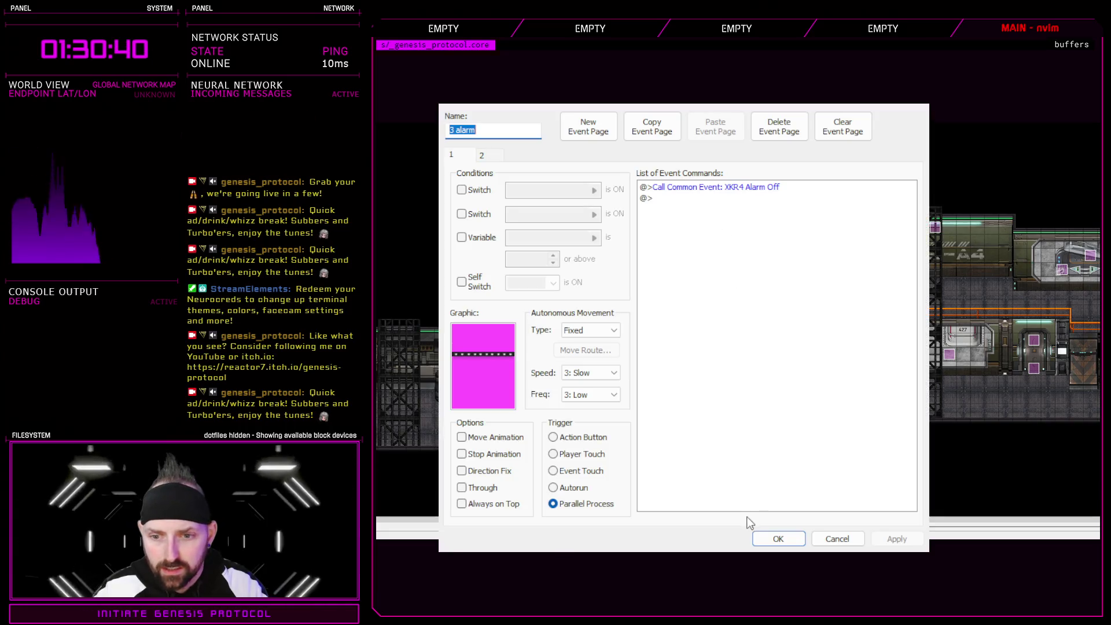
click(489, 155)
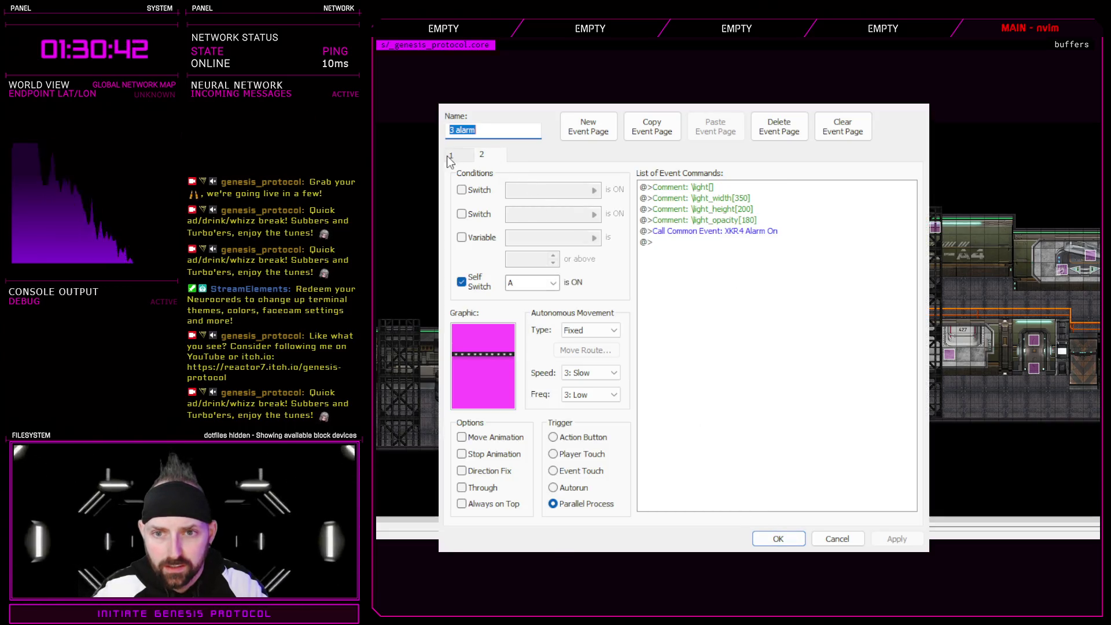
click(452, 156)
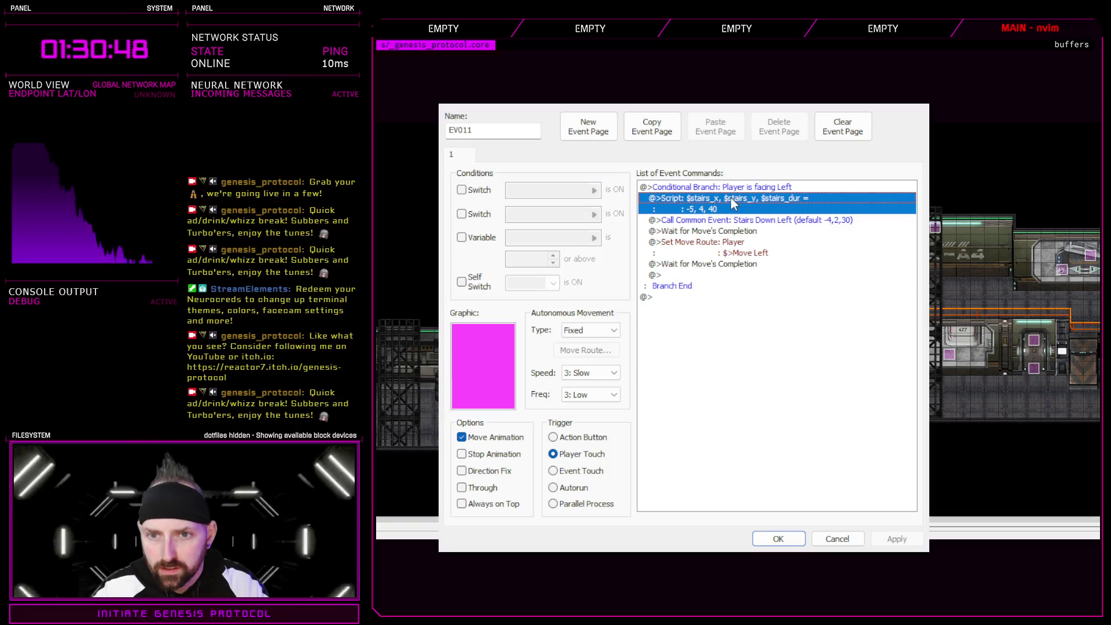
- Rewrite EV011's stairs script as set_stairs(-5, 4, 40) and save the event
double_click(747, 198)
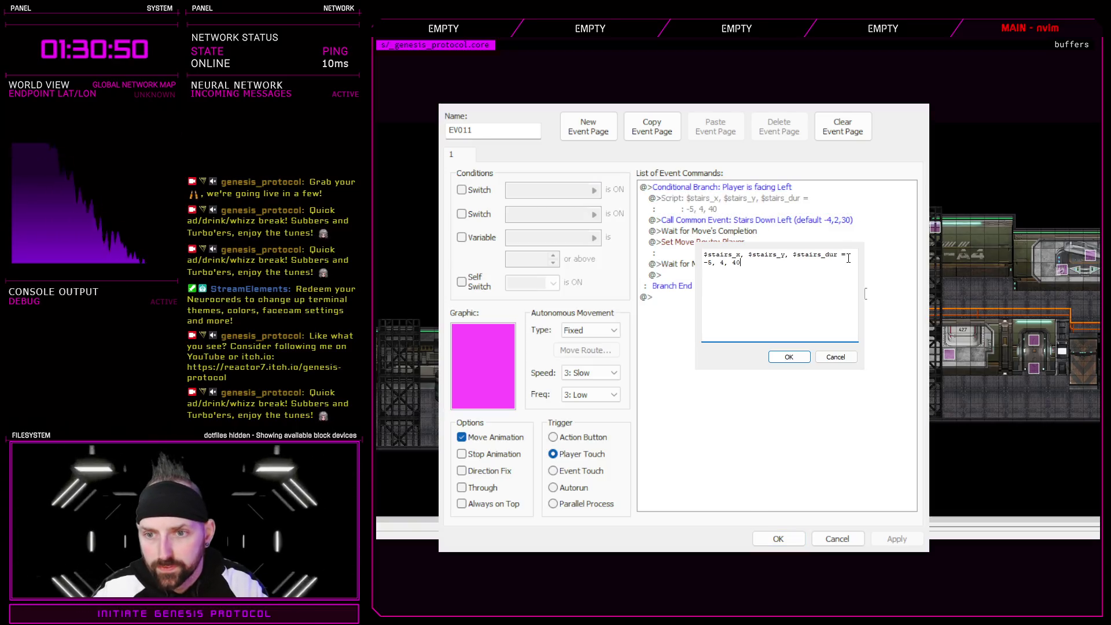
key(shift+Home)
key(BackSpace)
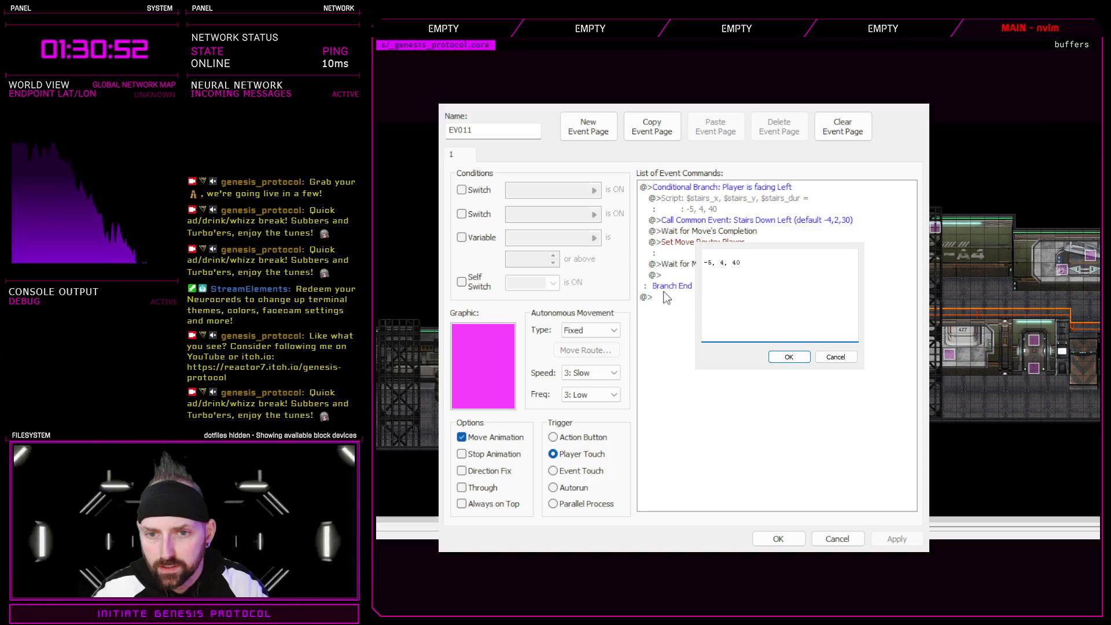
text(set_stairs()
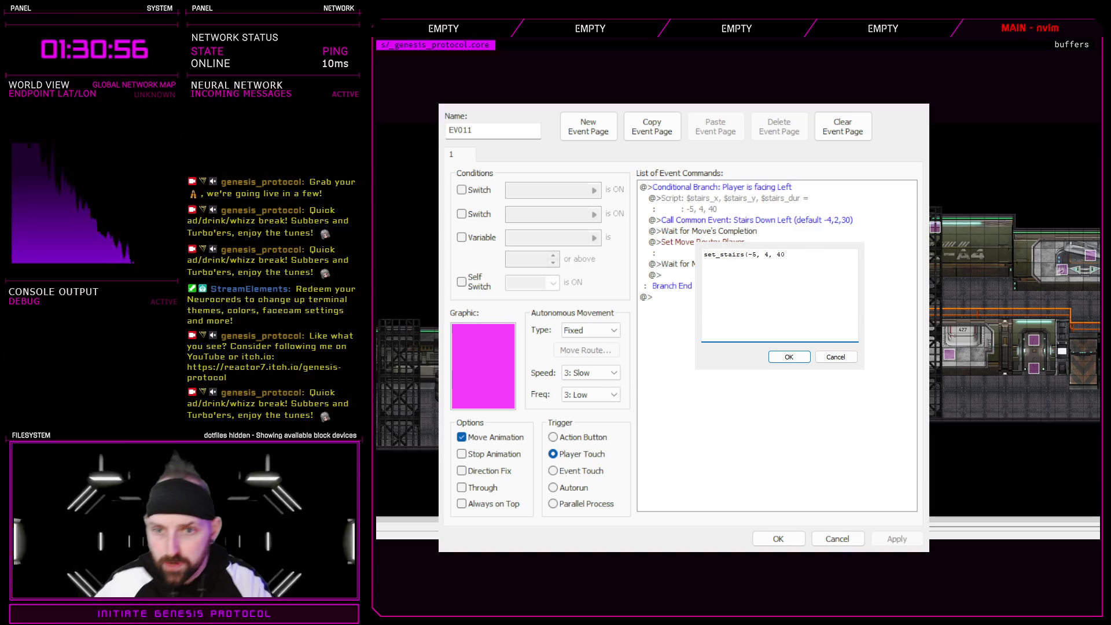
click(800, 260)
text())
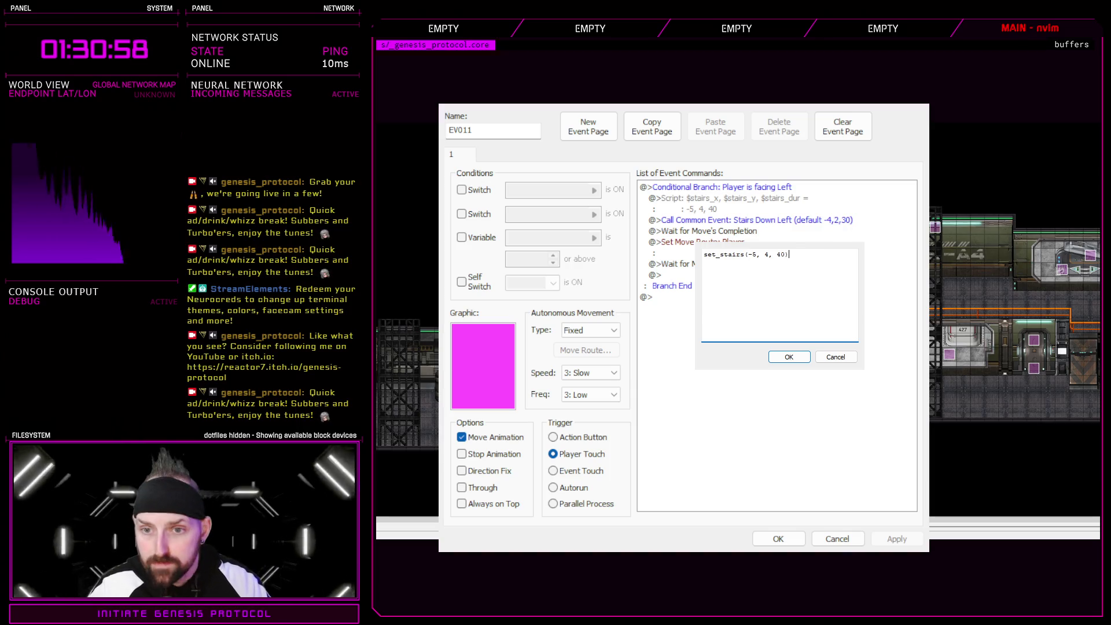
drag(749, 255, 703, 255)
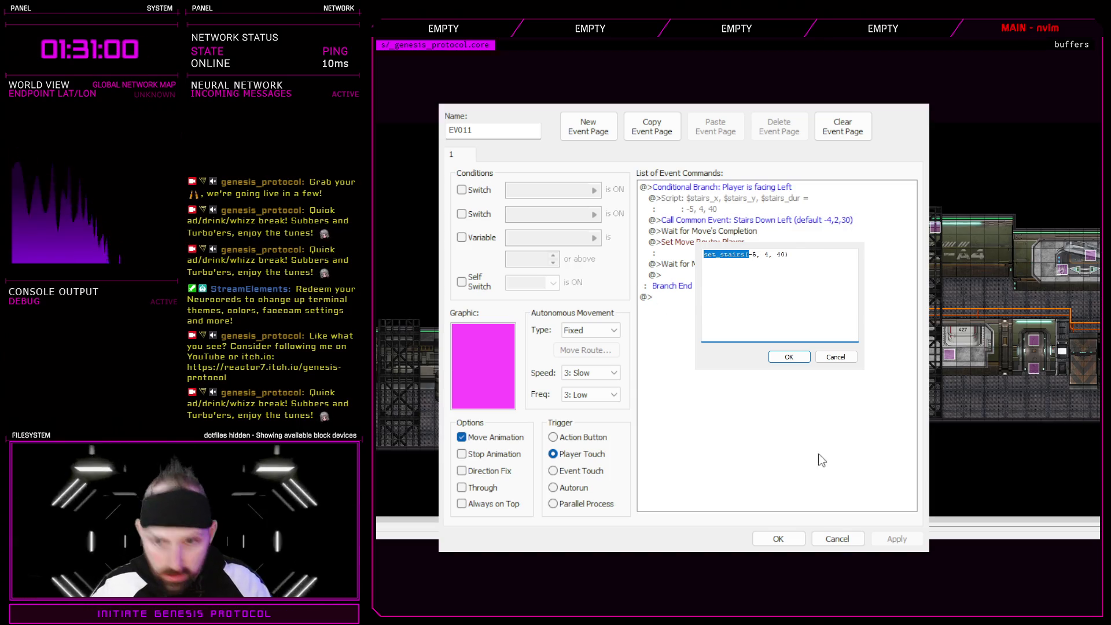
click(793, 360)
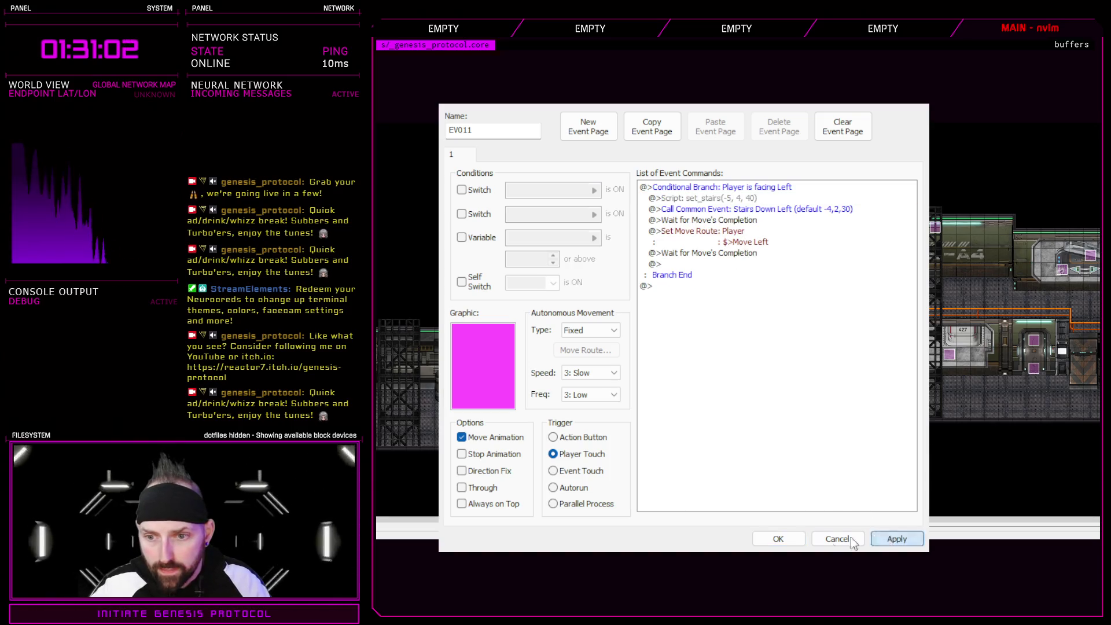
click(778, 539)
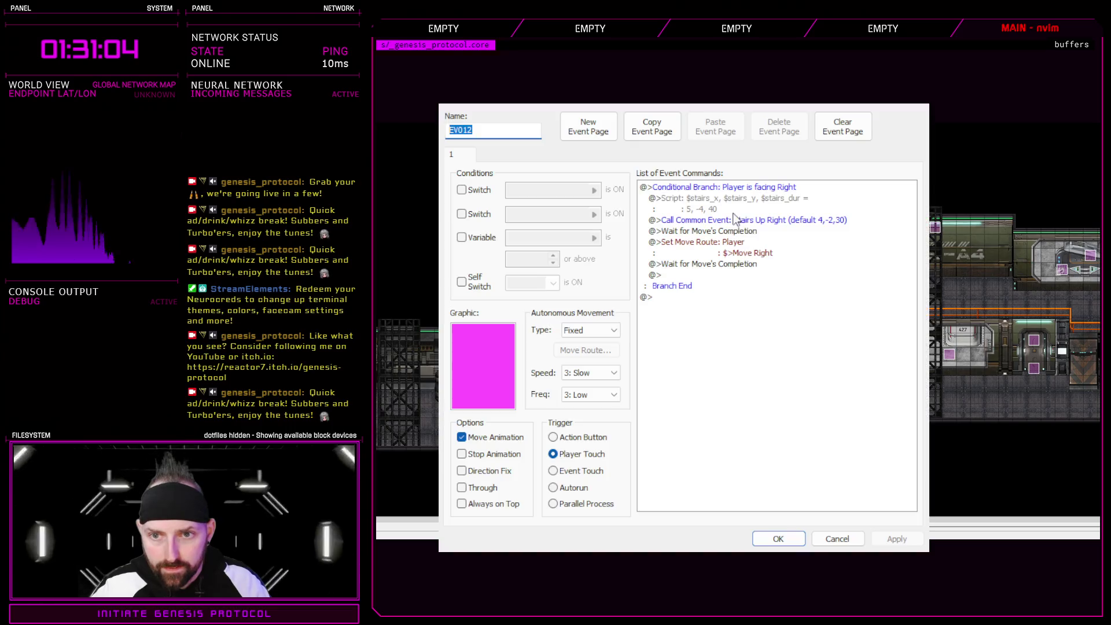
- Rewrite EV012's facing-right stairs script as set_stairs(5, -4, 40) and save the event
double_click(628, 397)
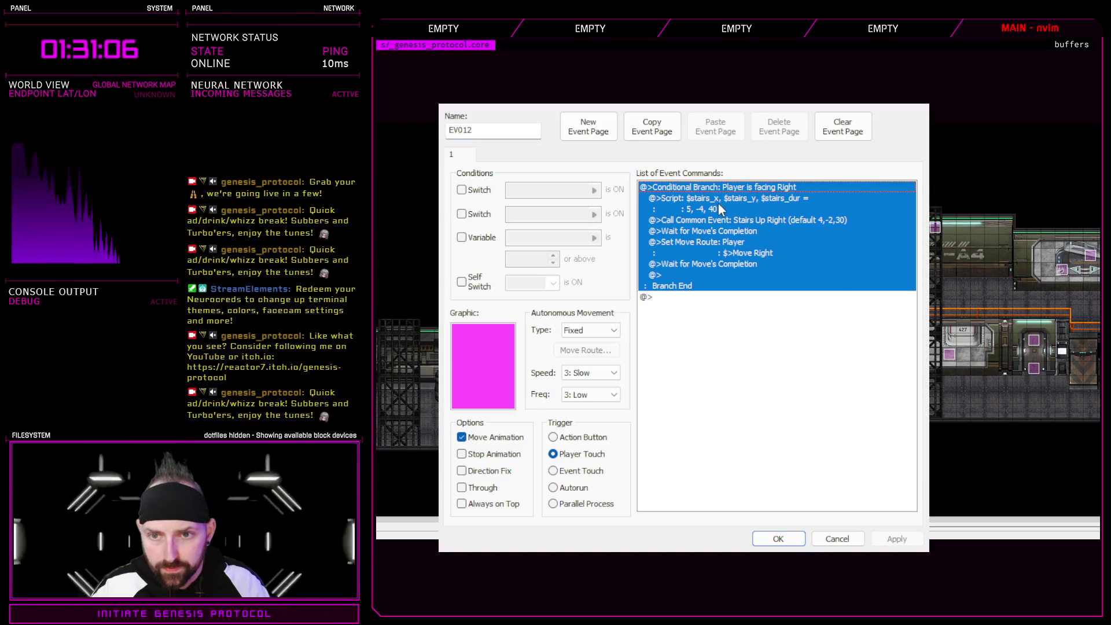
click(735, 199)
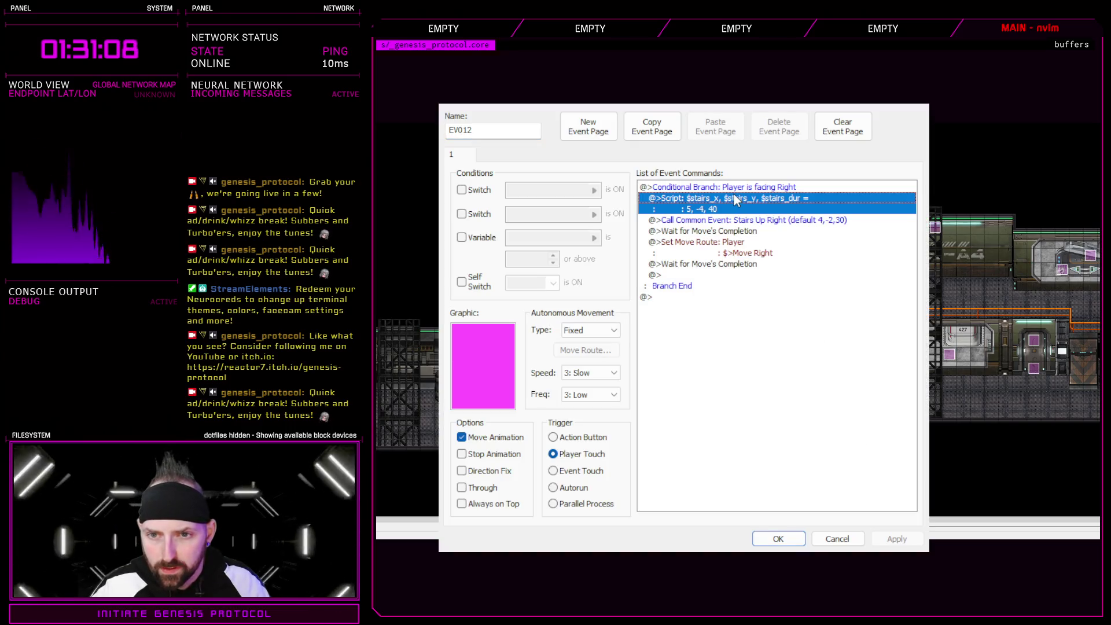
key(Return)
drag(835, 258, 703, 255)
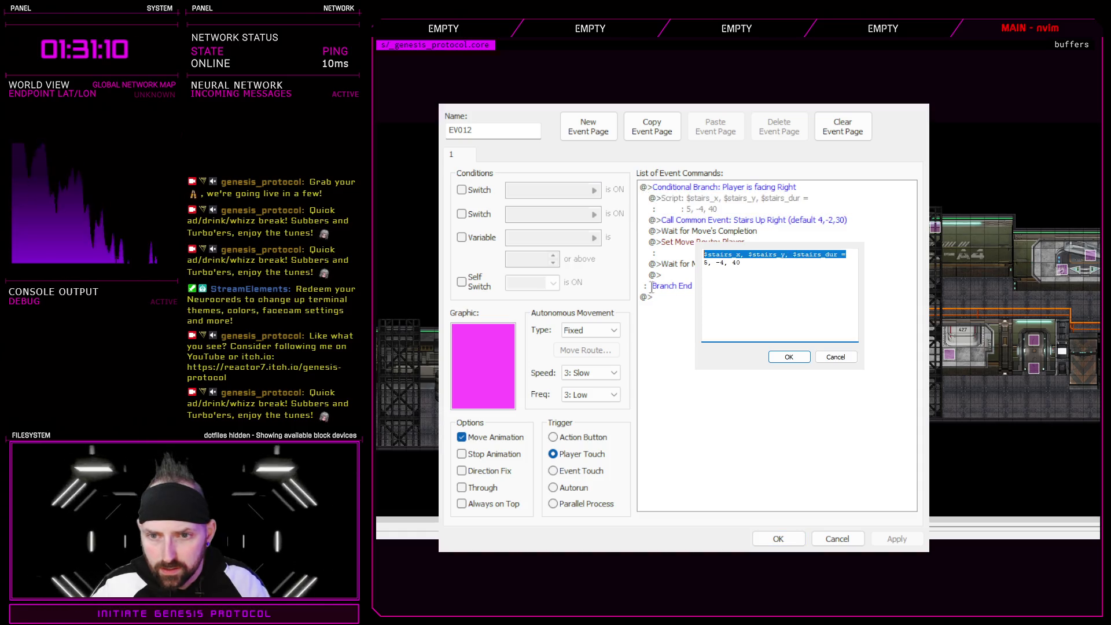
key(Delete)
text(set_stairs(5, -4, 40)
click(803, 261)
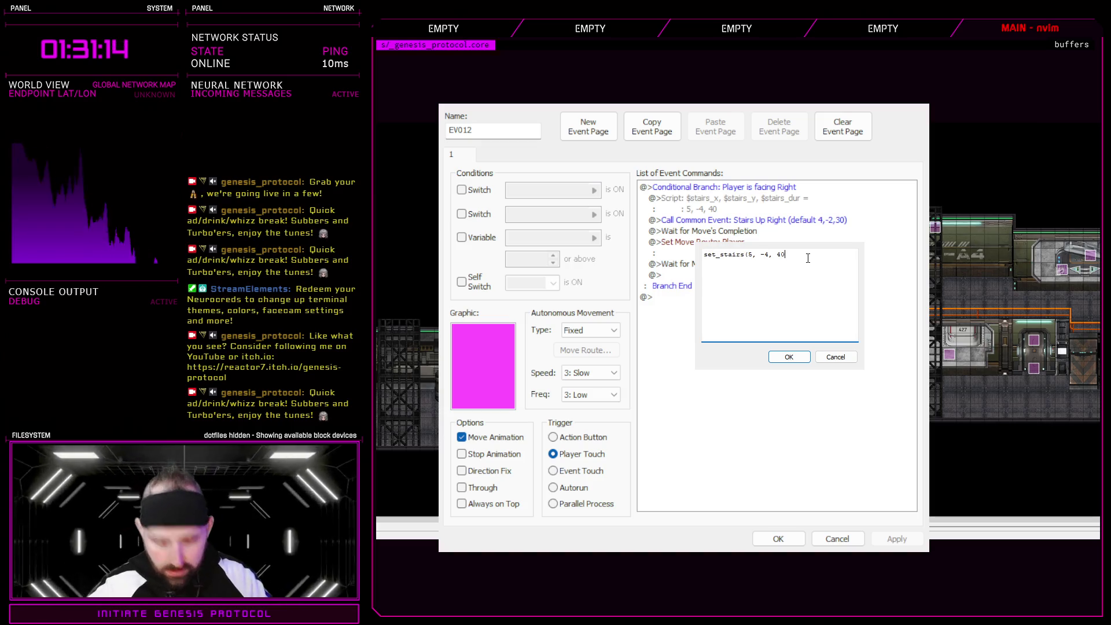
click(790, 357)
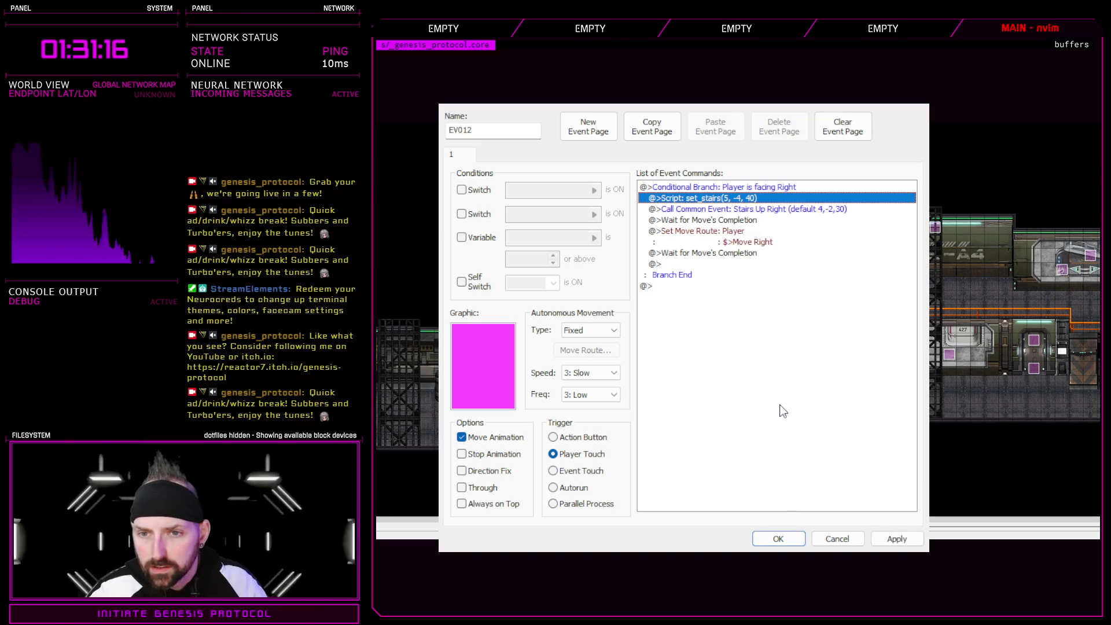
click(778, 539)
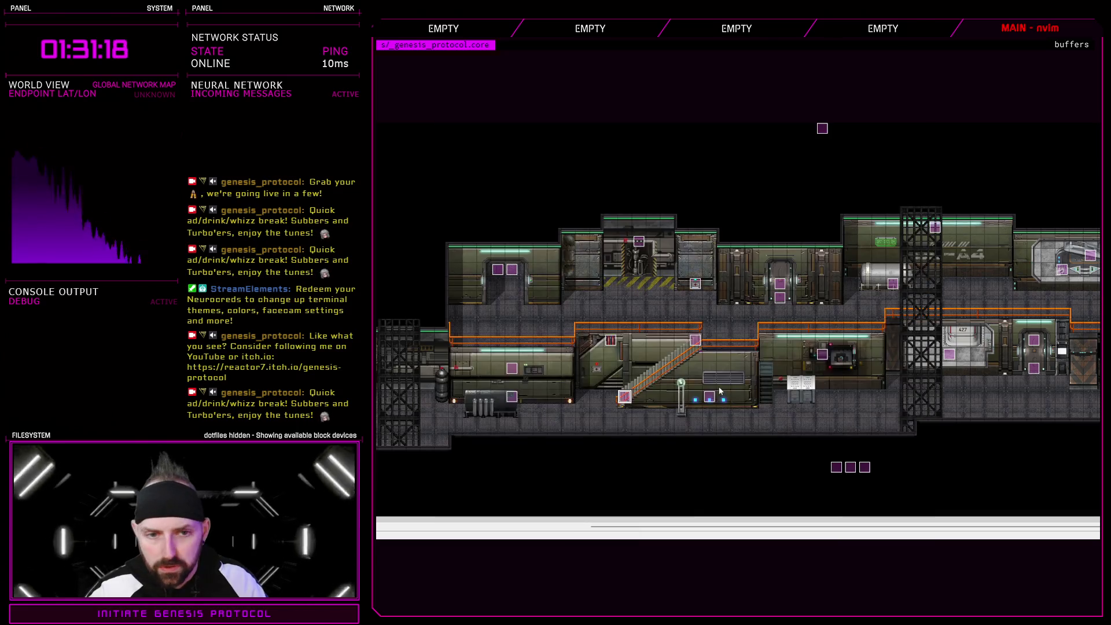
click(610, 340)
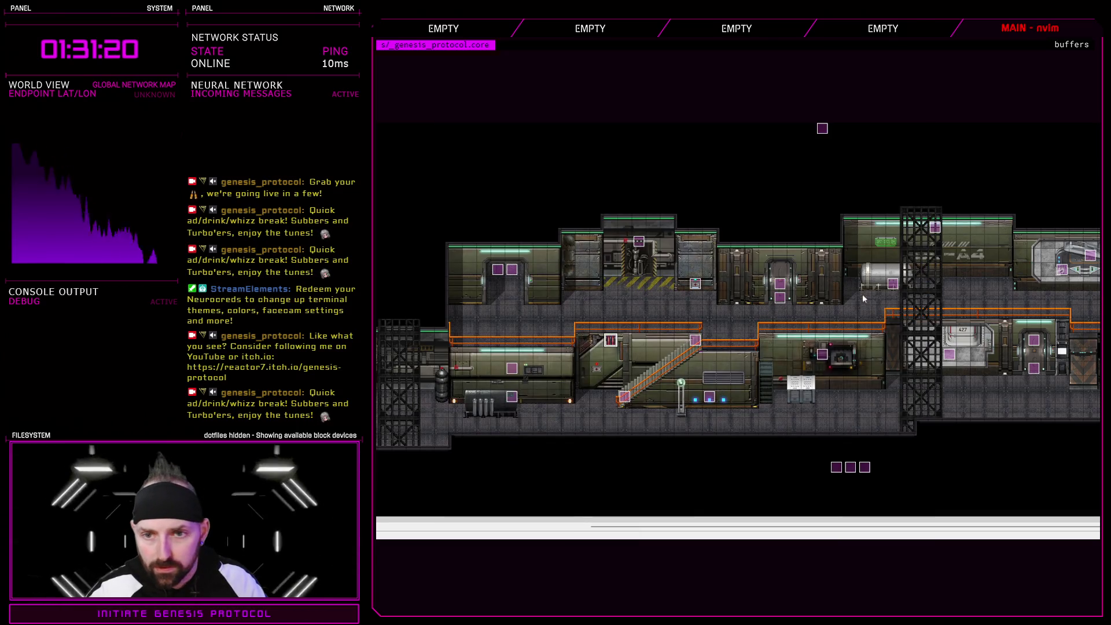
- Check EV018, then shift the small event square above the station up and to the right
double_click(611, 341)
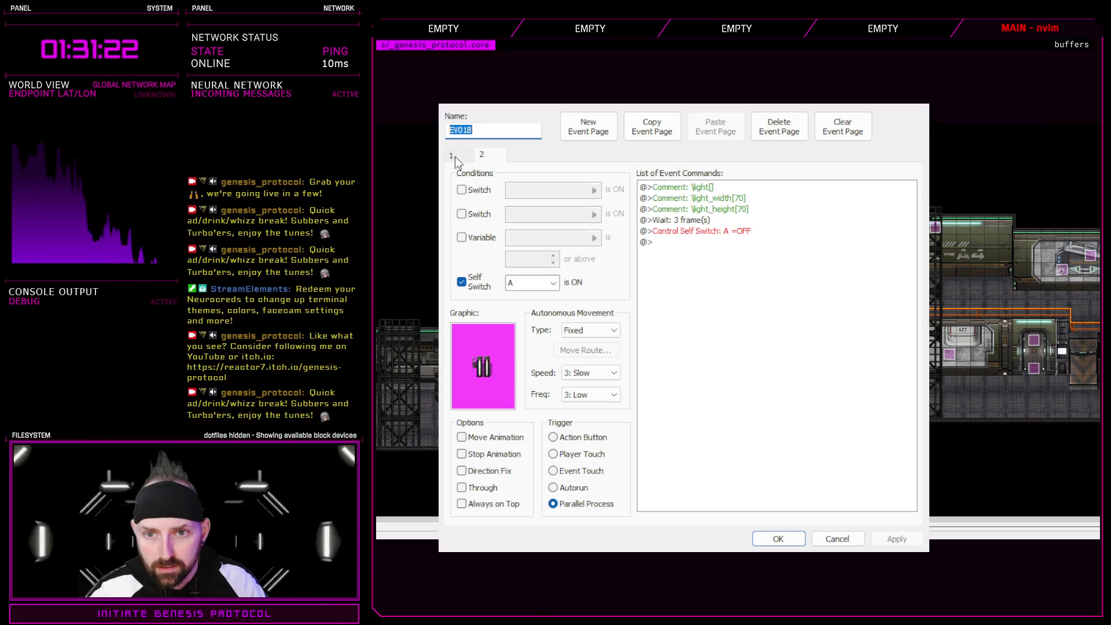
click(777, 536)
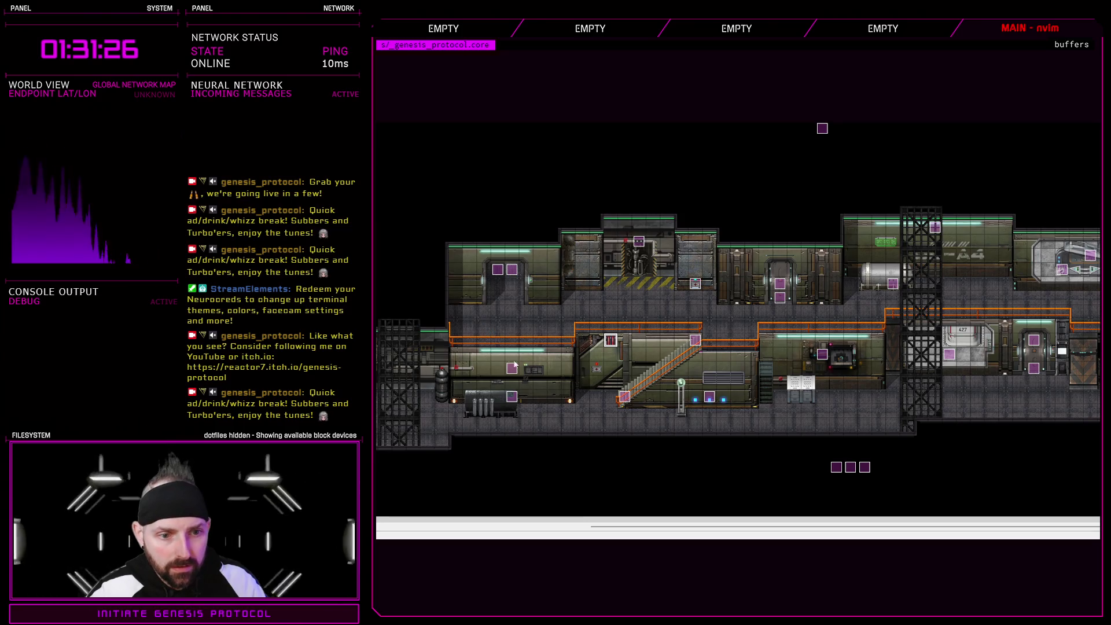
scroll(724, 503, left, 5)
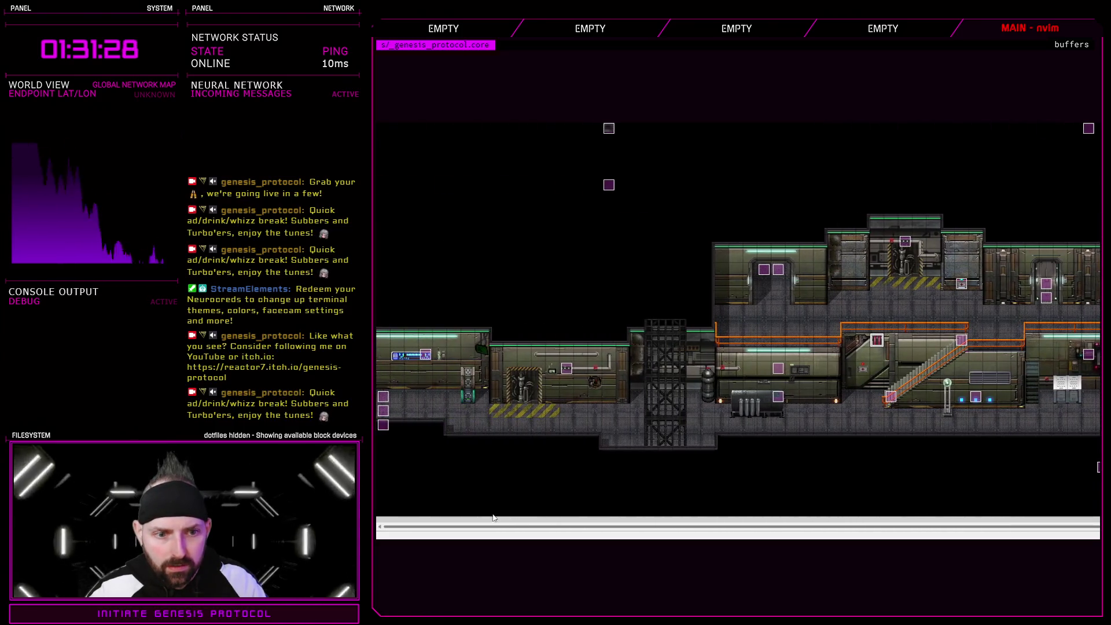
click(609, 185)
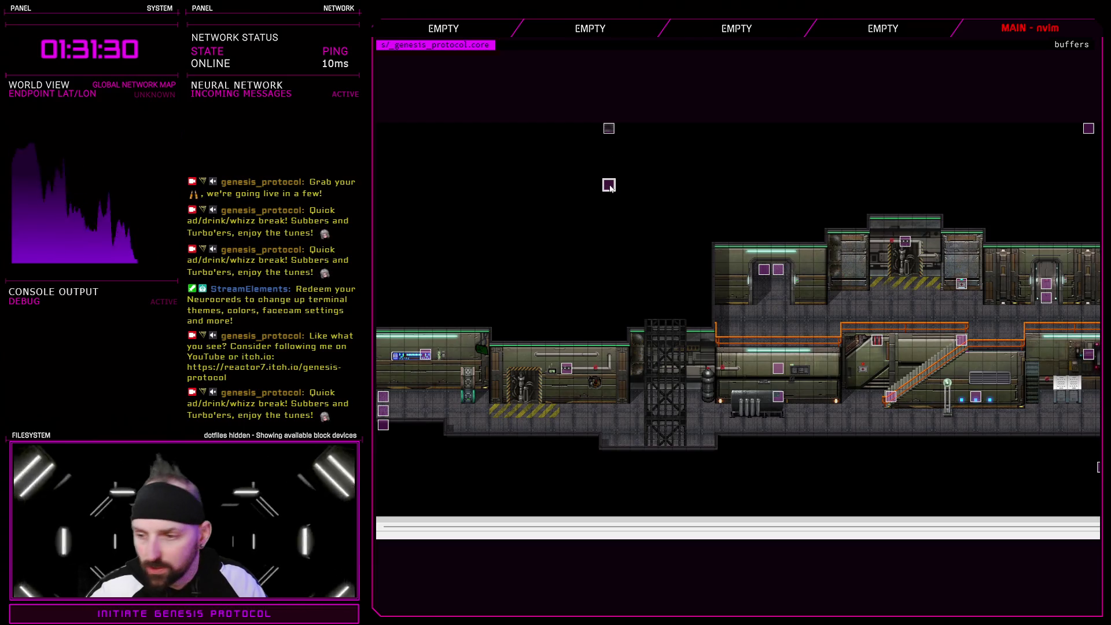
click(665, 128)
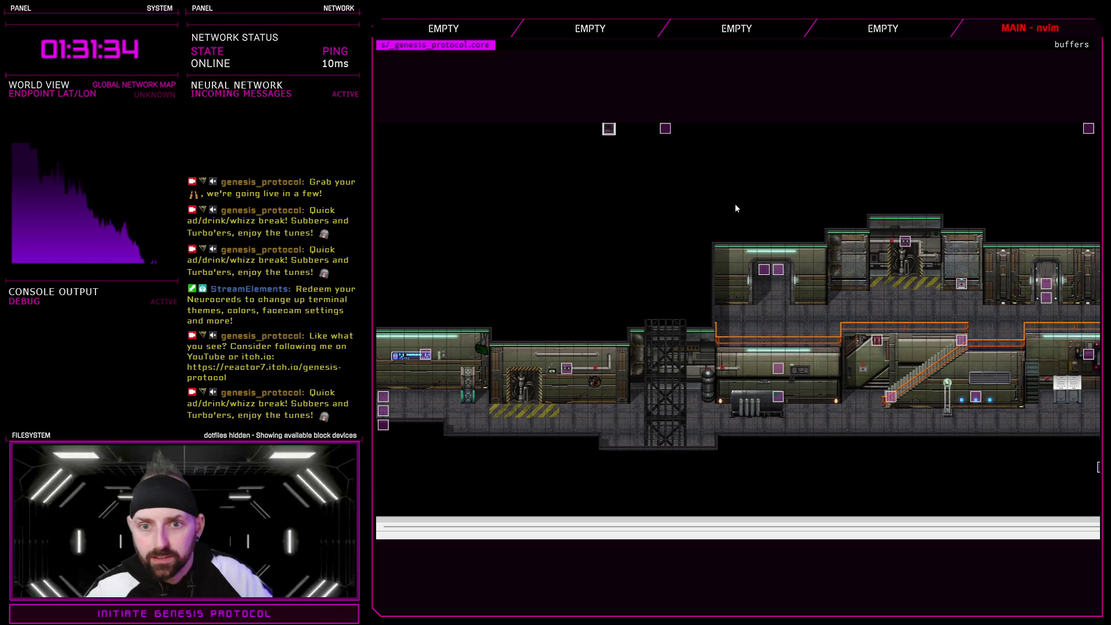
- Look through EV001's move-route, dialogue and Always on Top OFF commands, then cancel
double_click(850, 248)
click(744, 219)
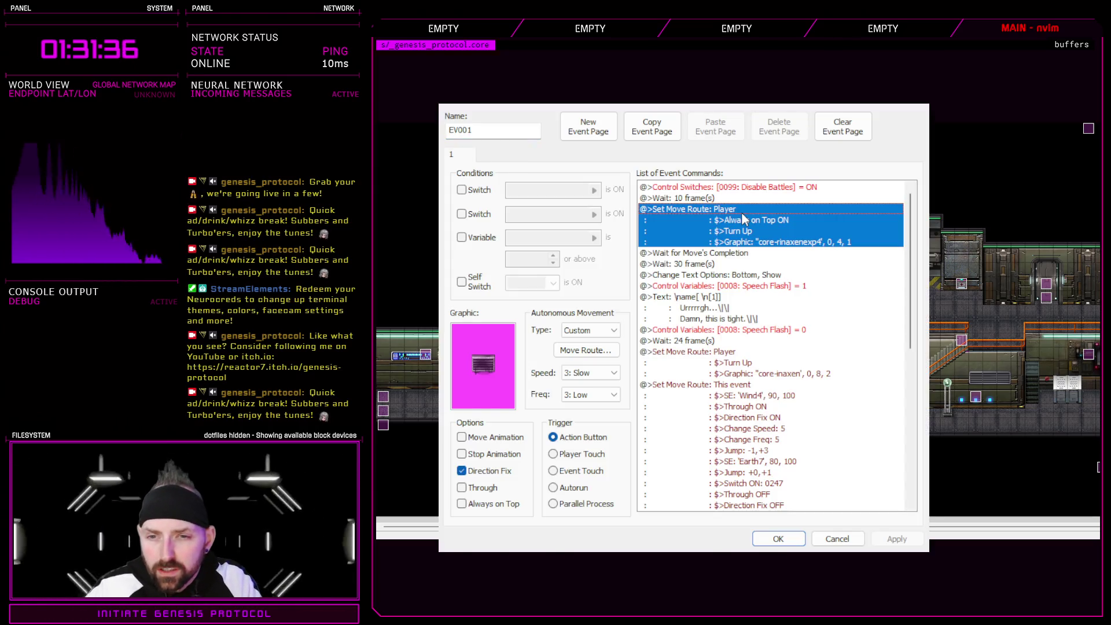
click(739, 308)
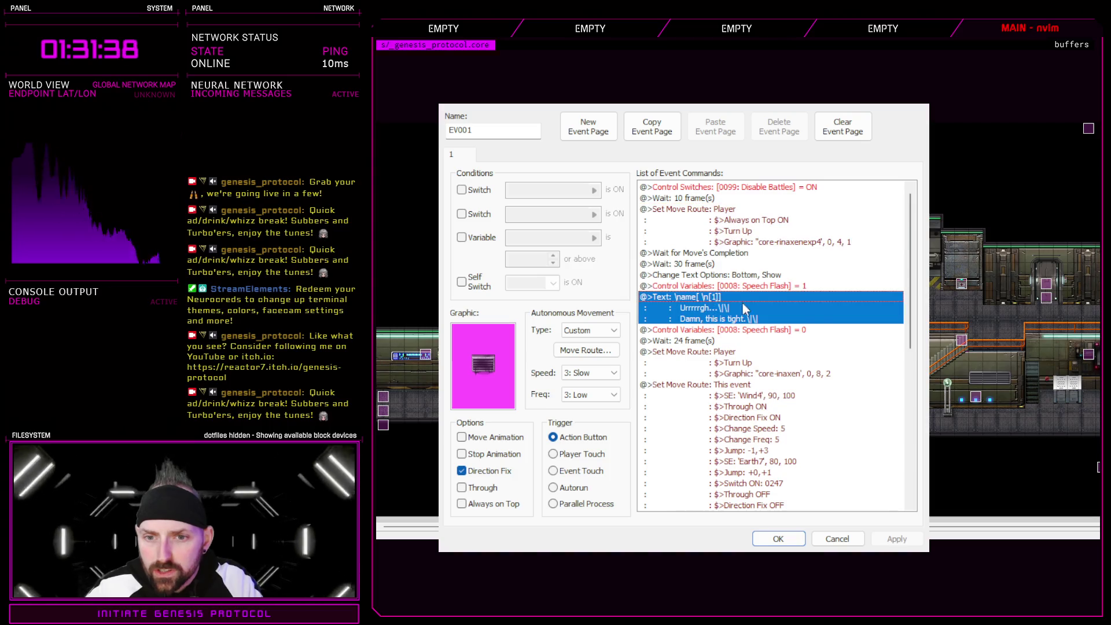
scroll(814, 314, down, 2)
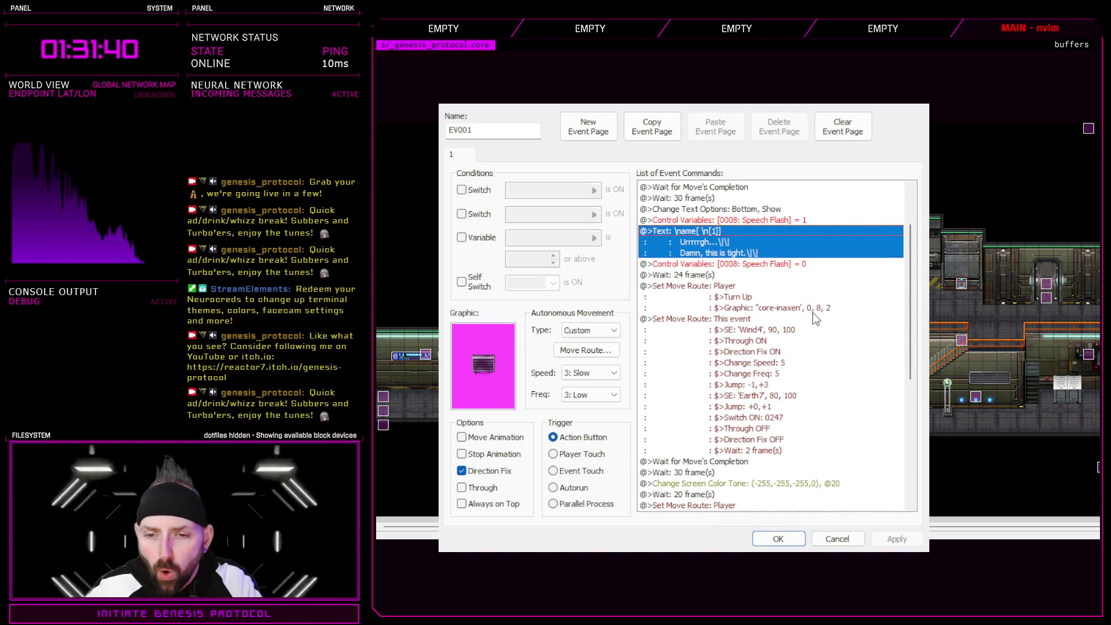
scroll(813, 312, down, 4)
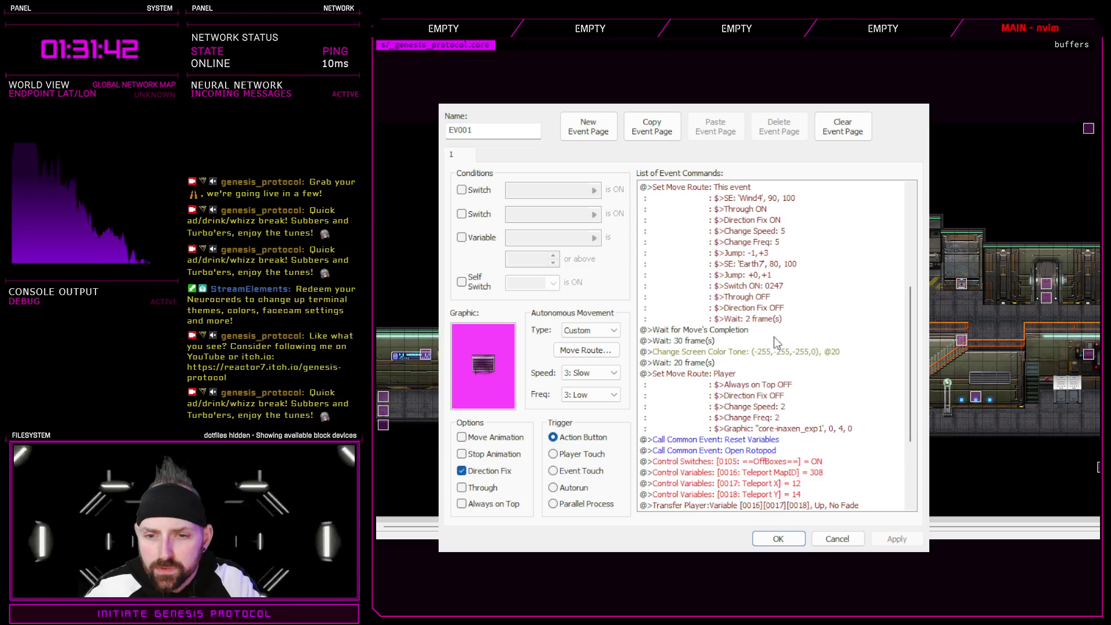
click(734, 384)
scroll(749, 405, down, 4)
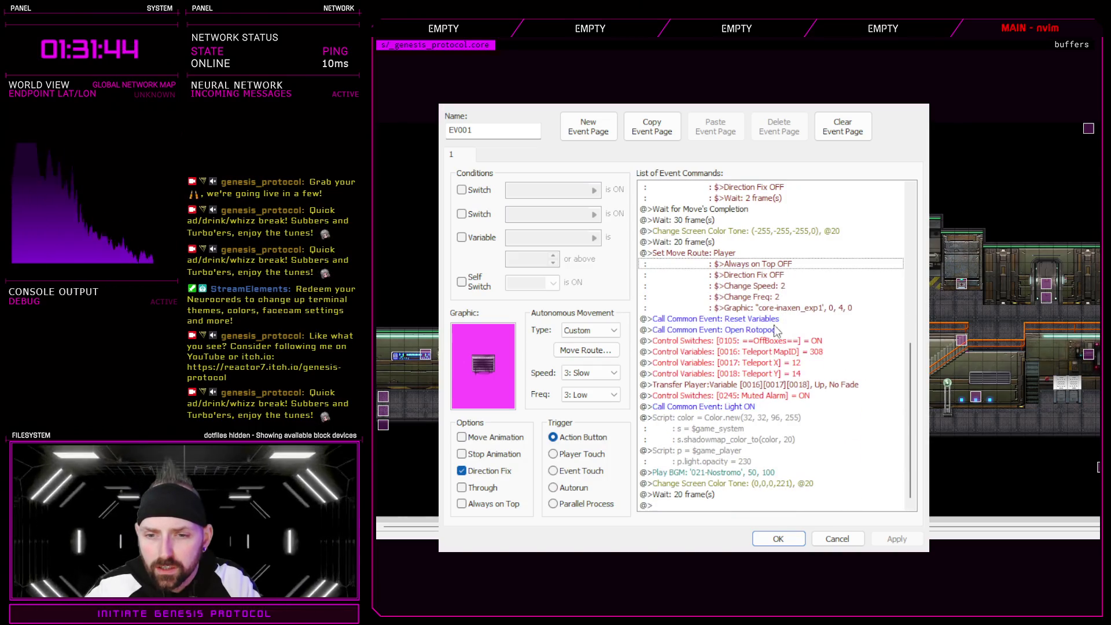
click(837, 537)
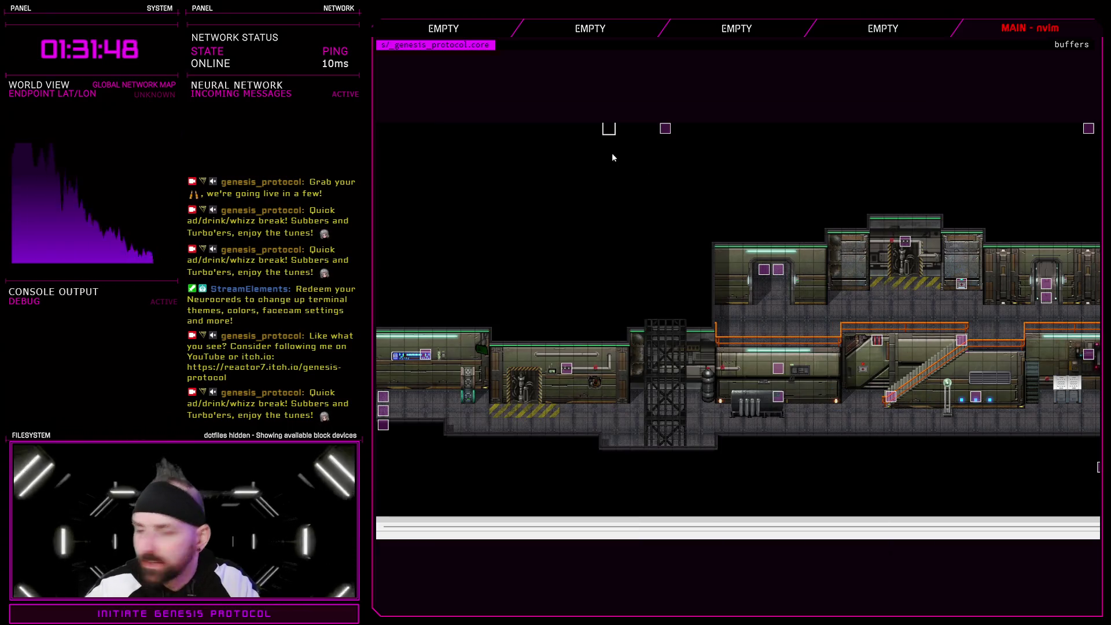
- Change EV010's variable-setting script to set_teleport(103, 45, 17) and save the event
double_click(764, 269)
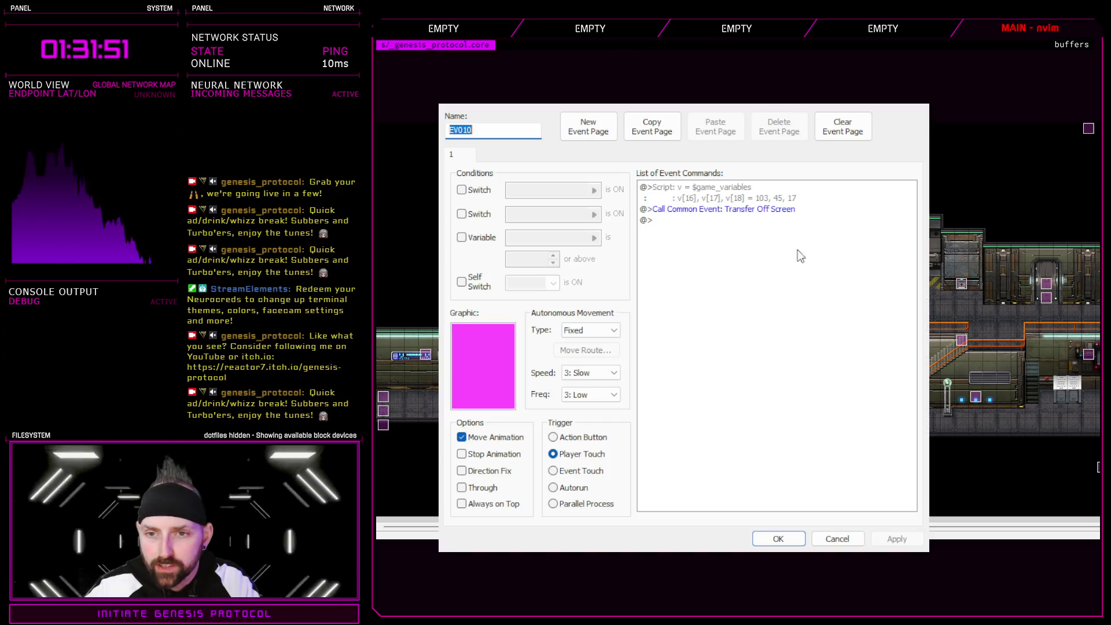
click(746, 199)
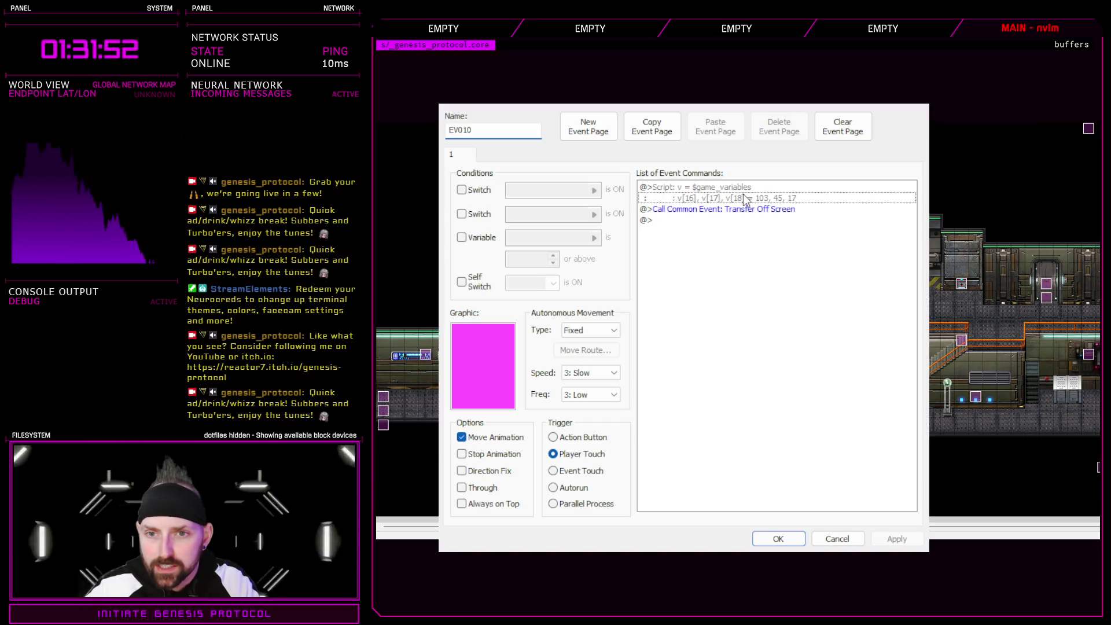
double_click(746, 199)
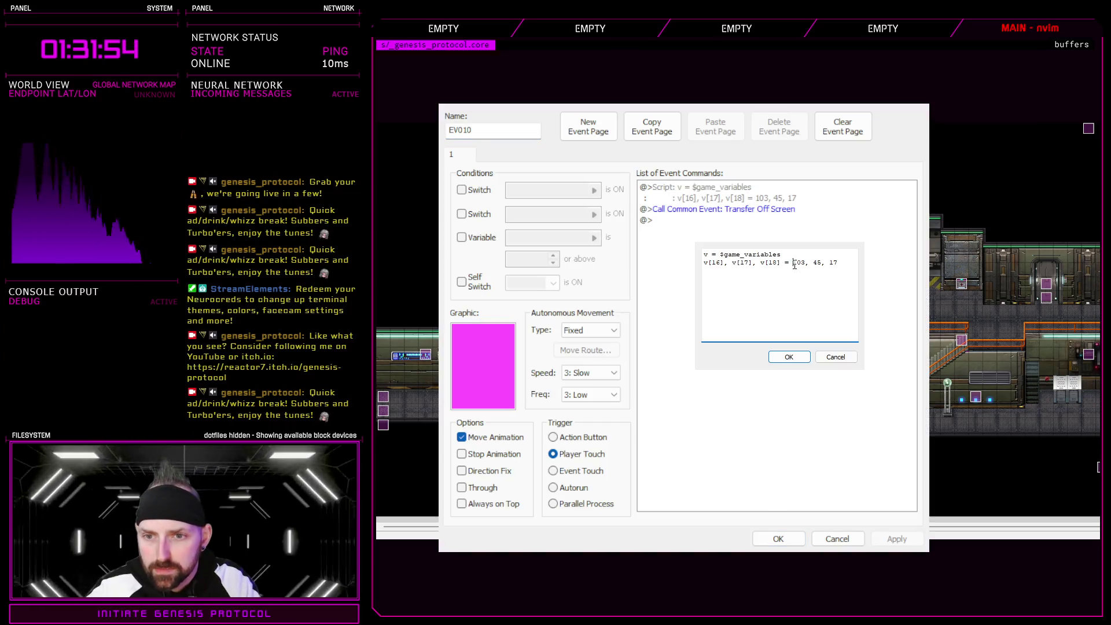
text(settelep)
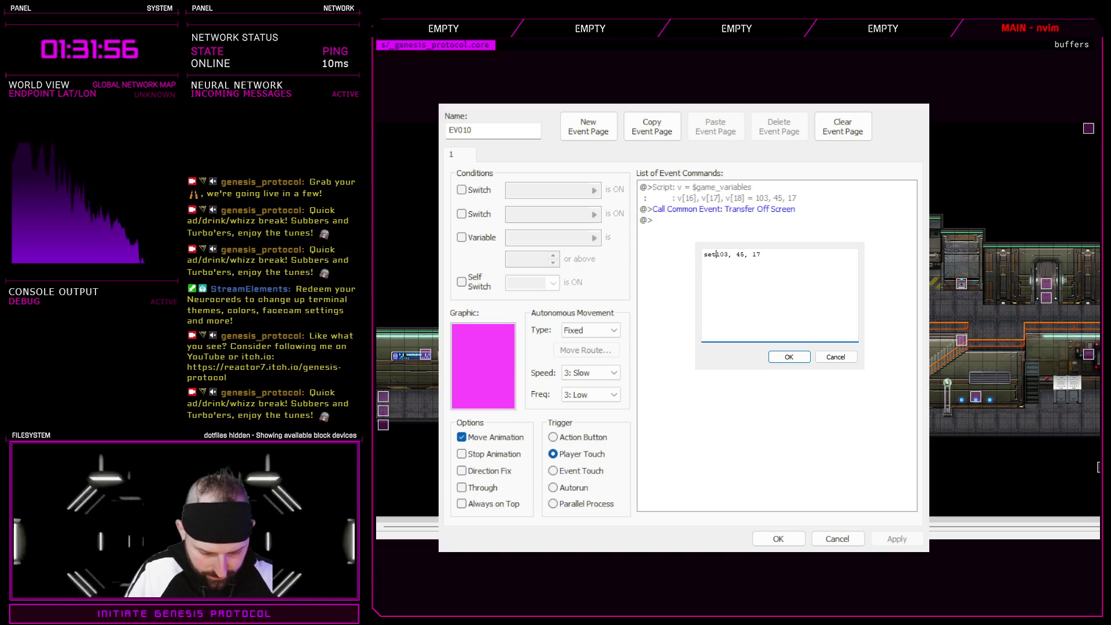
text(ort()
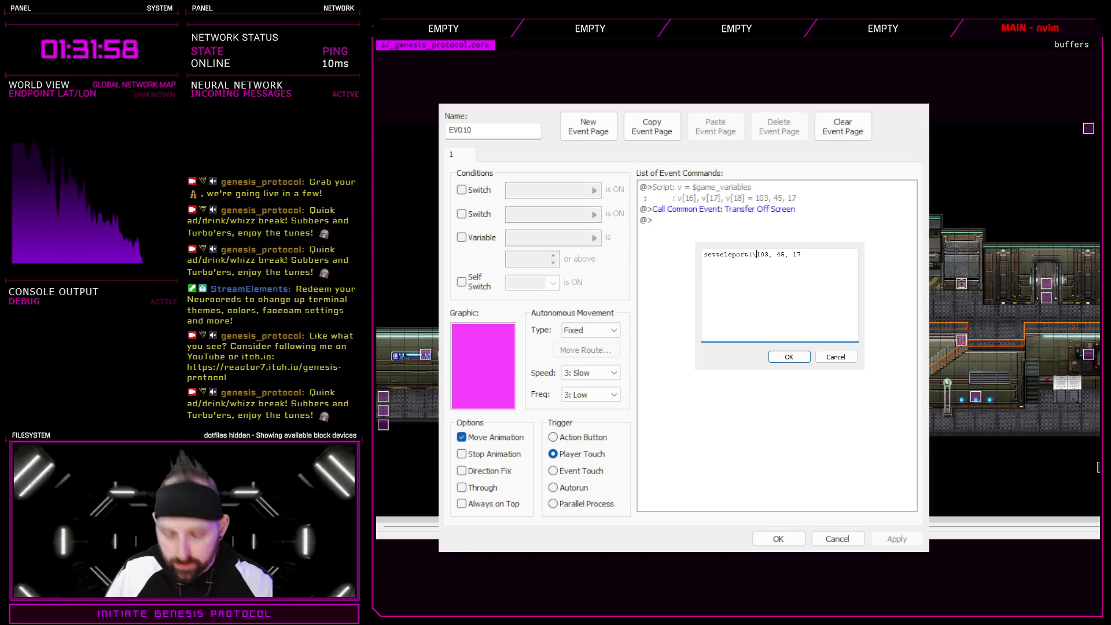
click(717, 255)
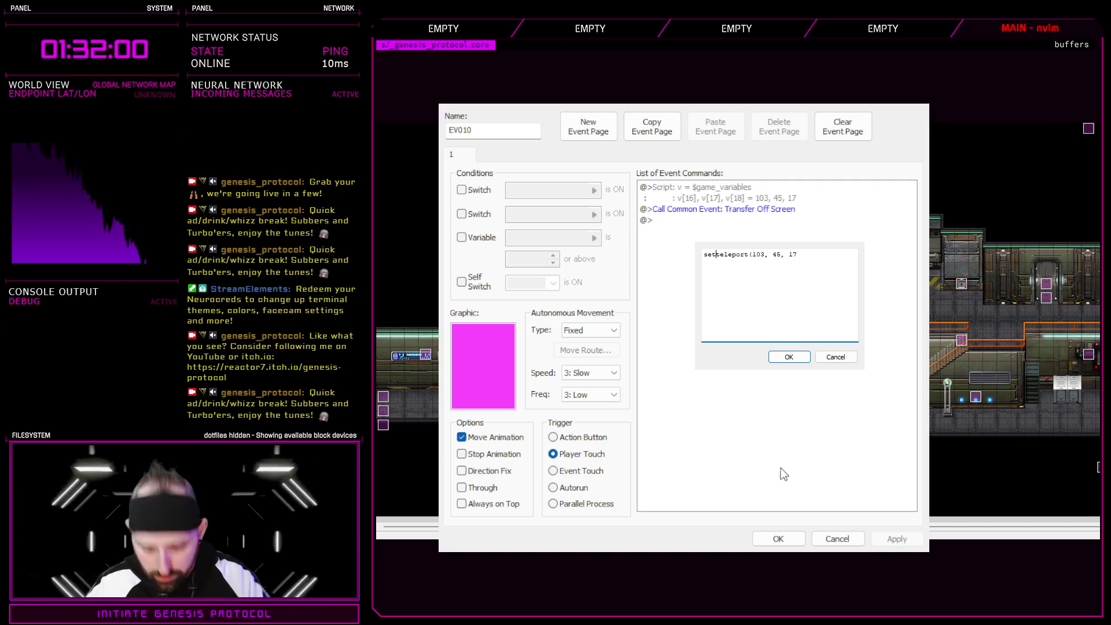
text(_)
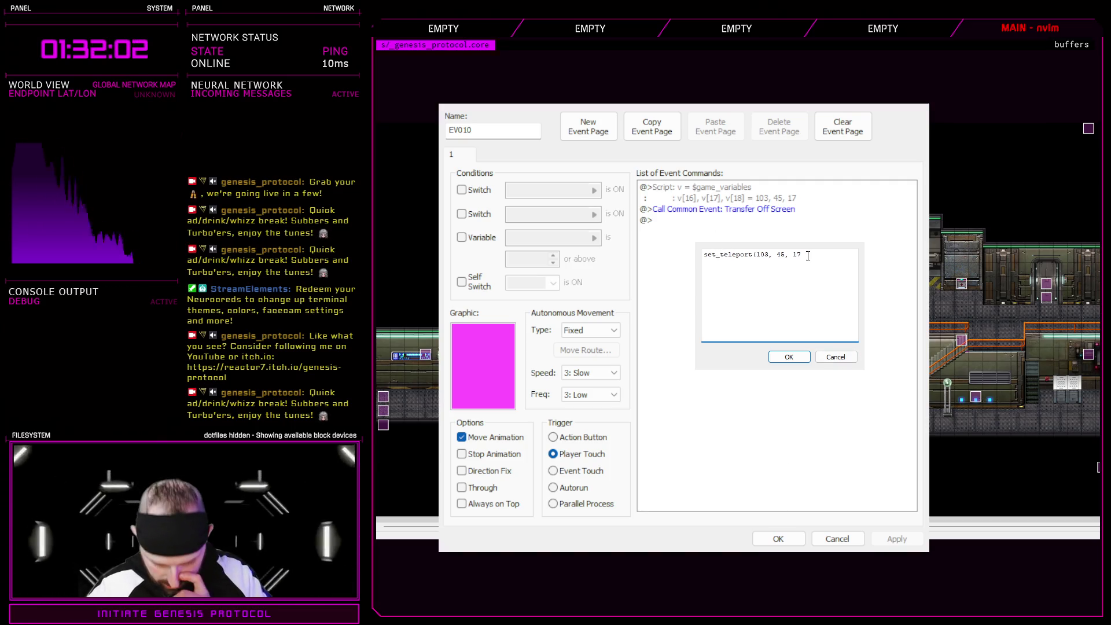
key(ctrl+a)
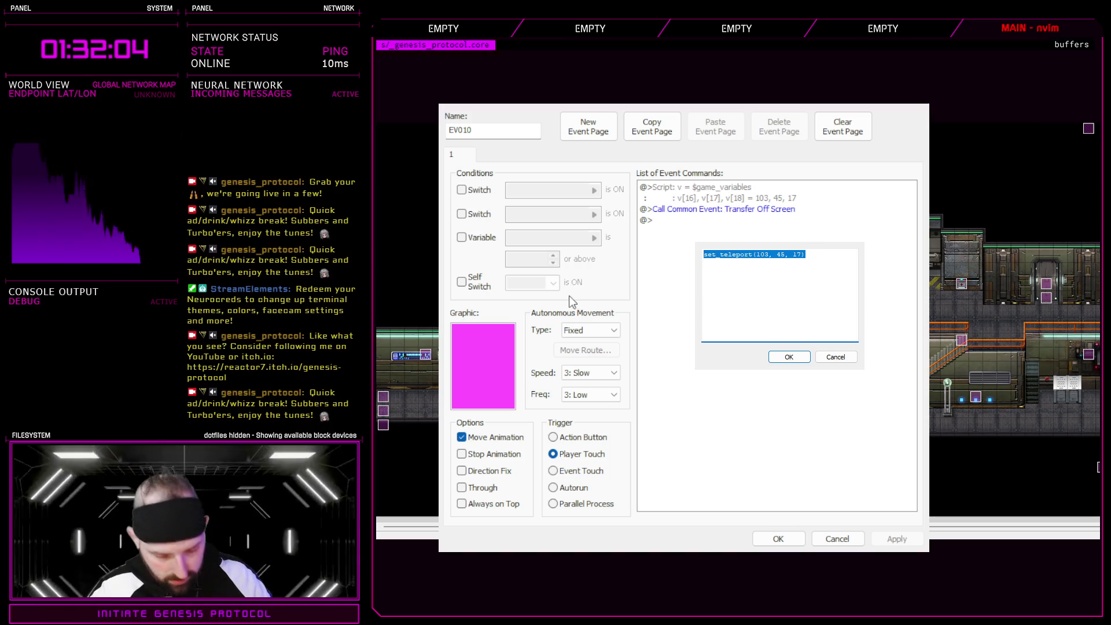
drag(758, 255, 601, 292)
key(ctrl+c)
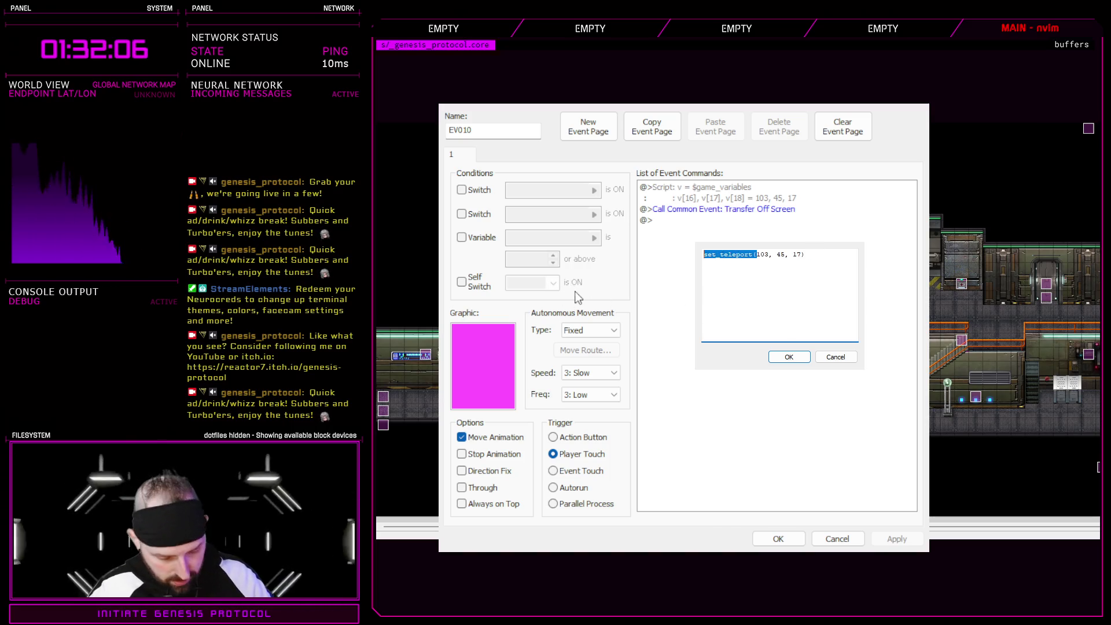
key(ctrl+Return)
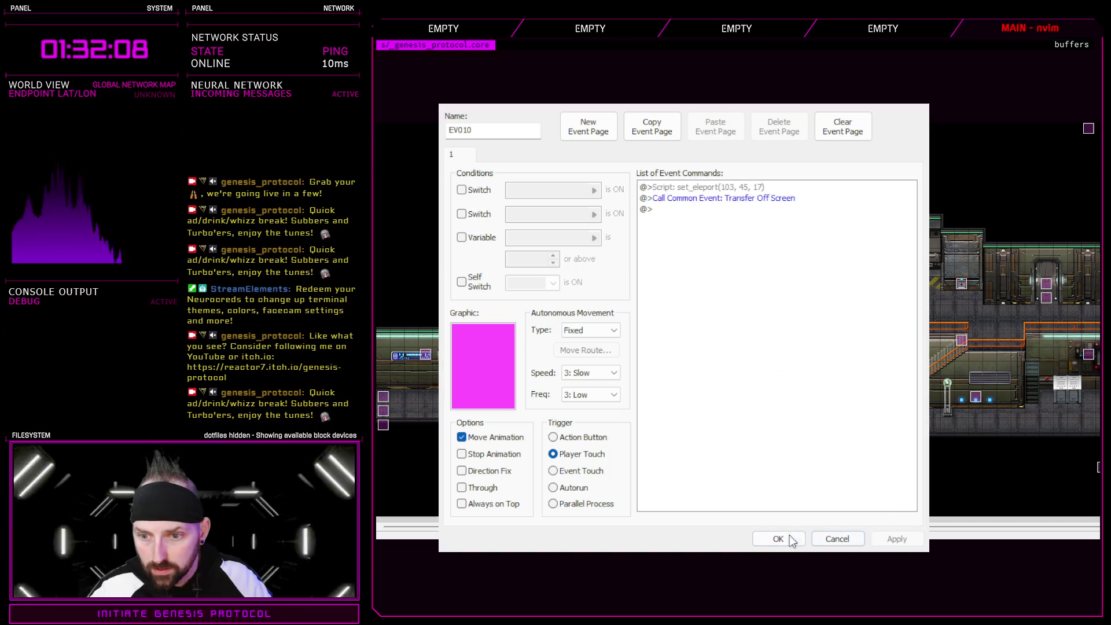
click(777, 539)
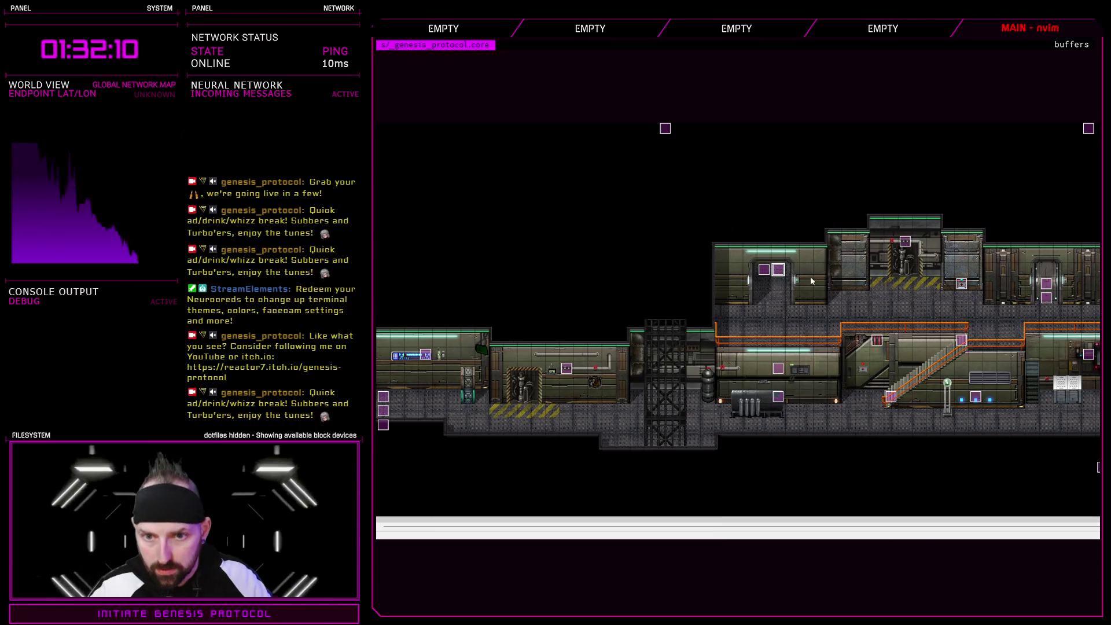
- Change EV009's script to set_teleport(103, 46, 17), save it, and open EV046
double_click(834, 280)
click(717, 229)
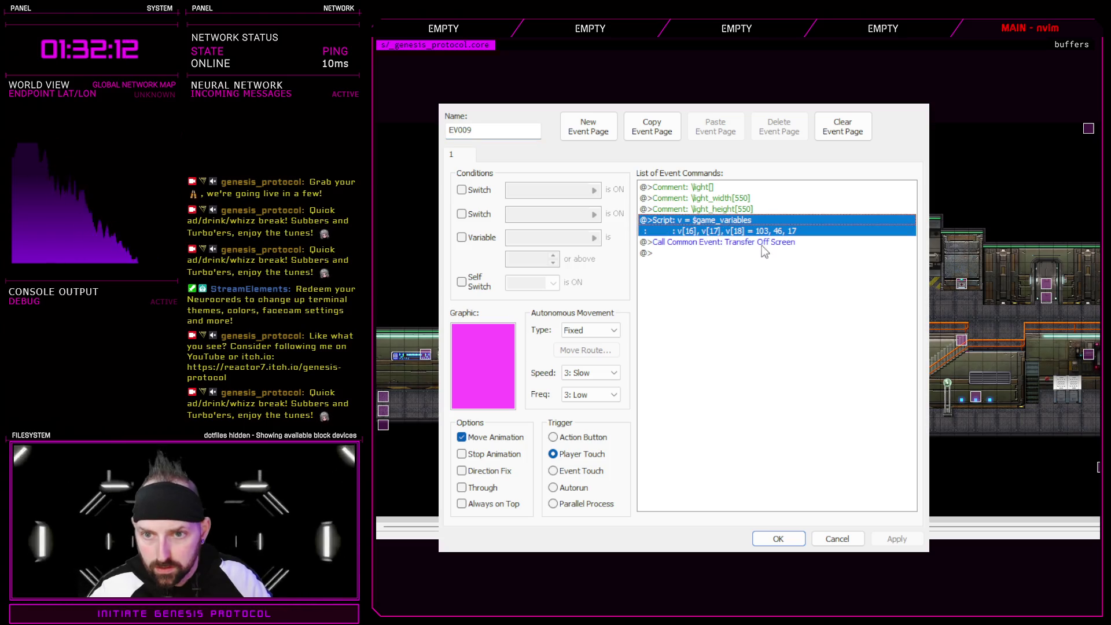
key(Return)
drag(791, 263, 704, 254)
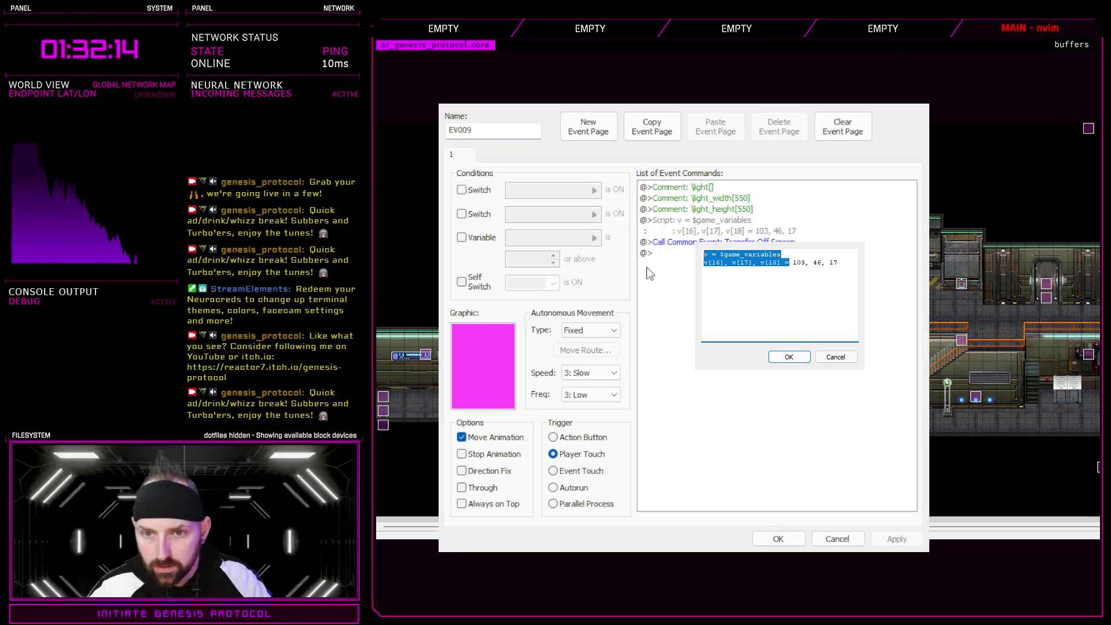
text(set_teleport(103, 46, 17)
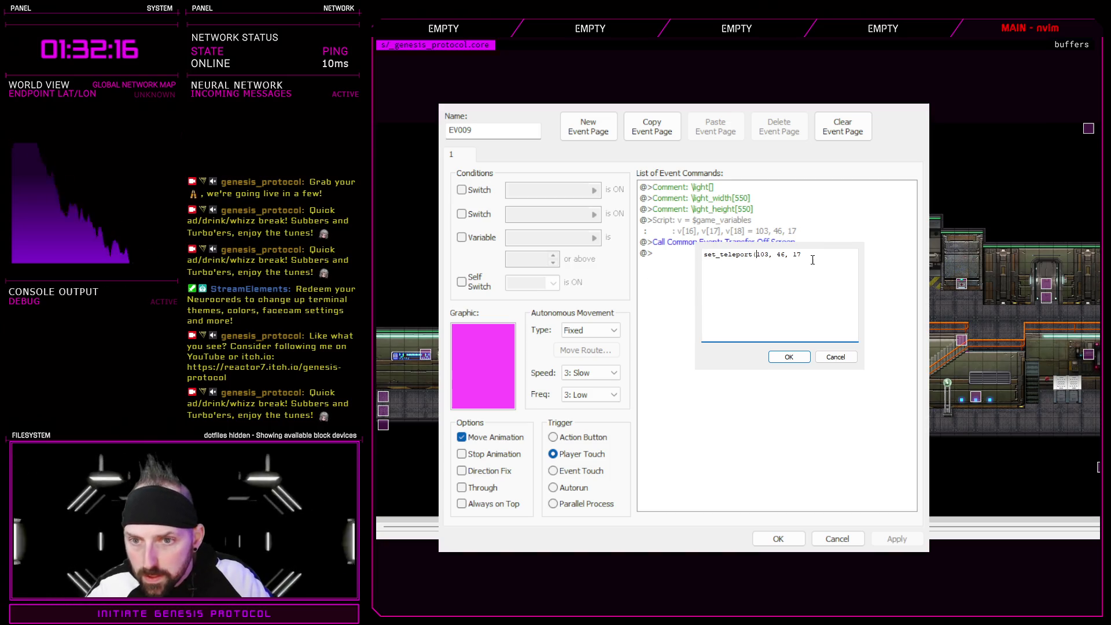
text())
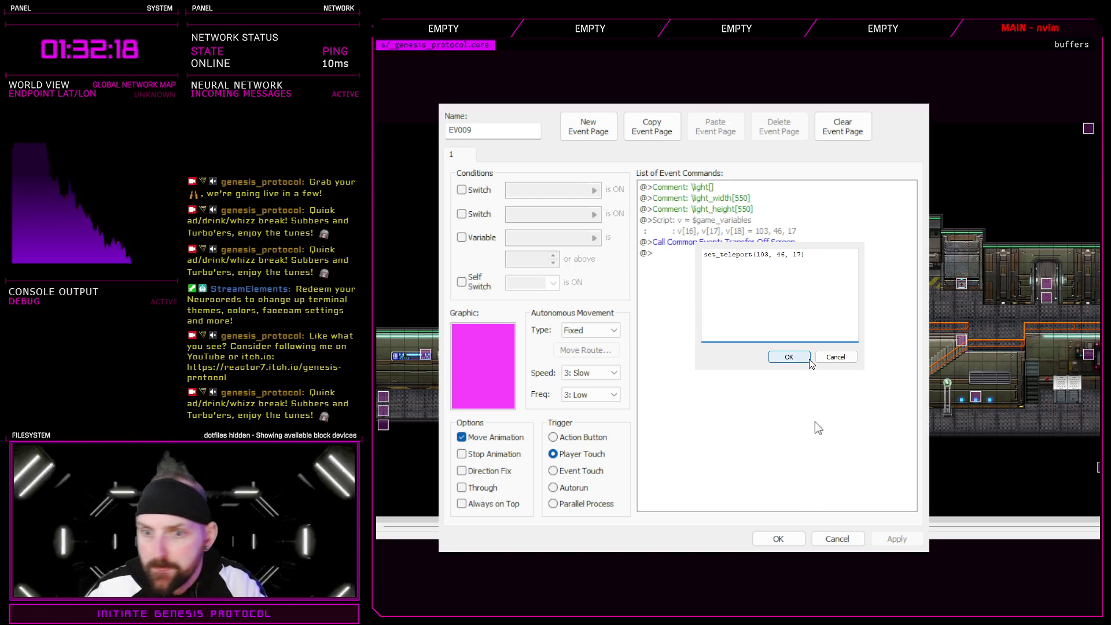
click(805, 358)
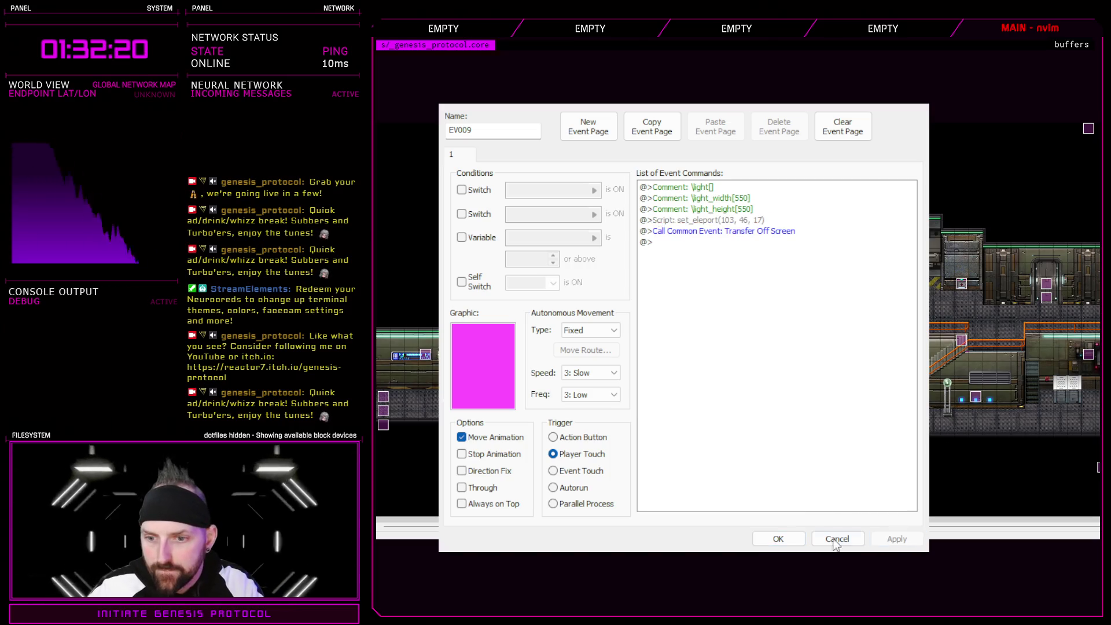
click(792, 544)
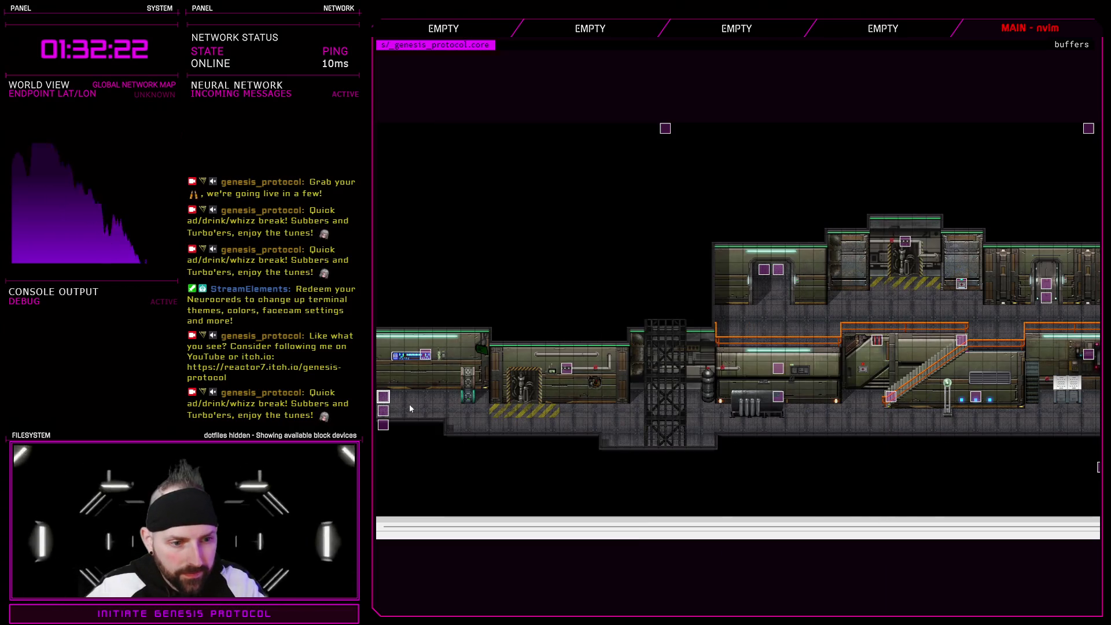
double_click(777, 269)
- Change EV046's teleport script to set_teleport(102, 70, 20) and save the event
click(747, 190)
double_click(747, 190)
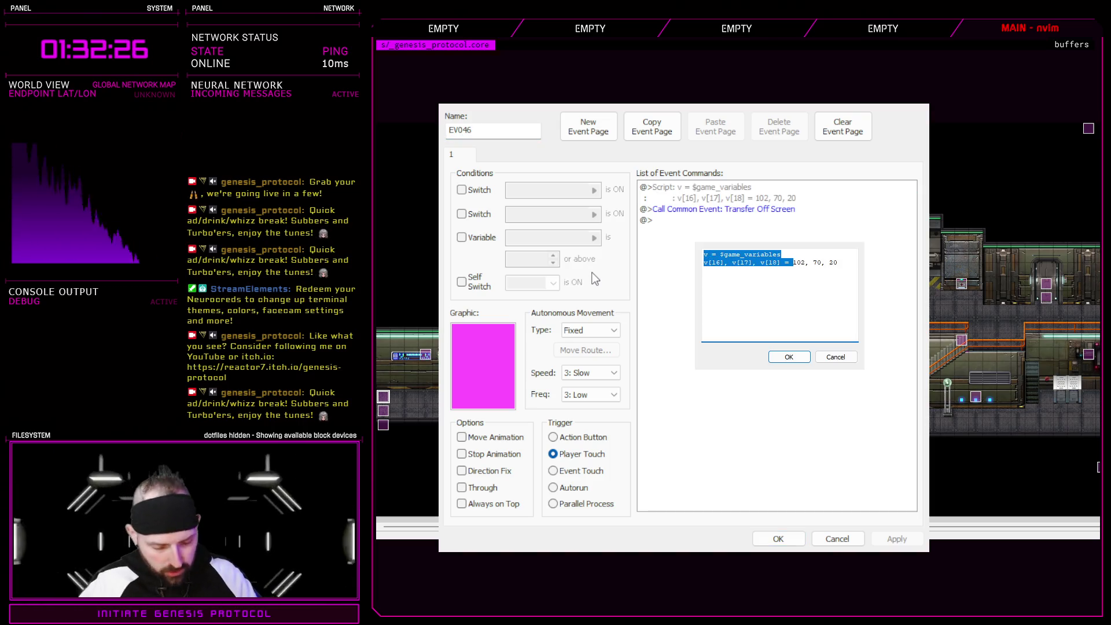
text(set_teleport(102, 70, 20)
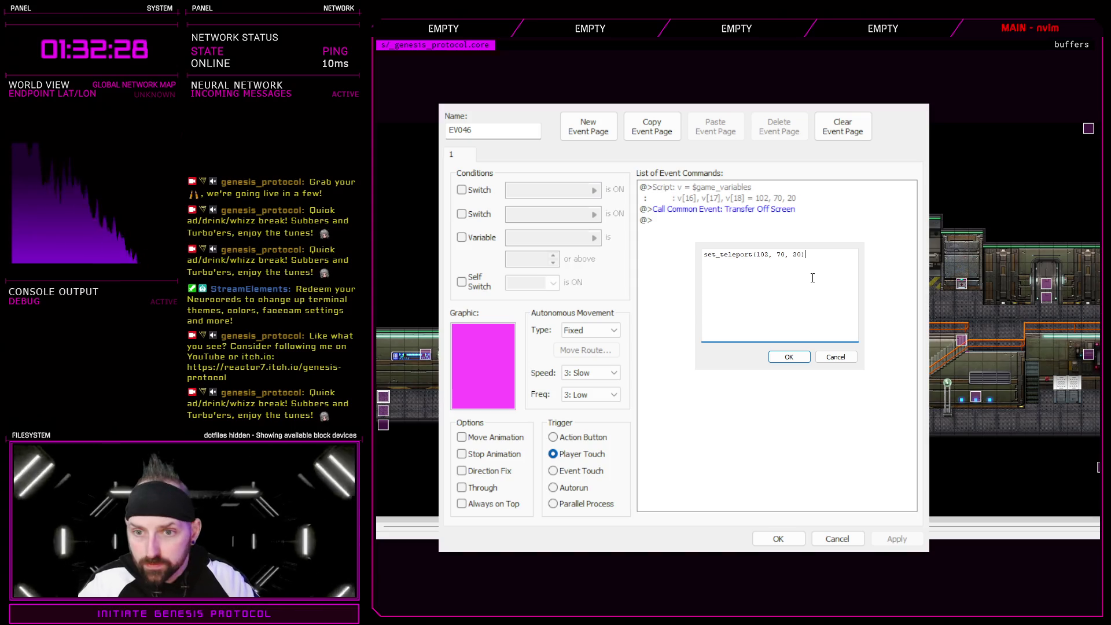
click(789, 357)
click(777, 539)
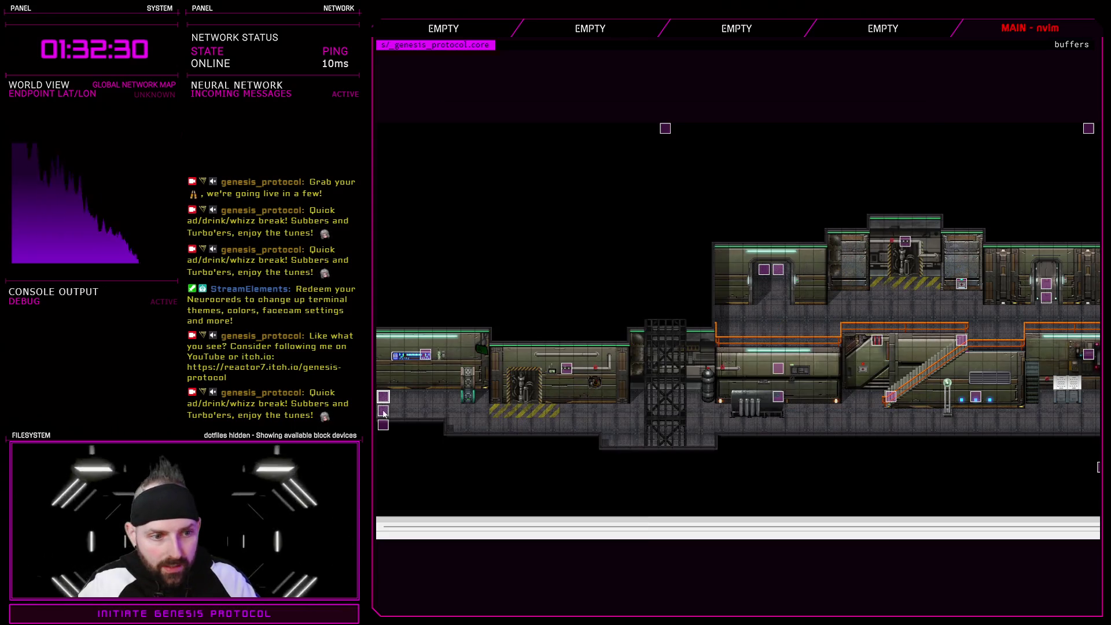
- Replace EV047's teleport script with set_teleport(102, 70, 21) and save the event
double_click(738, 241)
double_click(738, 241)
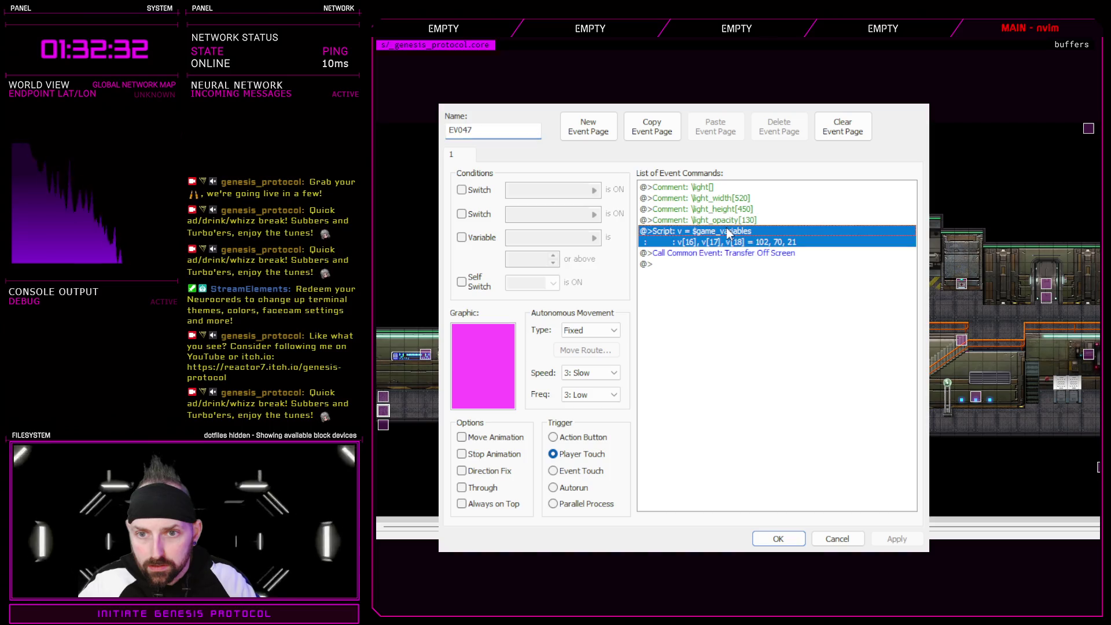
key(ctrl+a)
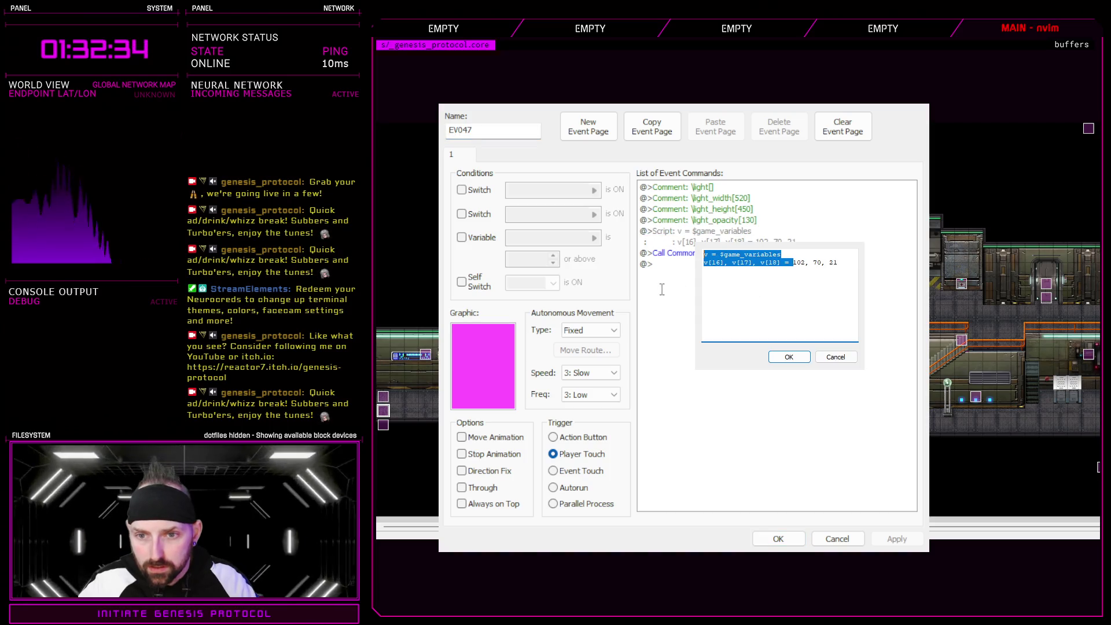
key(ctrl+v)
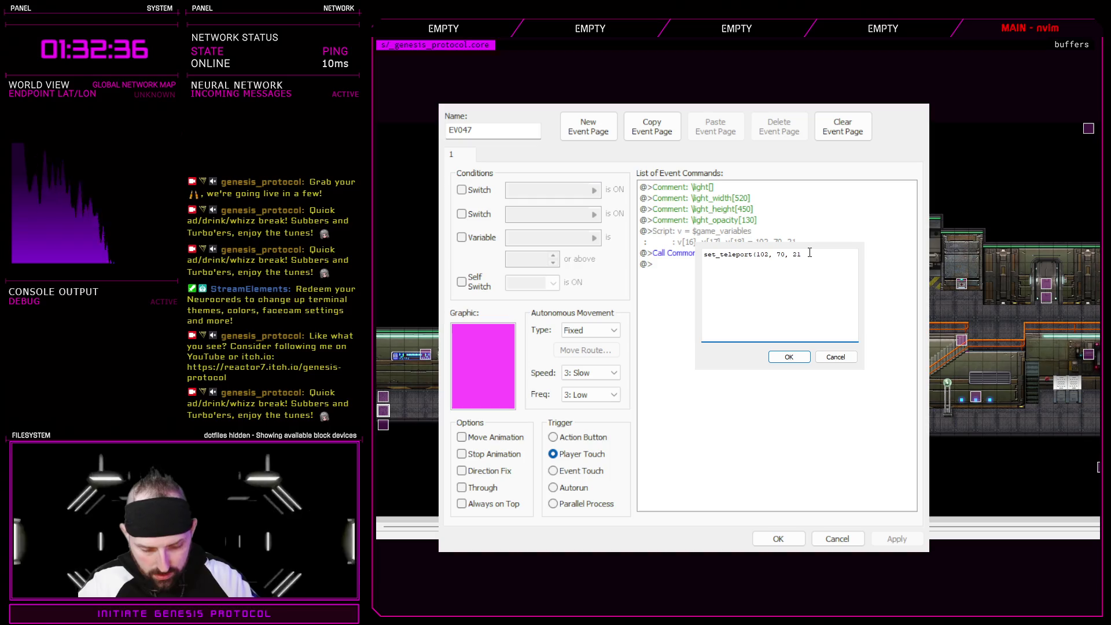
click(797, 356)
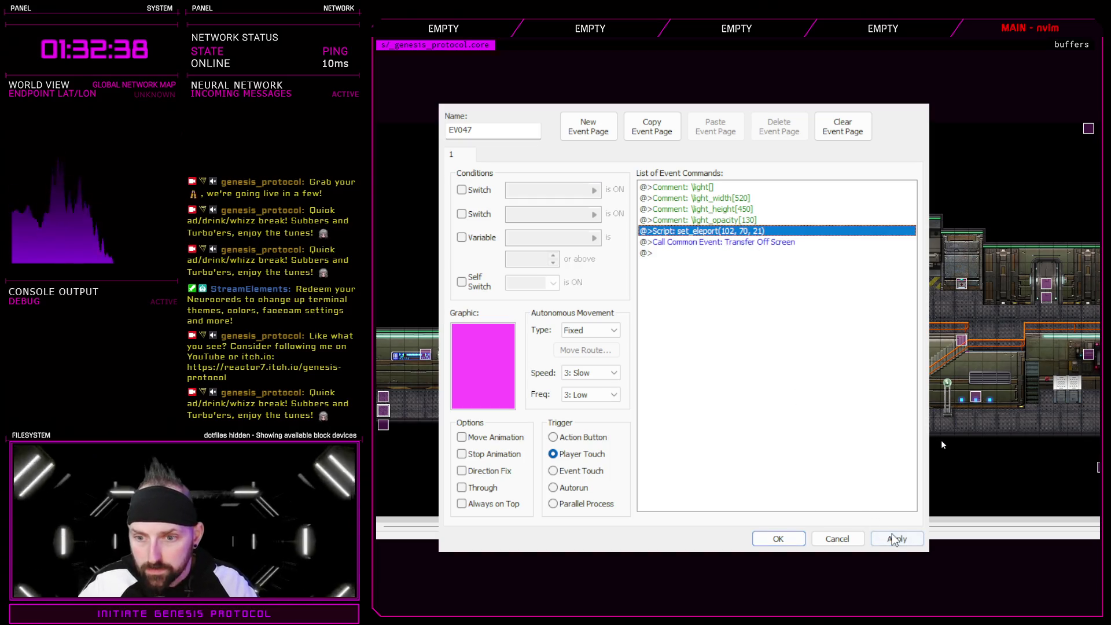
click(797, 543)
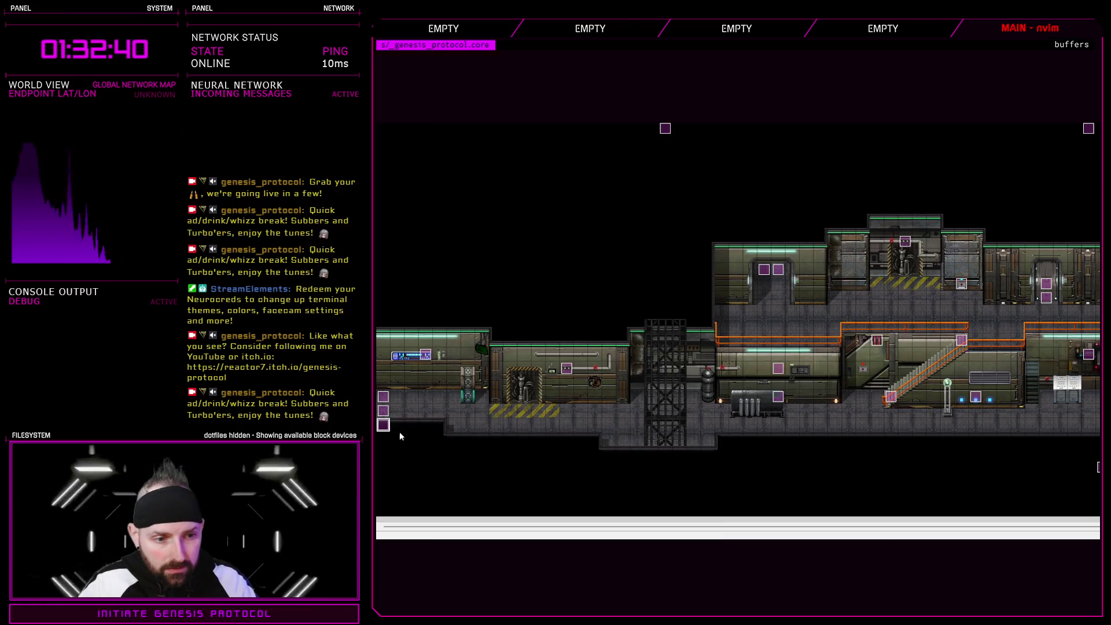
- Rewrite EV048's teleport script as set_teleport(102, 70, 22), save it, and scroll the map right
double_click(777, 319)
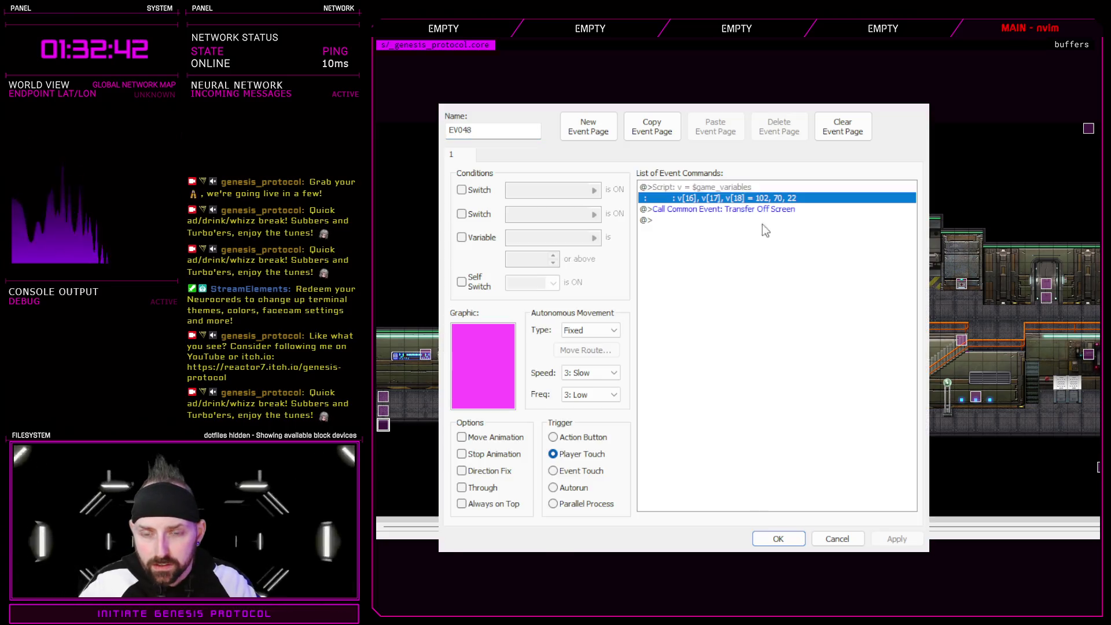
key(space)
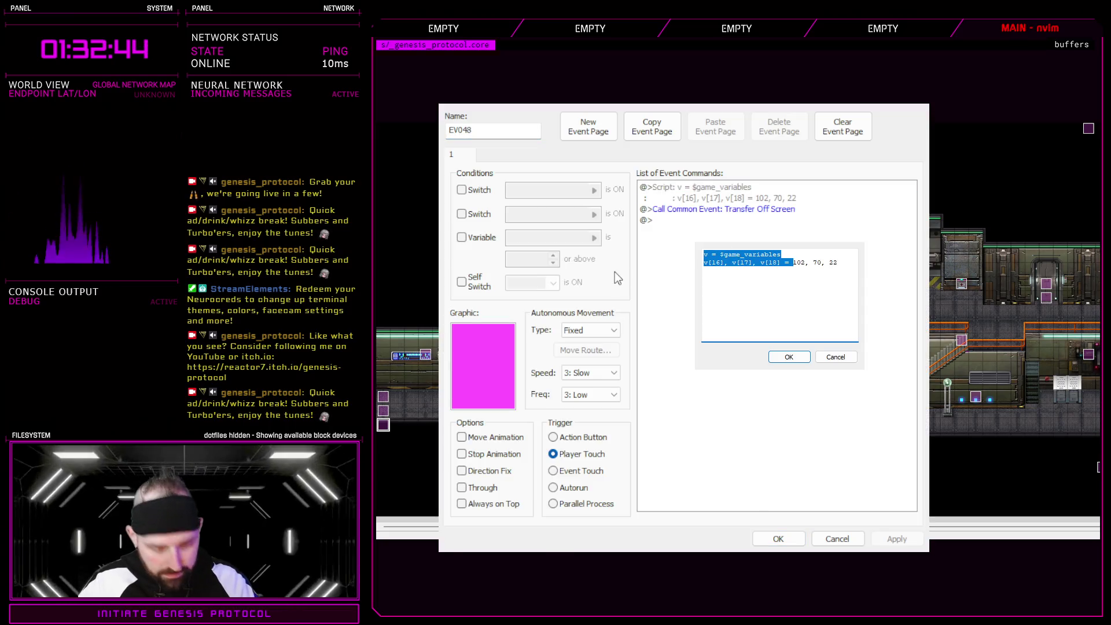
text(set_teleport()
click(812, 259)
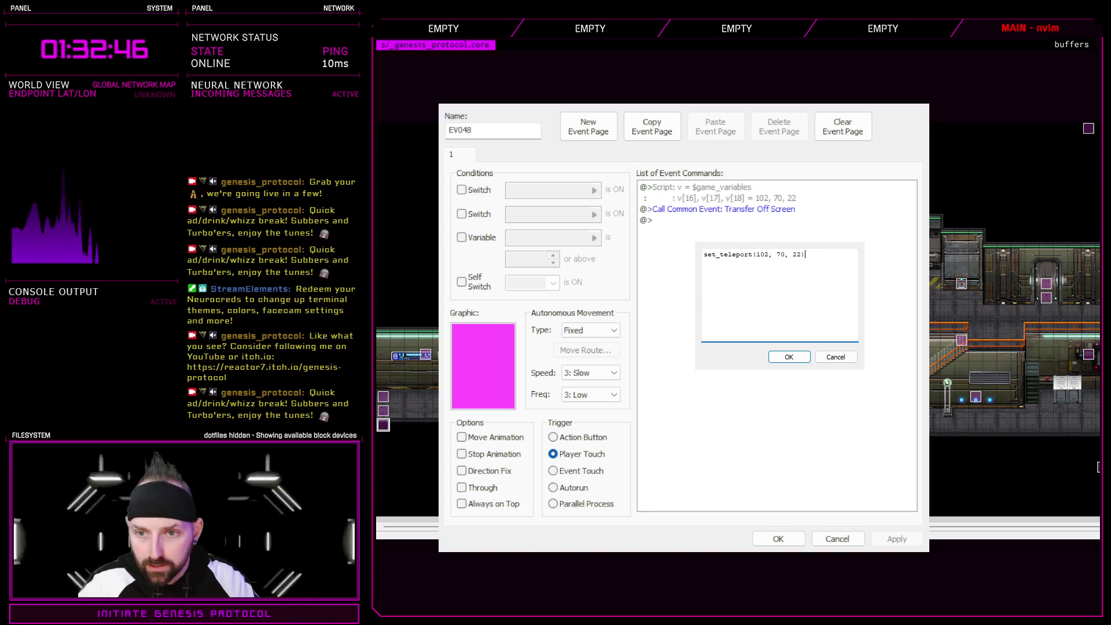
key(Return)
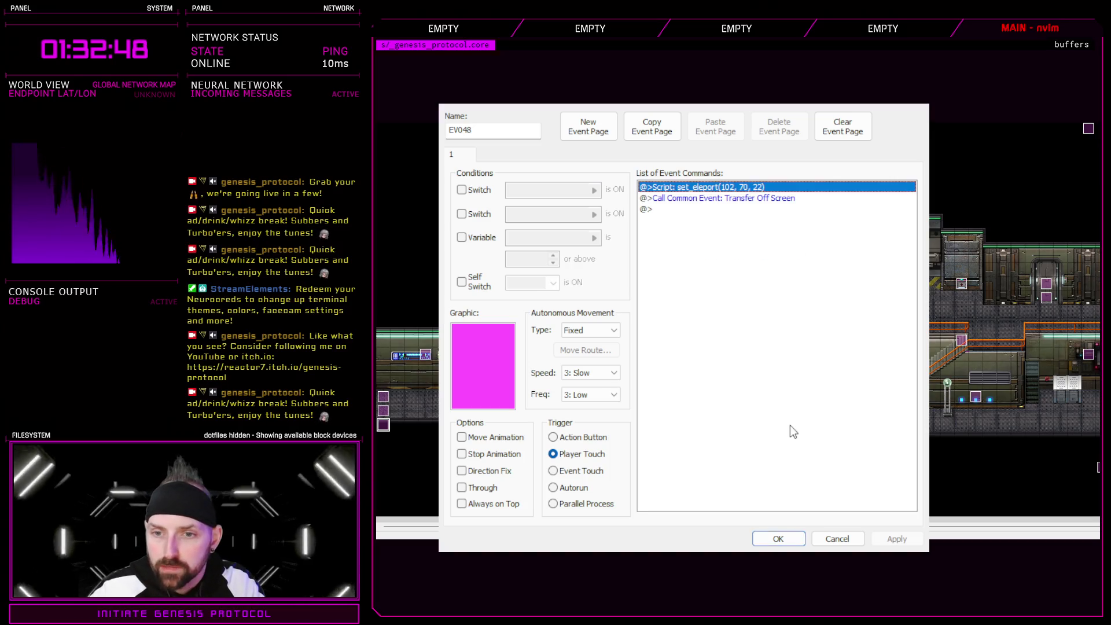
click(776, 541)
scroll(738, 324, right, 5)
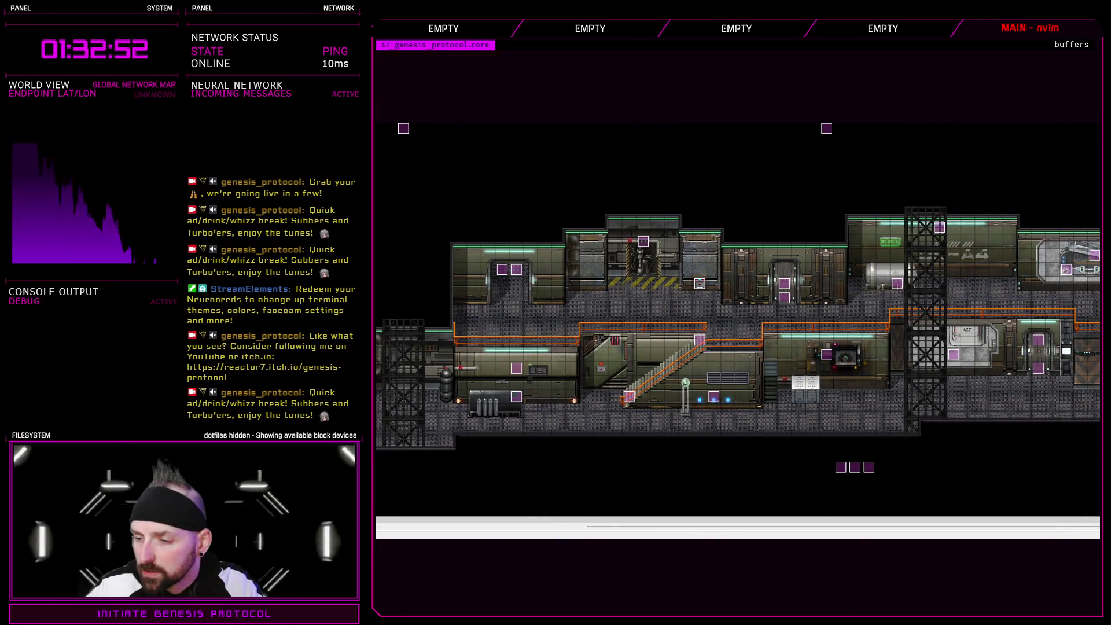
scroll(738, 324, right, 1)
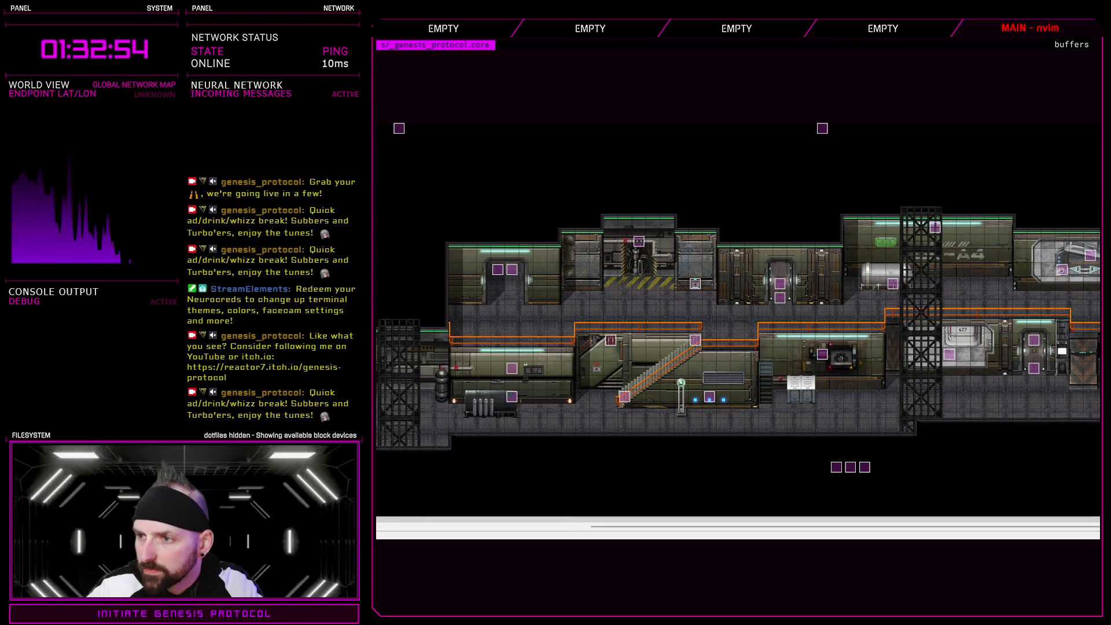
double_click(767, 338)
click(585, 351)
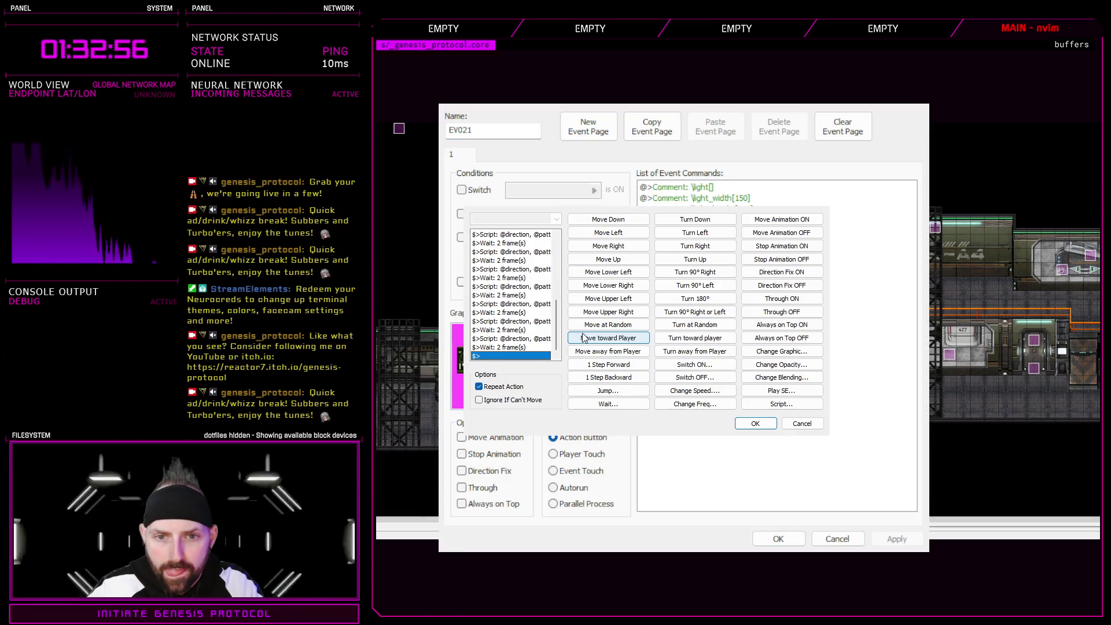
mouse_move(559, 332)
mouse_down()
mouse_move(561, 267)
mouse_move(559, 347)
mouse_up()
shift+click(509, 330)
key(Delete)
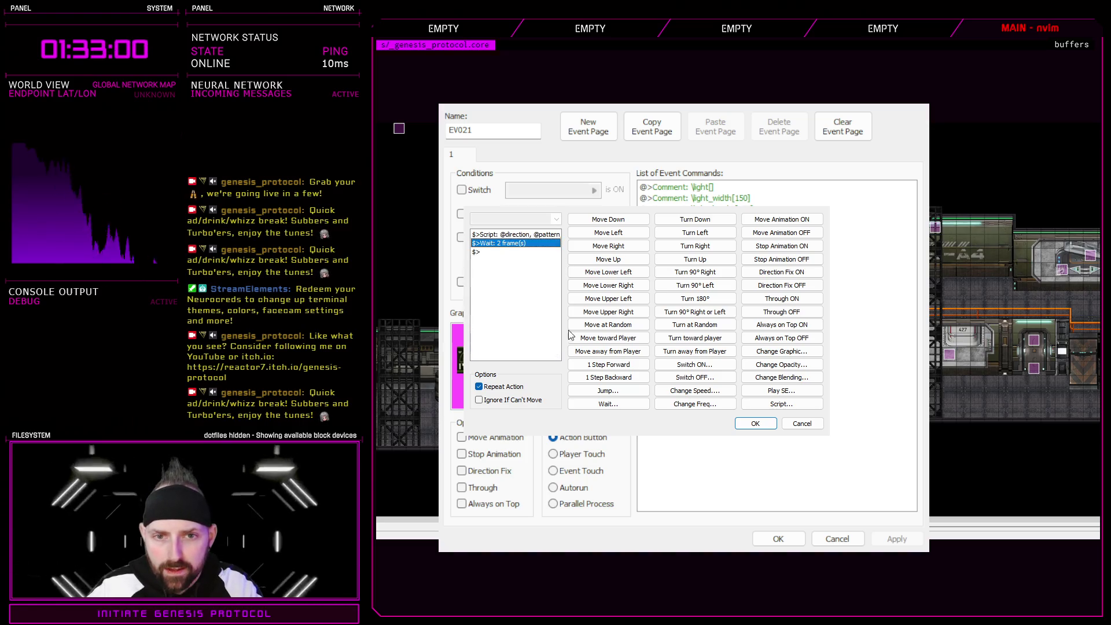
click(553, 235)
key(Delete)
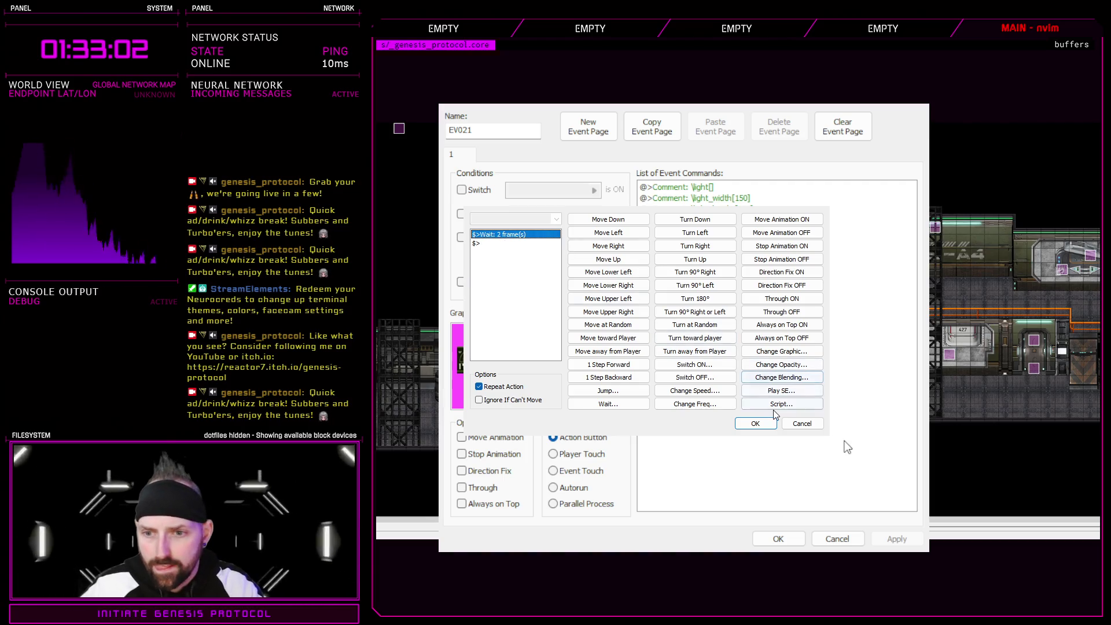
- Add an anim_loop(16) script call before the 2-frame wait, then apply and save EV021
click(770, 404)
text(anim)
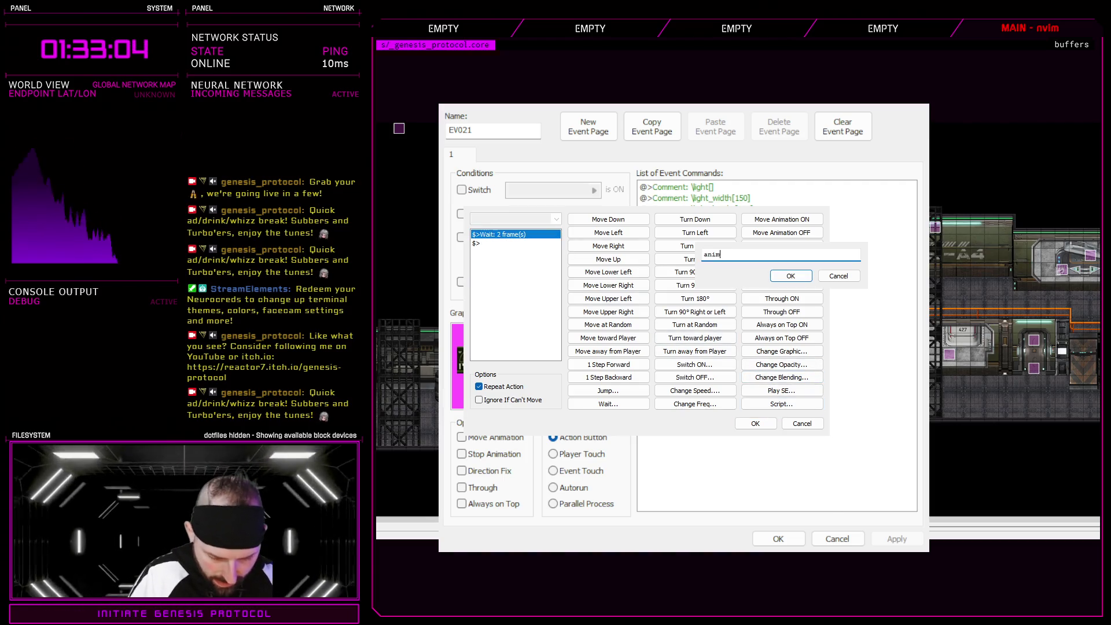
text(_loop(16)
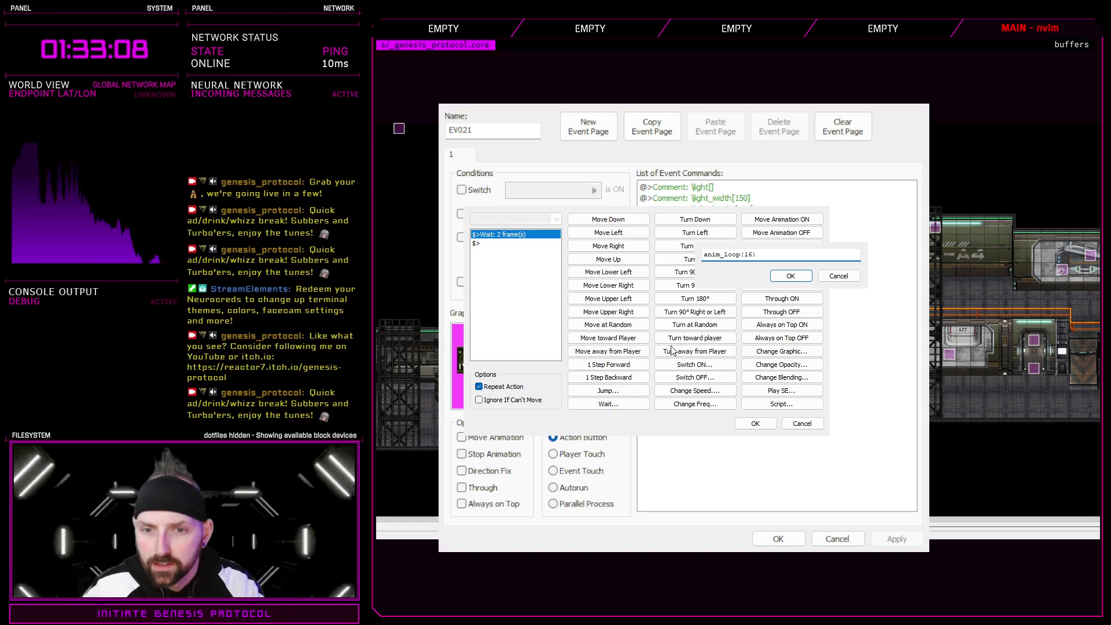
key(Return)
click(755, 423)
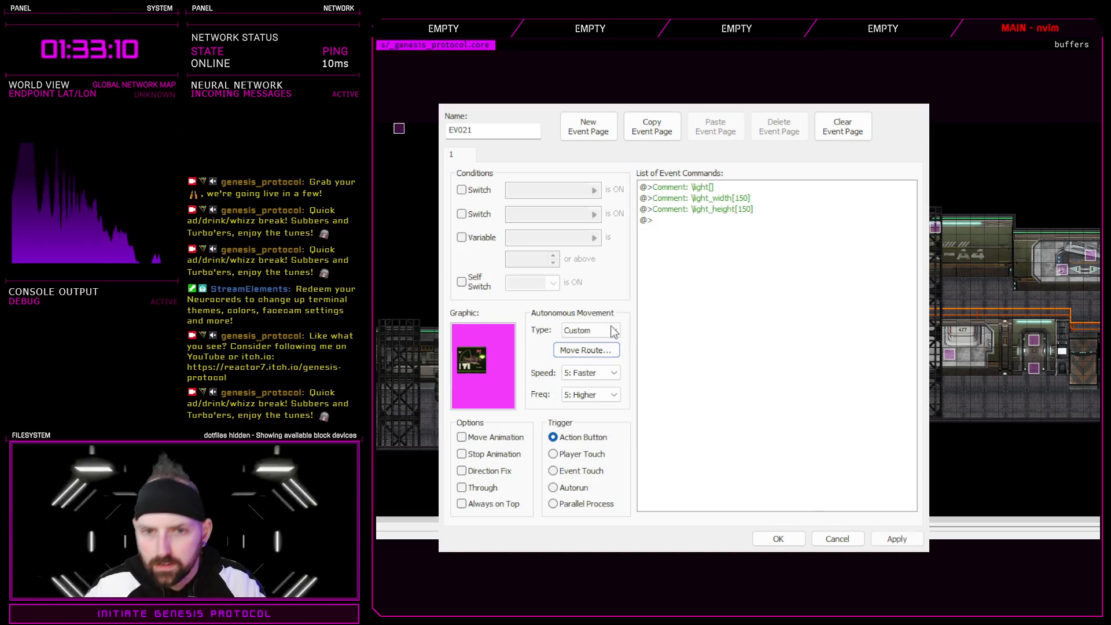
click(896, 539)
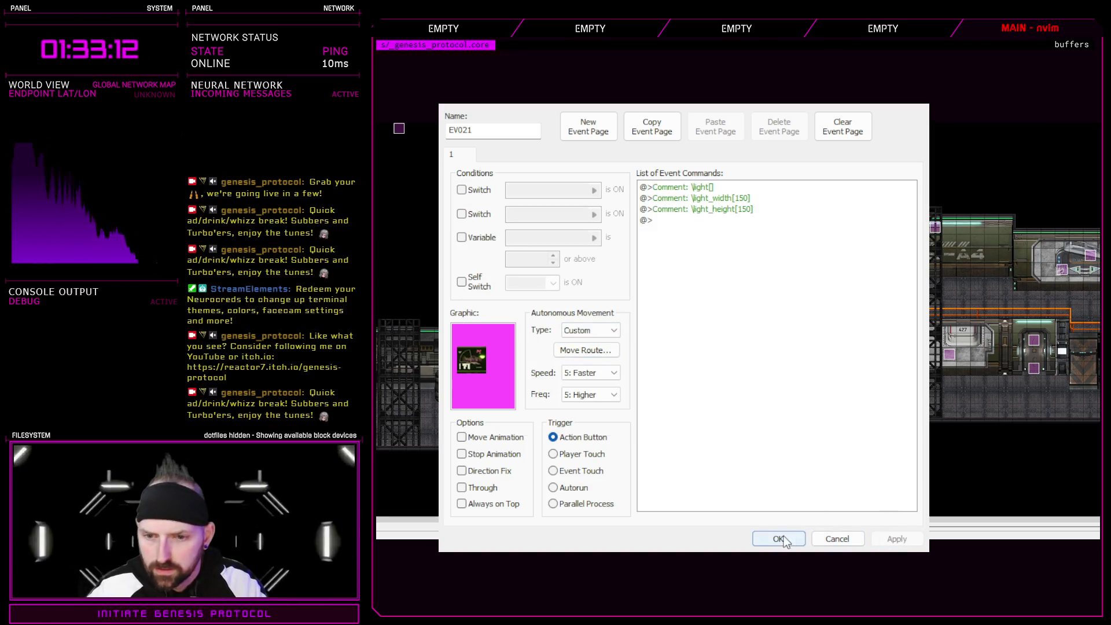
click(778, 539)
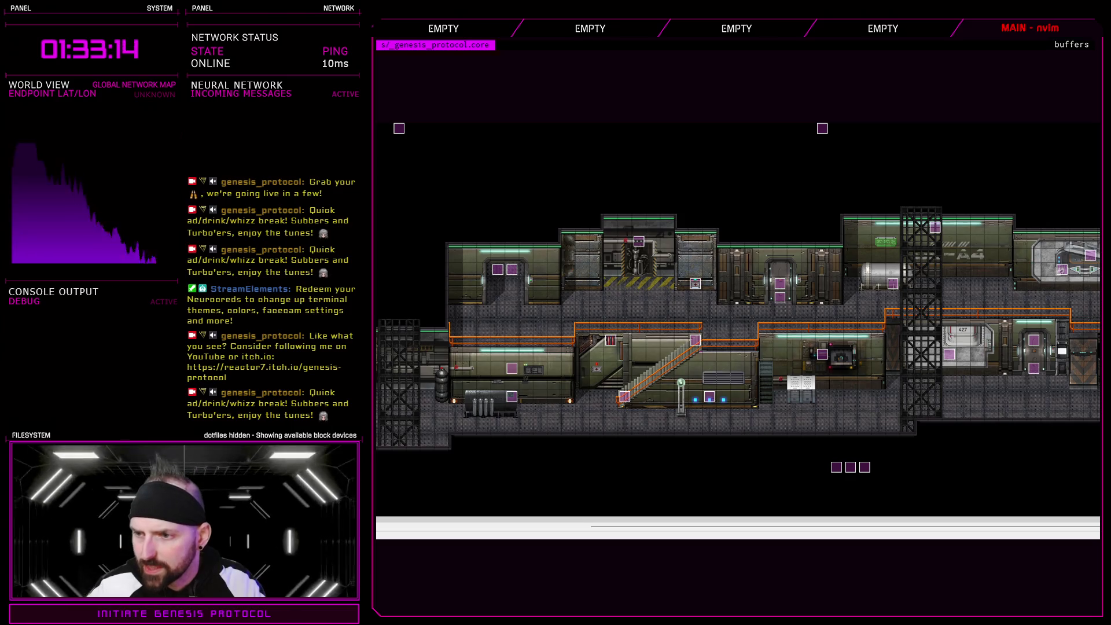
double_click(1033, 352)
key(Escape)
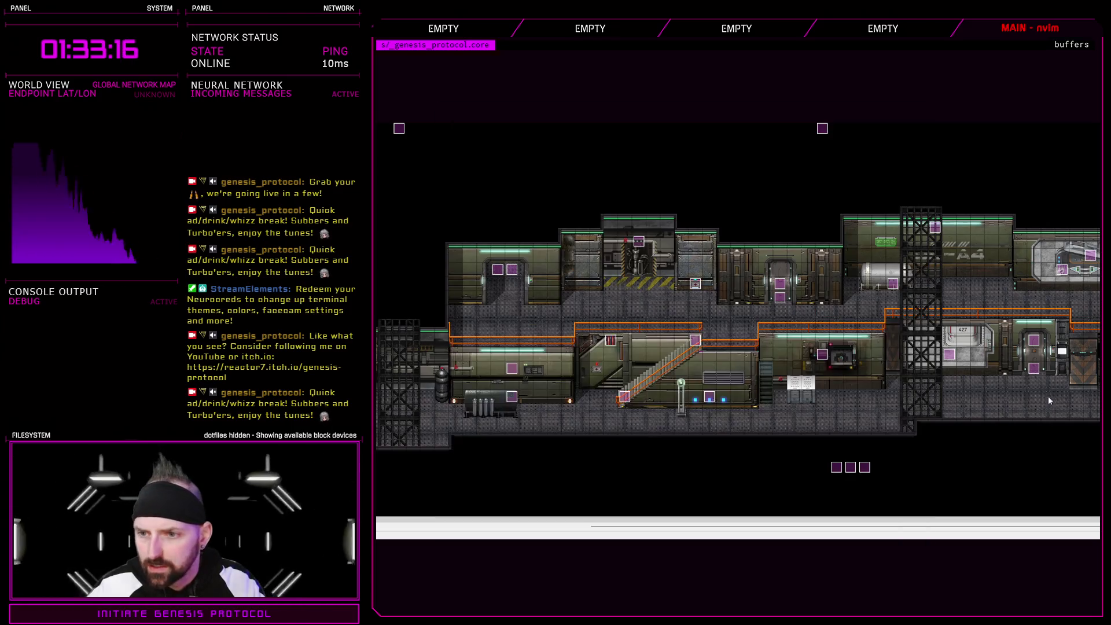
click(1036, 373)
double_click(919, 360)
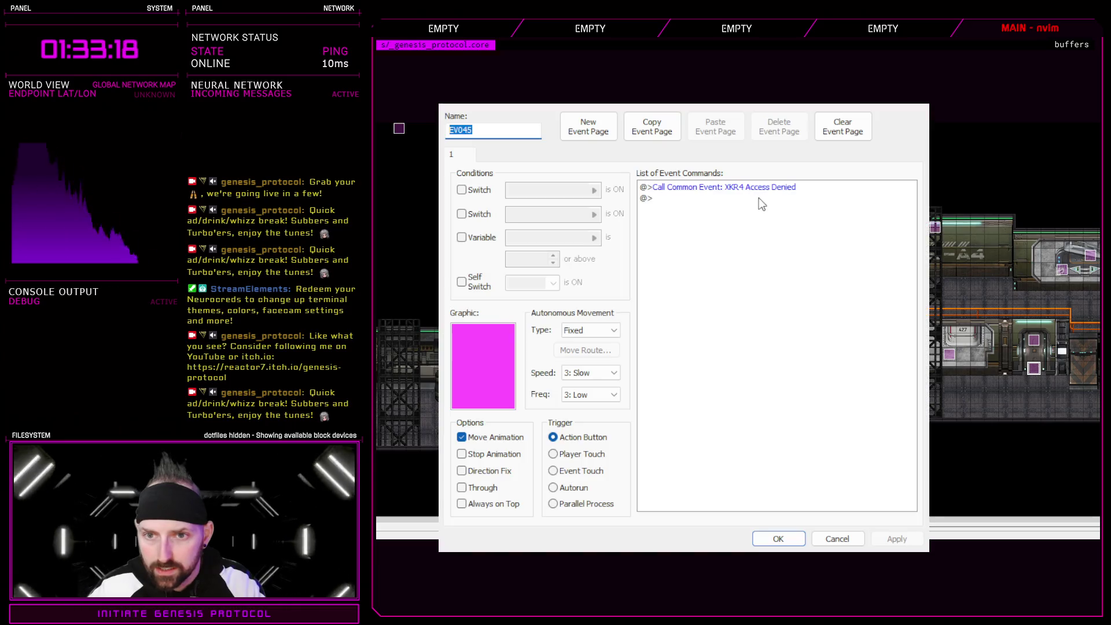
click(790, 541)
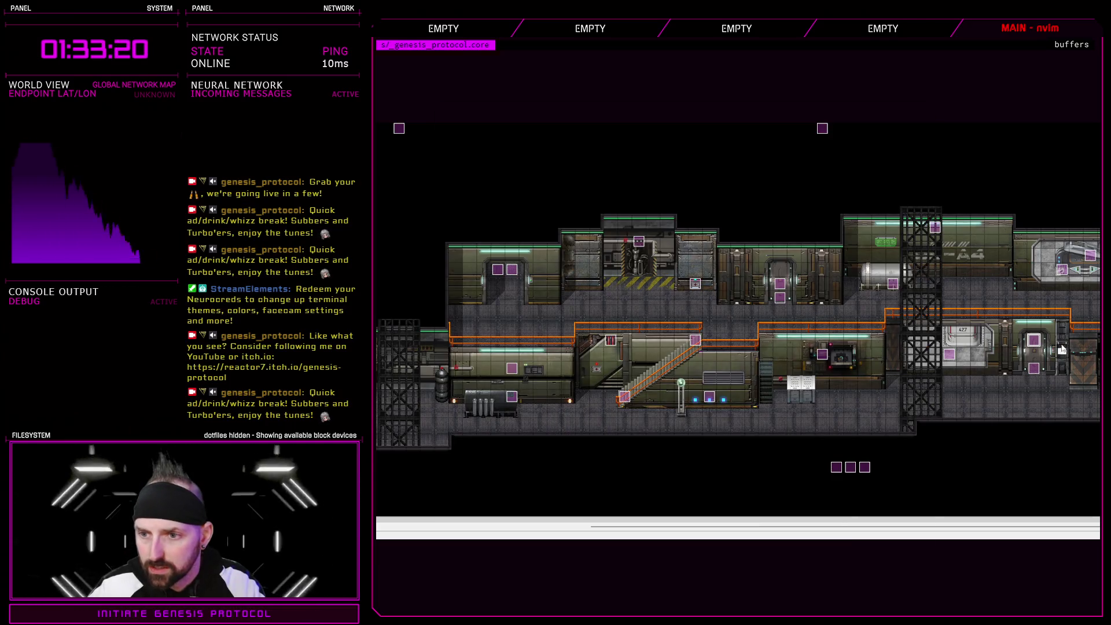
double_click(886, 307)
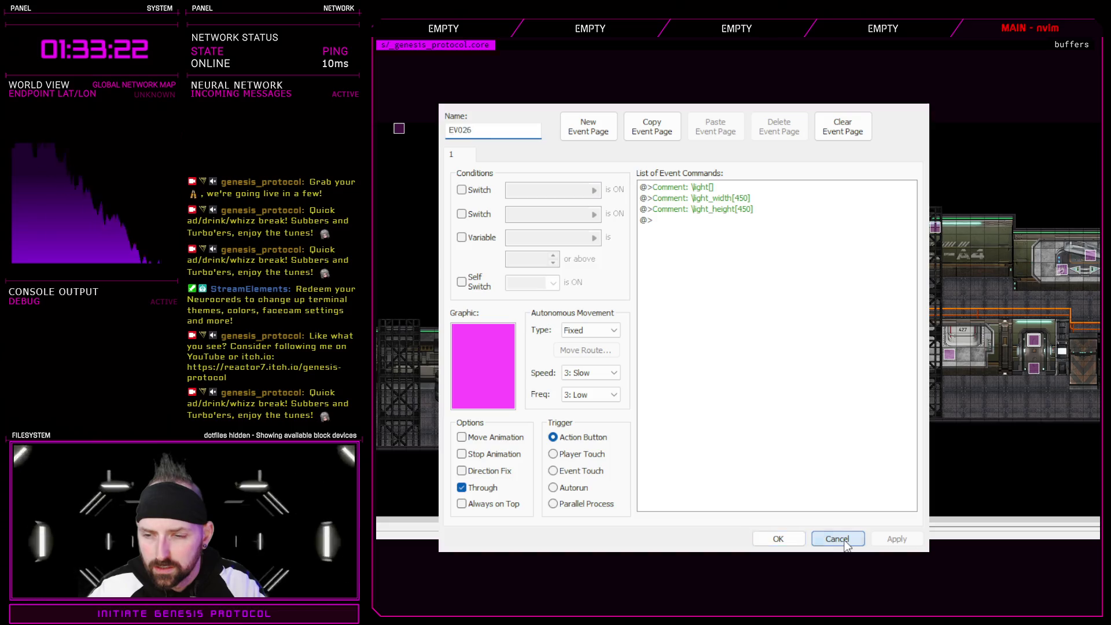
click(839, 540)
double_click(950, 356)
click(833, 538)
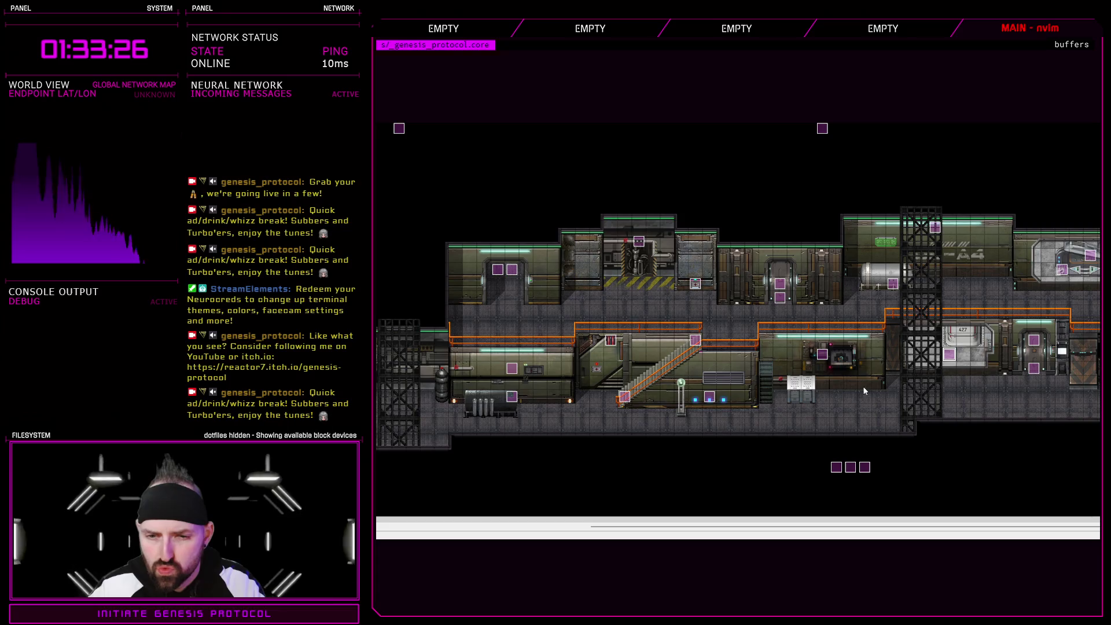
click(823, 357)
double_click(822, 354)
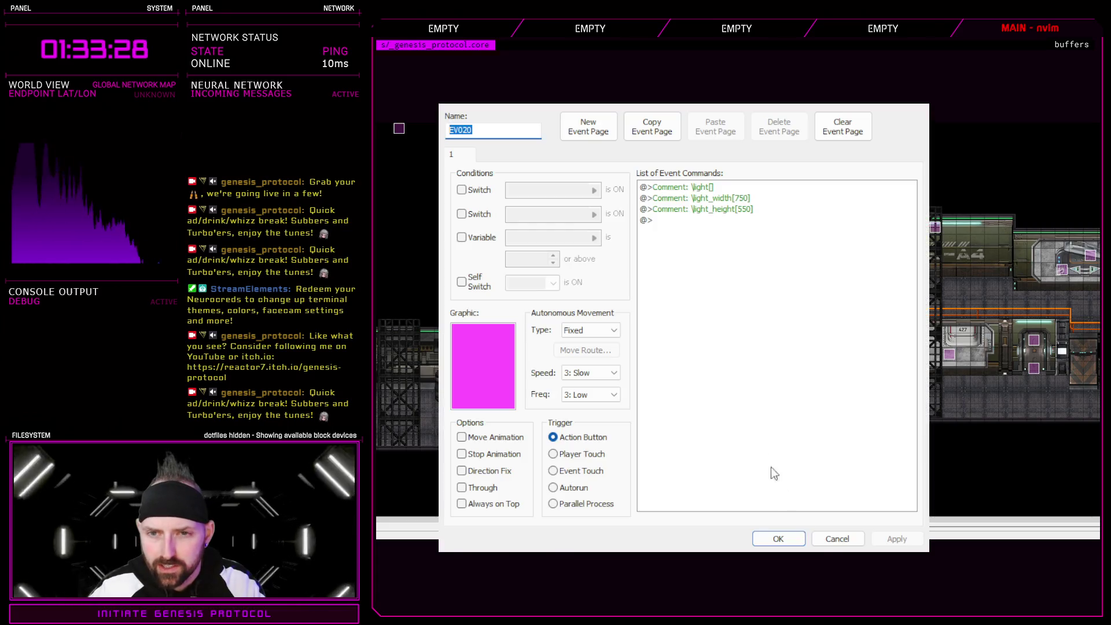
click(835, 537)
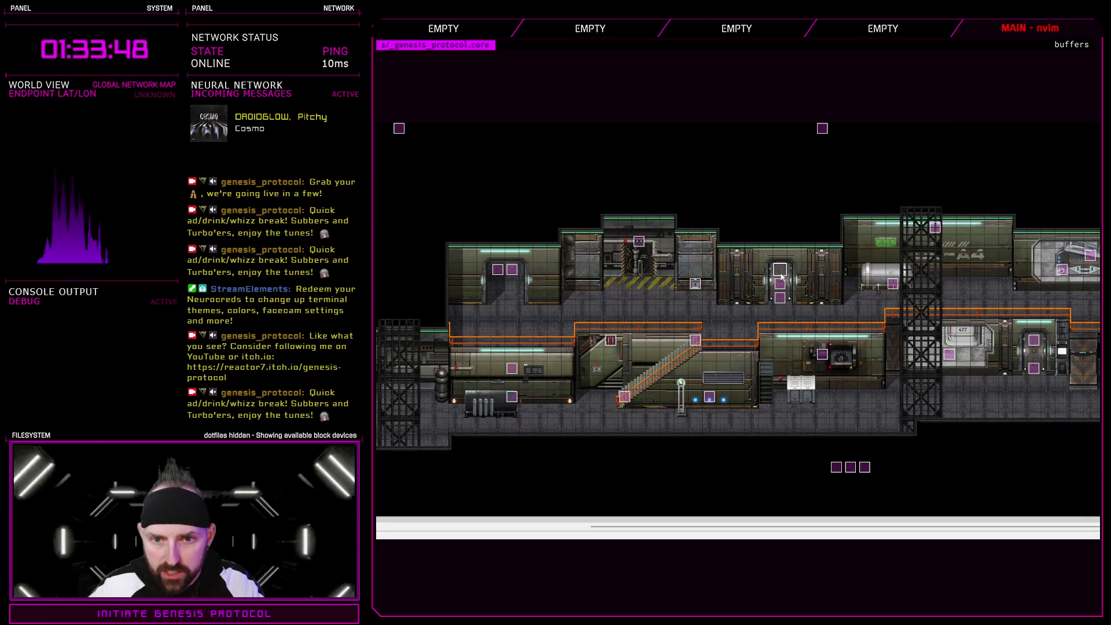
- Change the smoke event's name tag from \z_add[64] to \z_add[1]
click(780, 272)
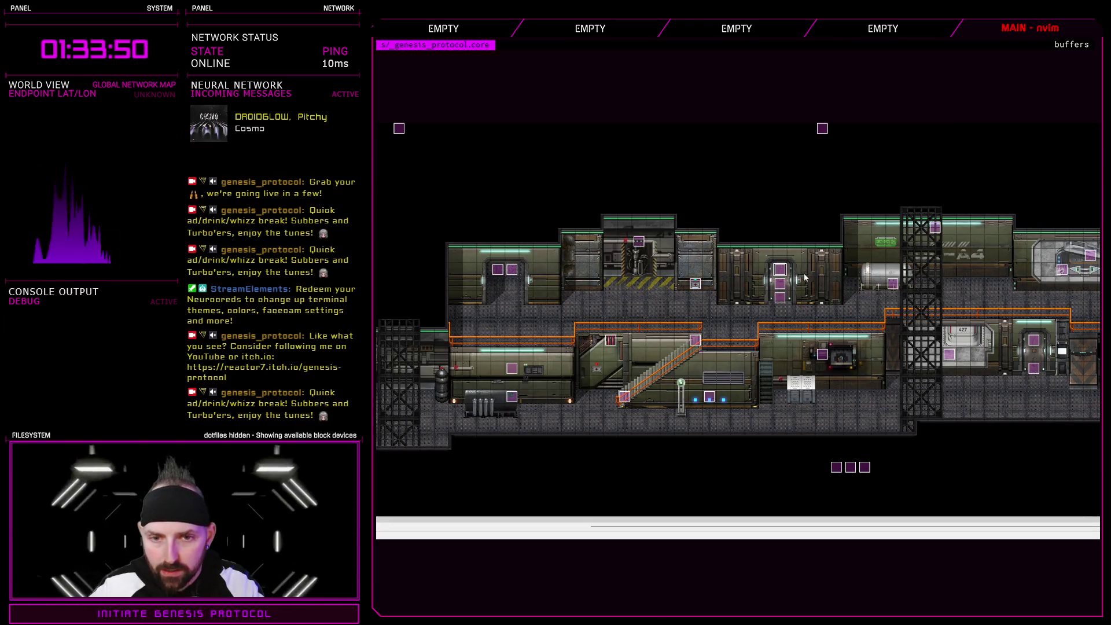
double_click(778, 296)
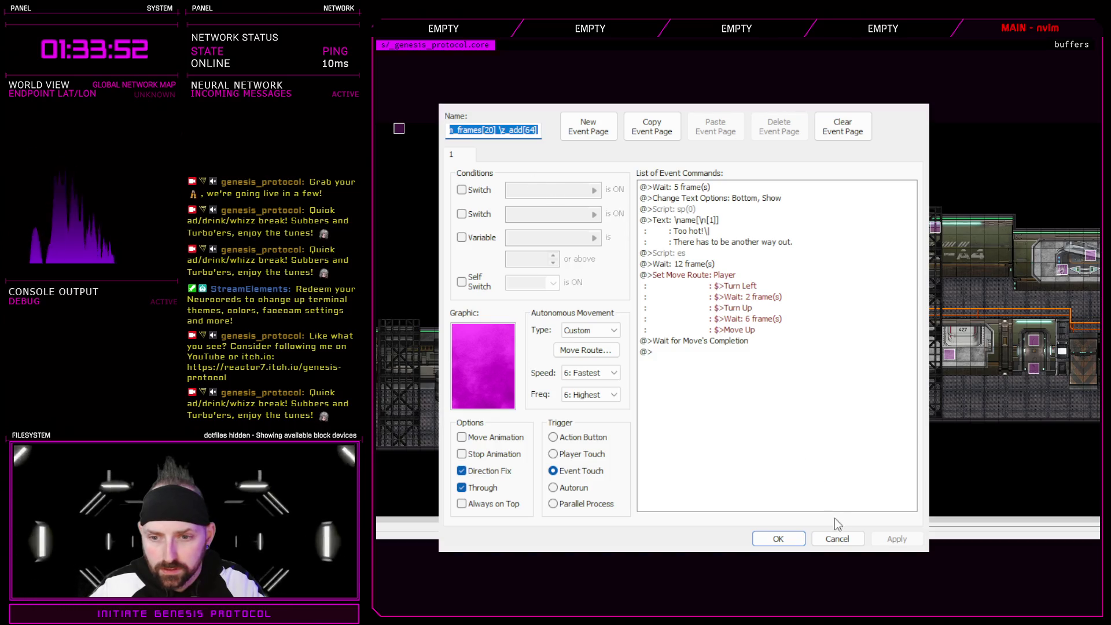
click(837, 539)
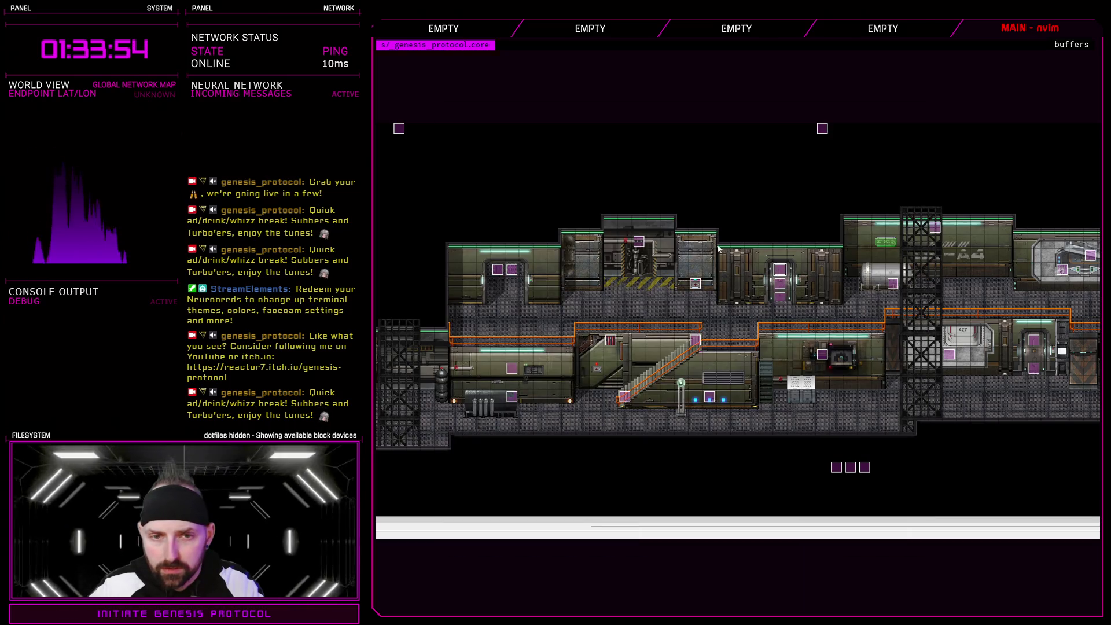
key(Return)
click(481, 132)
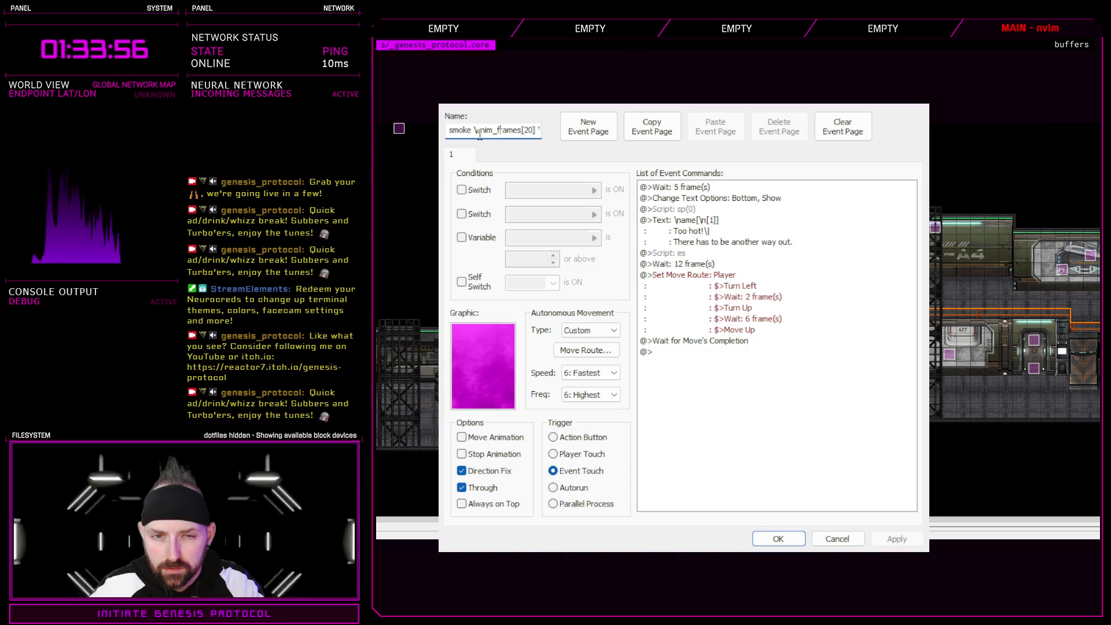
double_click(524, 130)
text(5,4)
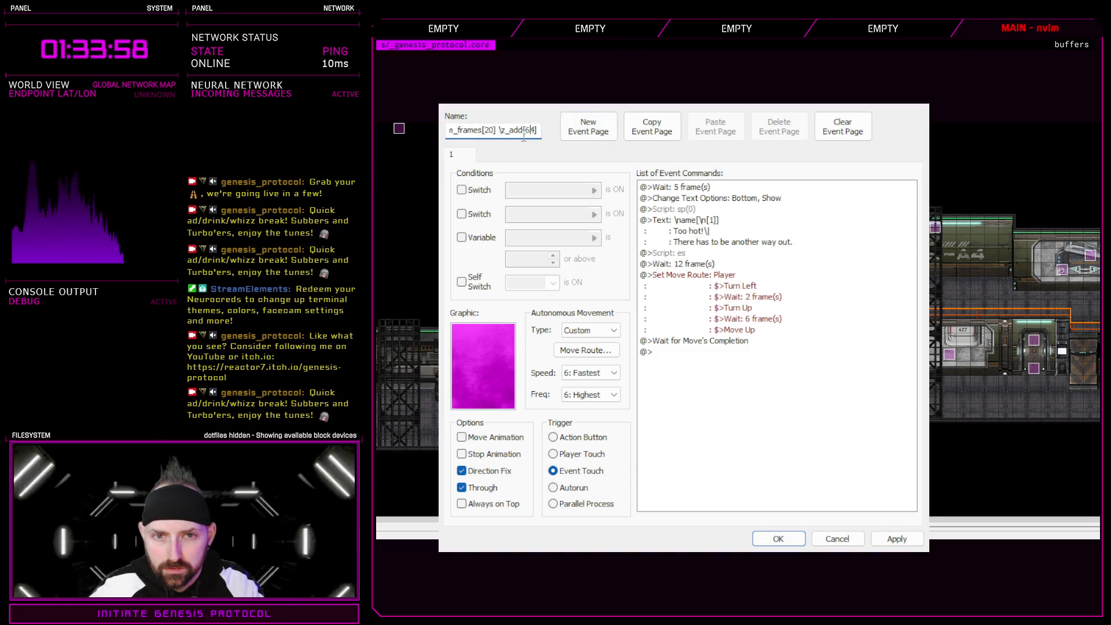
key(BackSpace)
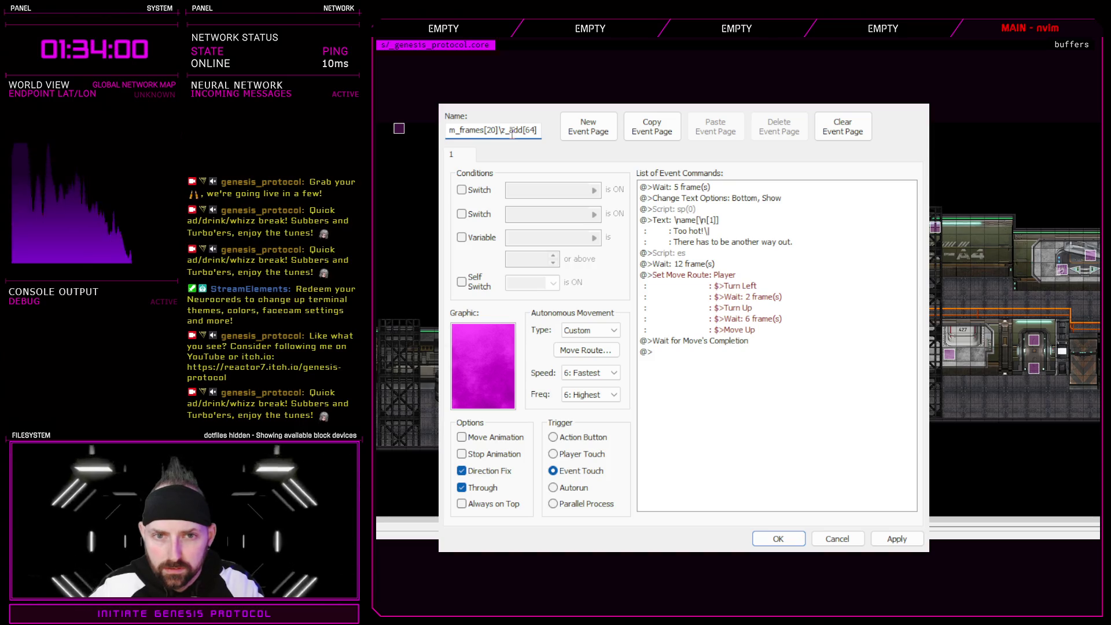
drag(508, 133, 556, 133)
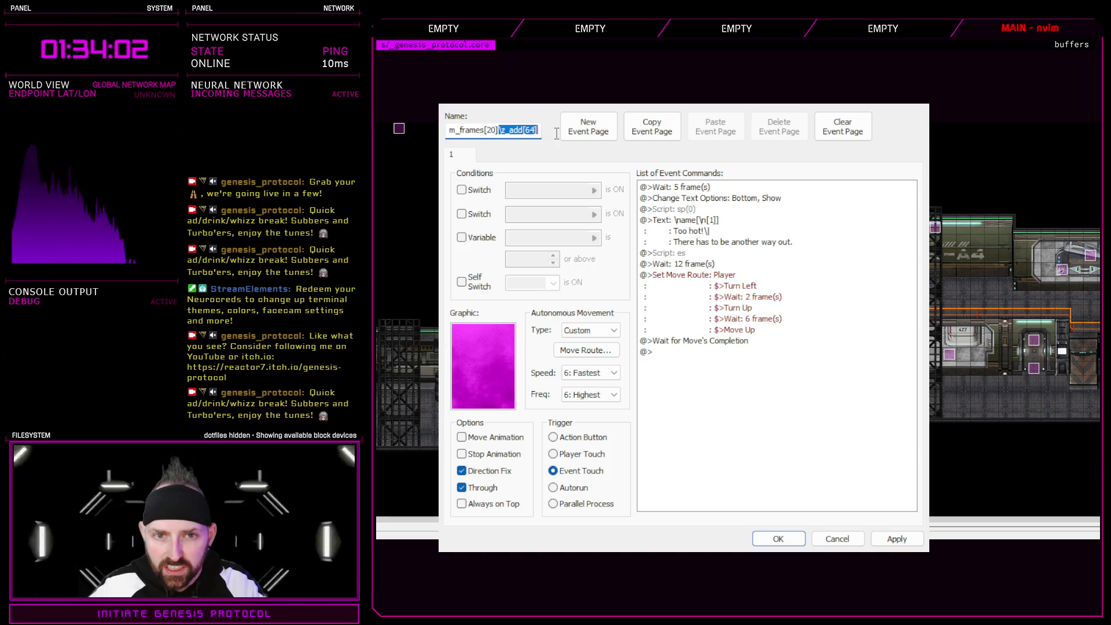
click(534, 130)
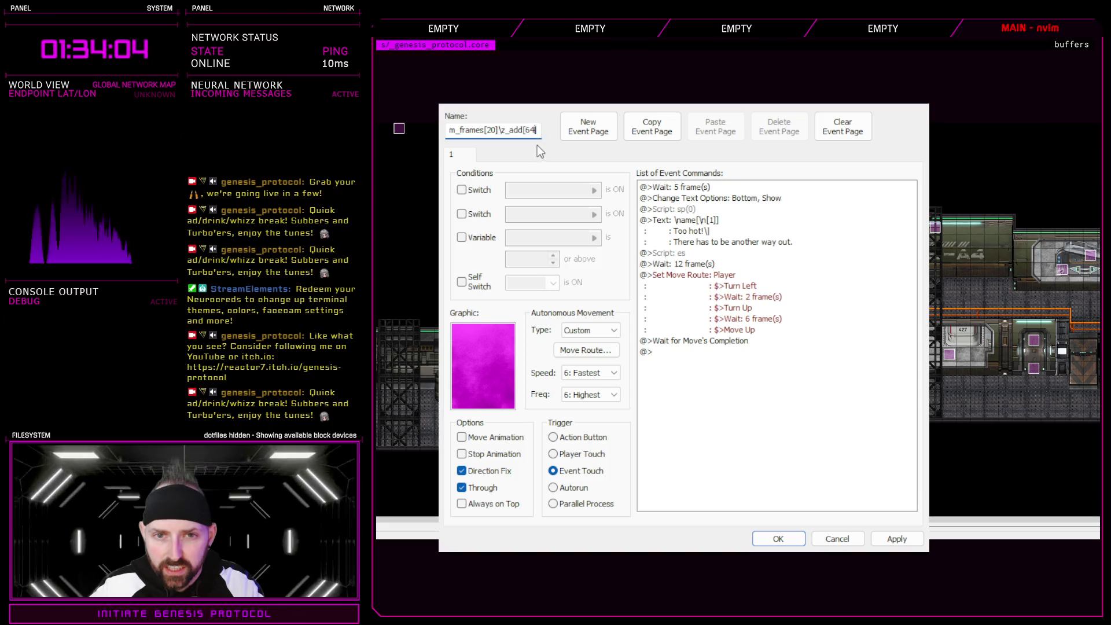
key(BackSpace)
key(BackSpace)
text(1)
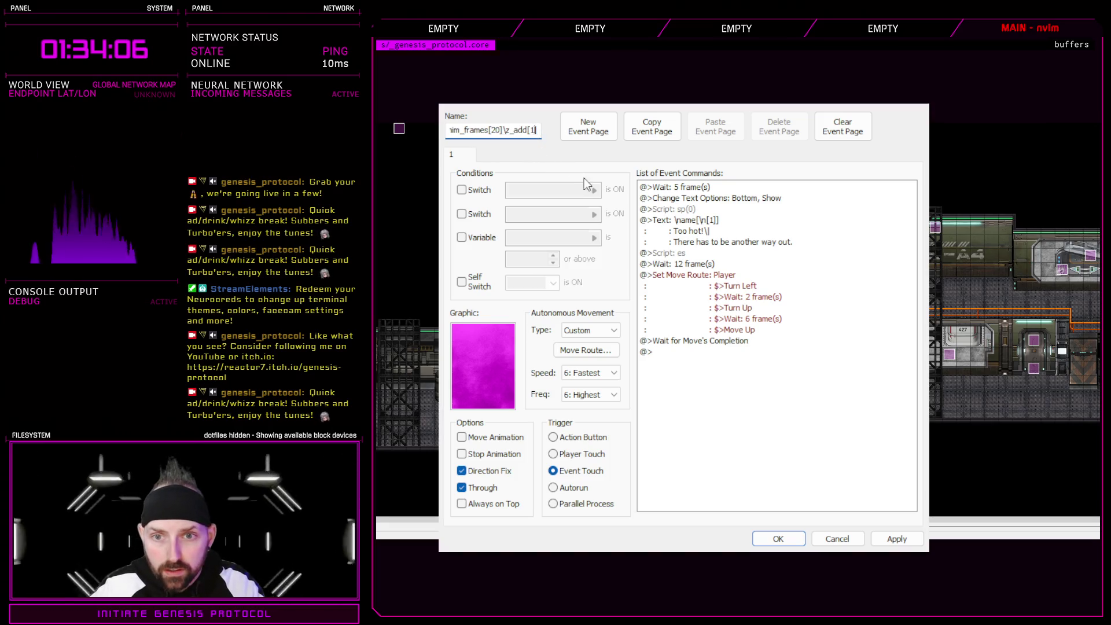
- Delete all of the smoke event's commands
click(703, 187)
key(Delete)
shift+click(711, 242)
key(Delete)
key(Delete)
key(Delete)
key(Delete)
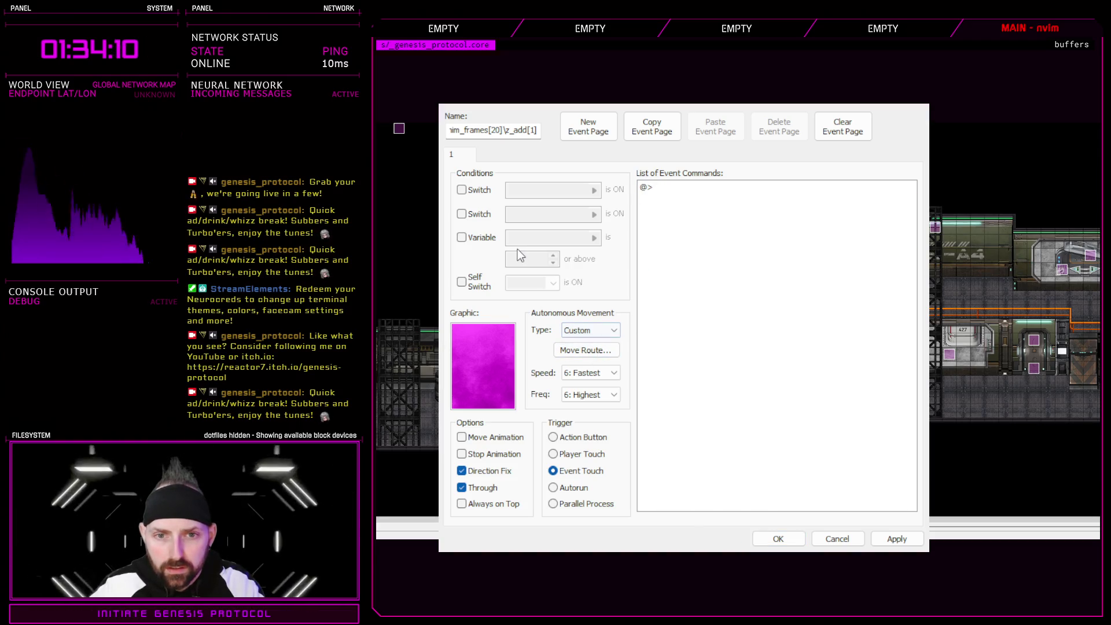
- Set the smoke event's trigger to Action Button, uncheck Through, and save it
click(586, 349)
click(752, 422)
click(575, 439)
click(486, 488)
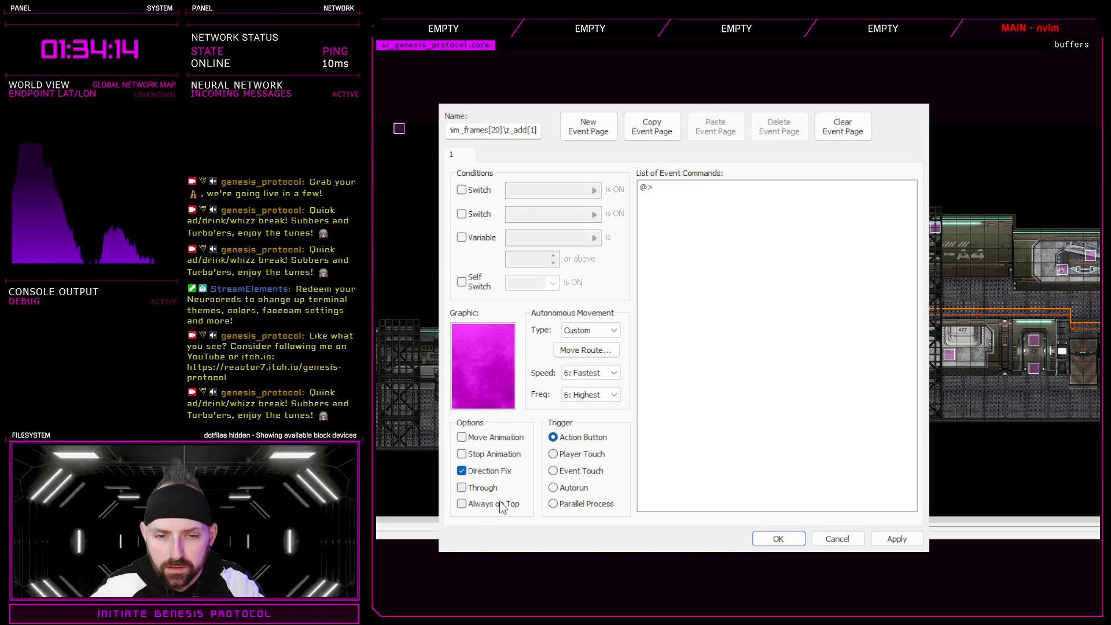
click(890, 541)
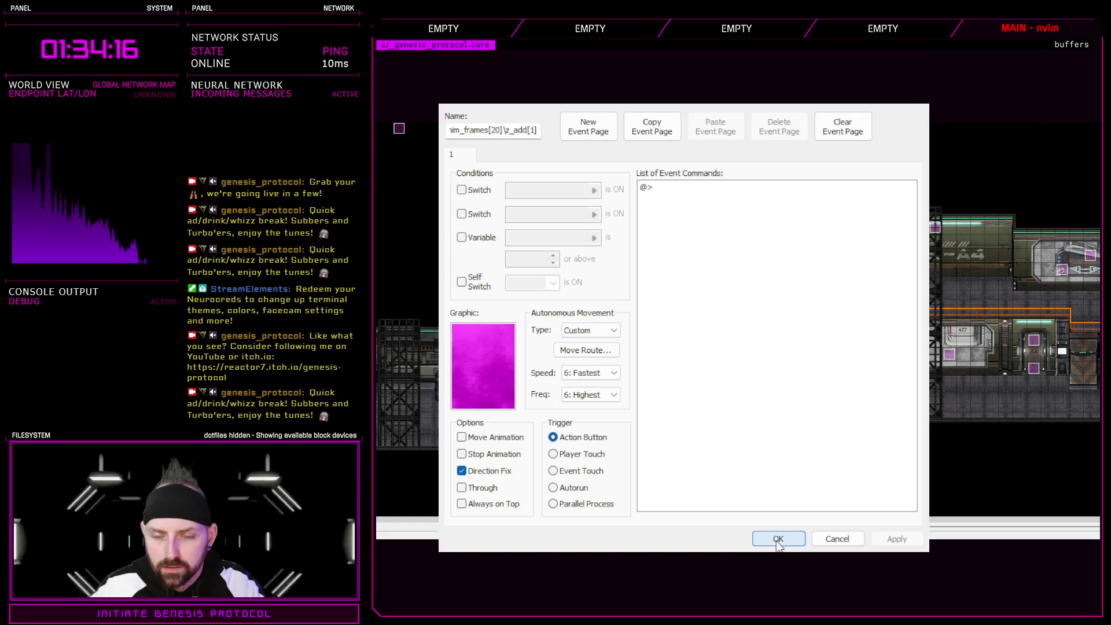
click(778, 539)
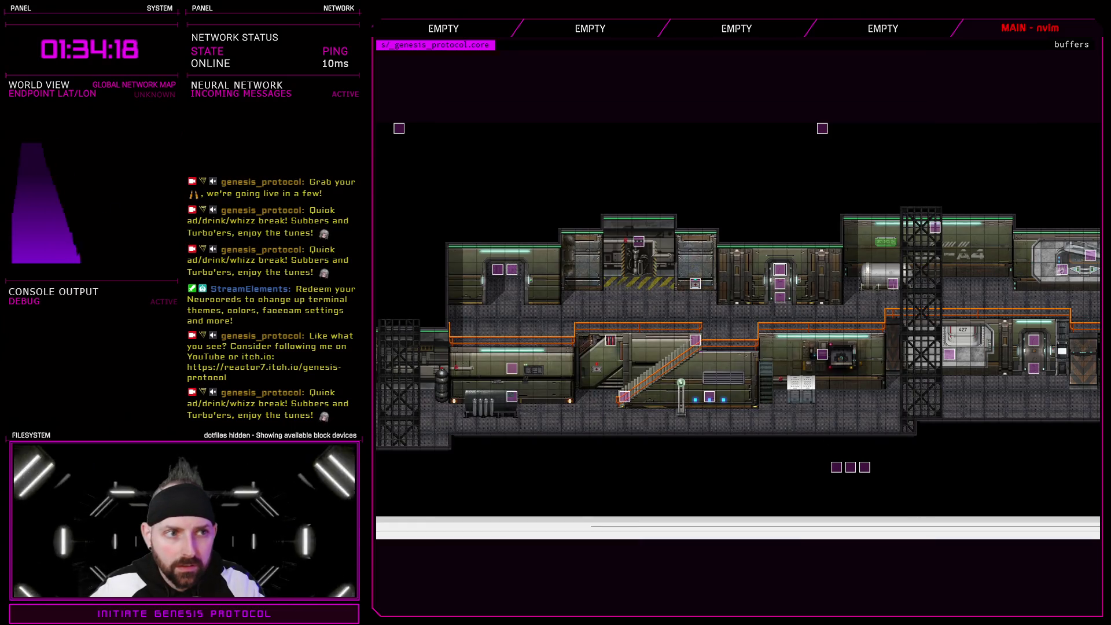
- Append \adj_pos[0,128] to the smoke event's name and save
double_click(803, 298)
key(Escape)
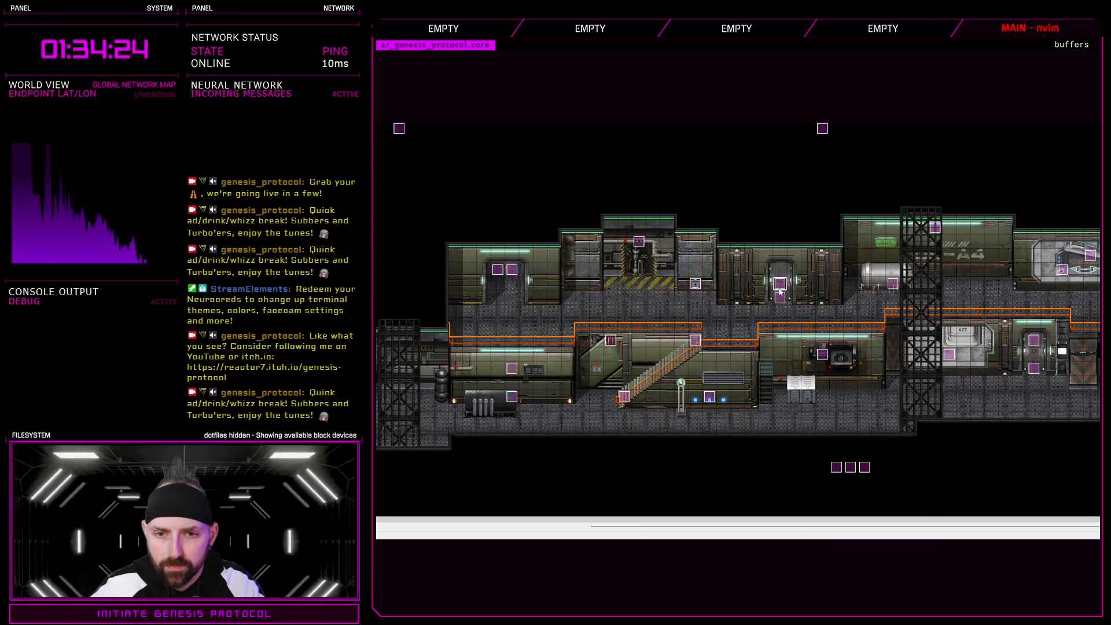
key(Return)
click(539, 131)
text(\adj_pos[0,)
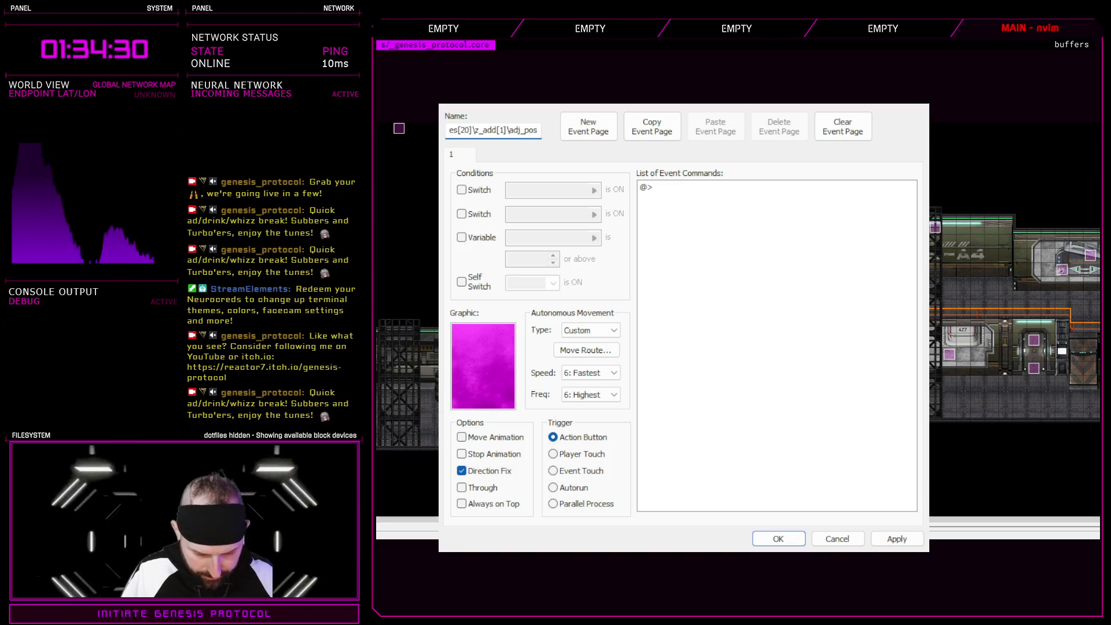
text(128])
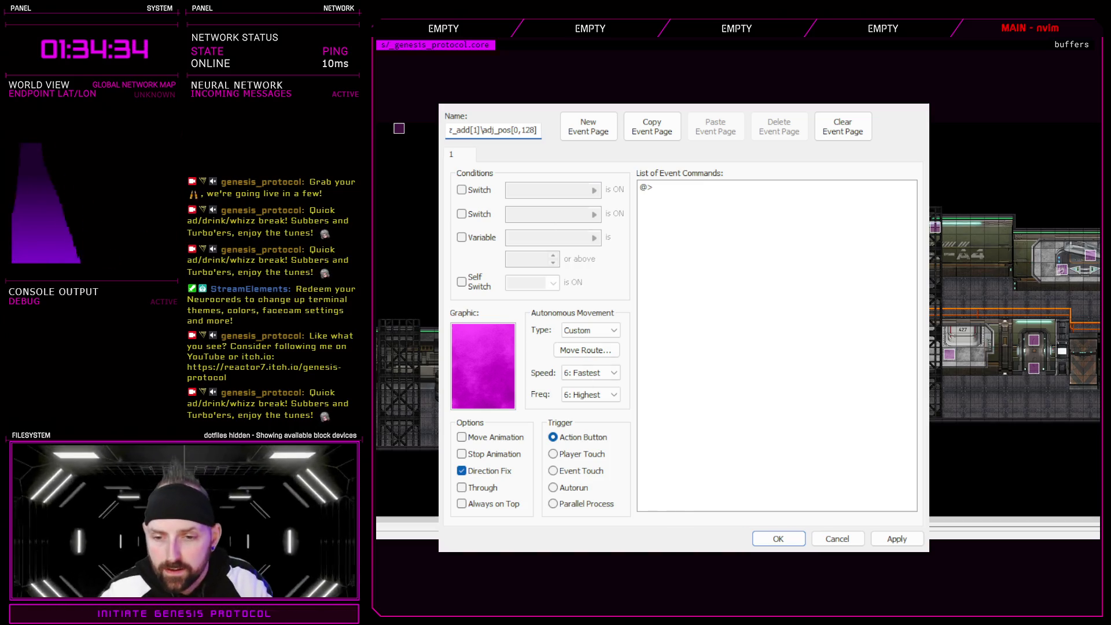
click(778, 539)
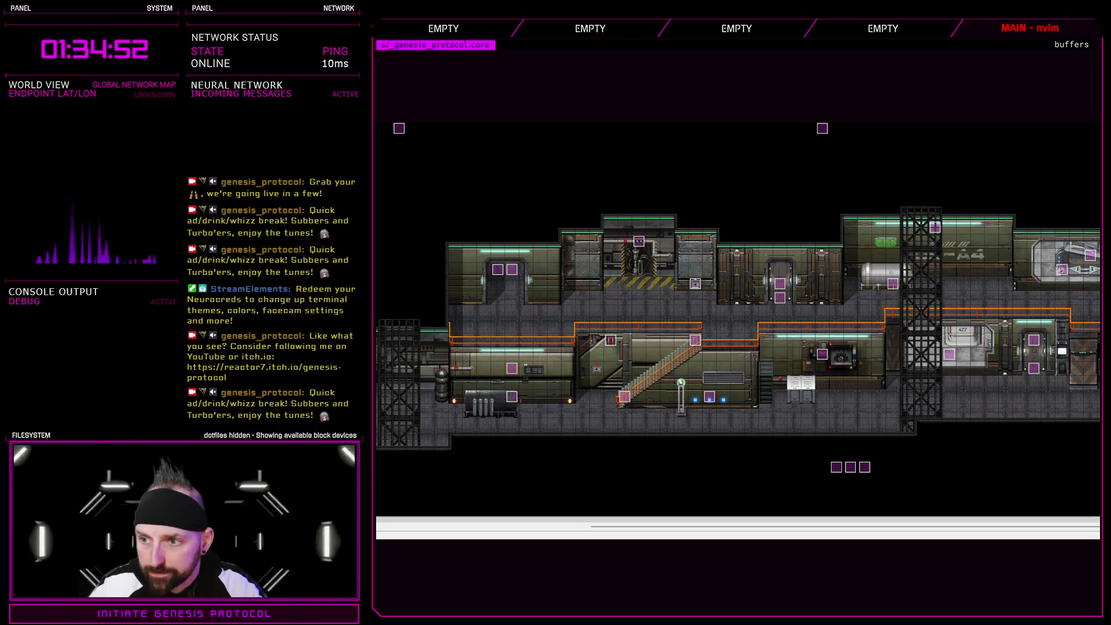
double_click(748, 352)
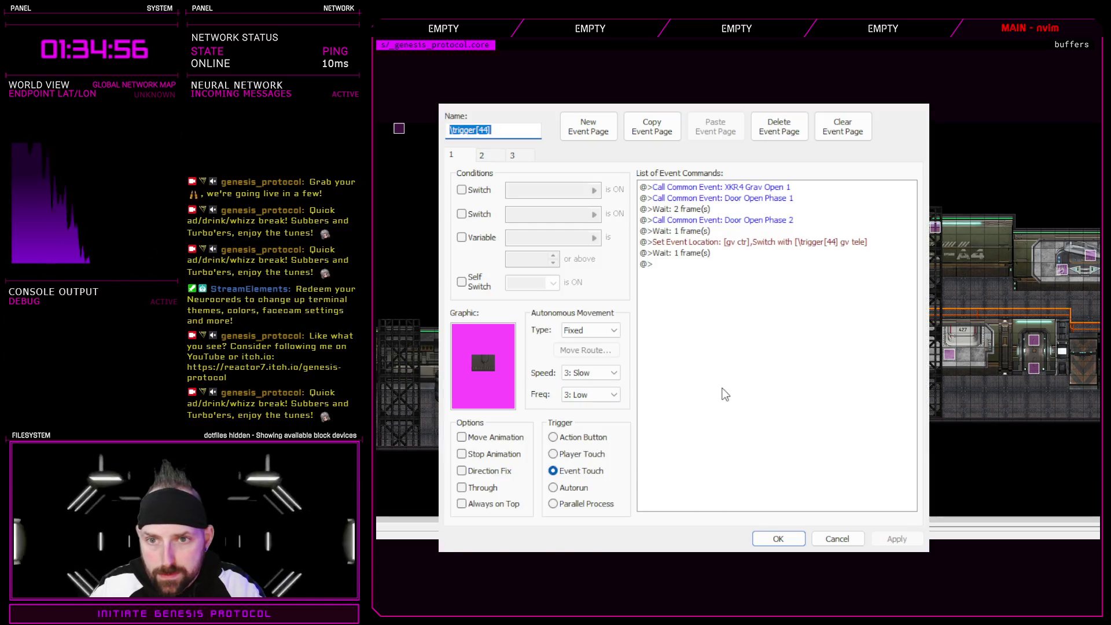
- Review pages 2 and 3 of the \trigger[44] event, then cancel without changes
click(481, 155)
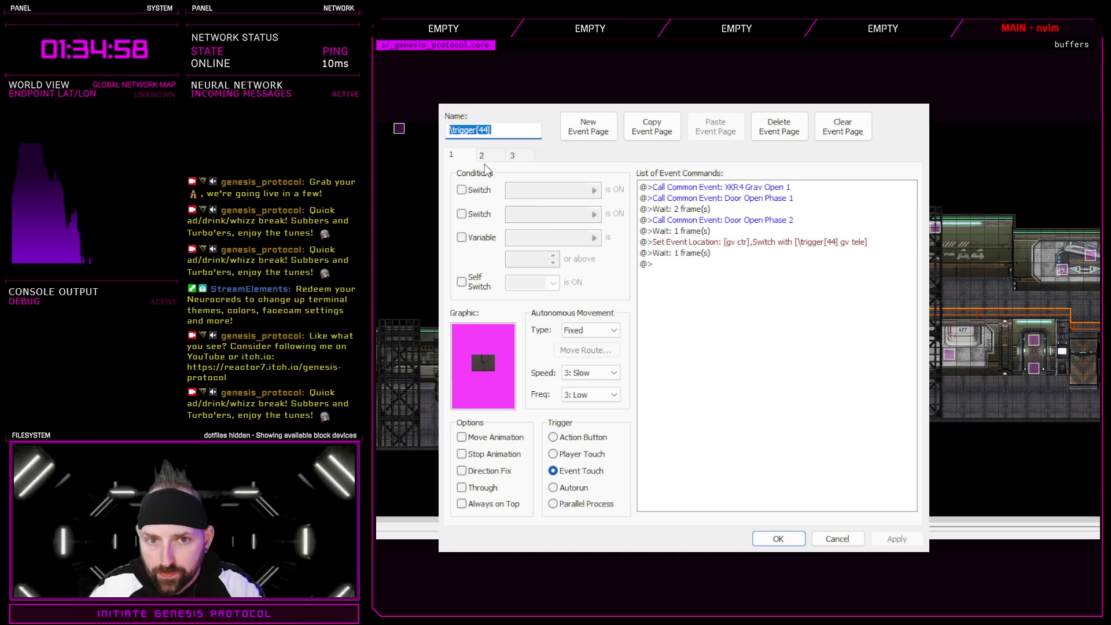
click(512, 155)
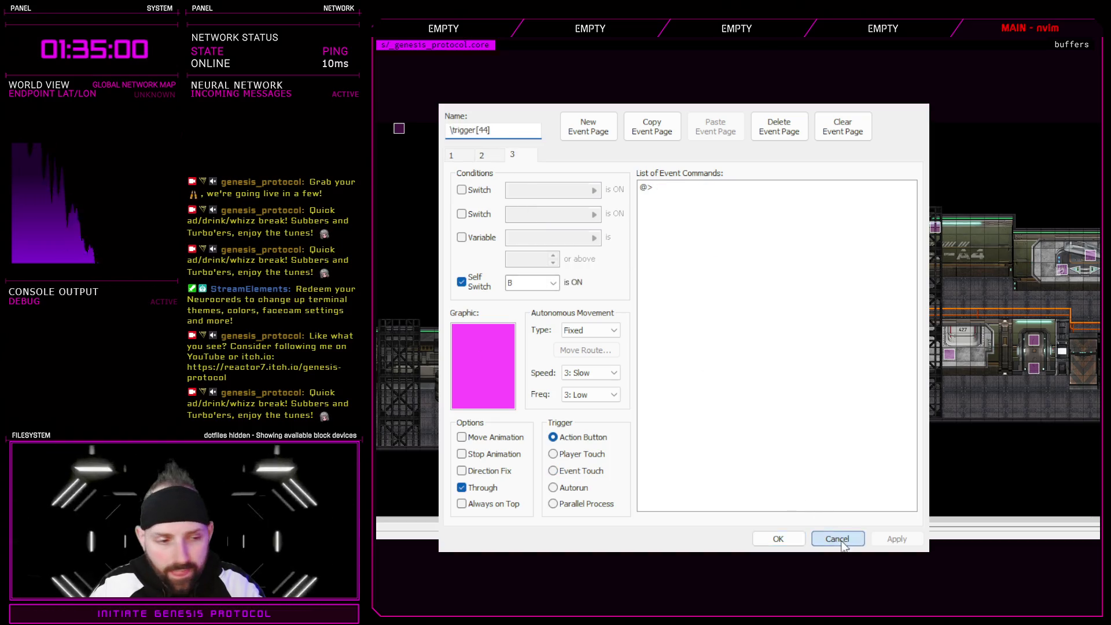
click(837, 539)
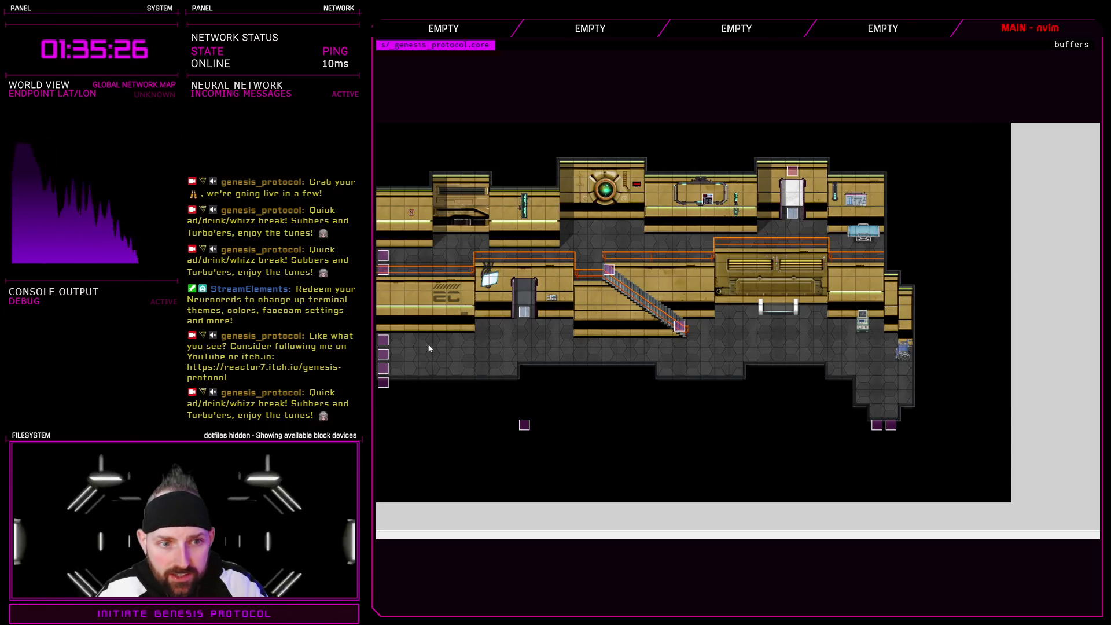
- Inspect the 2C1 door event's sprite choices and cancel, keeping the original door graphic
double_click(708, 343)
double_click(463, 365)
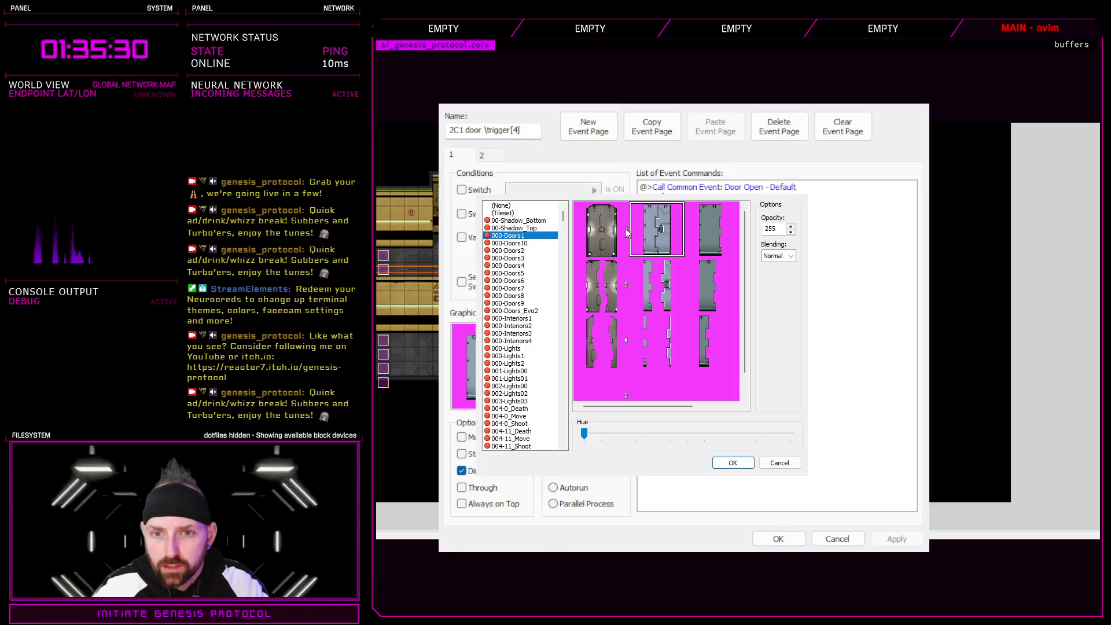
click(779, 463)
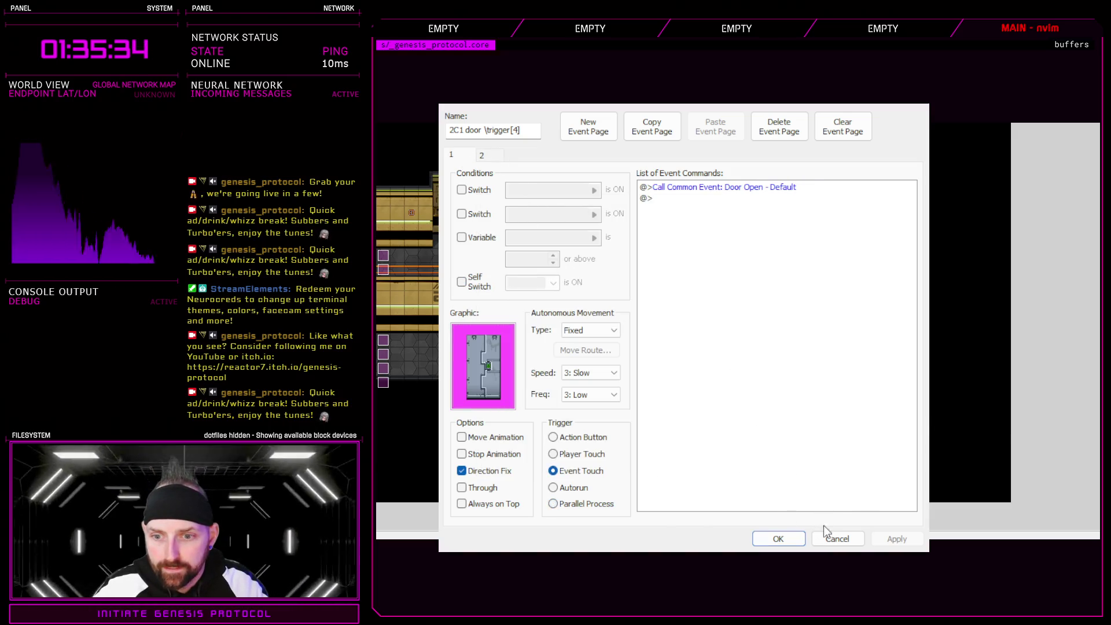
click(829, 534)
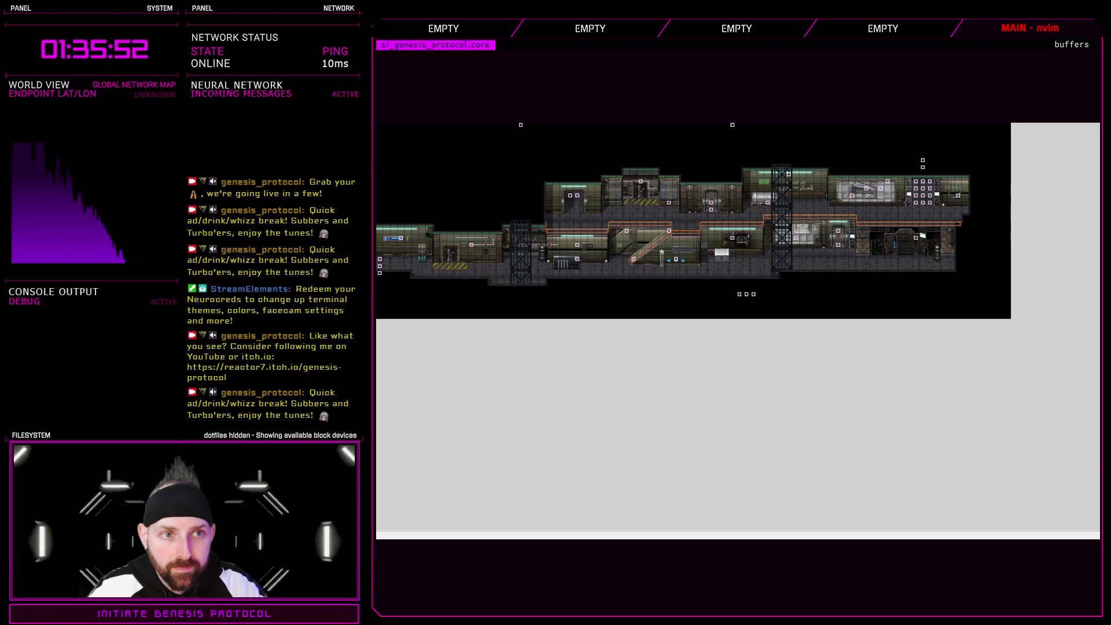
scroll(505, 125, up, 2)
scroll(924, 538, right, 3)
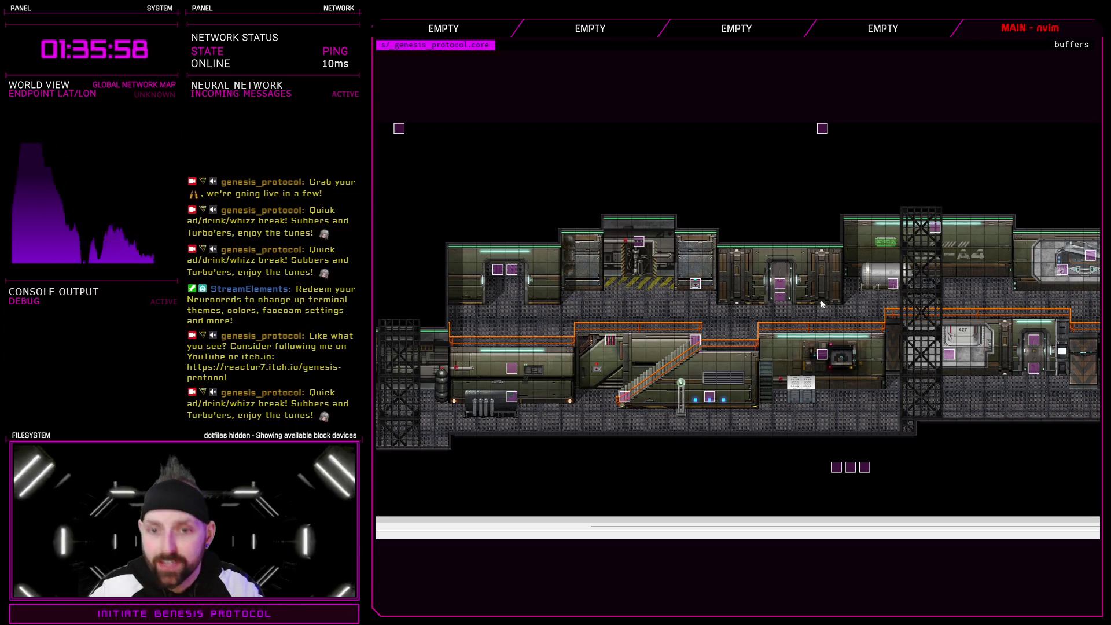
double_click(845, 294)
click(839, 536)
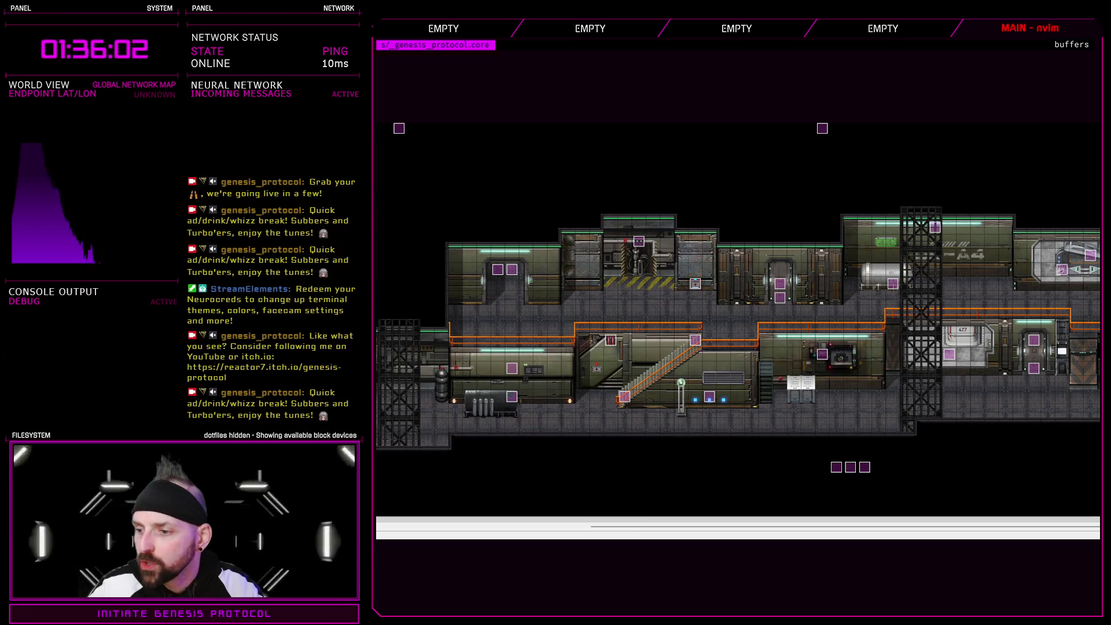
double_click(834, 295)
click(488, 155)
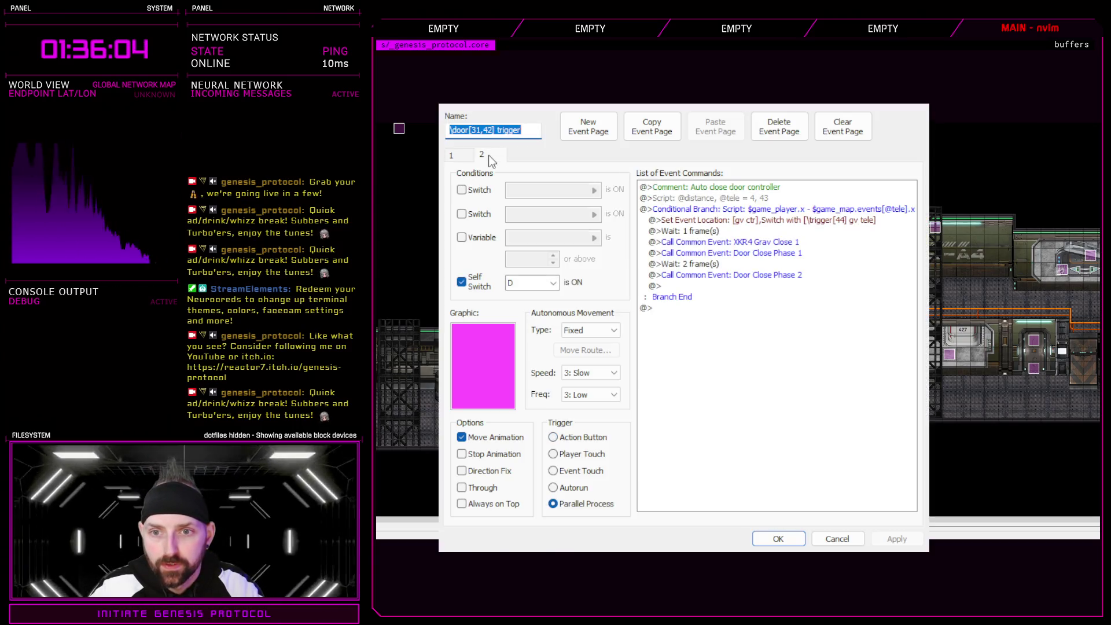
click(837, 539)
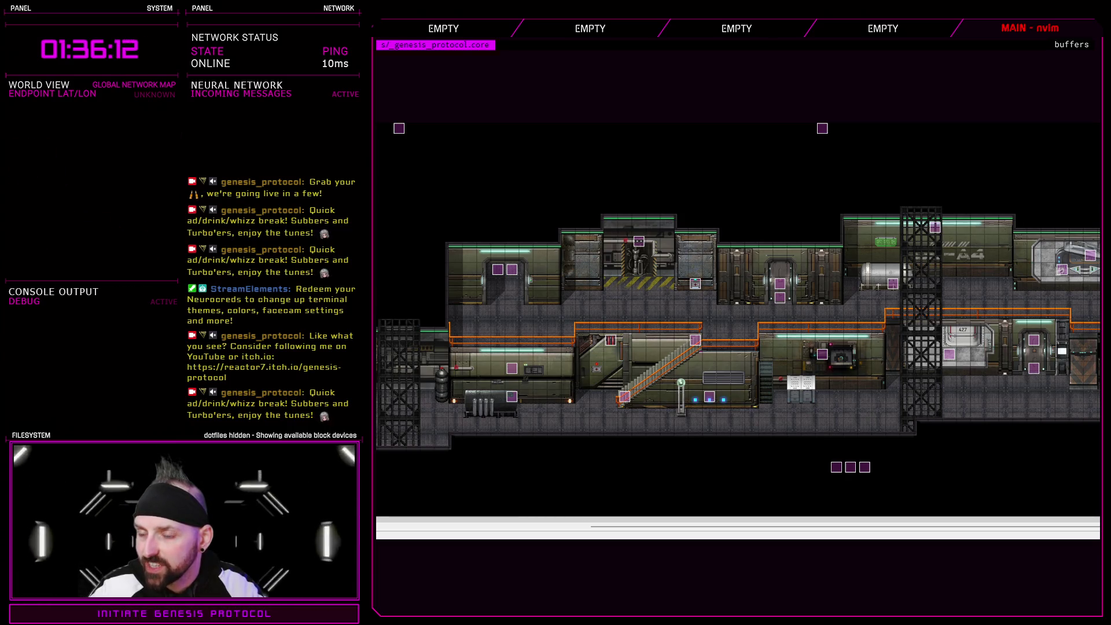
double_click(905, 327)
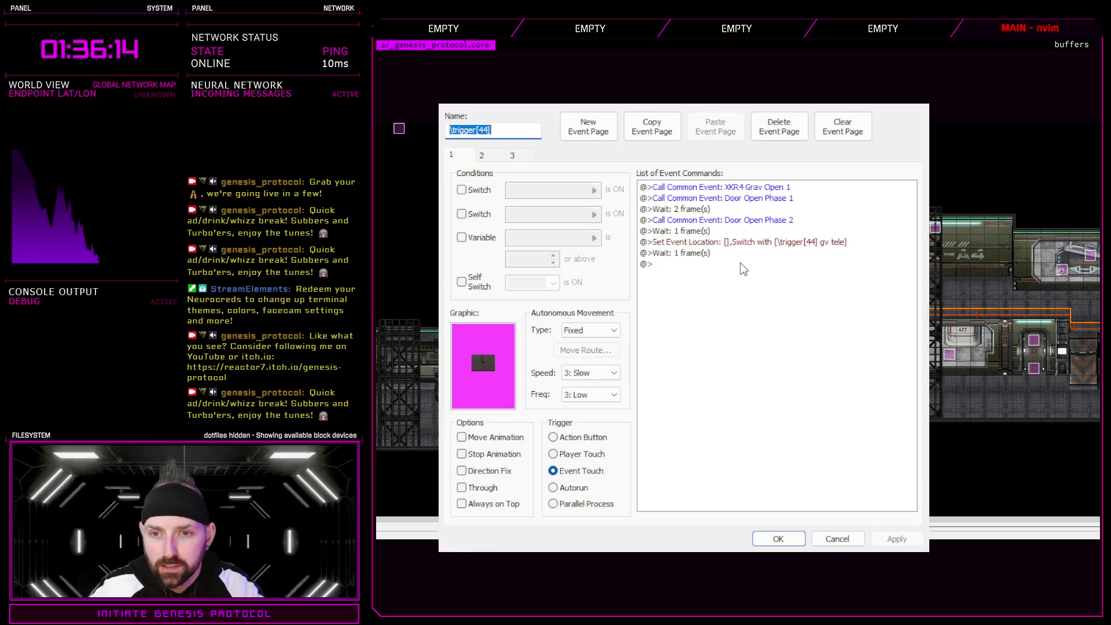
click(481, 154)
click(514, 156)
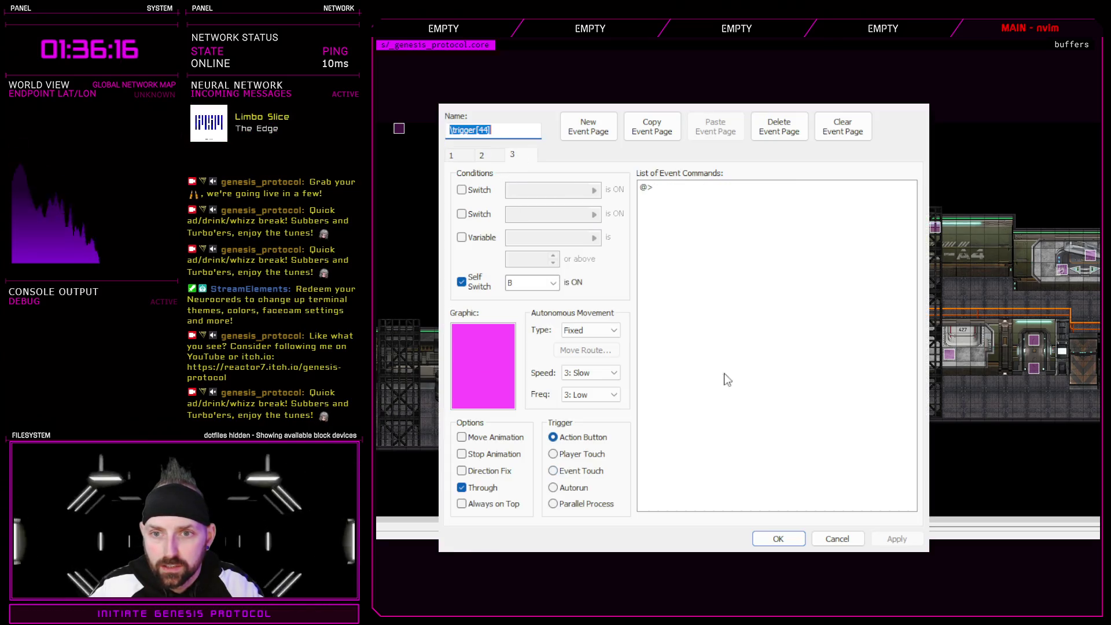
click(835, 538)
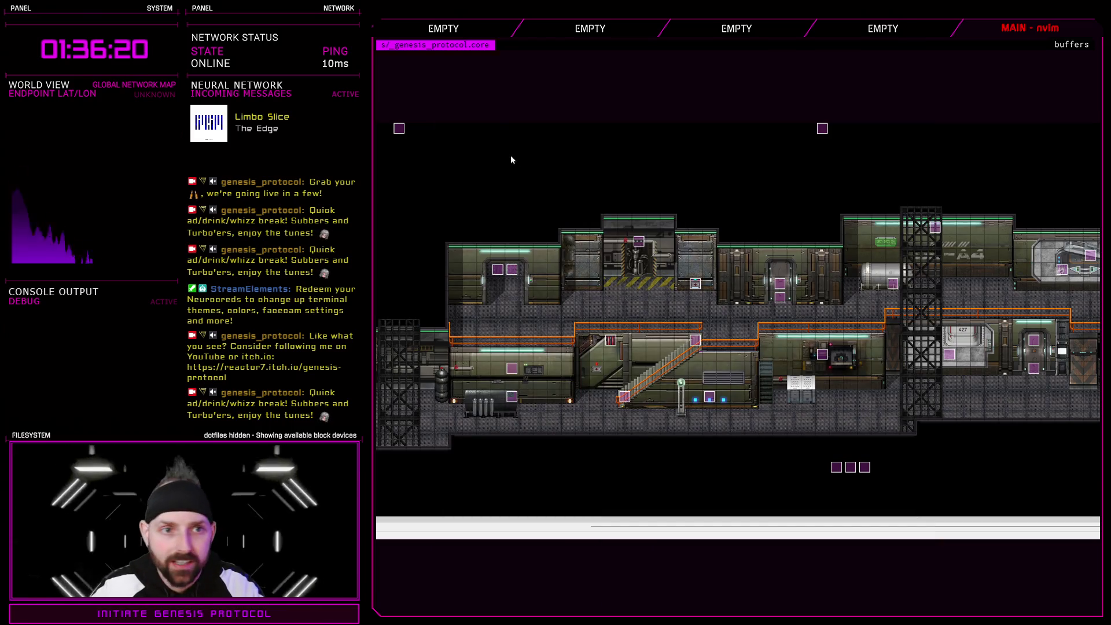
scroll(984, 214, down, 2)
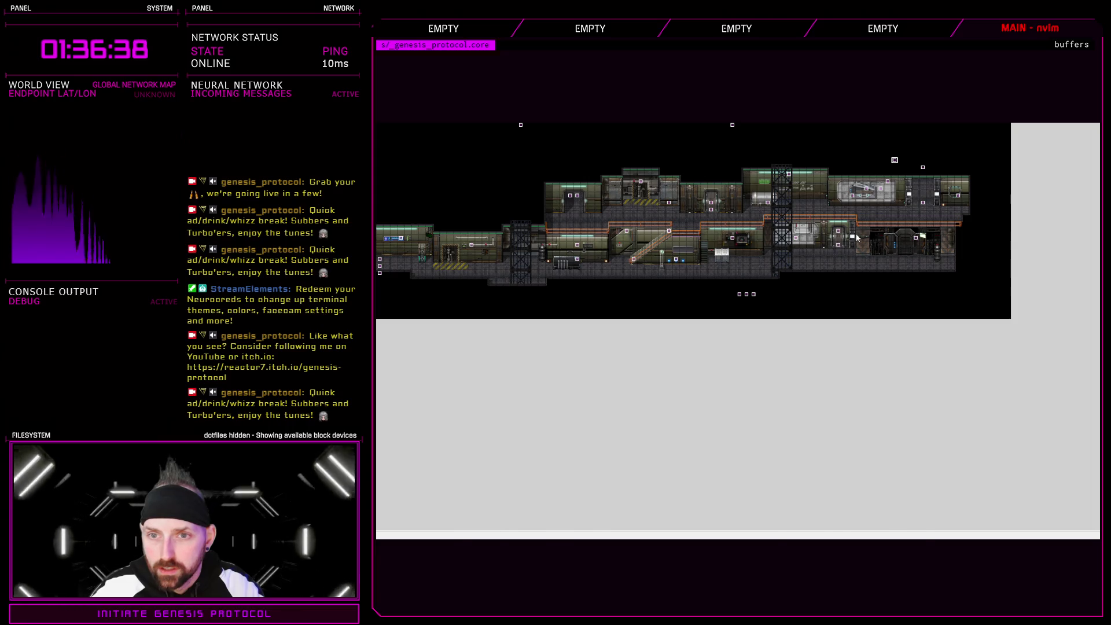
- Check the coordinates 337, 21, 20 in the \trigger[44] gv tele event's script and close it
double_click(916, 239)
double_click(724, 192)
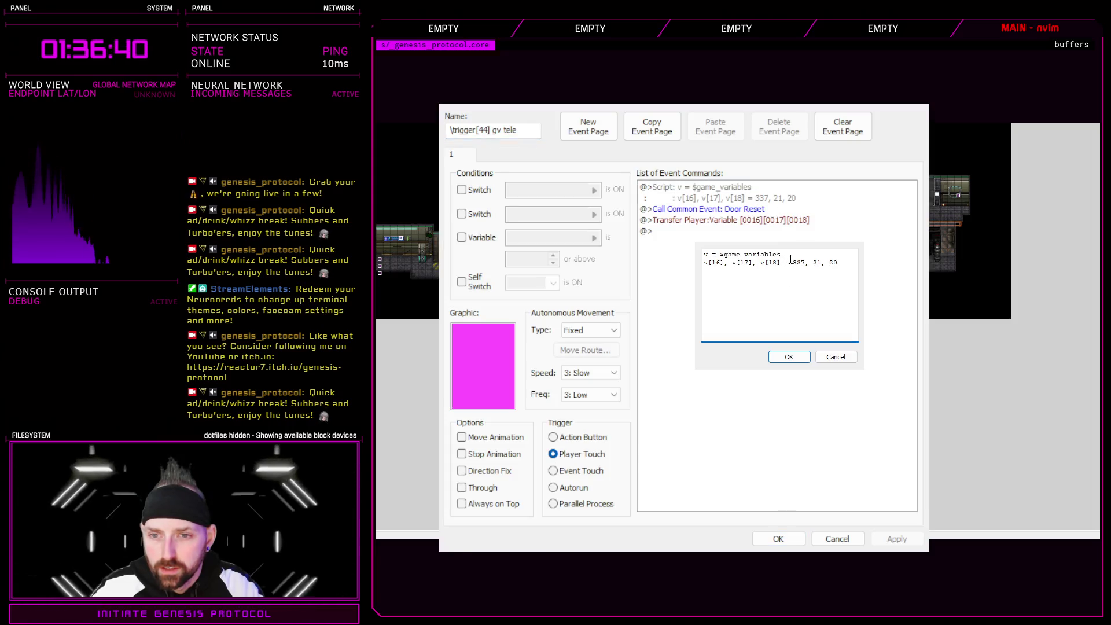
drag(793, 262, 838, 262)
key(Escape)
click(778, 539)
- Change the 2C1 tele event's set_teleport coordinates to 337, 21, 20 and save
click(923, 168)
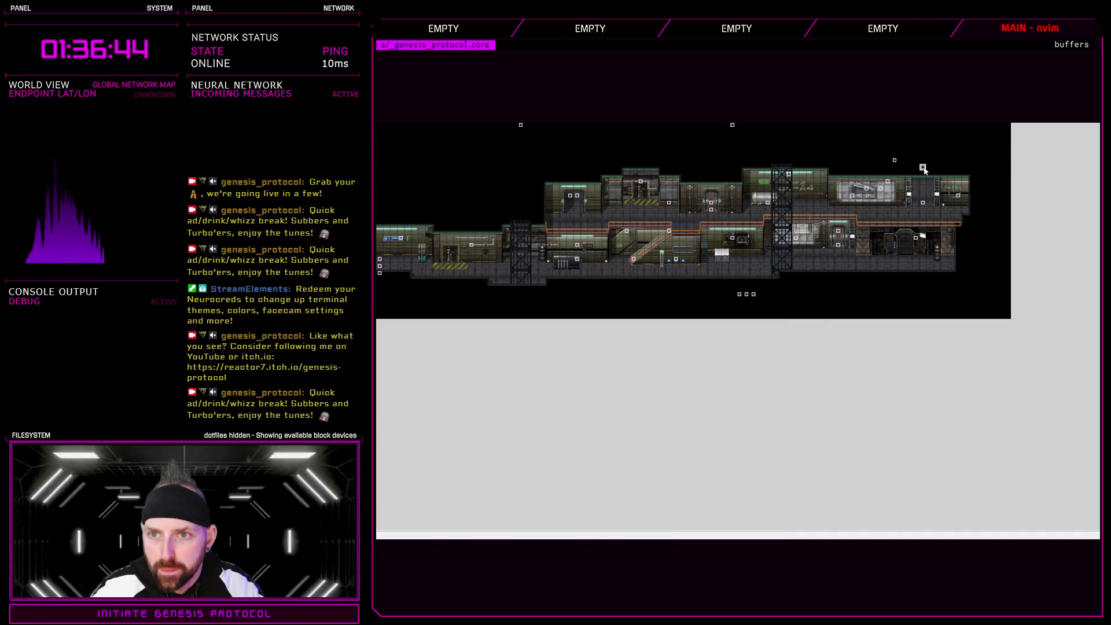
double_click(916, 237)
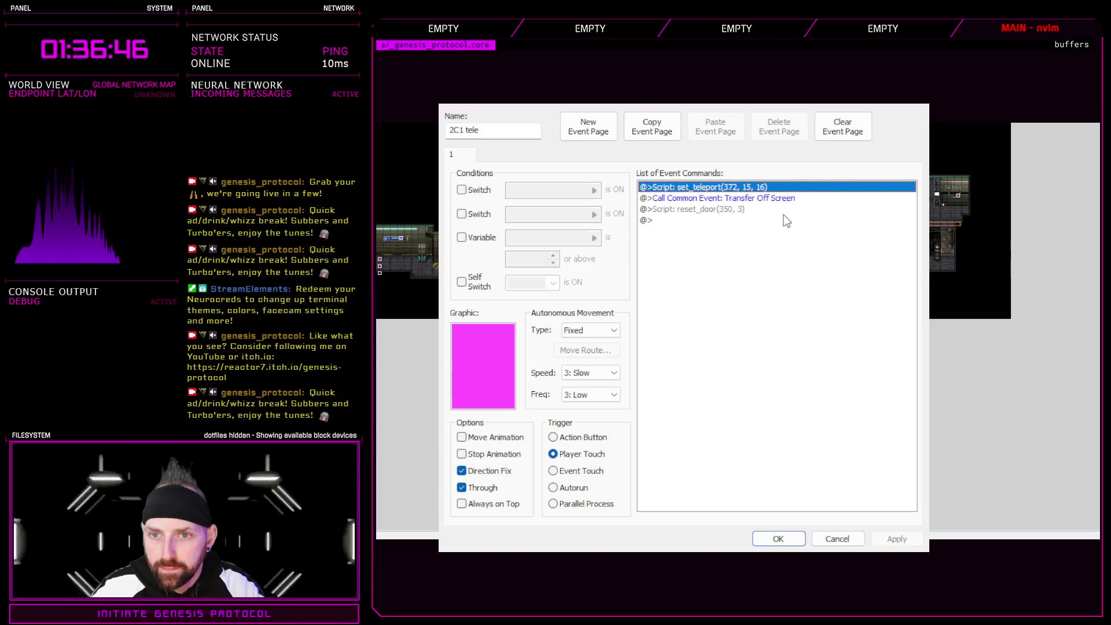
double_click(712, 187)
drag(756, 255, 794, 255)
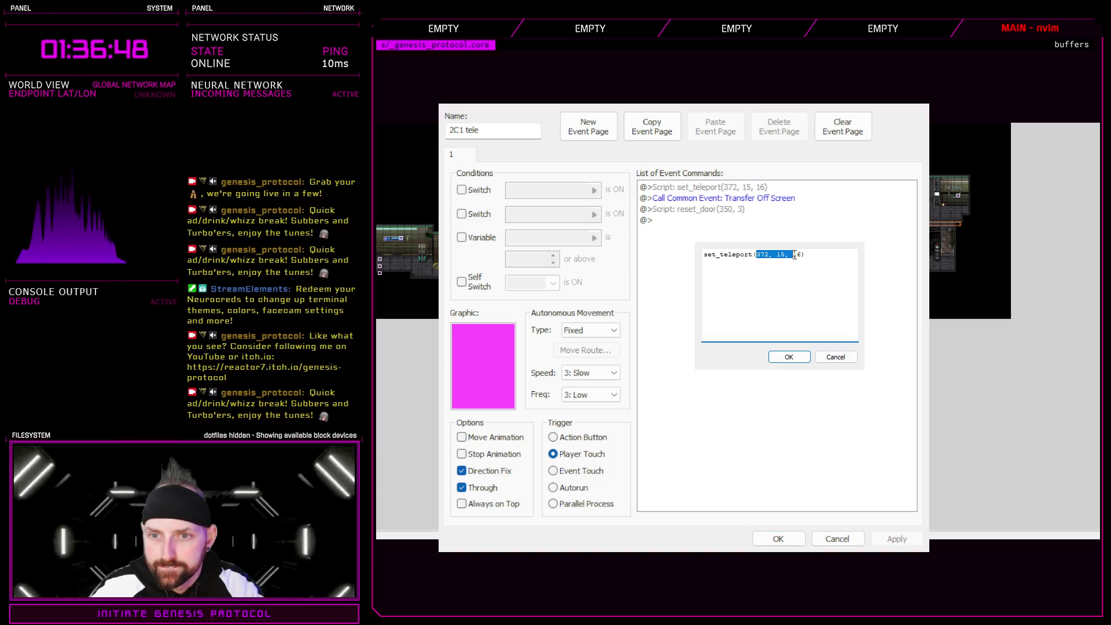
text(337, 21, 20)
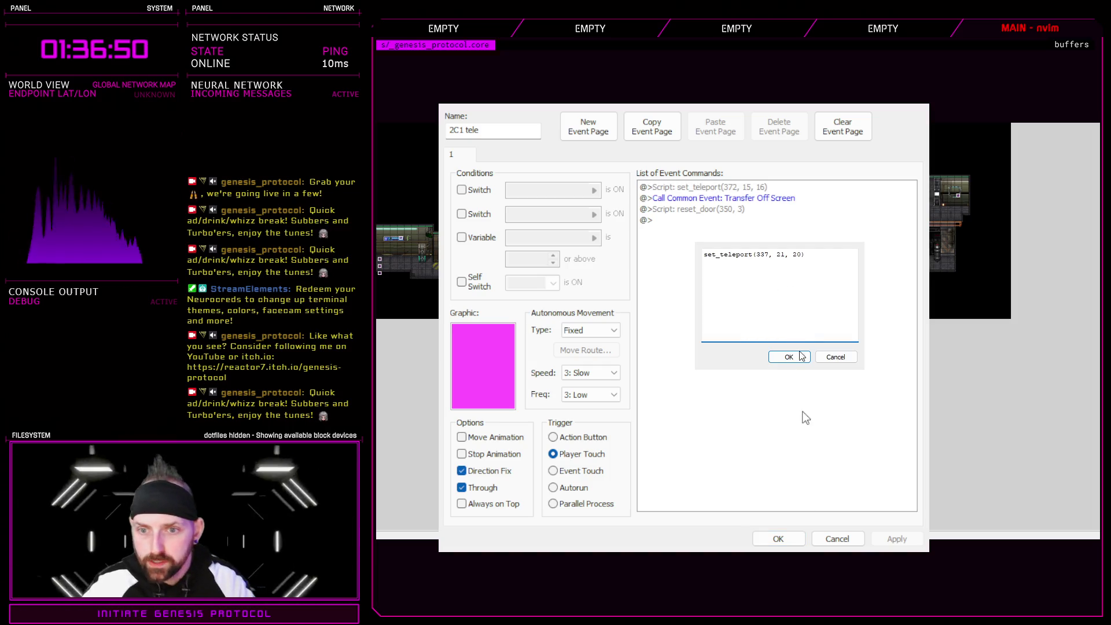
click(789, 356)
click(897, 539)
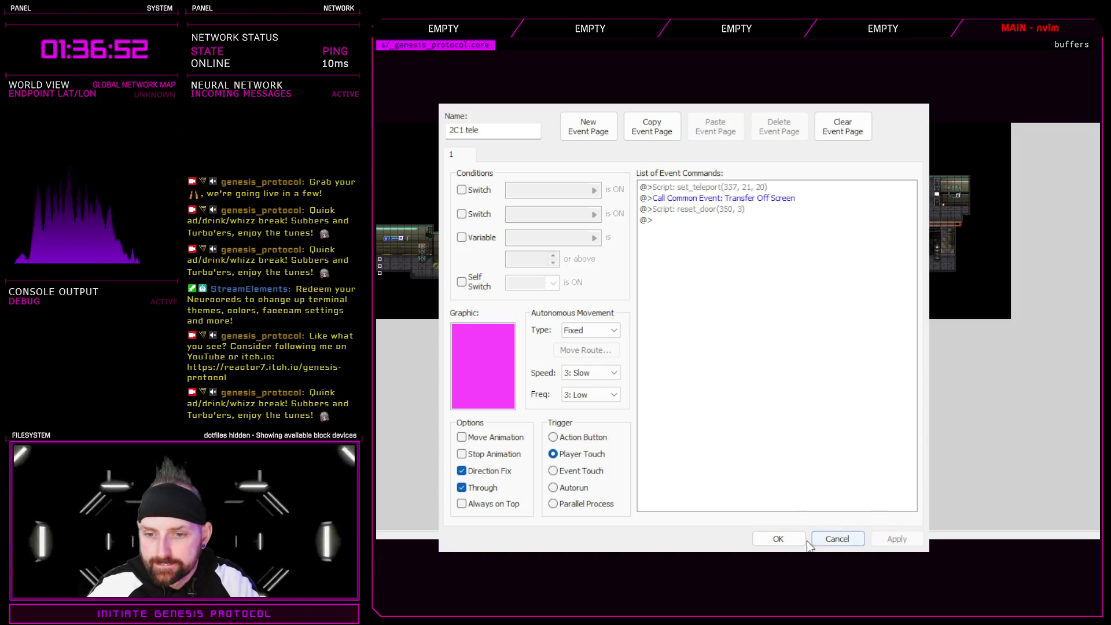
click(791, 543)
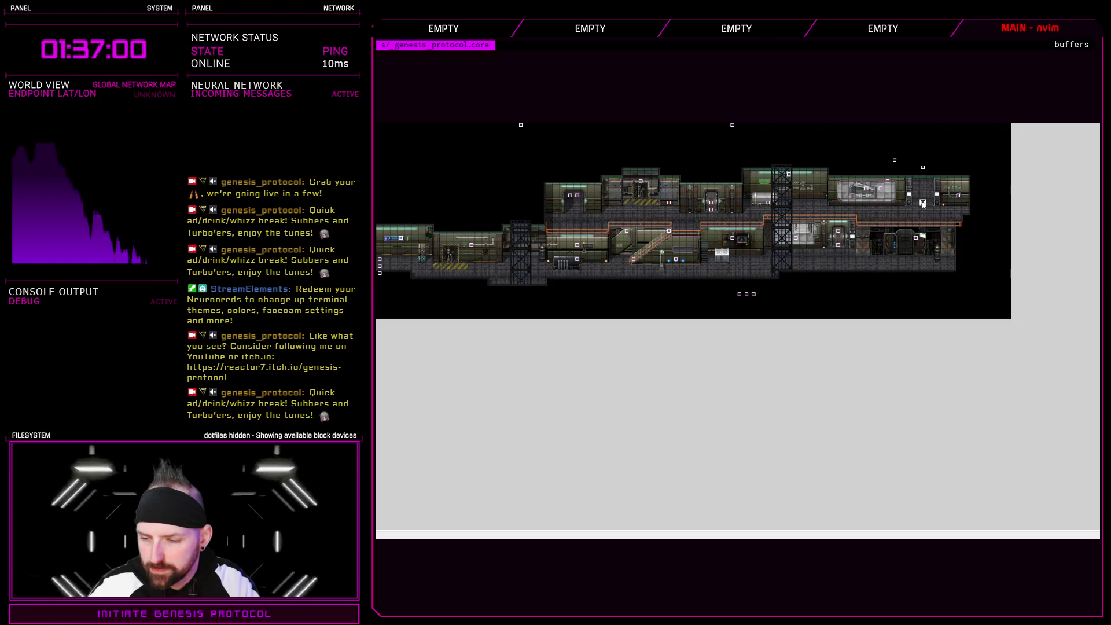
- Change the 2C1 tele event's reset_door arguments to (99, 8)
click(923, 168)
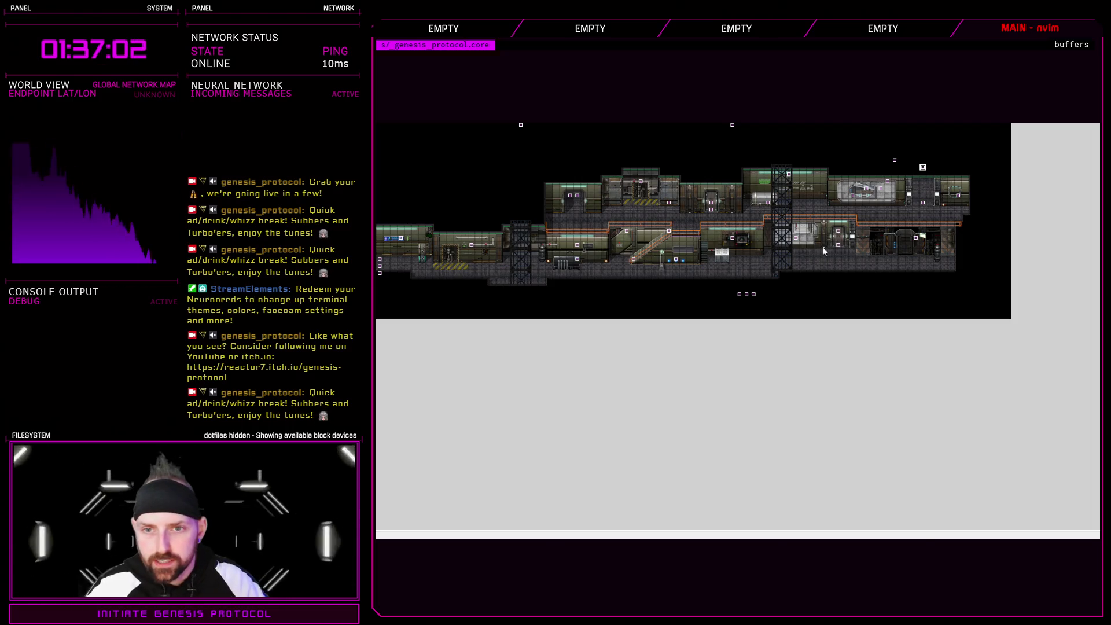
double_click(822, 246)
double_click(751, 208)
drag(759, 257, 772, 257)
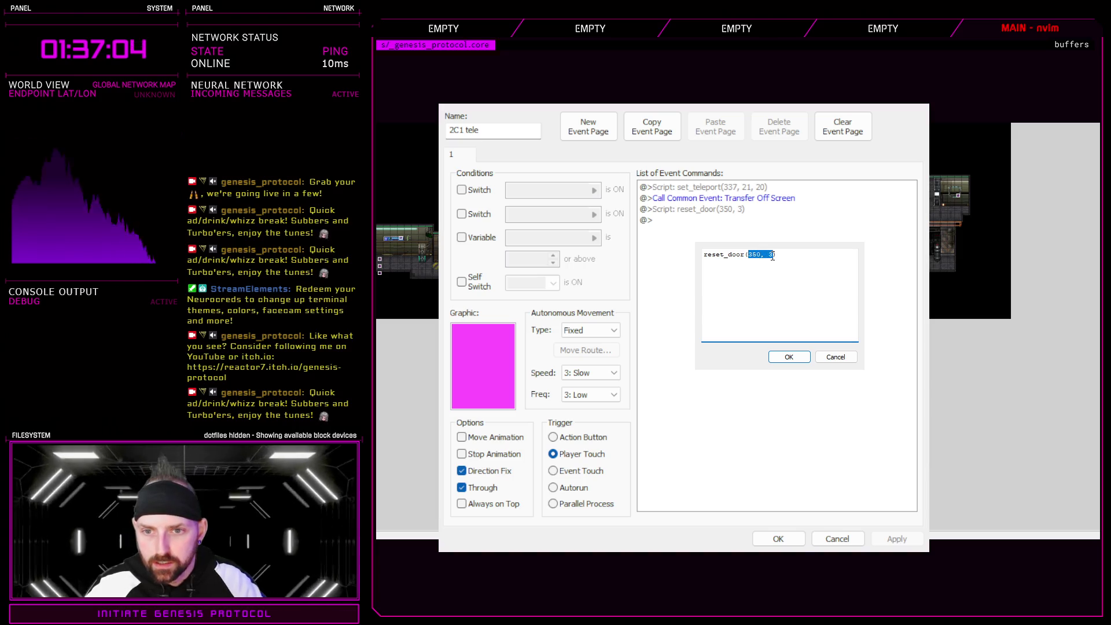
text(99)
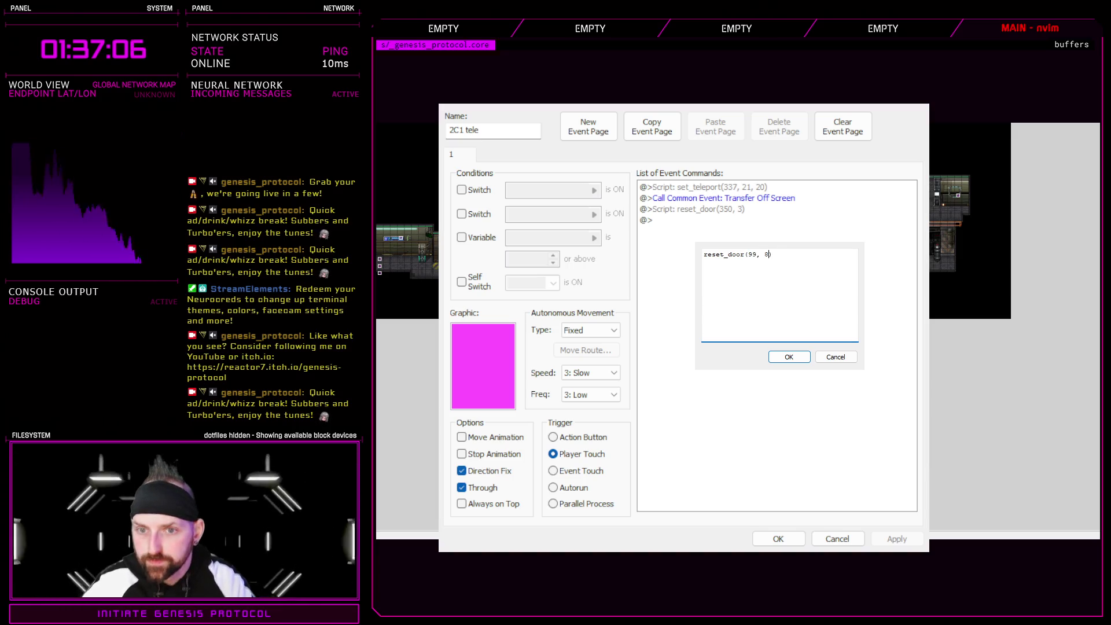
click(801, 354)
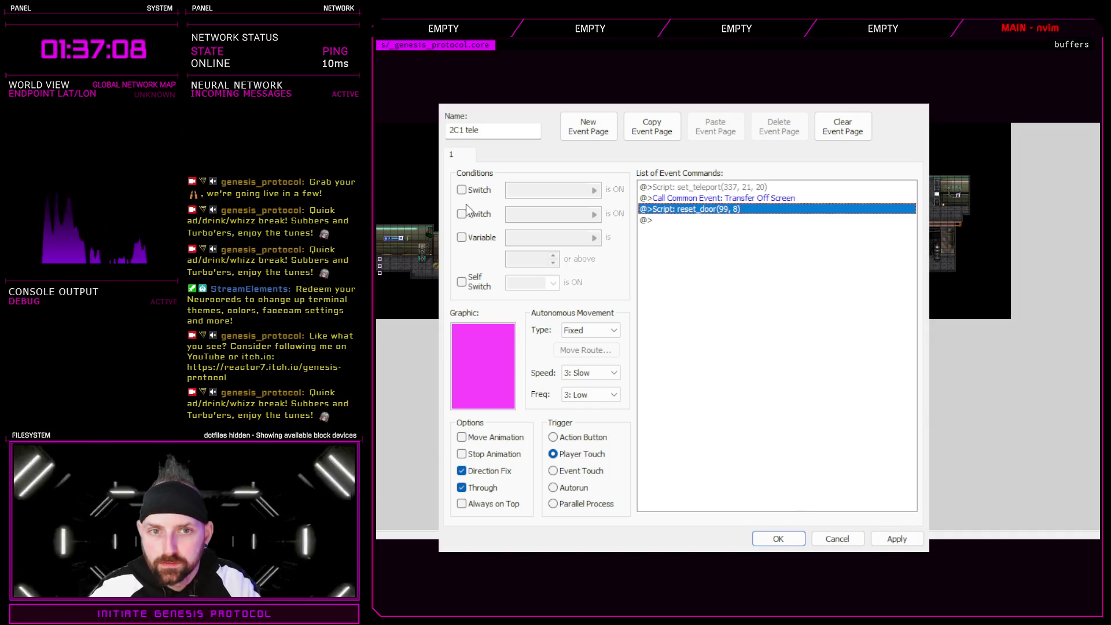
- Rename the event to 'lab 19 tele' and save it
click(466, 131)
key(BackSpace)
key(BackSpace)
key(BackSpace)
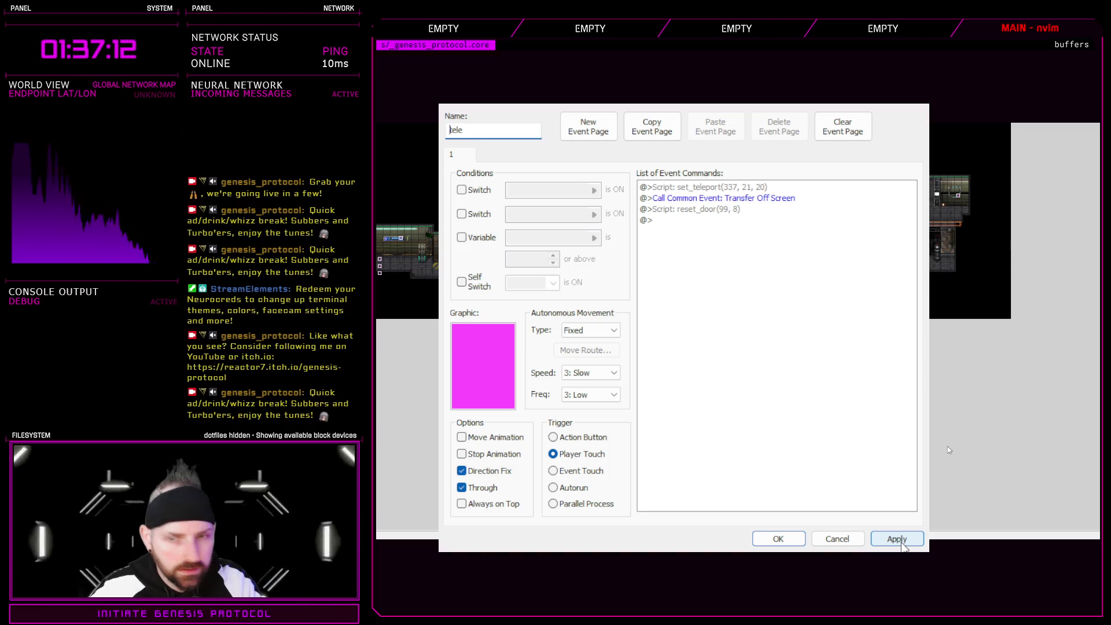
text(lab 19)
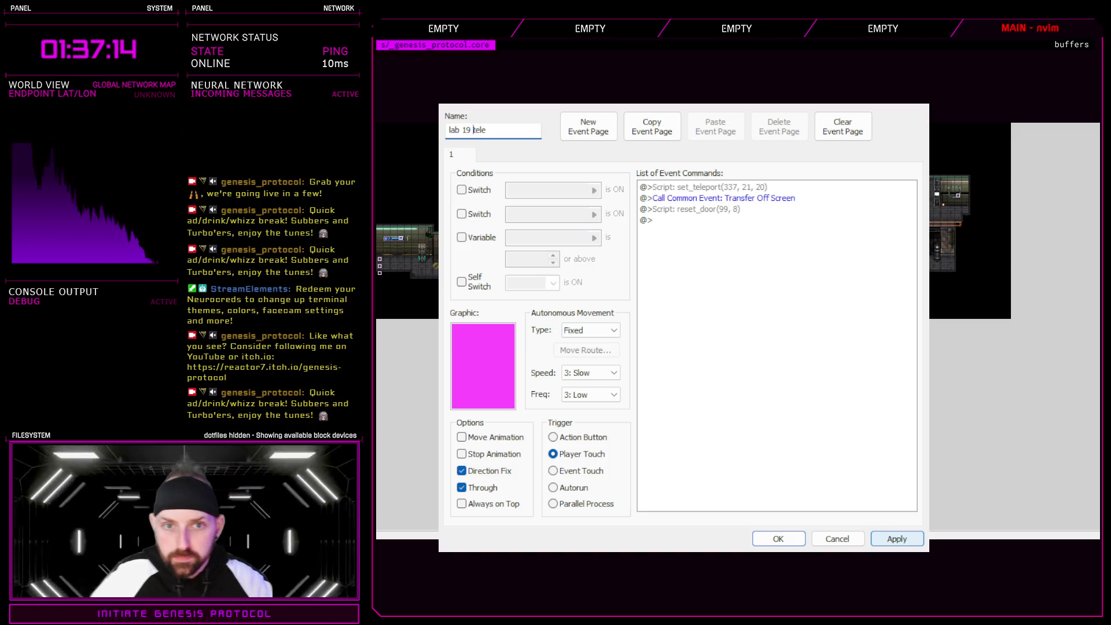
click(778, 539)
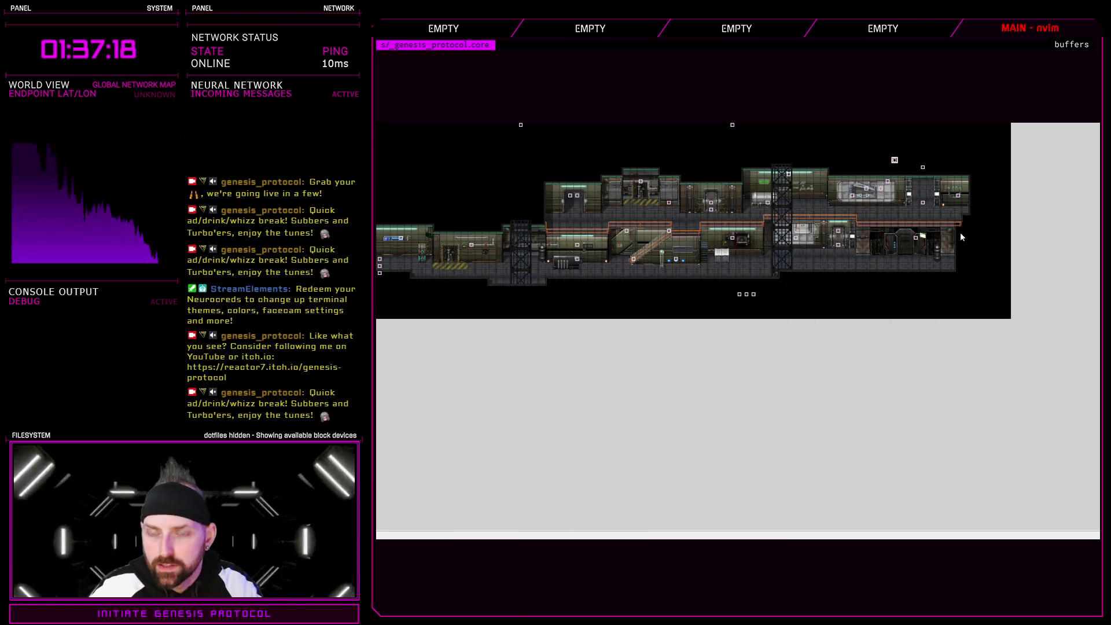
double_click(844, 256)
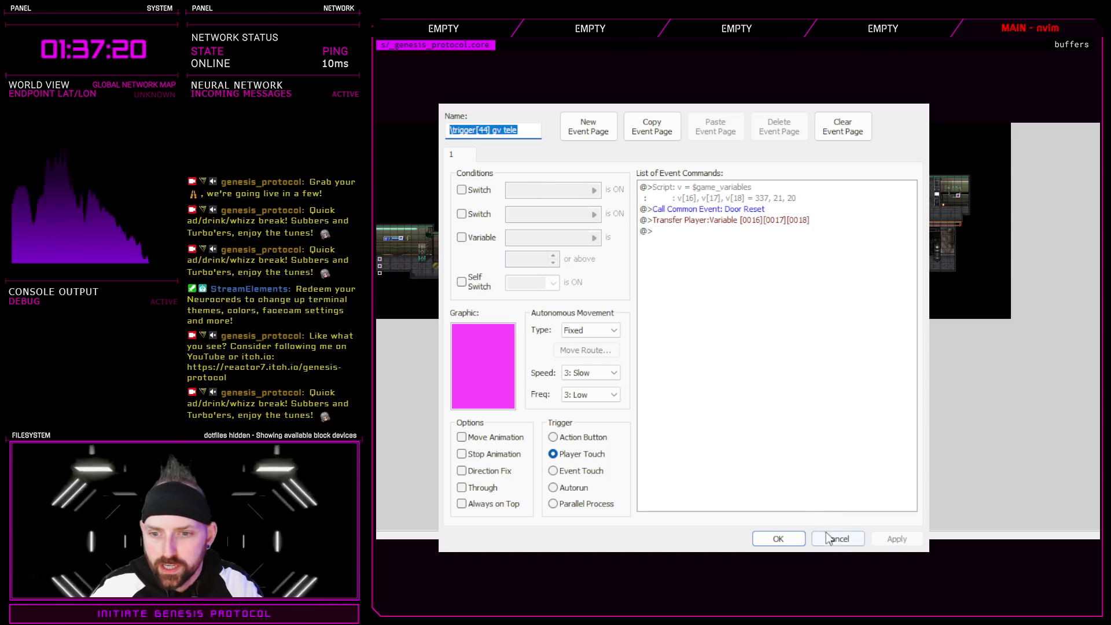
- Rename the 2C1 door event to 'lab19door\trigger[20]'
click(837, 539)
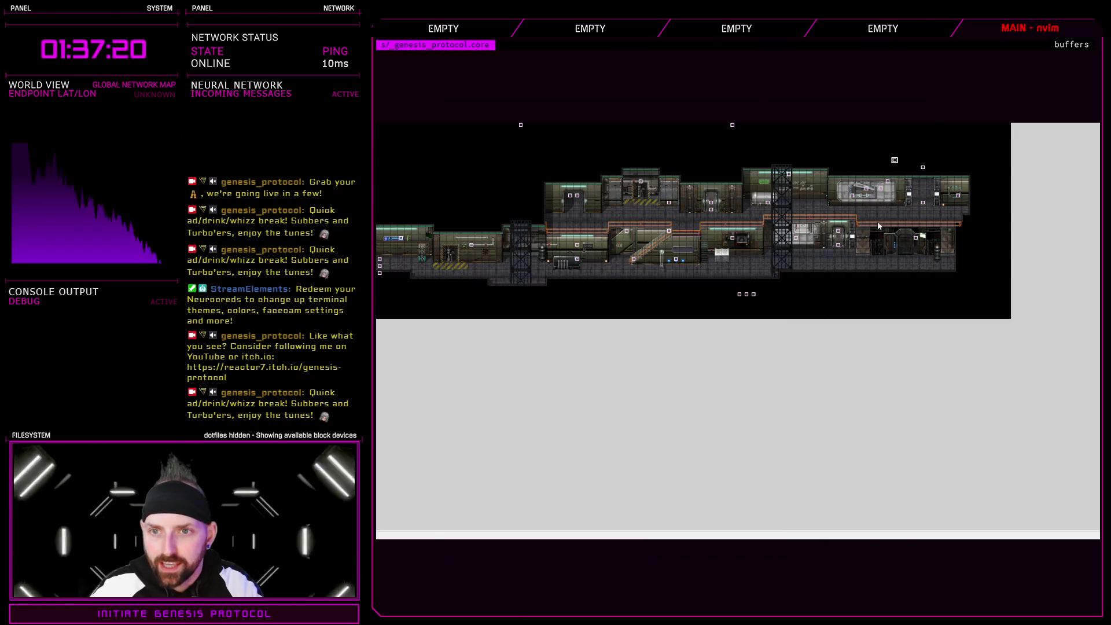
click(922, 203)
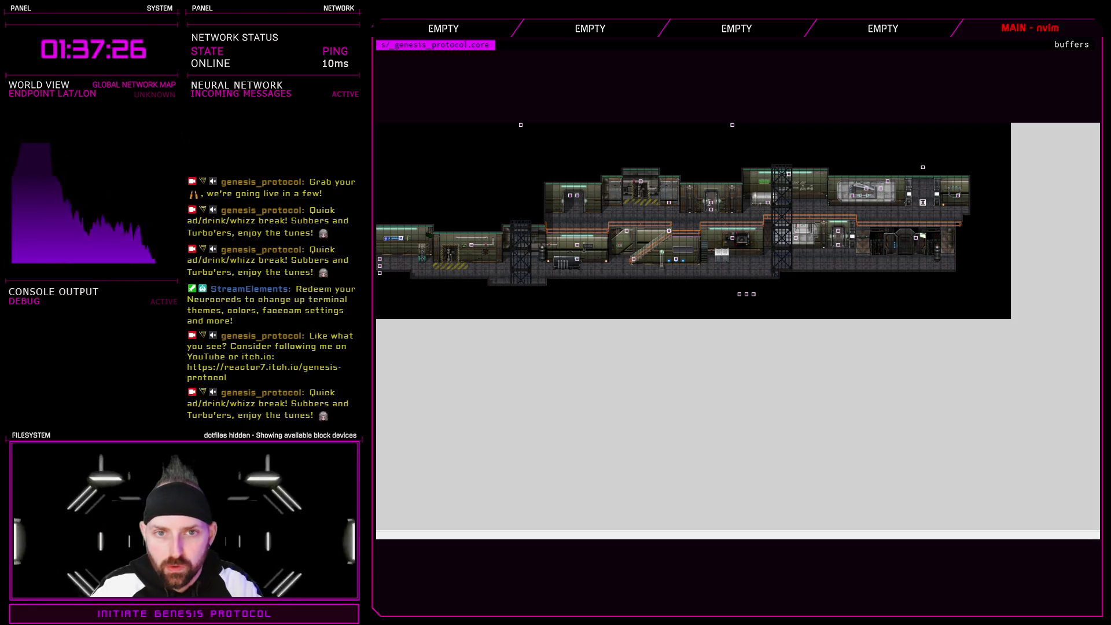
double_click(707, 205)
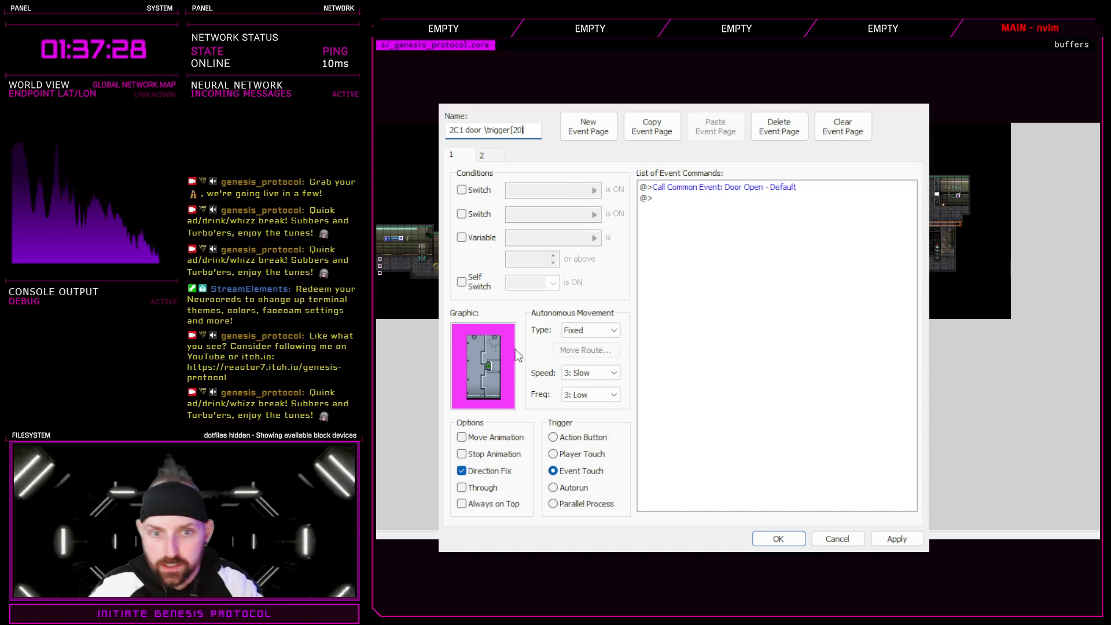
click(897, 539)
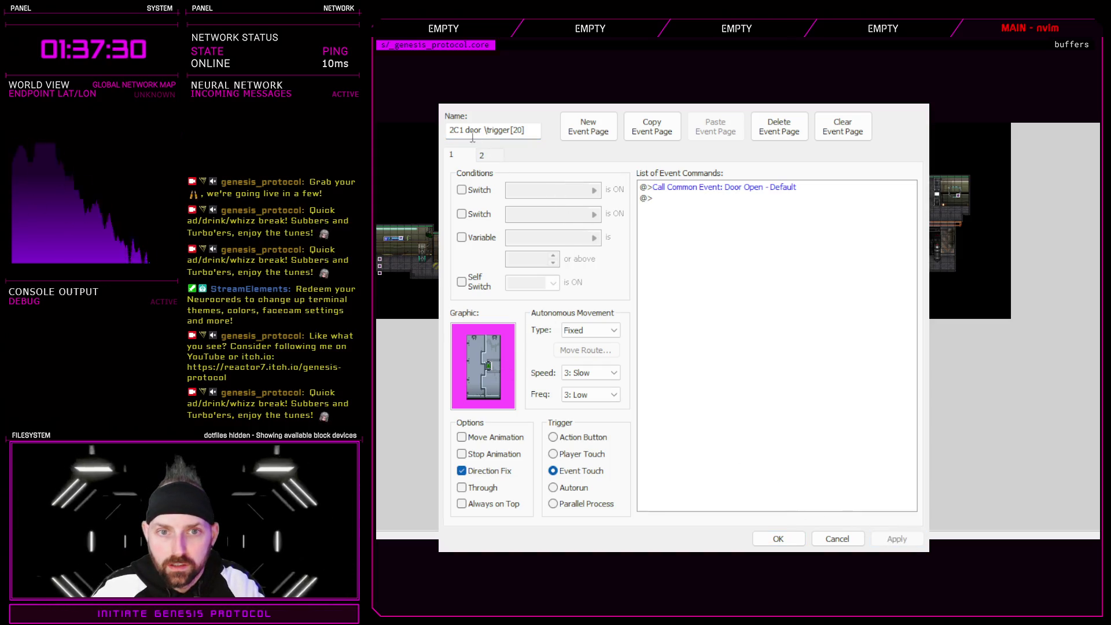
drag(467, 130, 448, 130)
key(BackSpace)
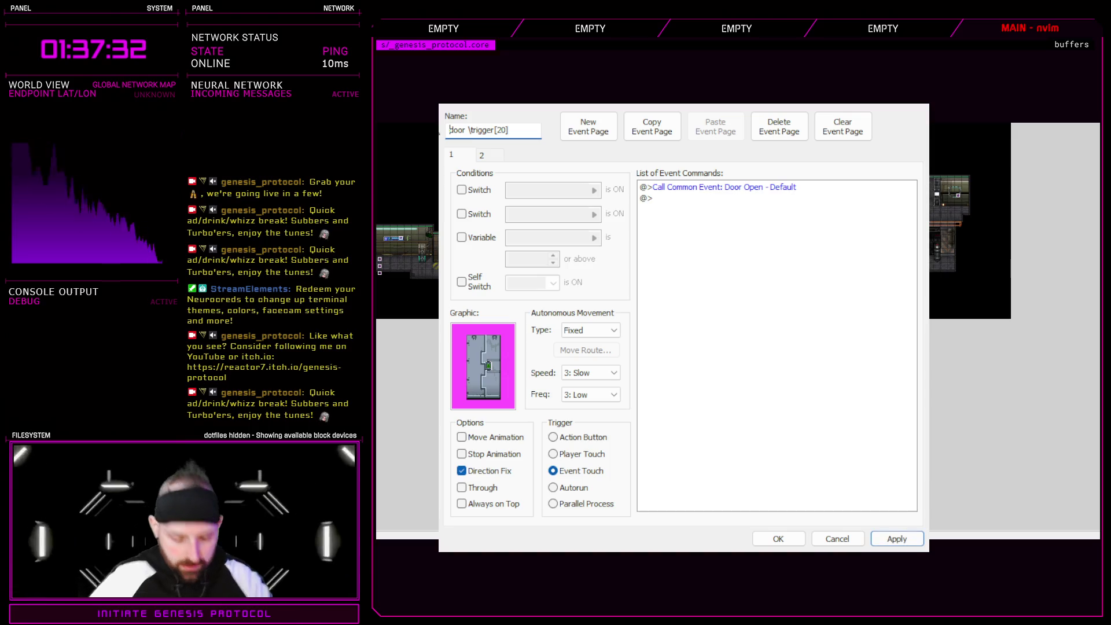
text(lab19)
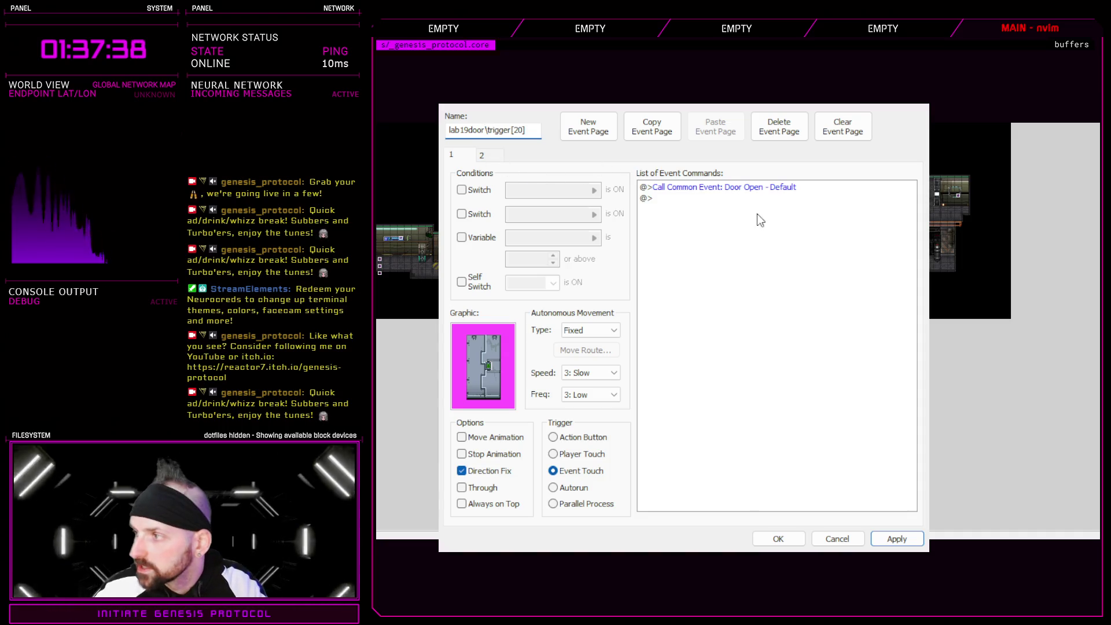
- Assign a new door sprite to the door event's pages and save it
click(486, 155)
click(463, 155)
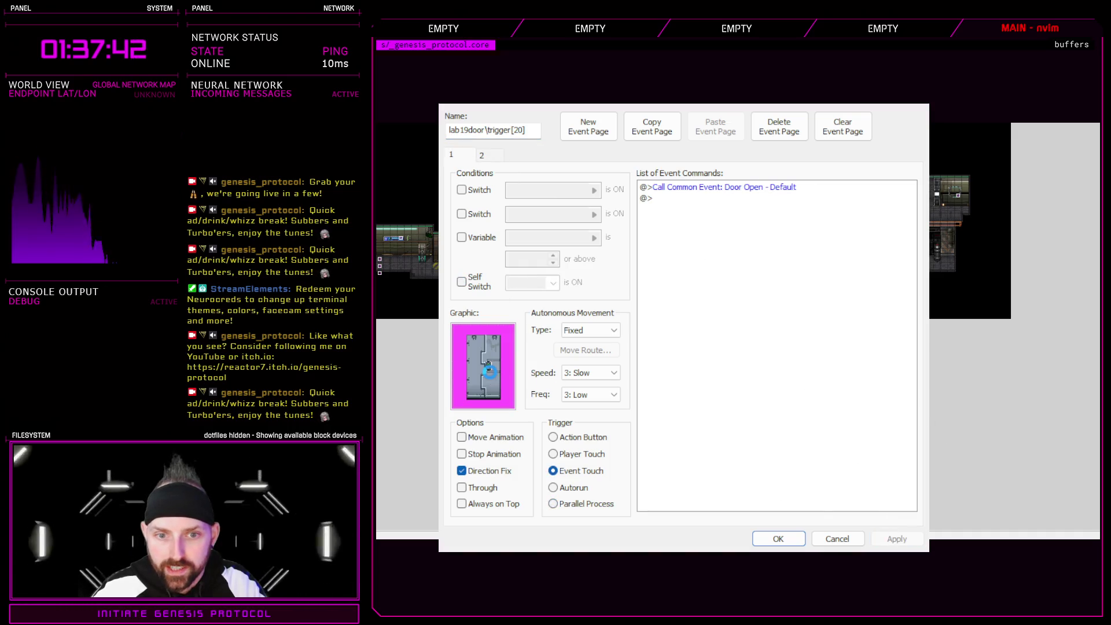
double_click(491, 375)
double_click(602, 228)
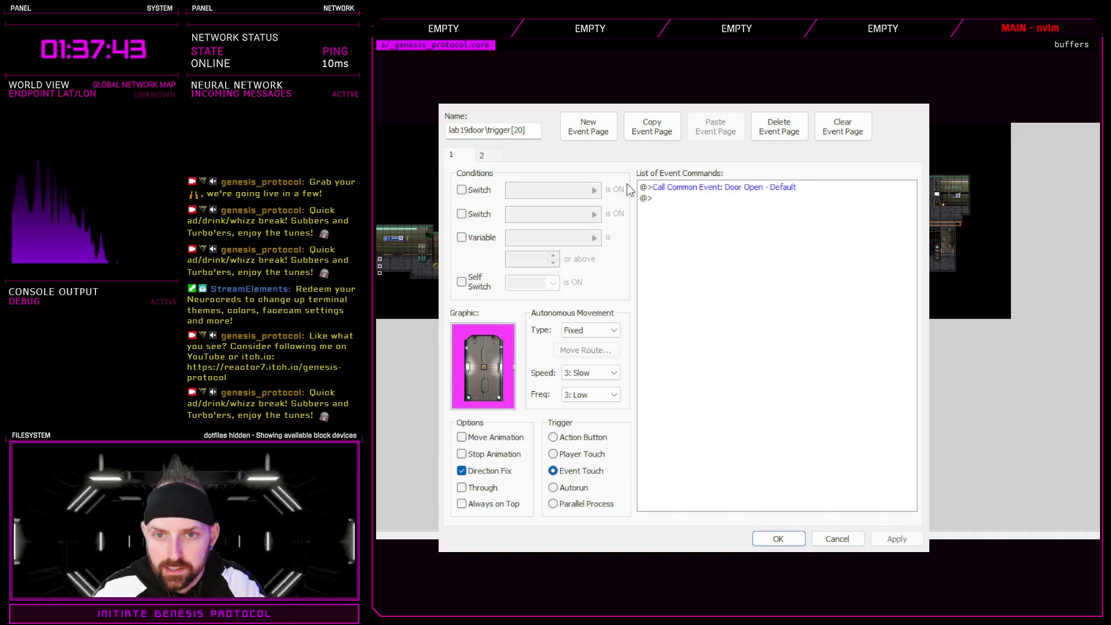
click(481, 155)
double_click(491, 366)
double_click(608, 371)
click(779, 539)
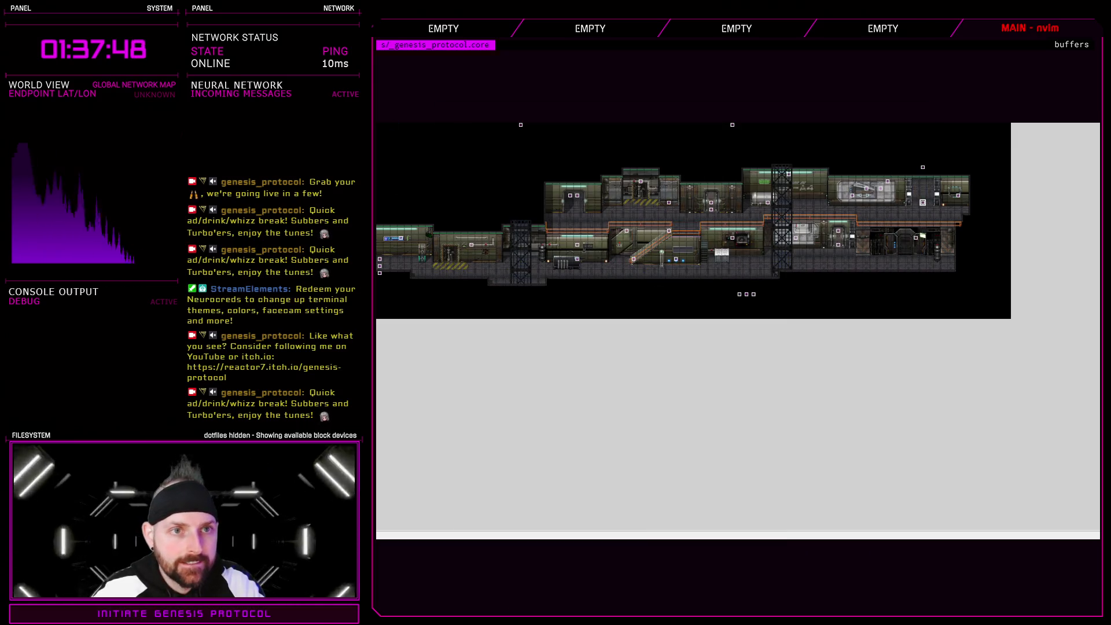
- Zoom and pan to the station's central corridors, then switch to tile-layer editing with F5
scroll(605, 137, up, 1)
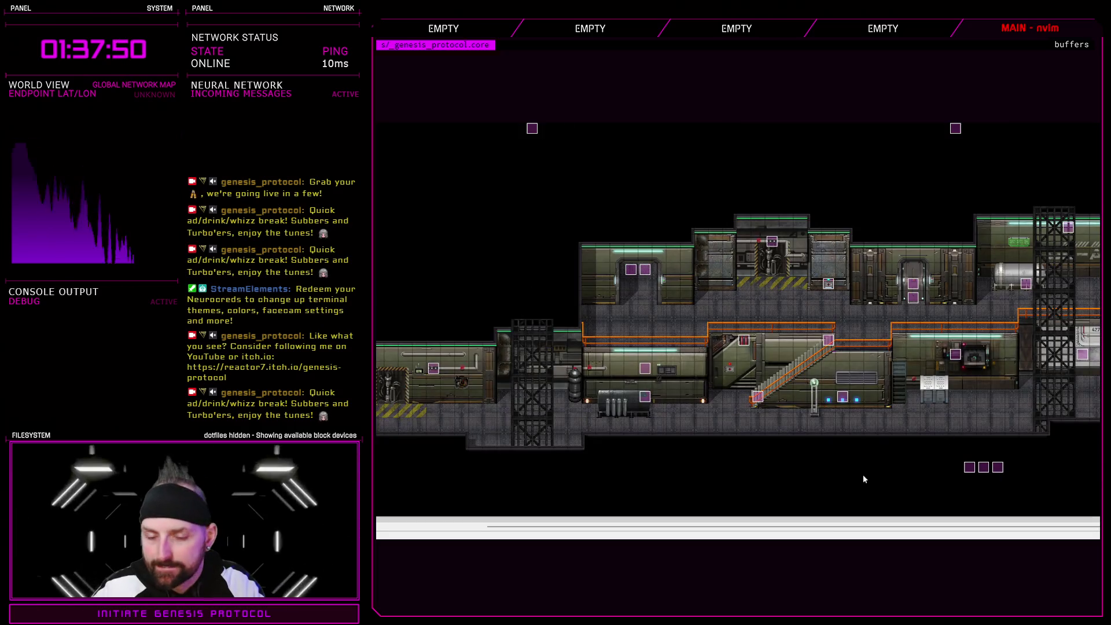
drag(846, 527, 949, 528)
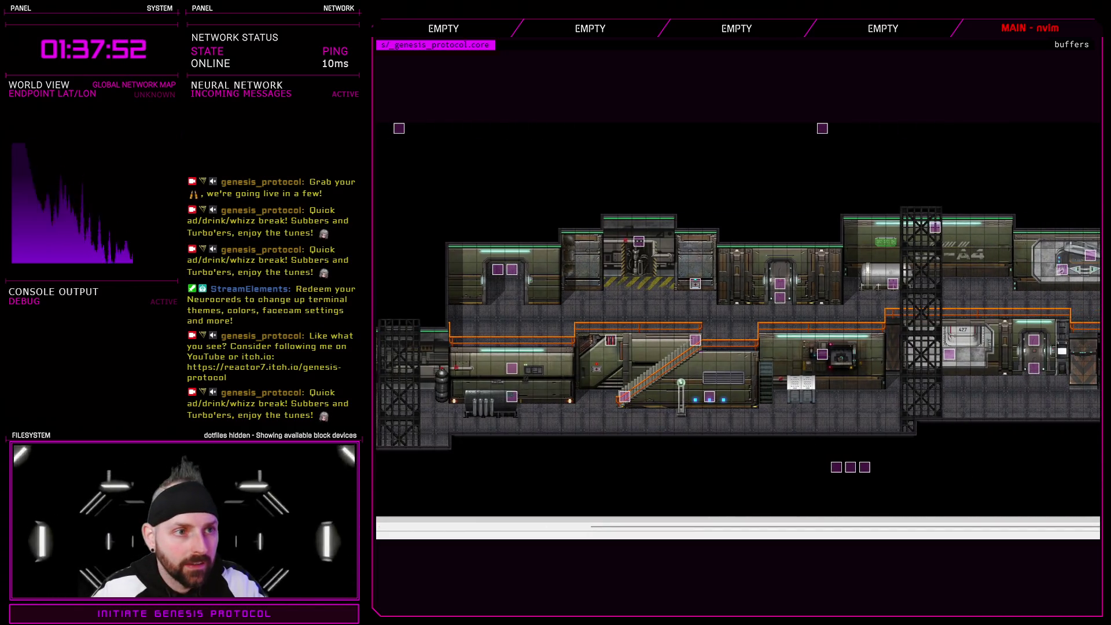
key(F5)
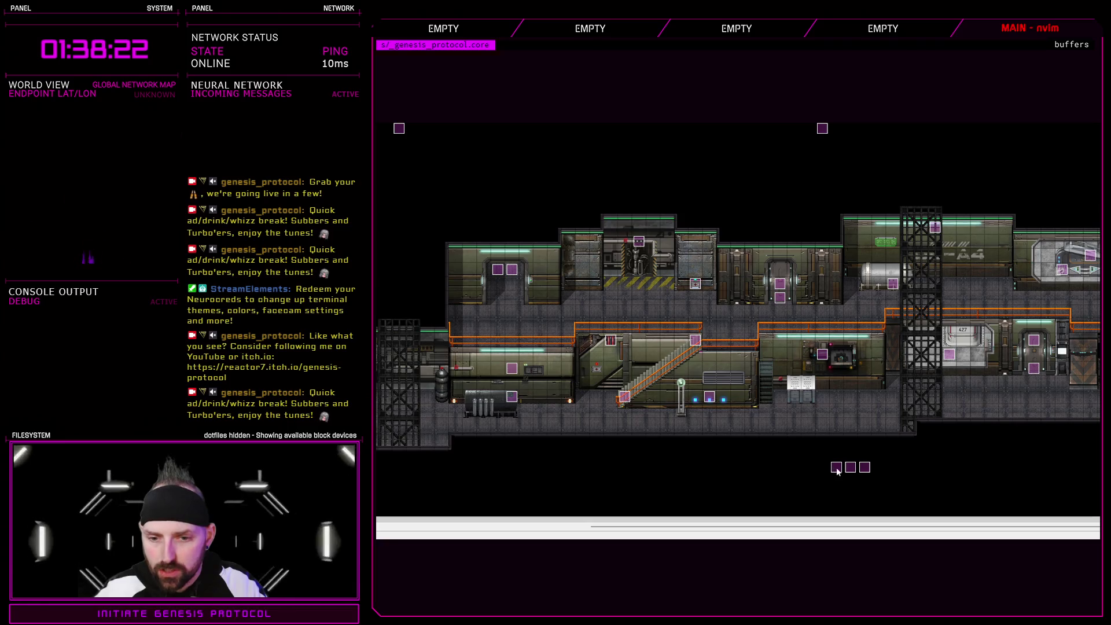
- Toggle the DEBUGGER switch condition on enemy mech1's pages 2, 4 and 5, and save
double_click(701, 297)
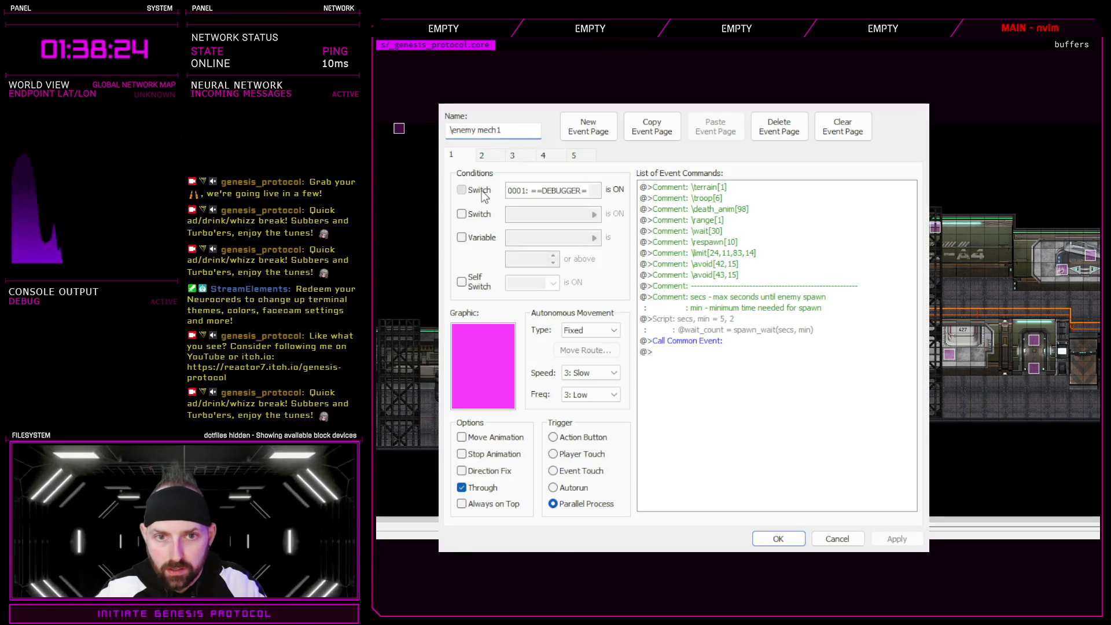
click(487, 164)
click(480, 195)
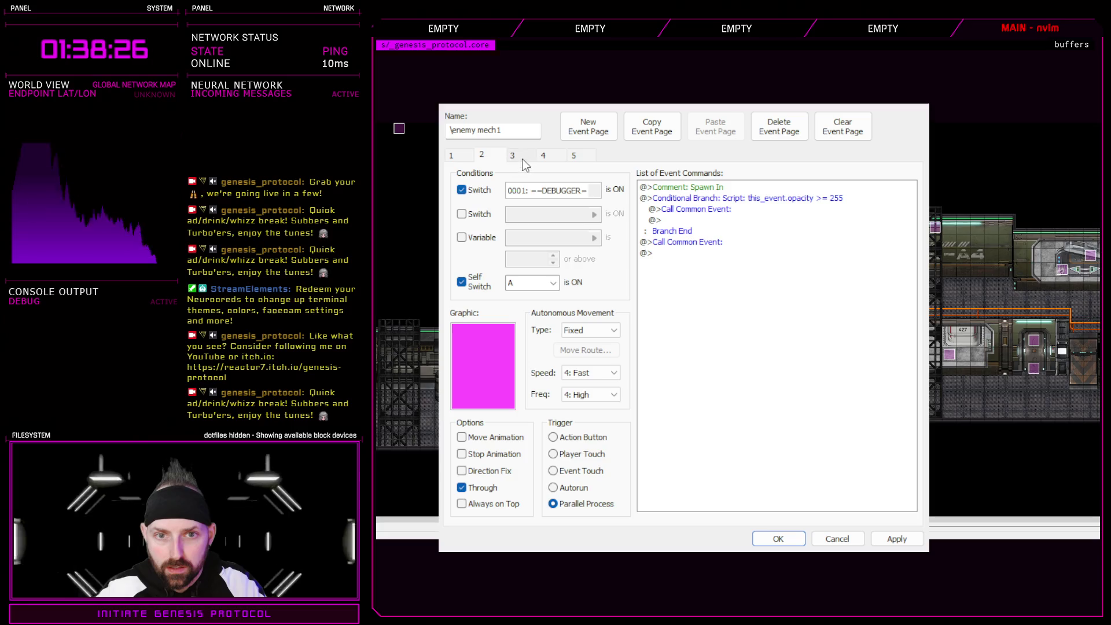
click(512, 155)
click(542, 155)
click(461, 190)
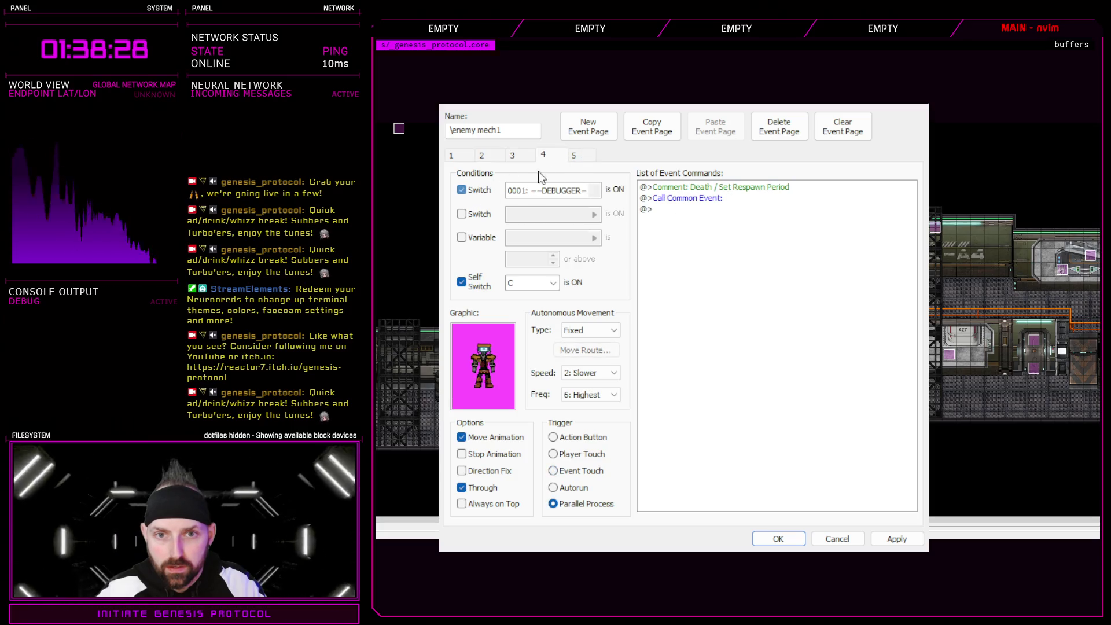
click(573, 155)
click(476, 193)
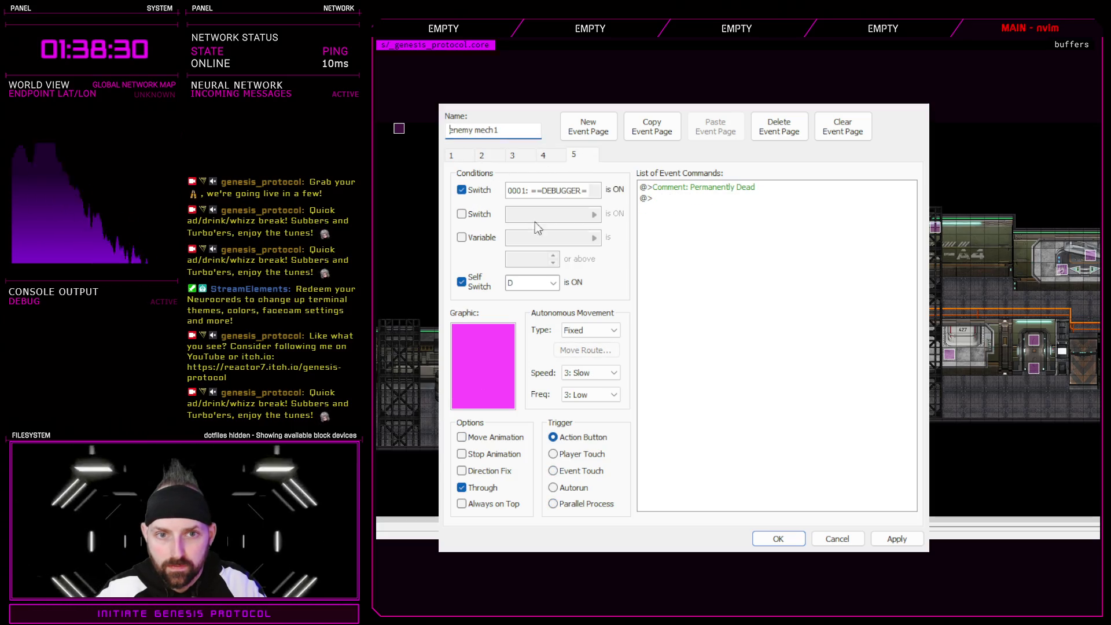
click(778, 539)
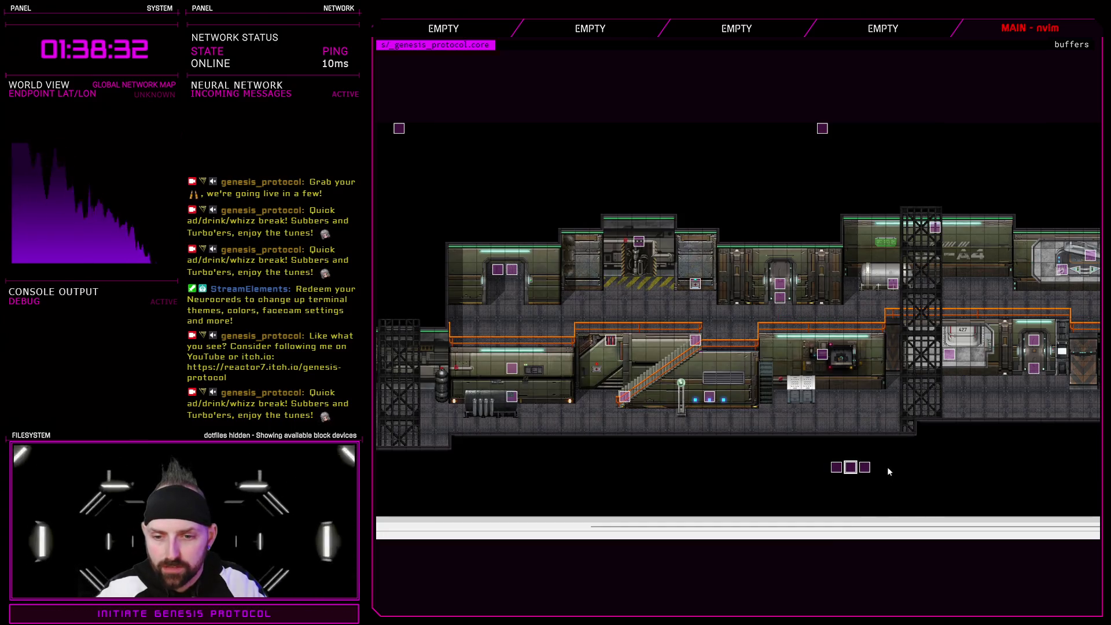
- Review enemy soldier2's event pages and save the event
key(Return)
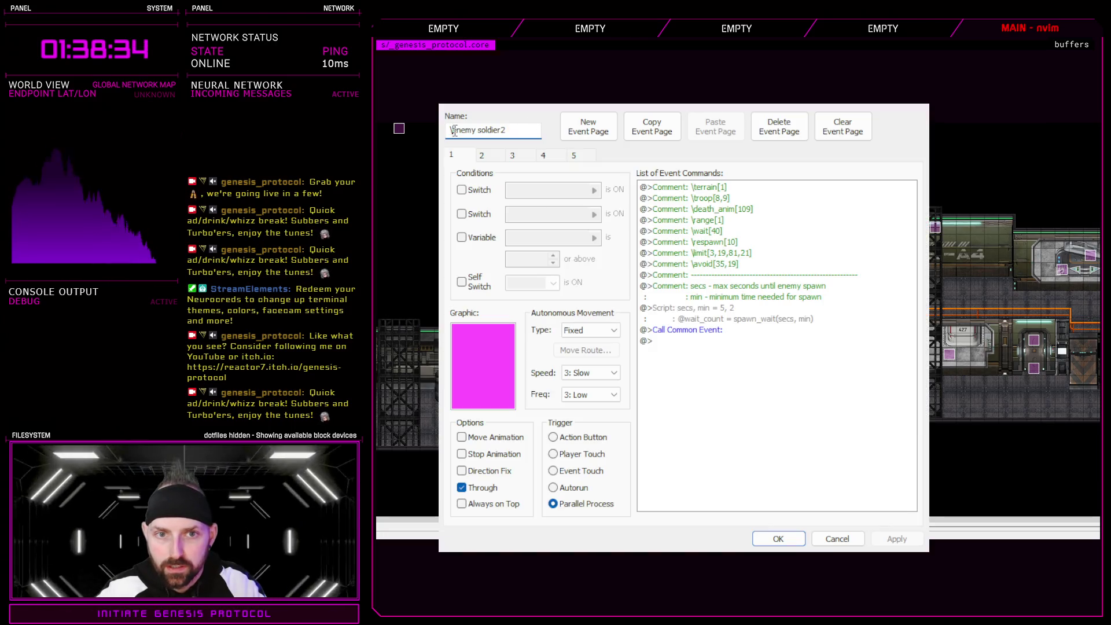
click(483, 157)
key(Right)
key(Right)
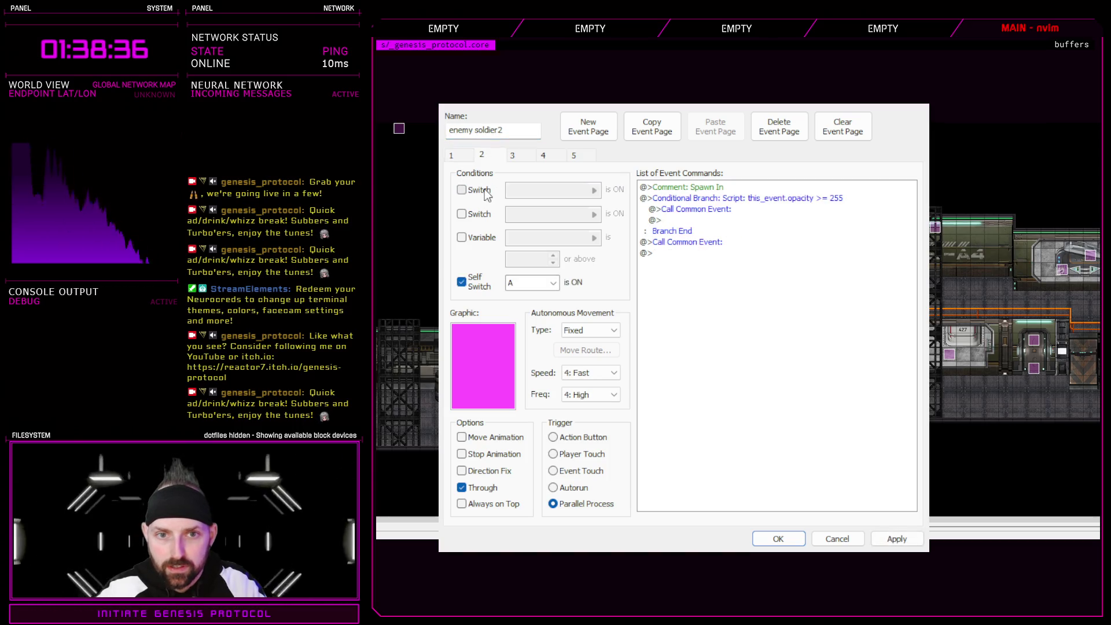
click(582, 158)
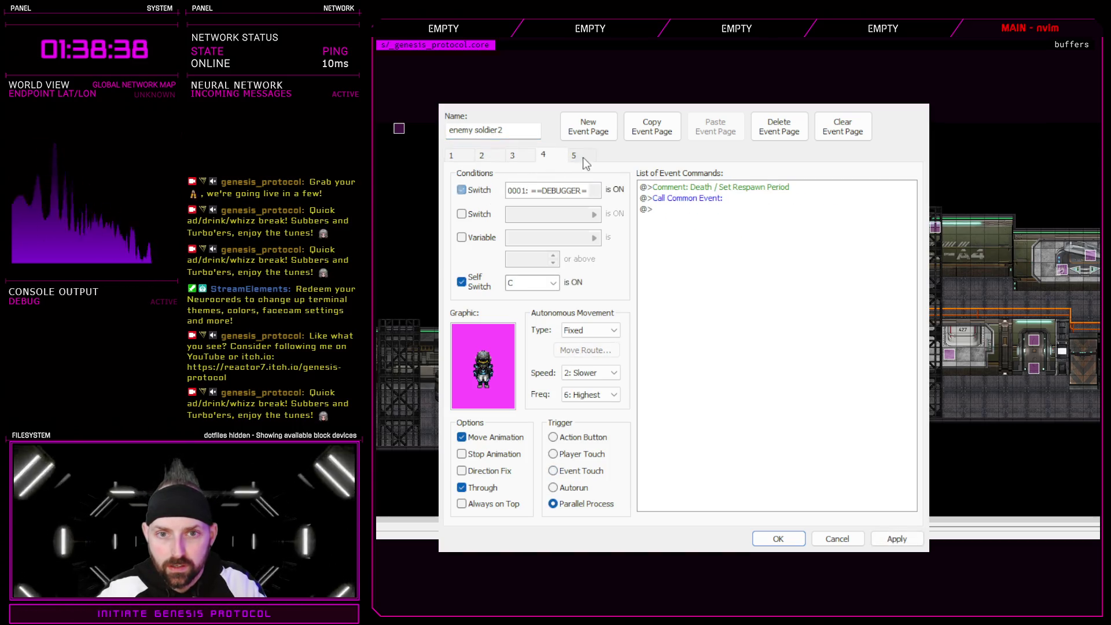
click(795, 540)
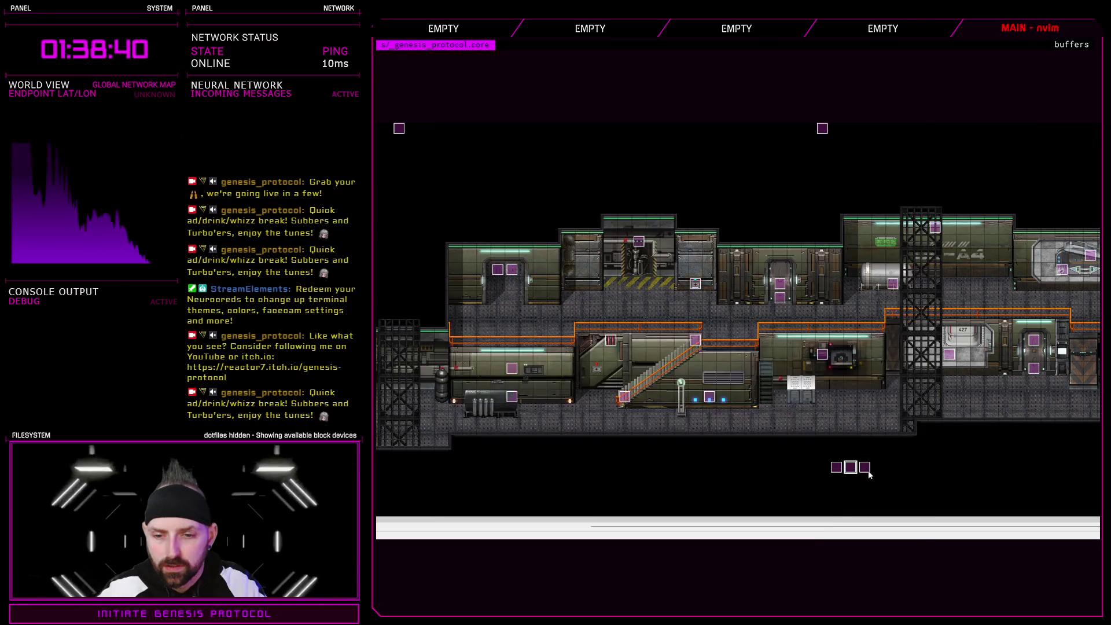
- Toggle soldier1's page-1 DEBUGGER condition, then playtest from the Ventilation Shaft save in slot 4
double_click(695, 284)
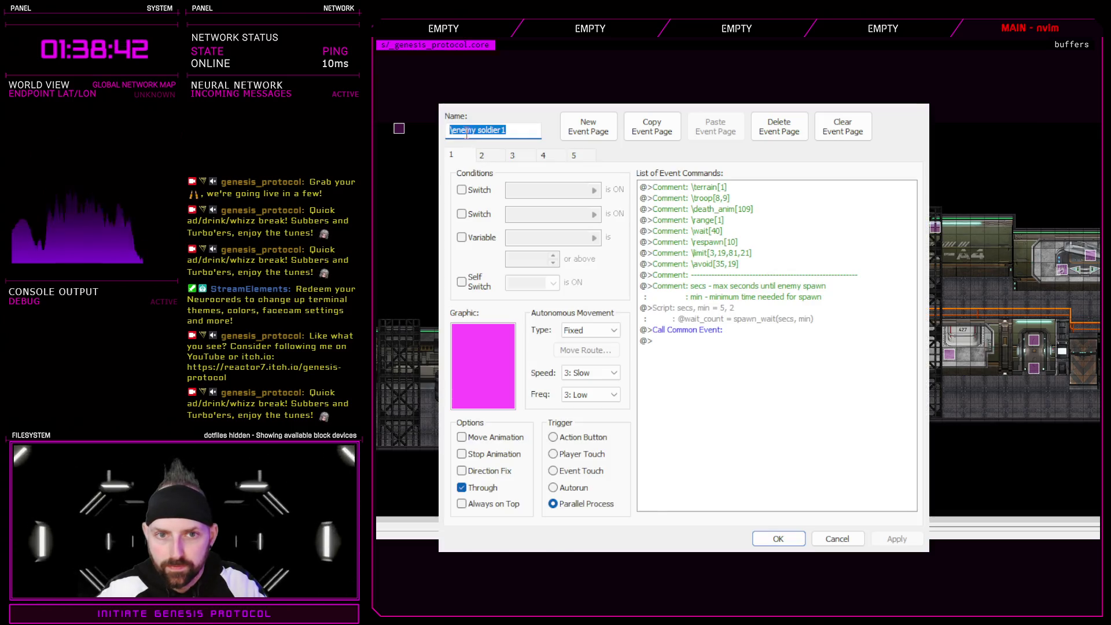
click(456, 158)
key(Right)
key(Right)
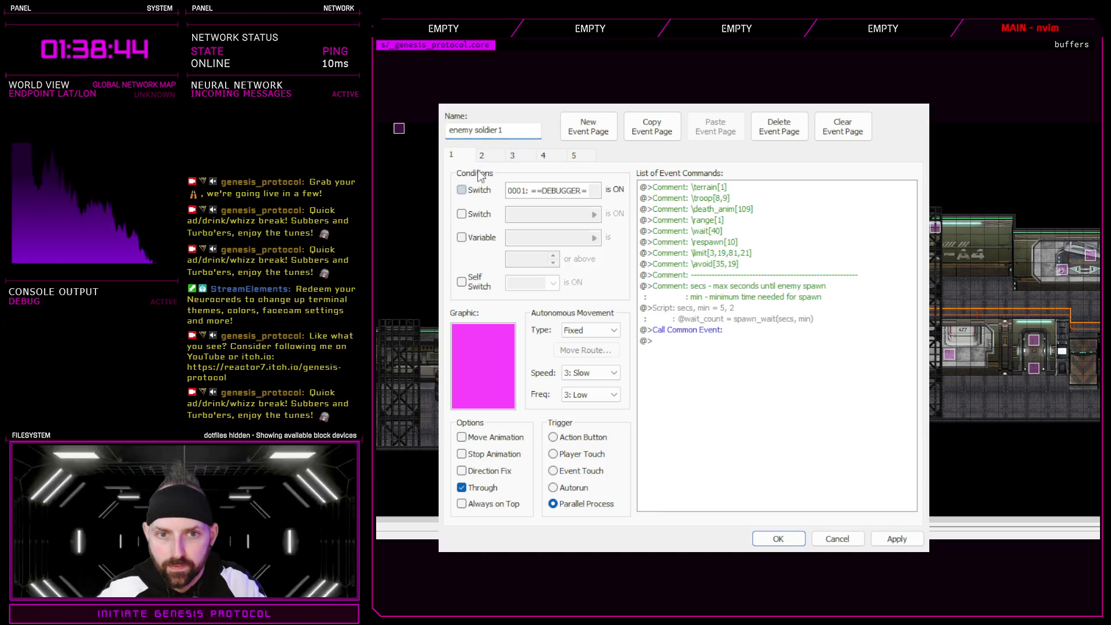
key(Right)
key(Right)
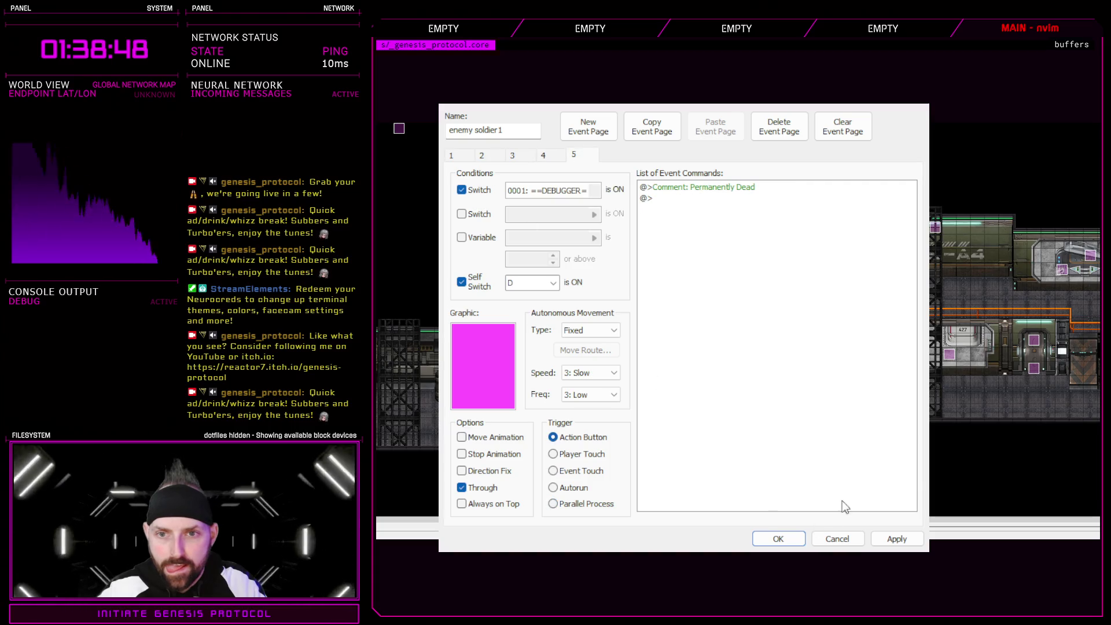
click(777, 538)
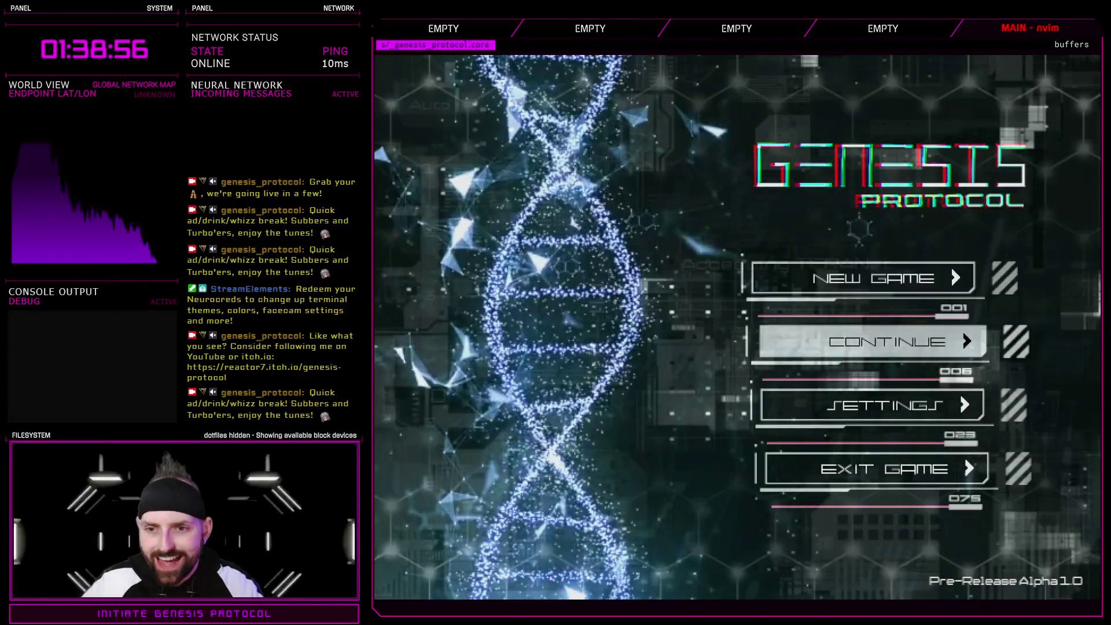
click(868, 341)
click(429, 359)
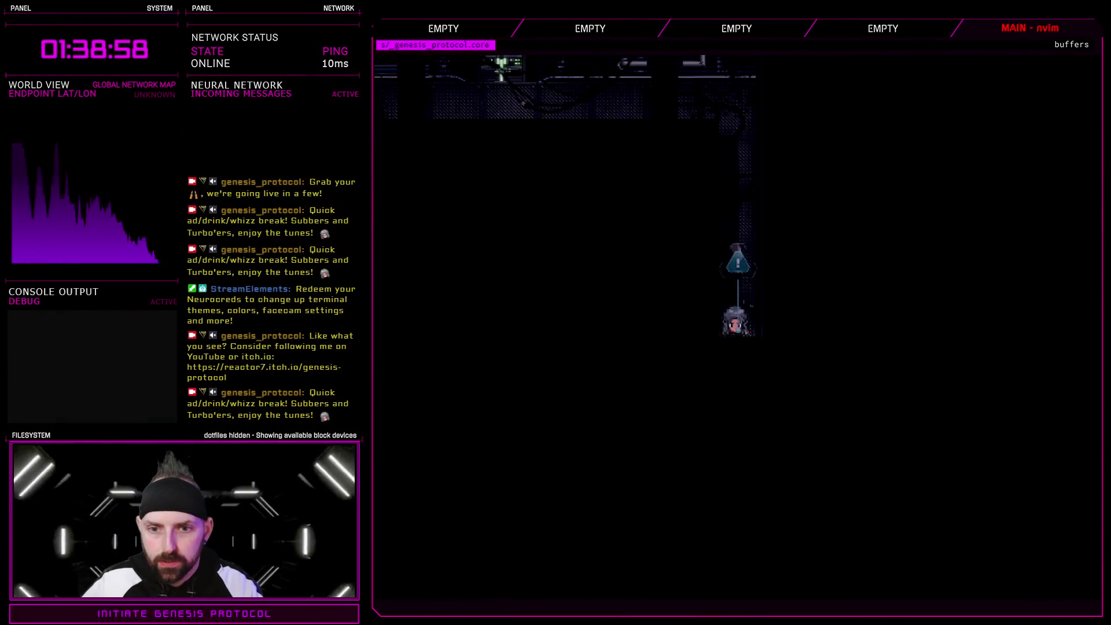
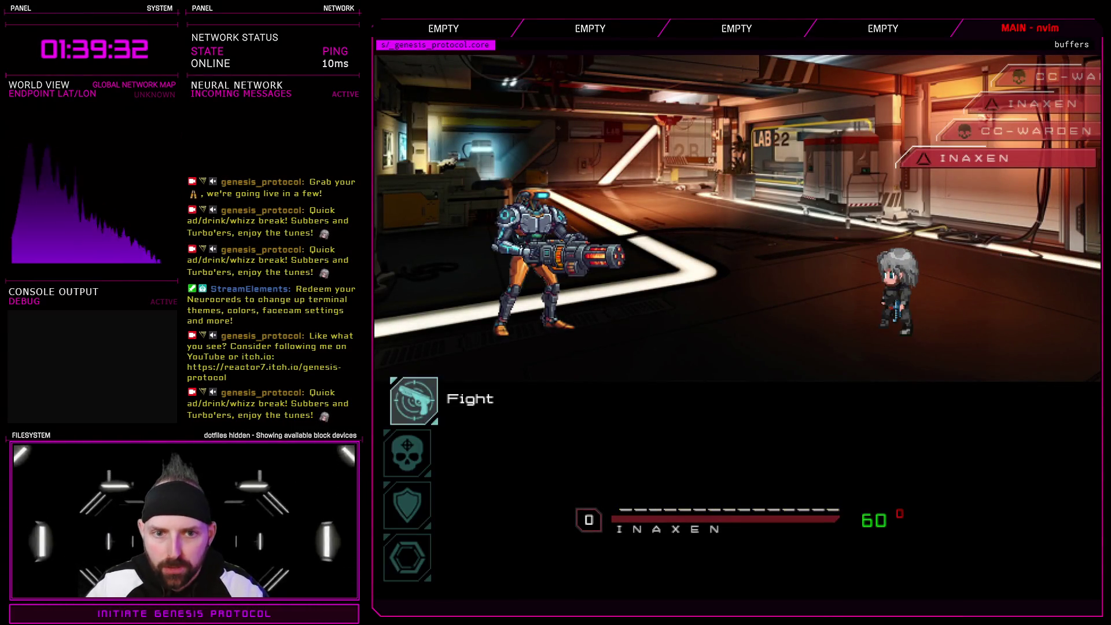
- Fight the CC-WARDEN robot with a first Fast Blast attack
key(Return)
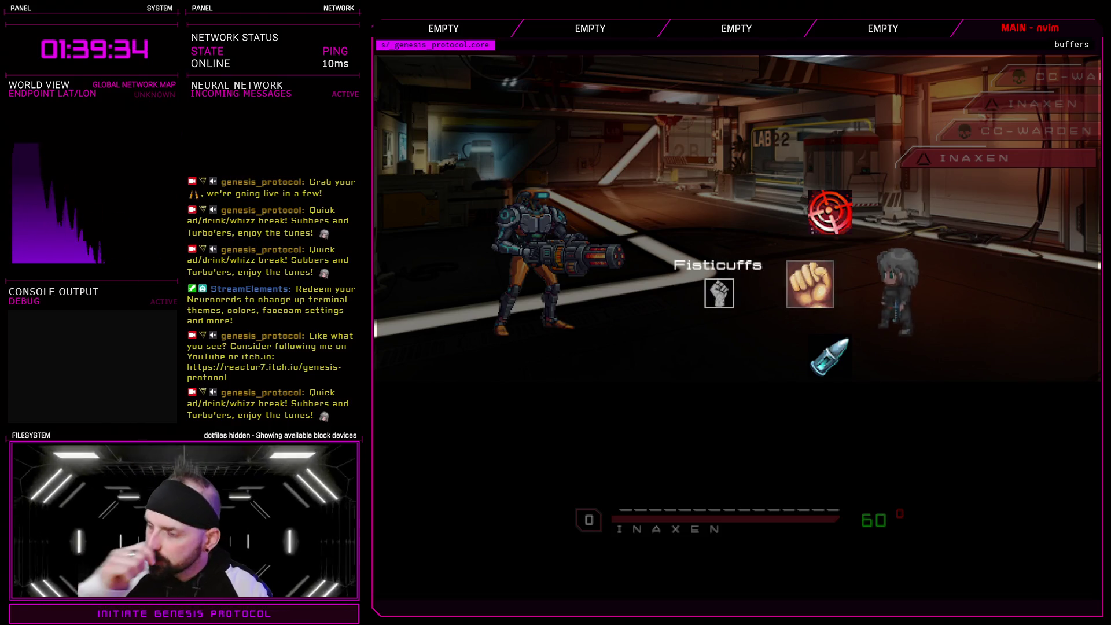
key(Down)
key(Return)
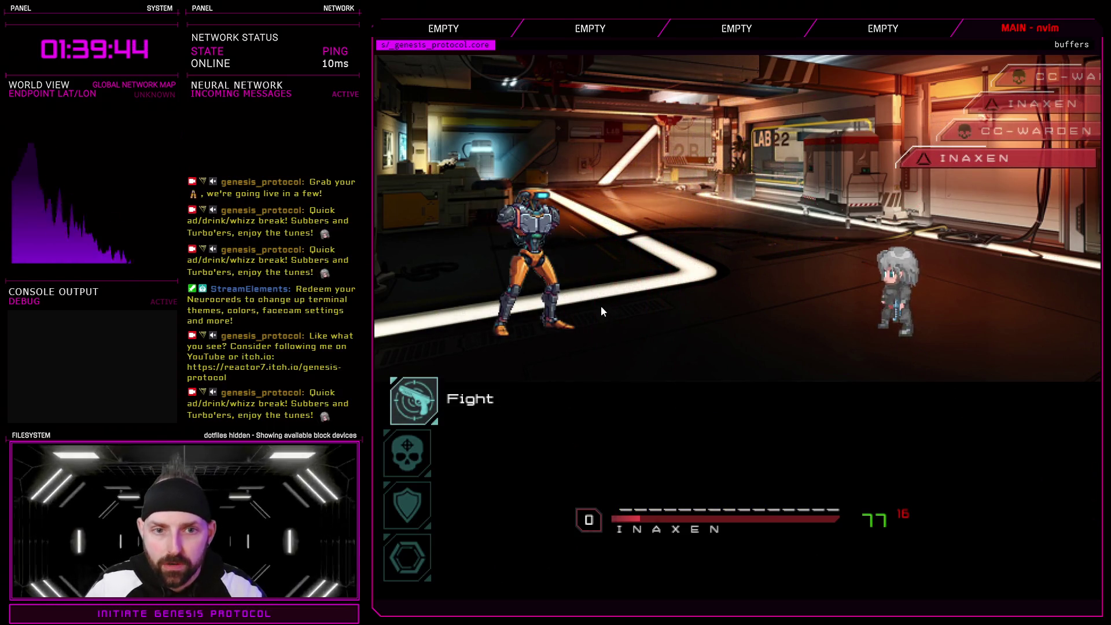
- Hit CC-WARDEN with a second Fast Blast and accept the Circuit Board loot
key(Down)
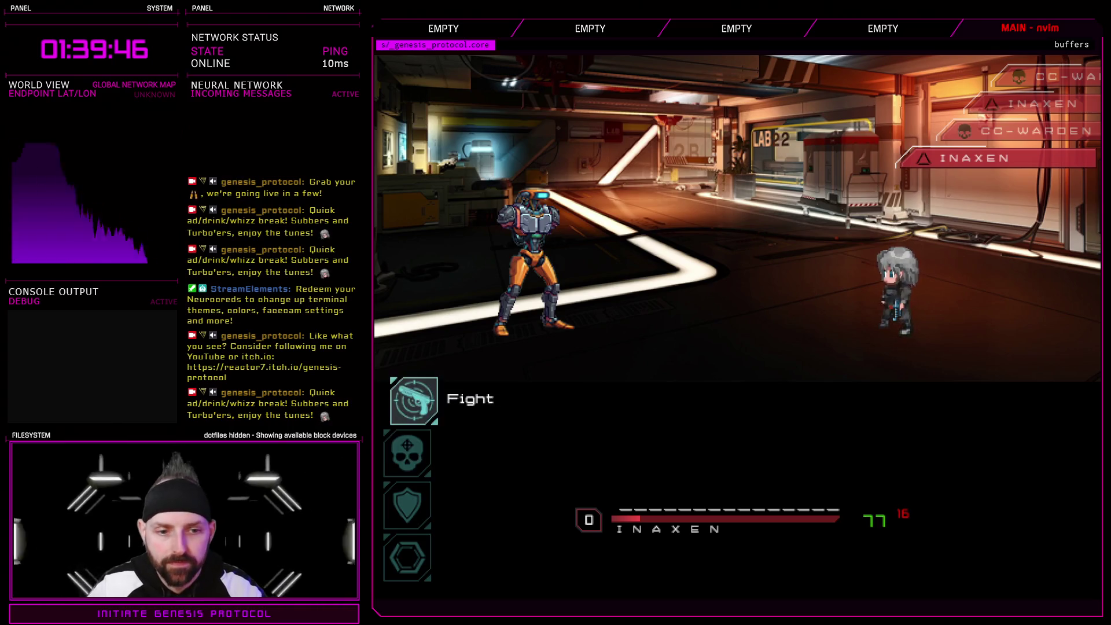
key(Return)
key(Down)
key(Down)
key(Return)
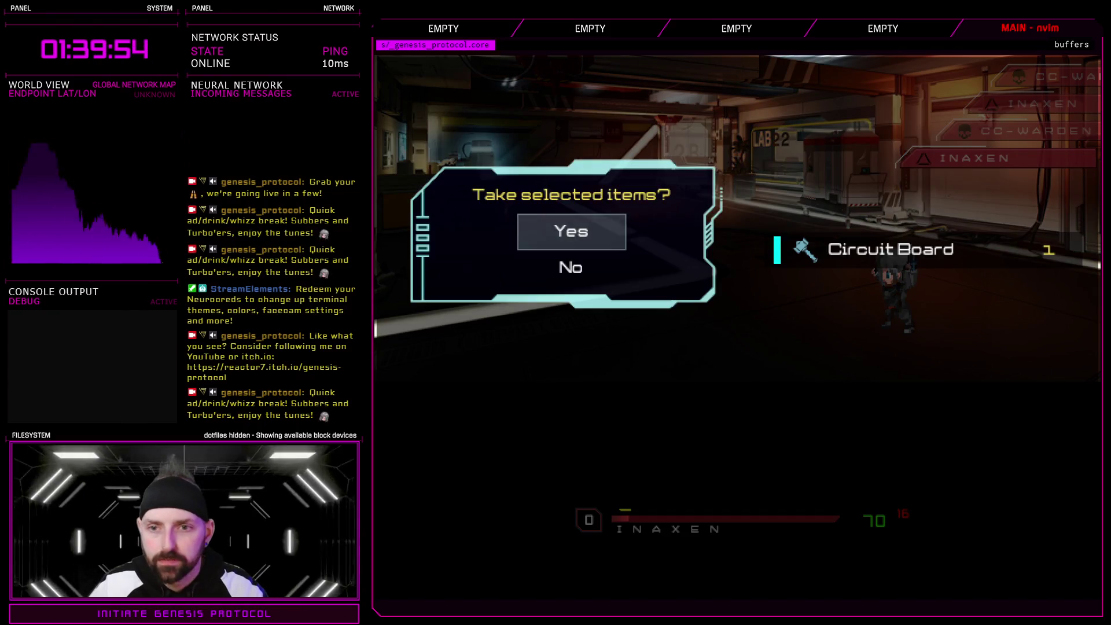
key(Return)
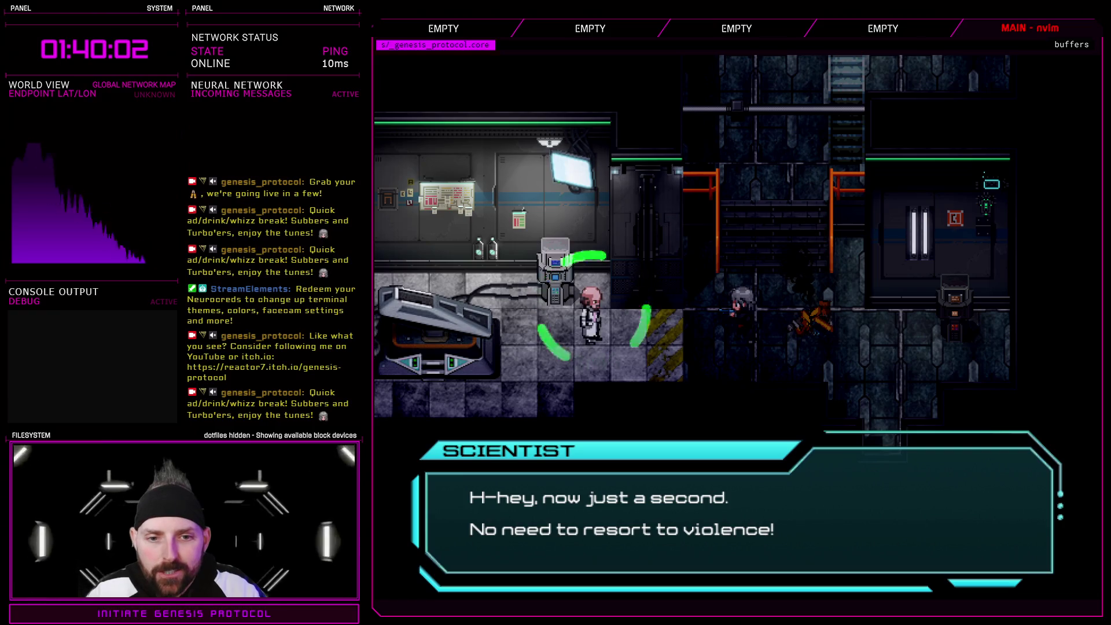
- Dismiss the scientist's dialogue, climb the stairs to the upper walkway and search the tall cabinet
key(Return)
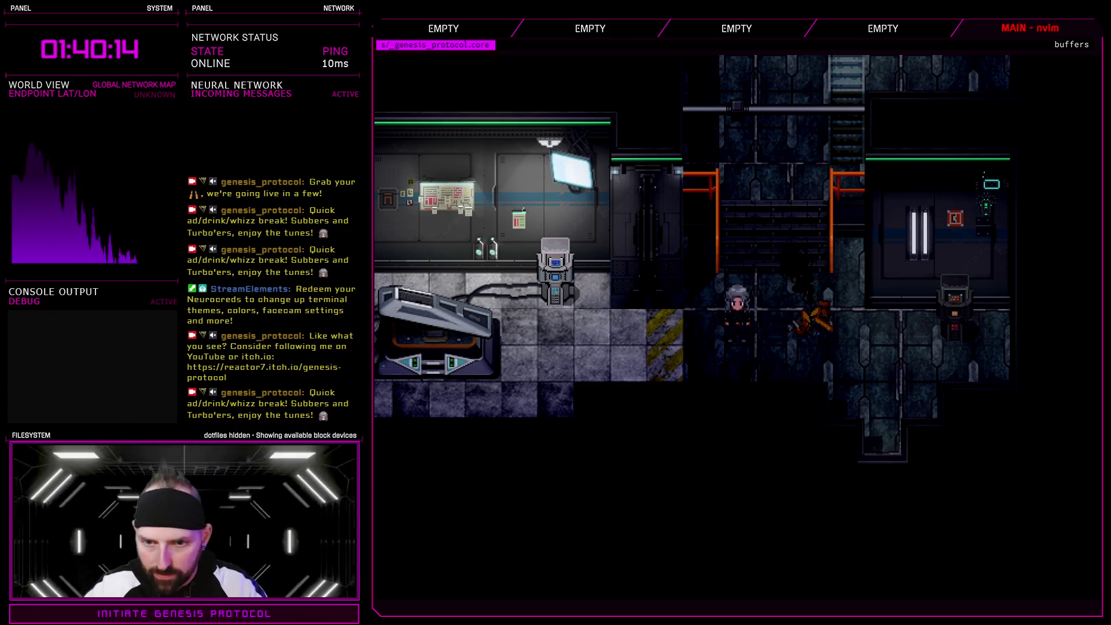
key(Return)
key(Right)
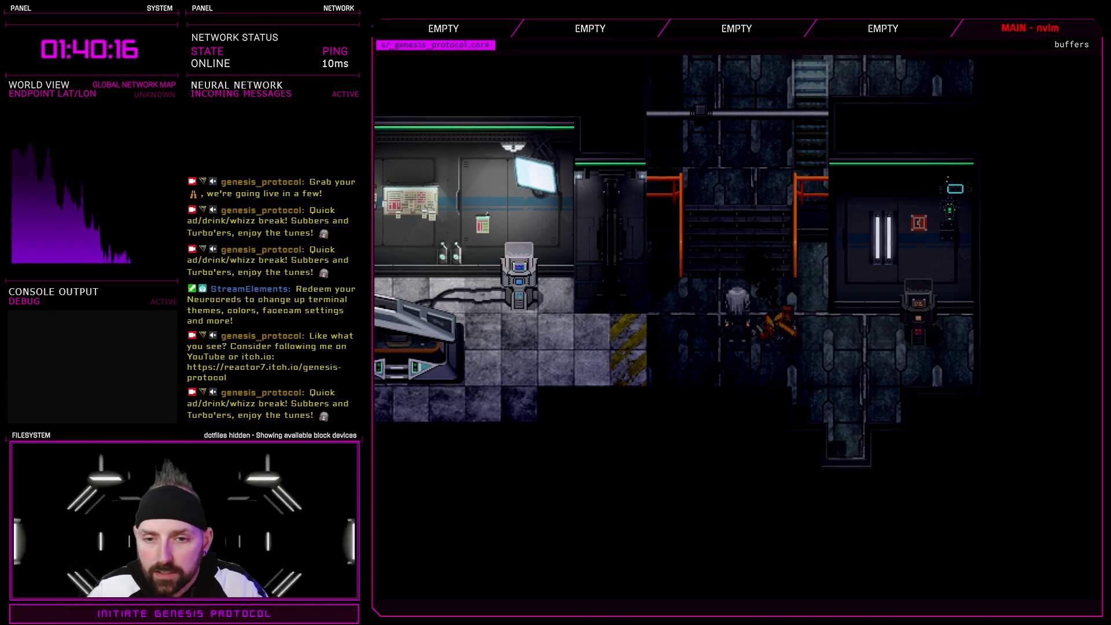
key(Up)
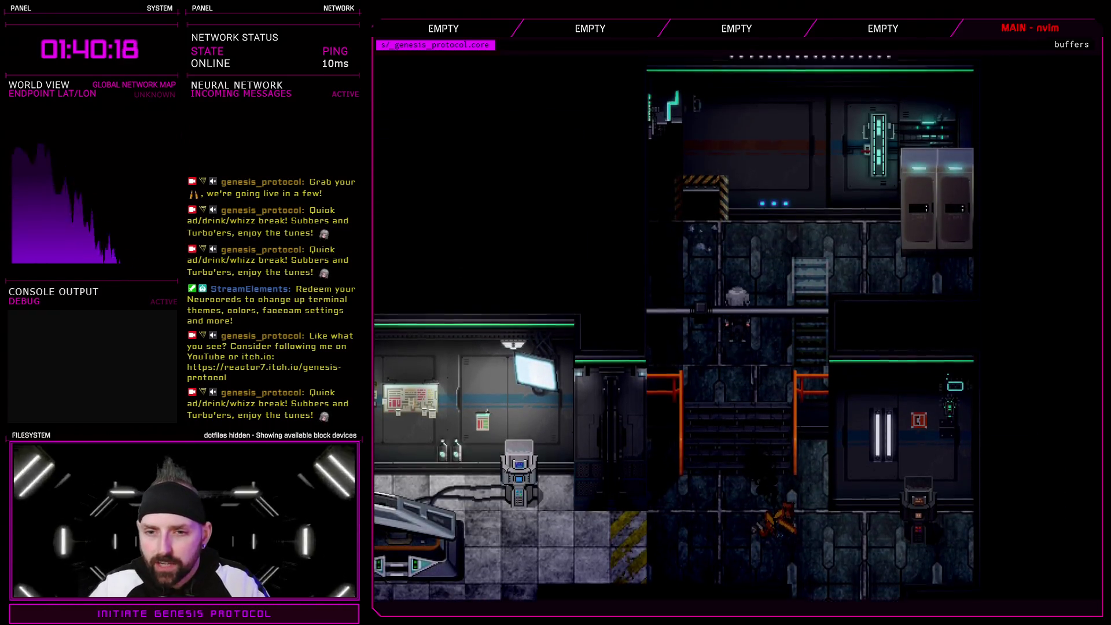
key(Up)
key(Right)
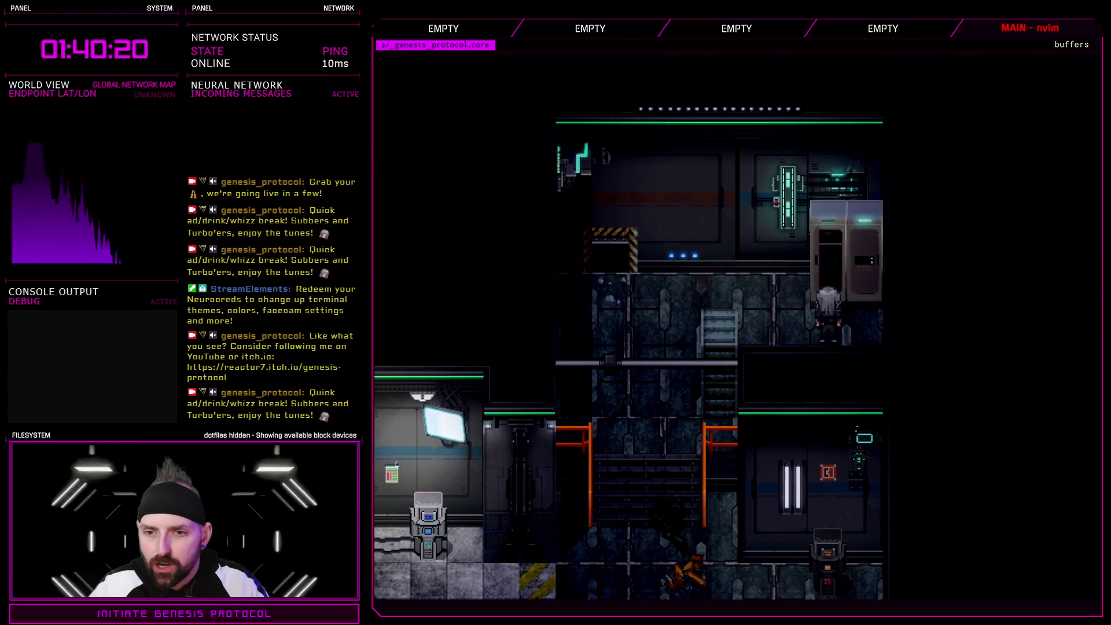
key(Return)
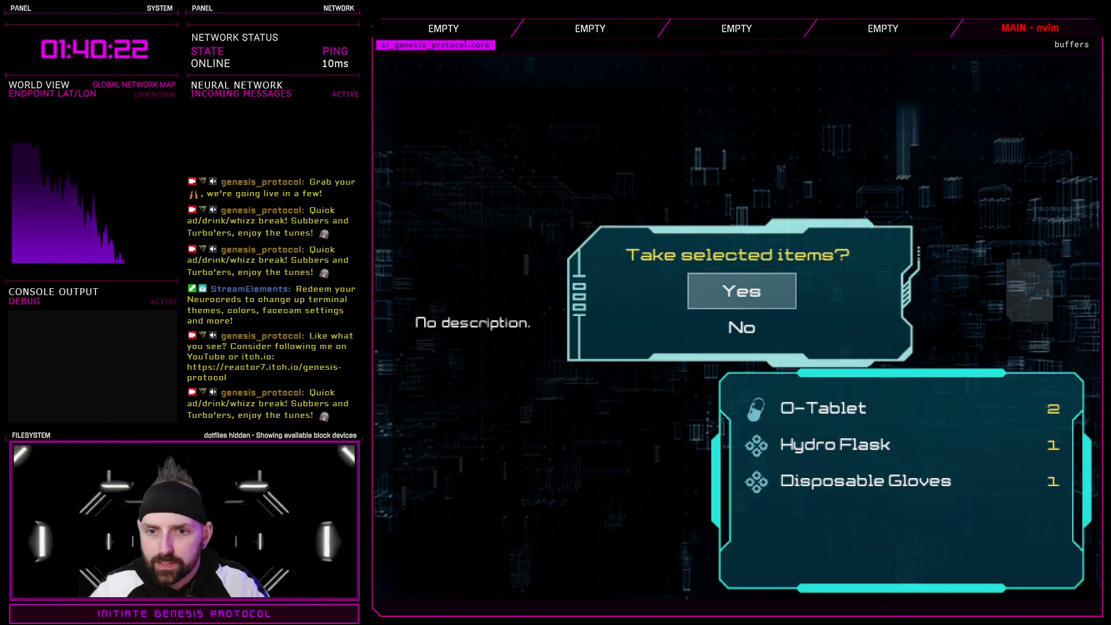
- Take the O-Tablet, Hydro Flask, Disposable Gloves and the locker's Five Carat Ring
key(Return)
key(Return)
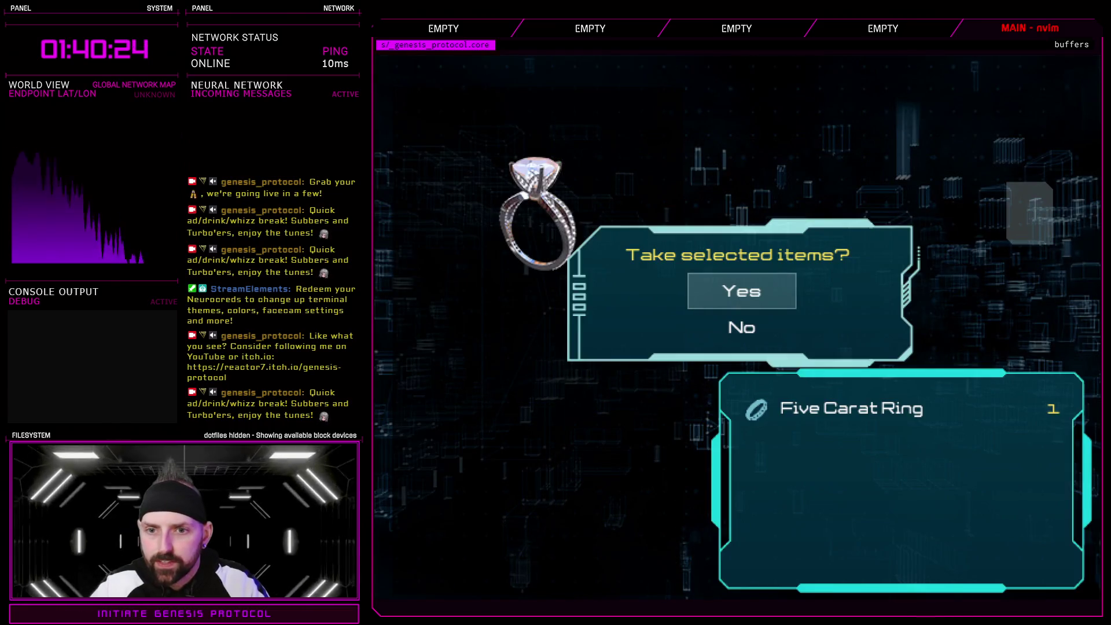
key(Return)
key(Left)
- Descend the stairs and walk through the southern passage into the next corridor
key(Down)
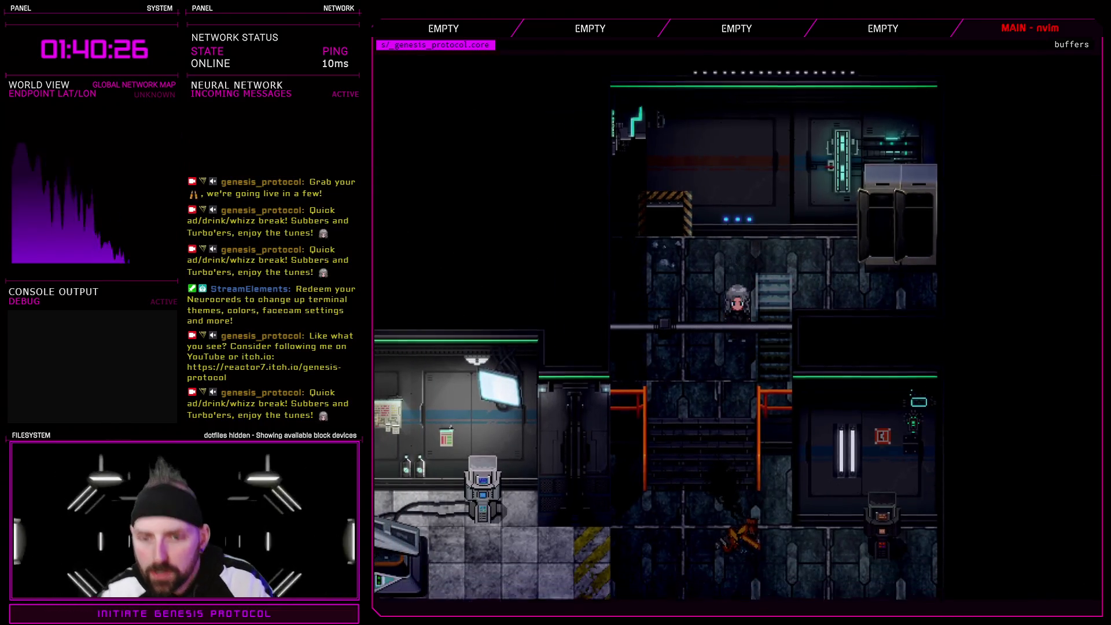
key(Down)
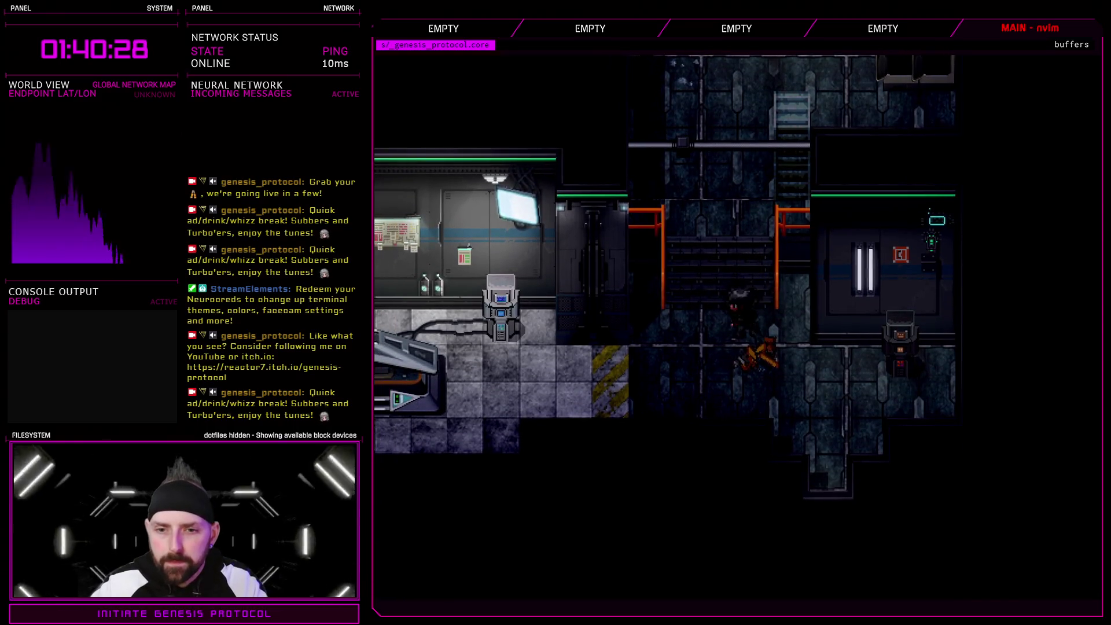
key(Left)
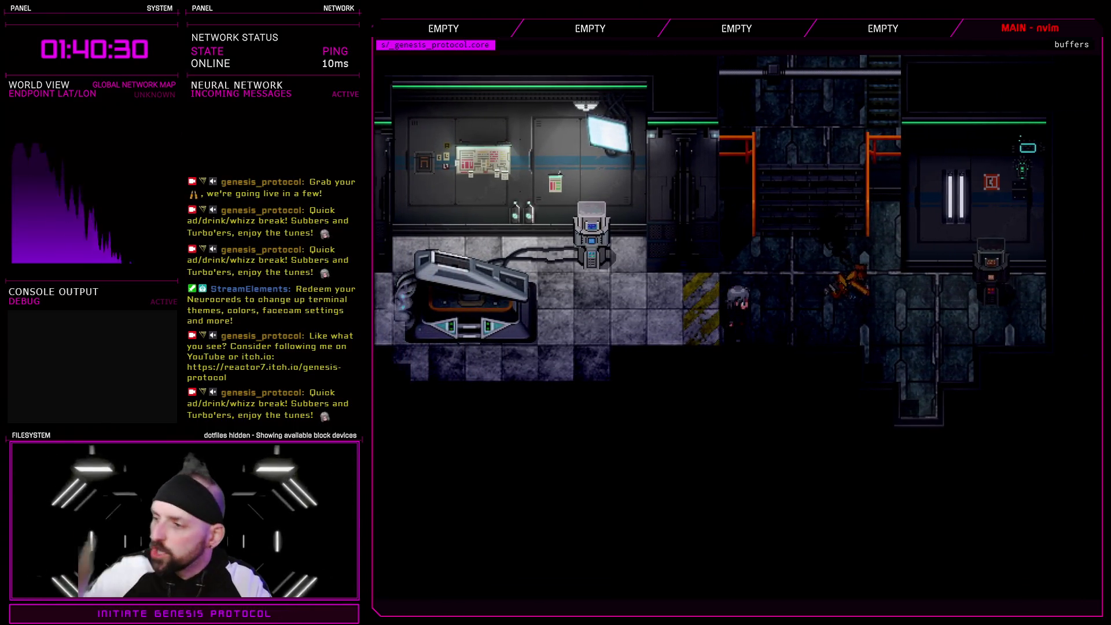
key(Left)
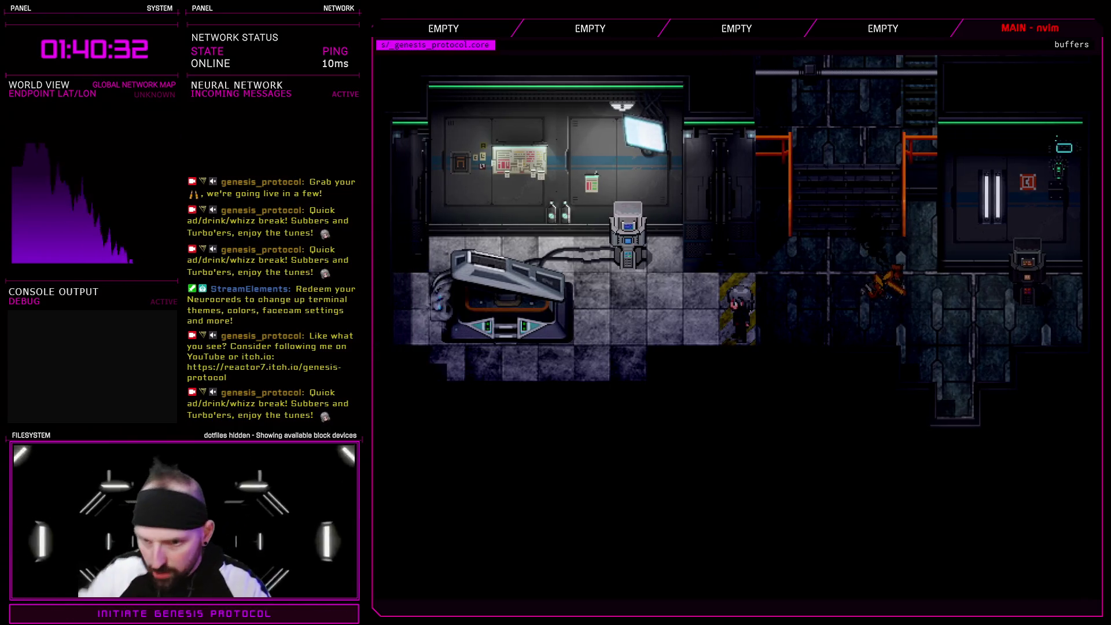
key(Right)
key(Right)
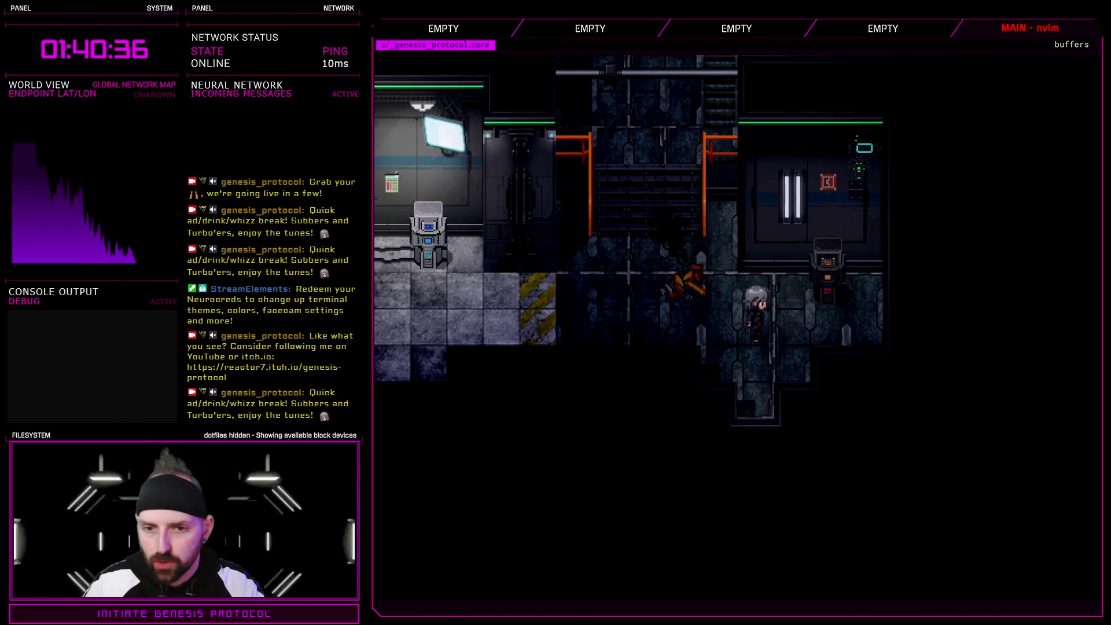
key(Down)
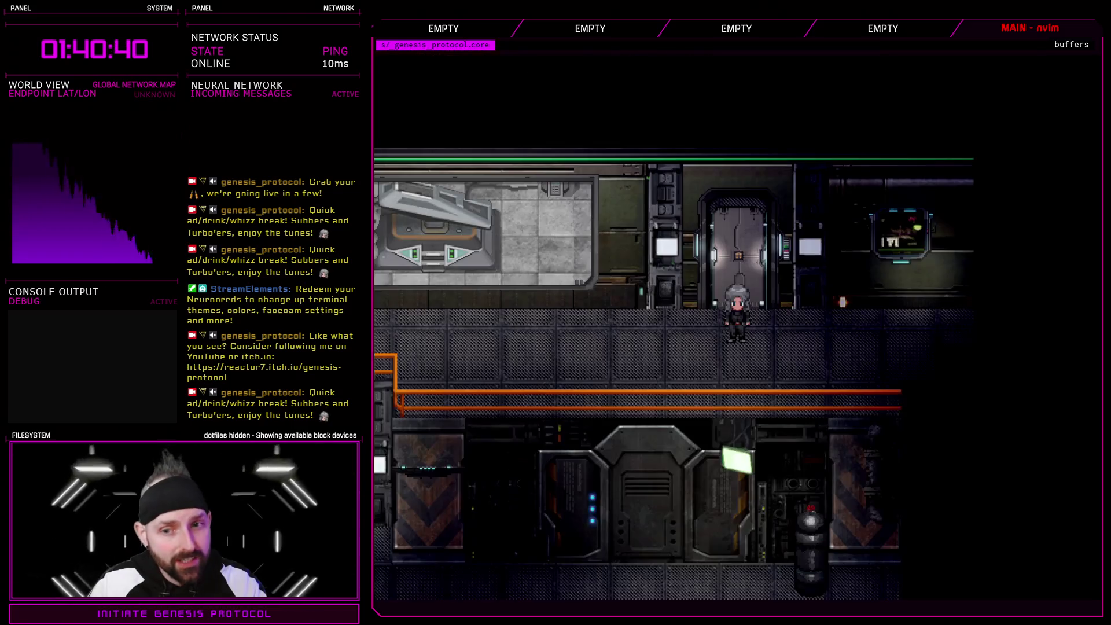
- Walk along the corridor and go up through the door into the next area
key(Up)
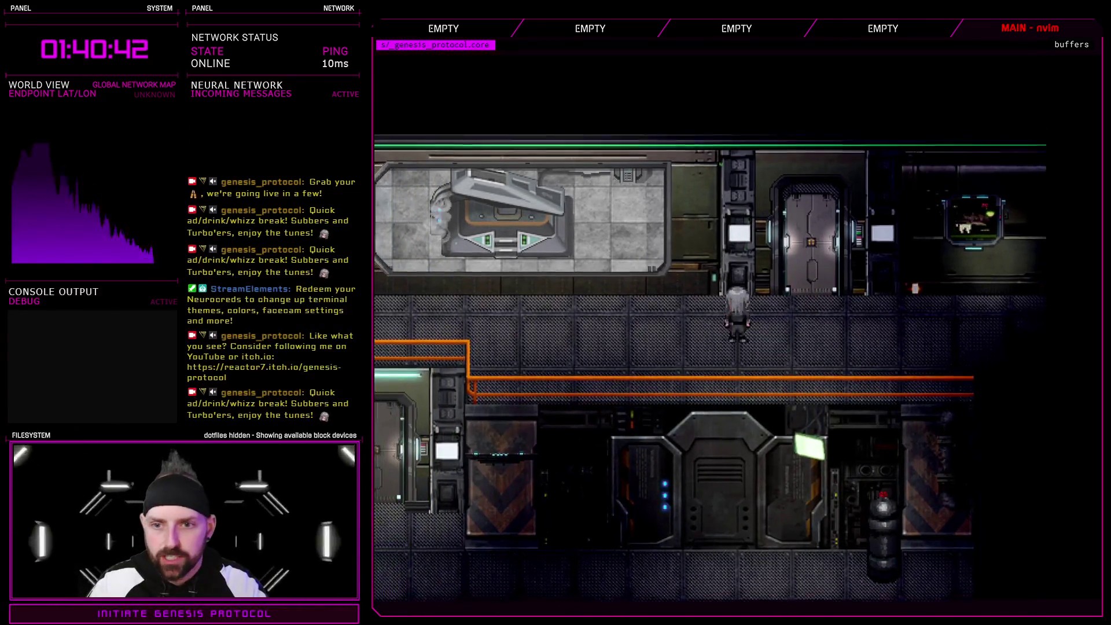
key(Left)
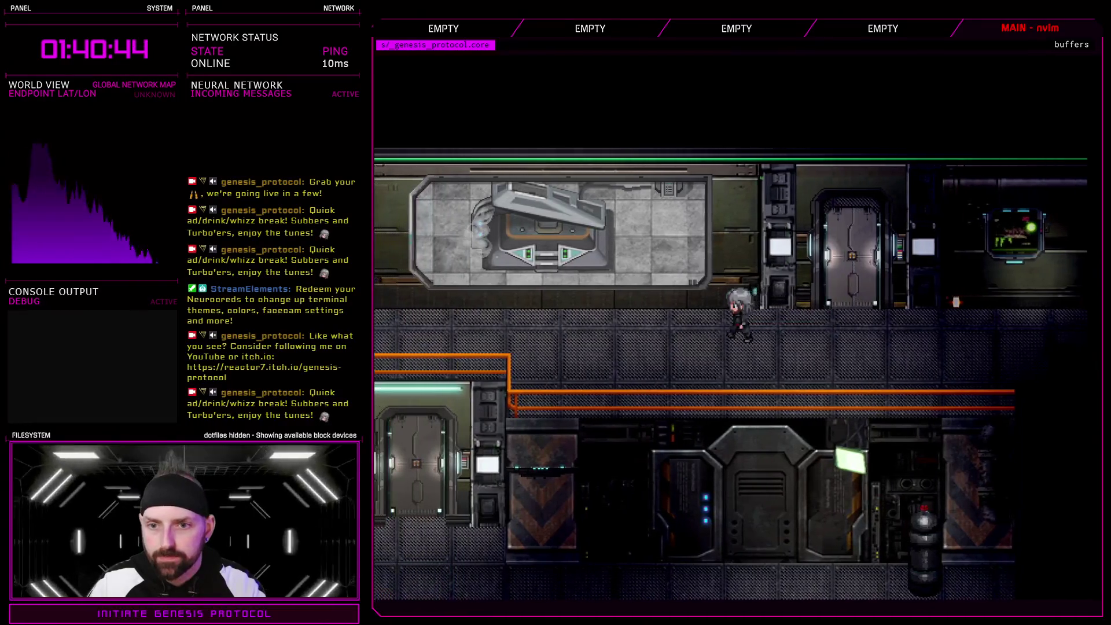
key(Right)
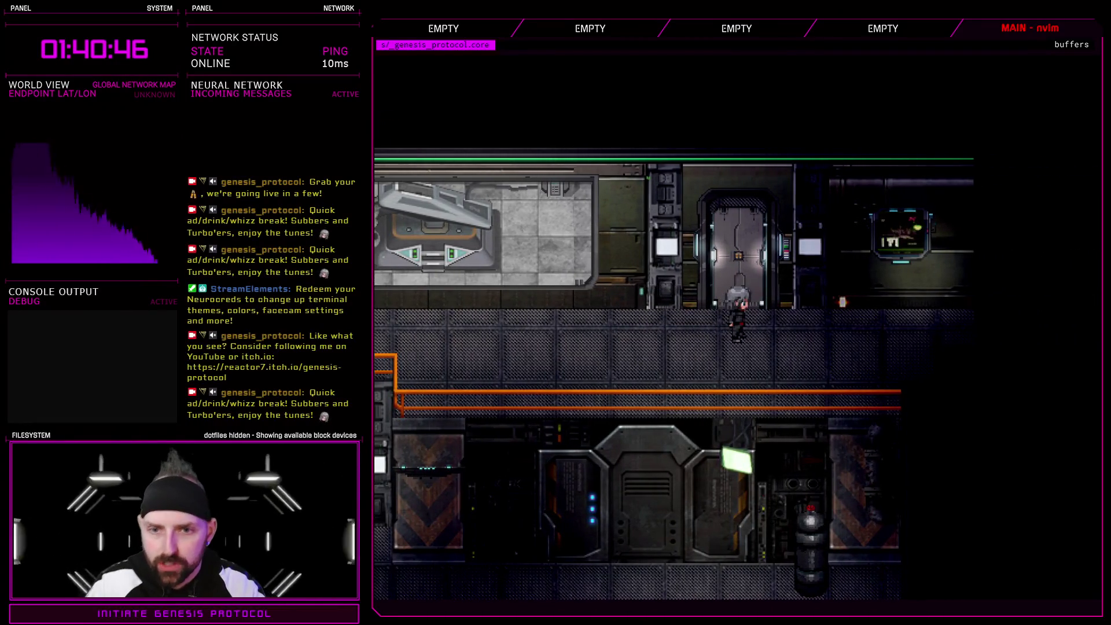
key(Left)
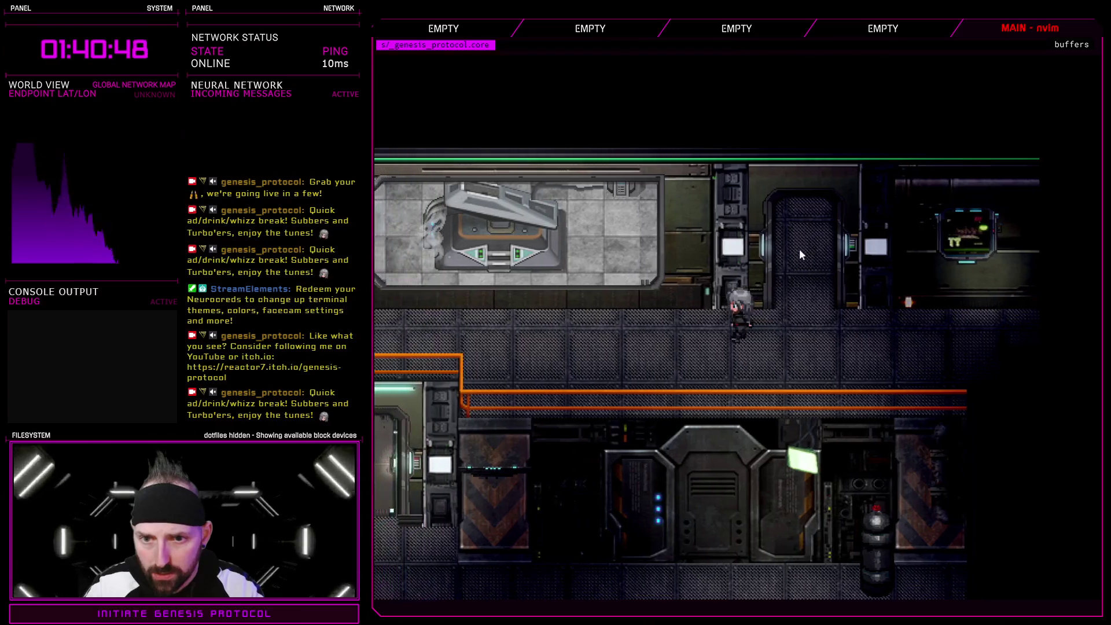
key(Right)
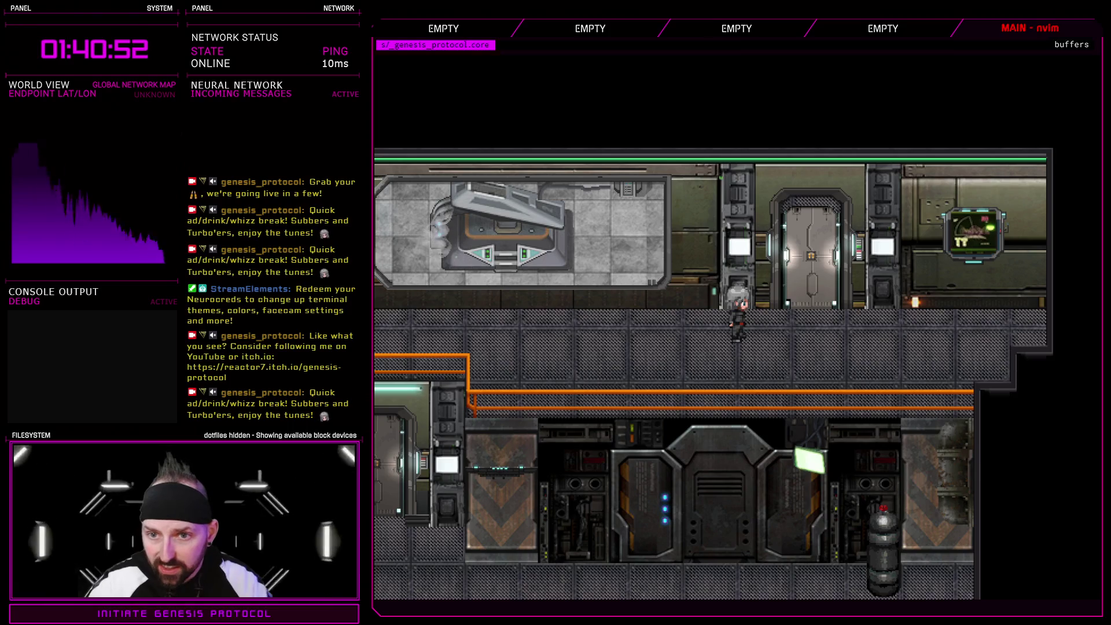
key(Right)
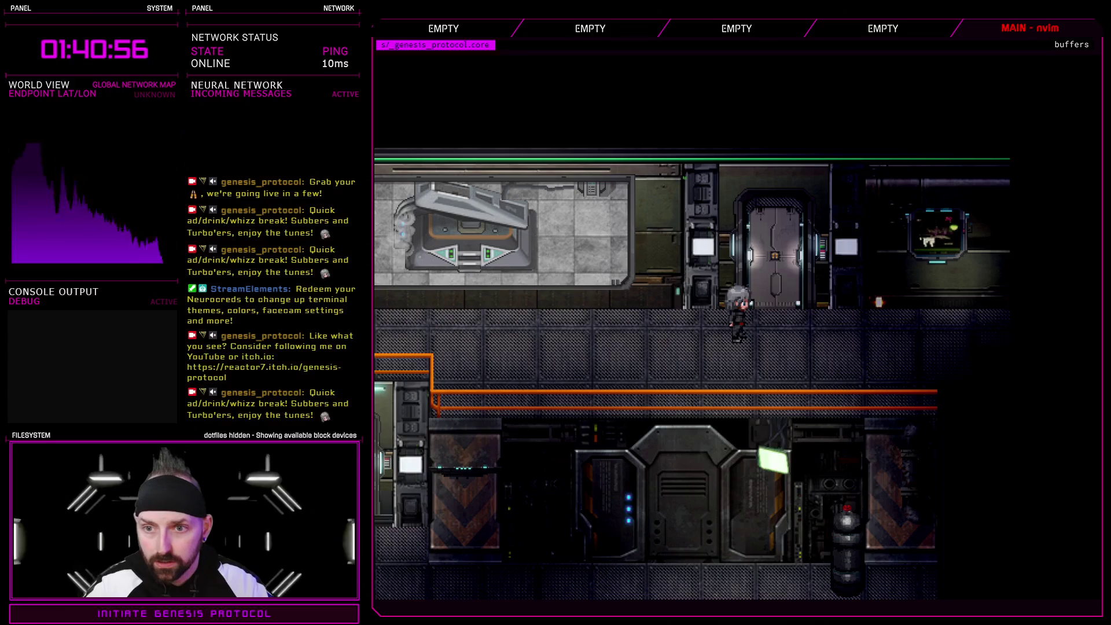
key(Up)
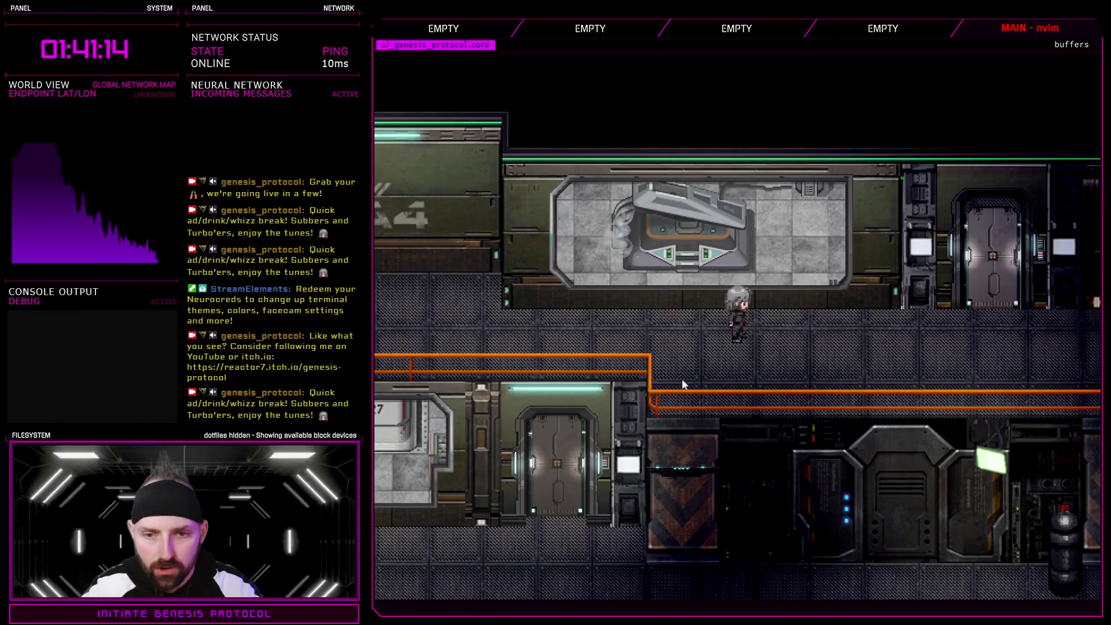
- Walk left past the scaffolding and stop at the dark doorway
key(Left)
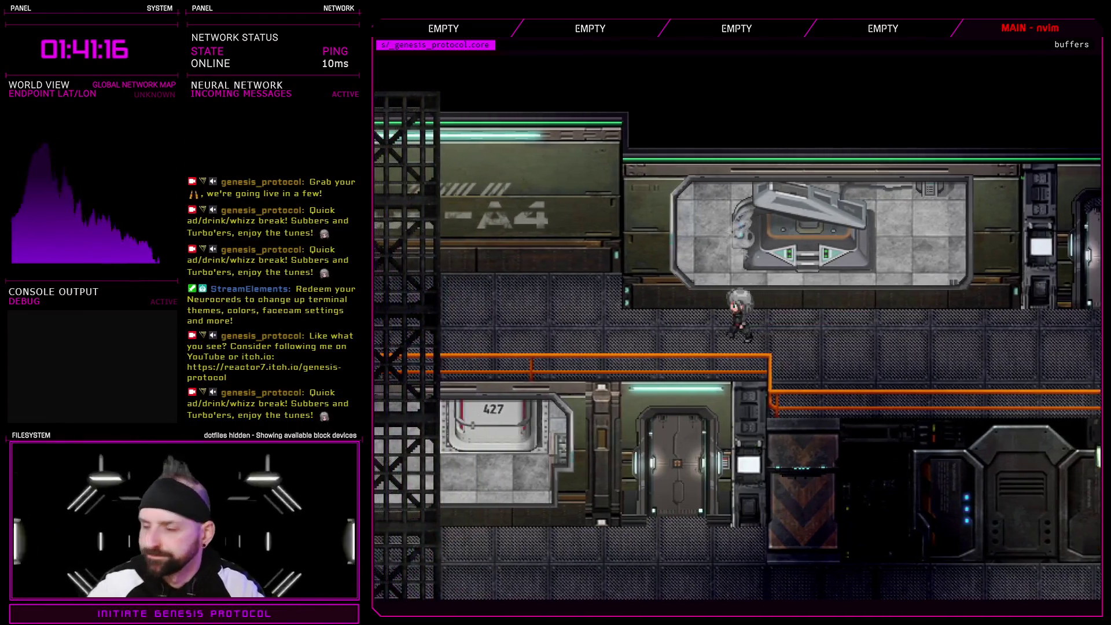
key(Left)
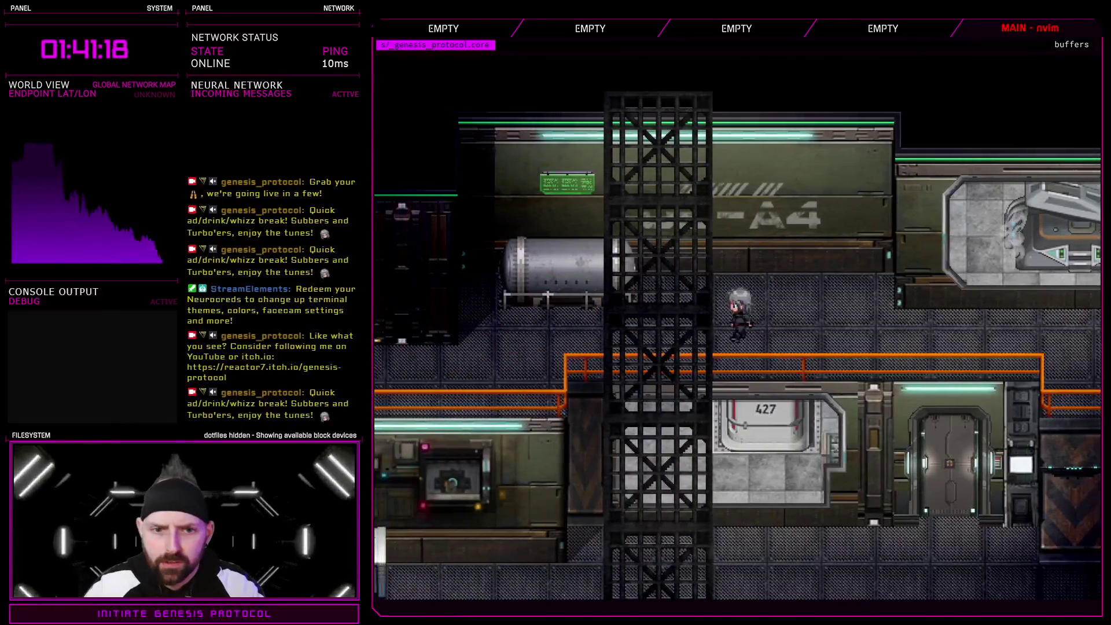
key(Left)
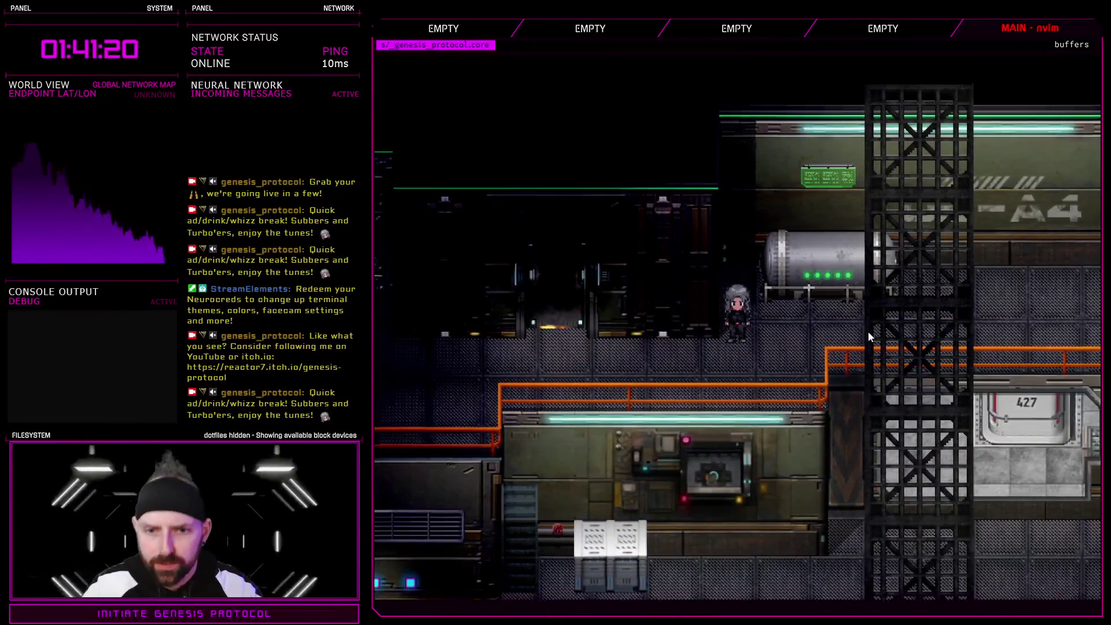
key(Left)
key(Left)
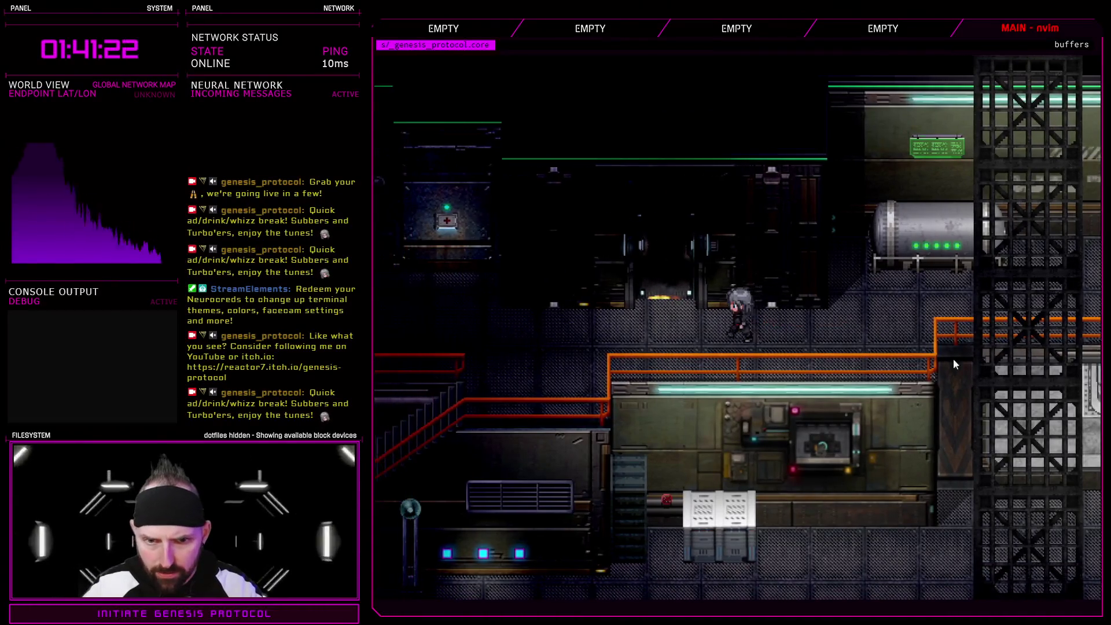
key(Right)
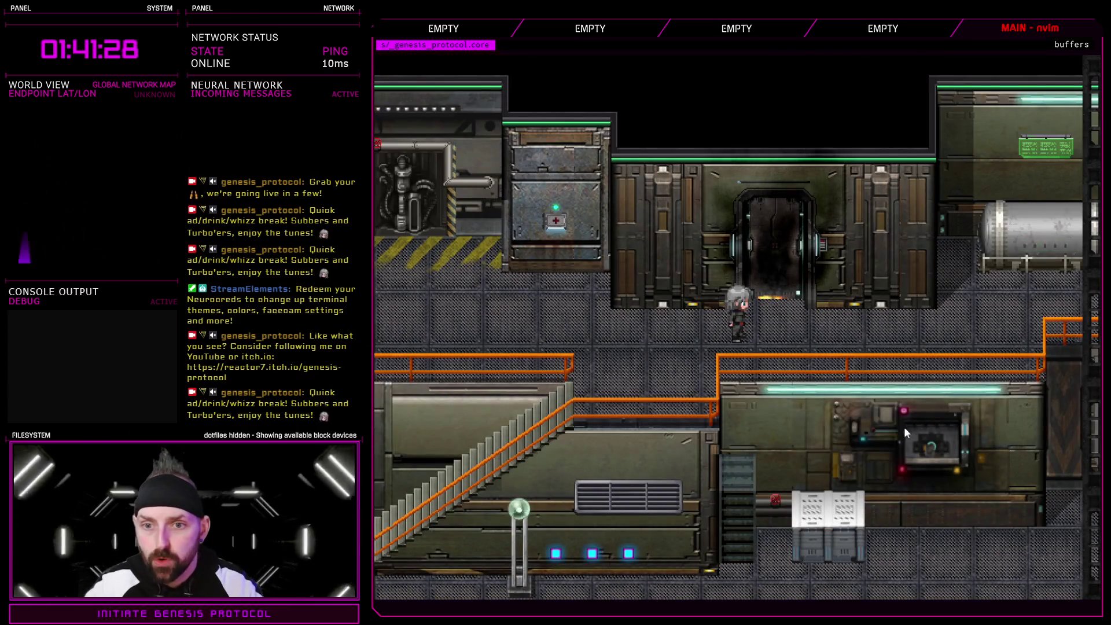
key(Right)
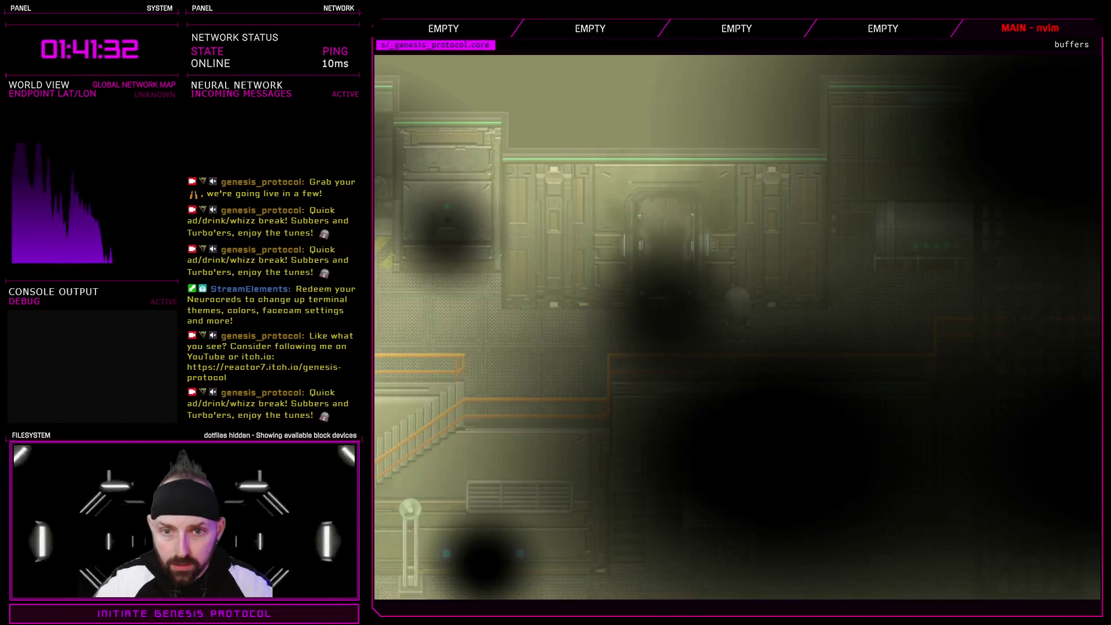
- Walk the character into the doorway under the medkit cabinet
key(Left)
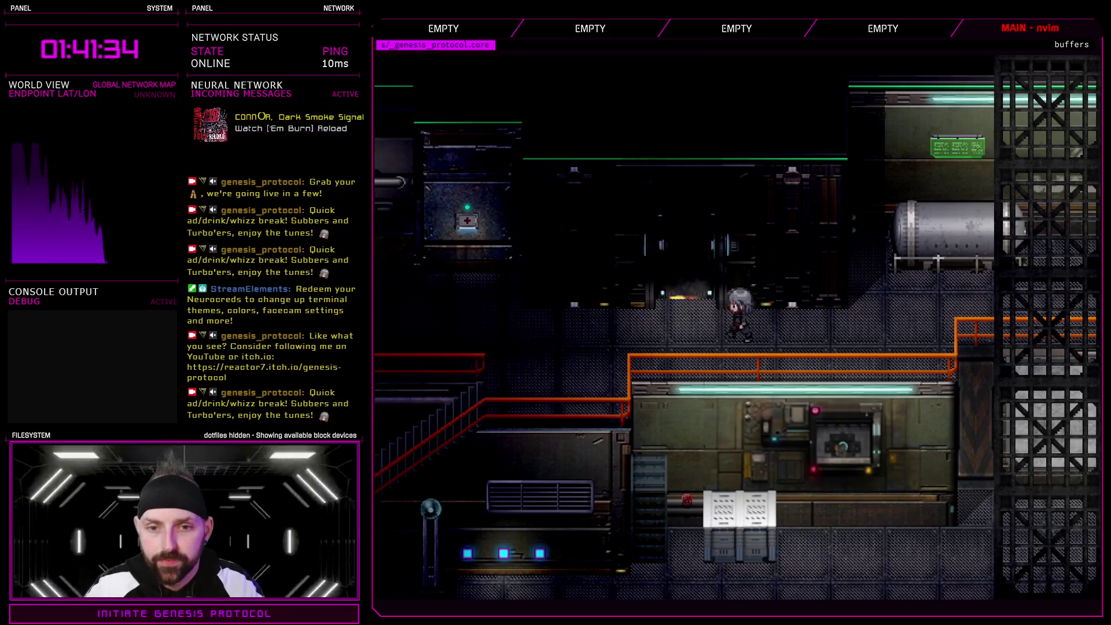
key(Up)
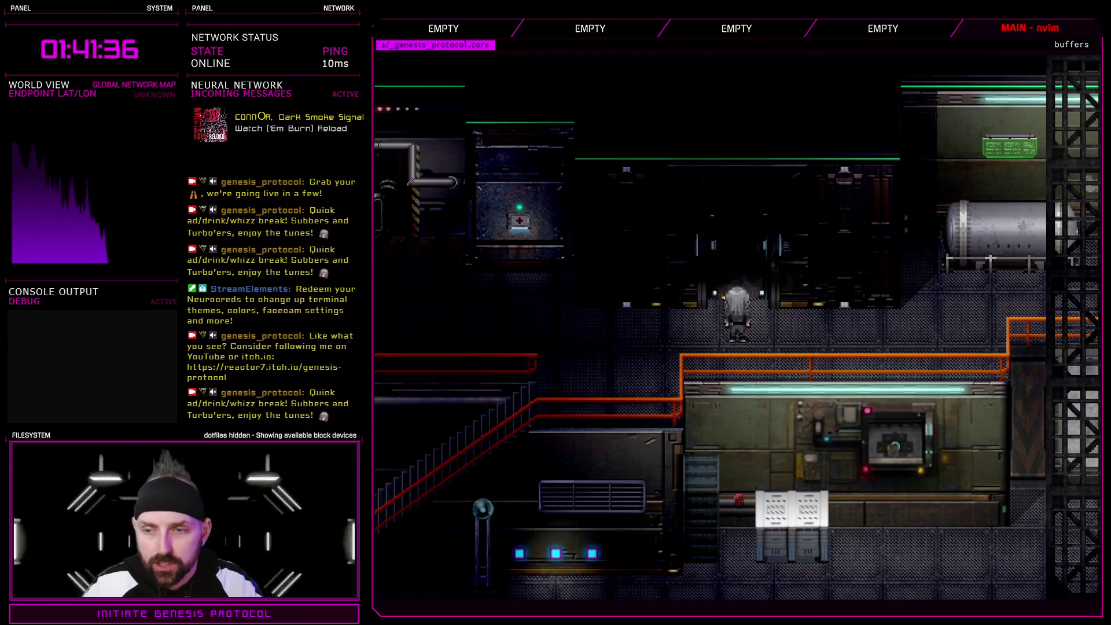
key(Left)
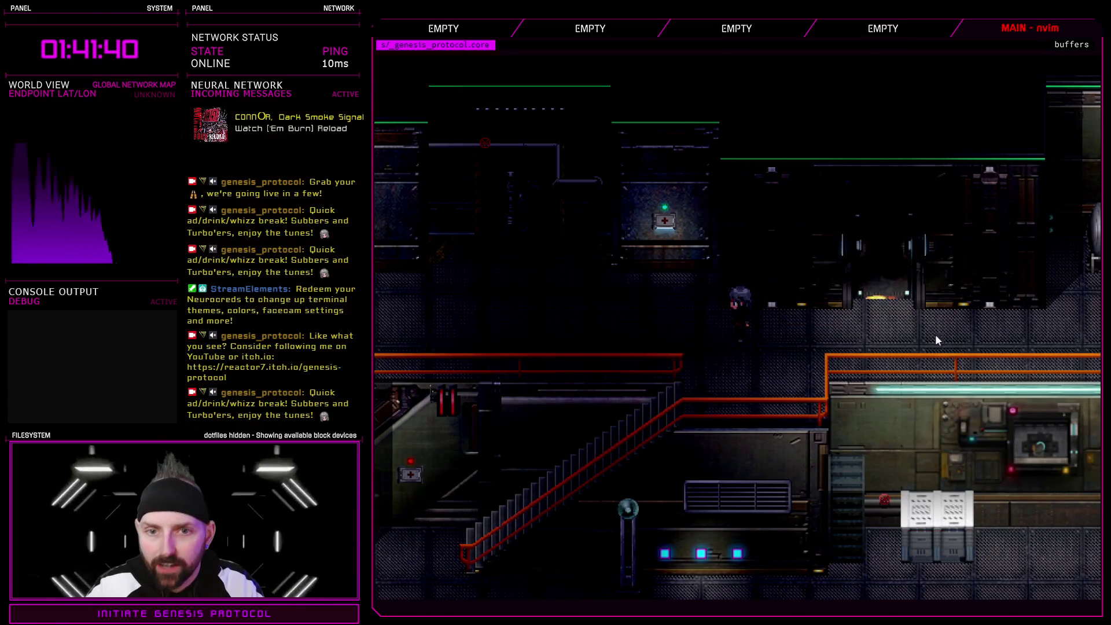
key(Left)
key(Up)
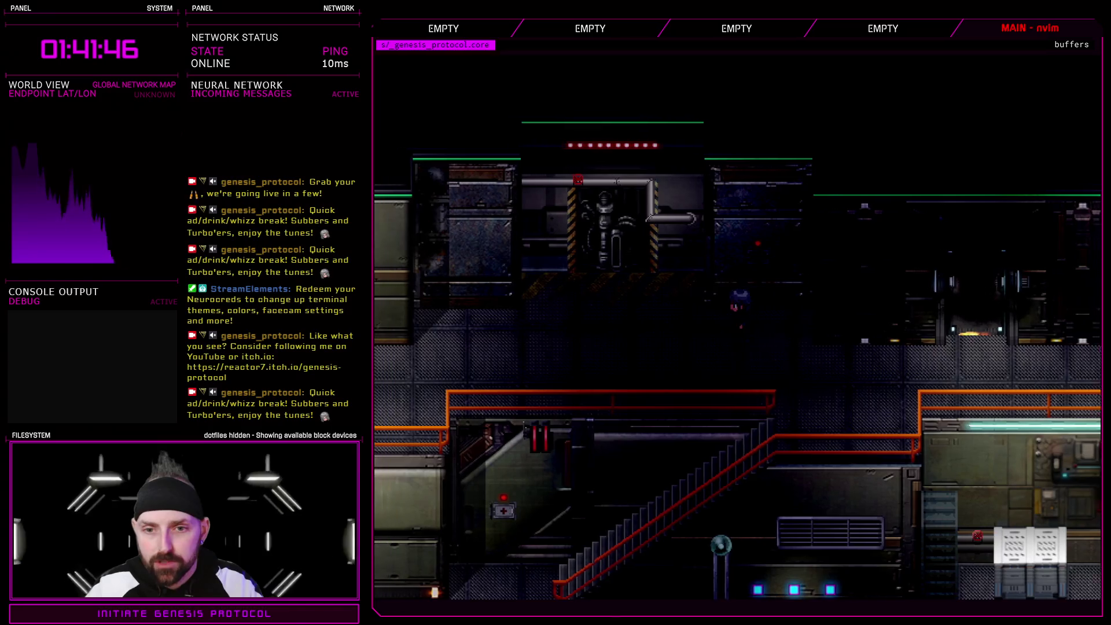
- Cross the dark level and view the Adrenal Injection under Medical Supplies
key(Left)
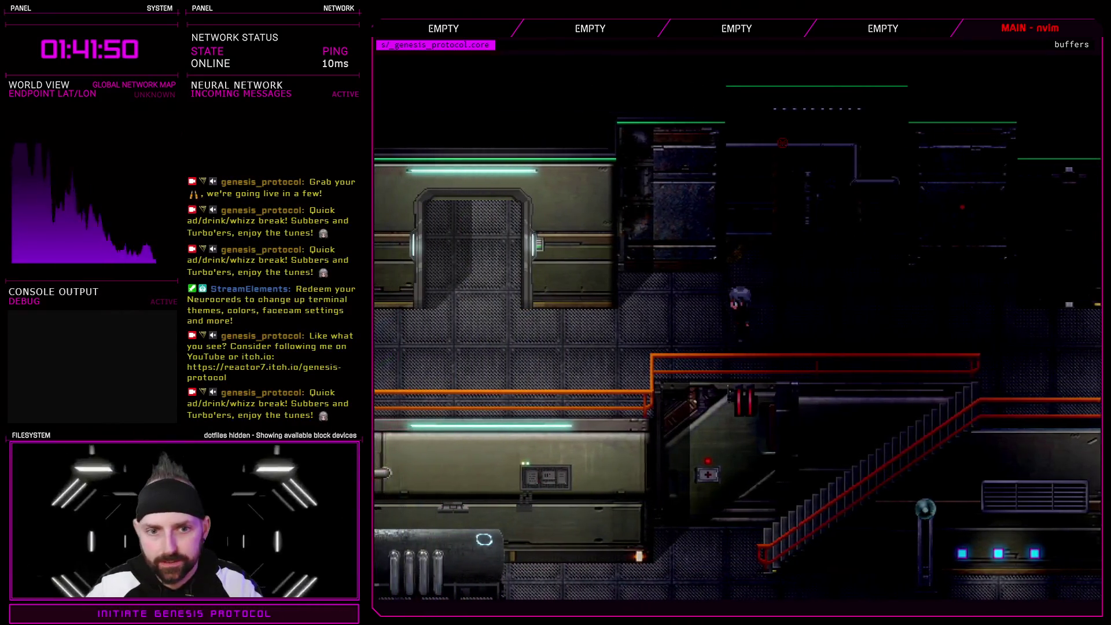
key(Right)
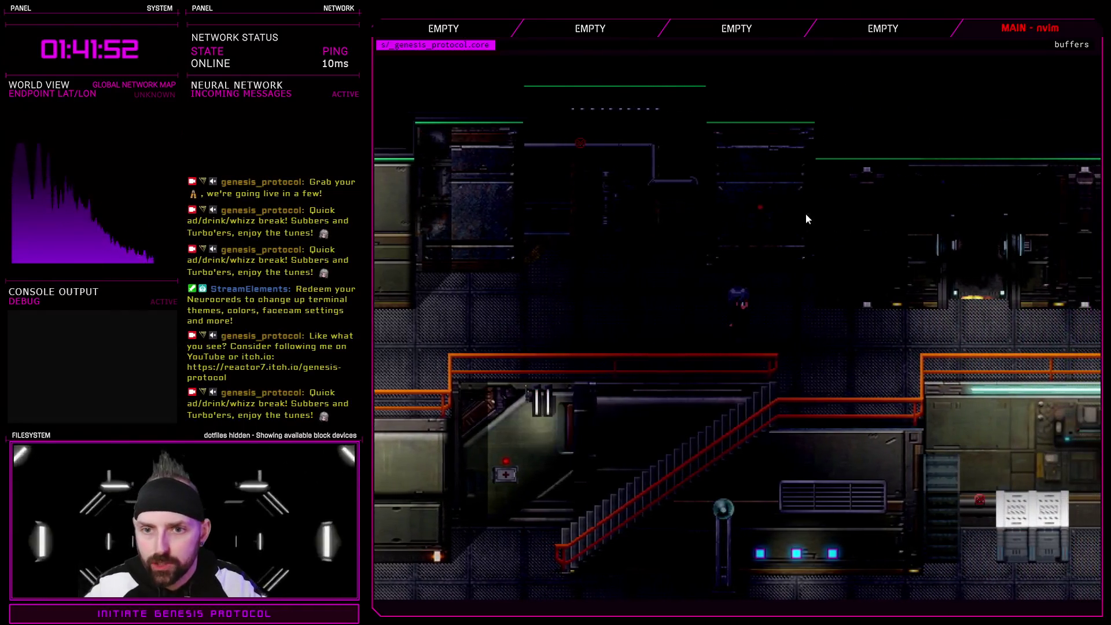
key(Tab)
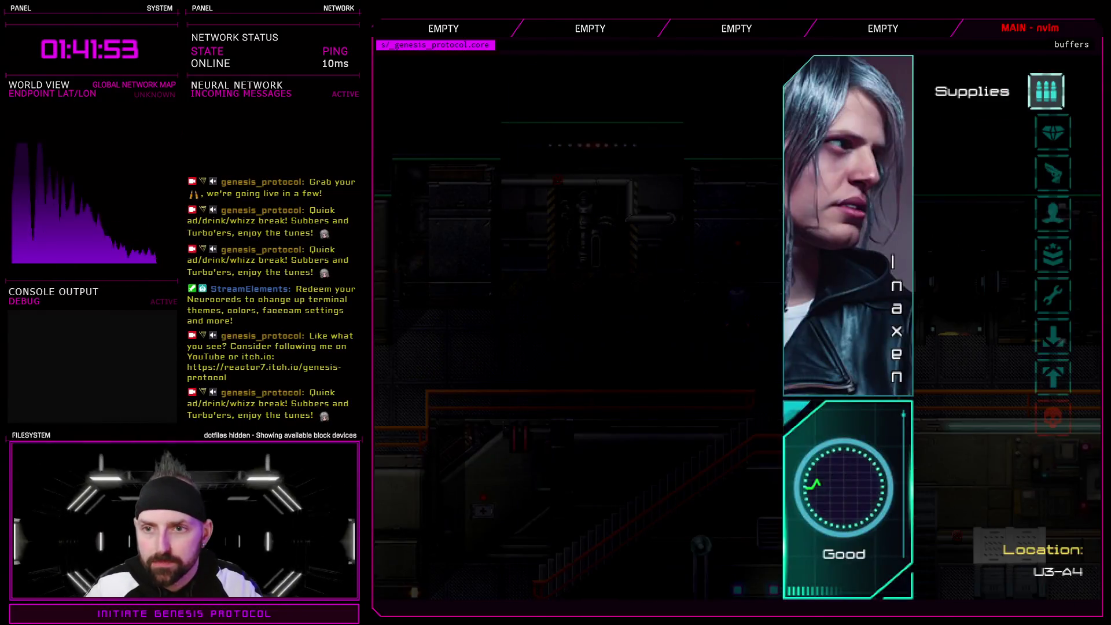
key(Return)
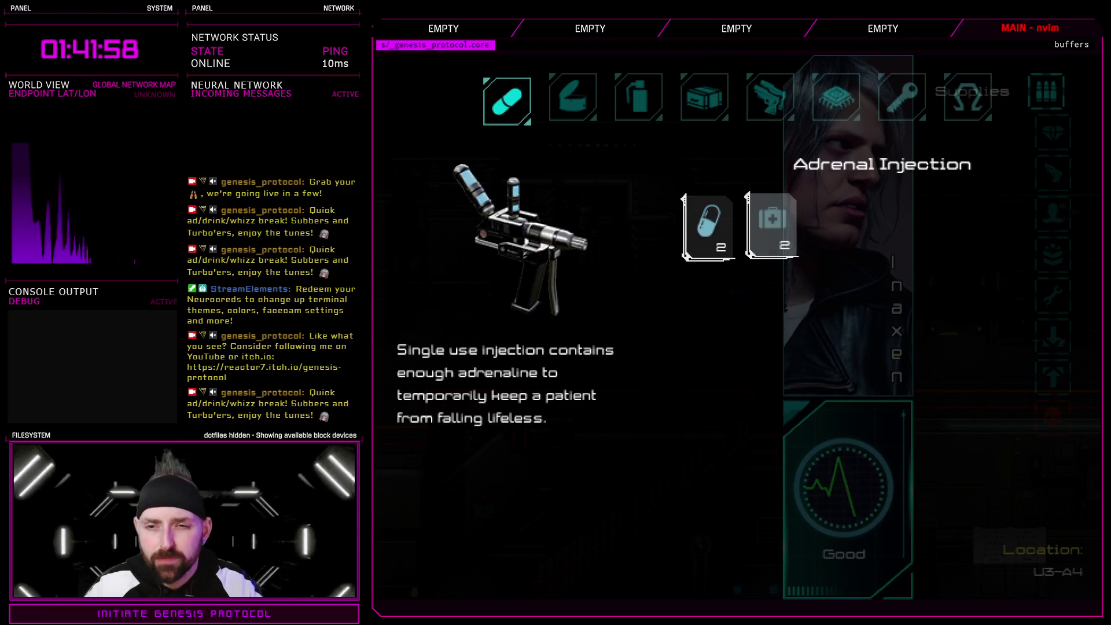
- Close the inventory, then walk down and back up the staircase near the medkit cabinet
key(Escape)
key(Escape)
key(Escape)
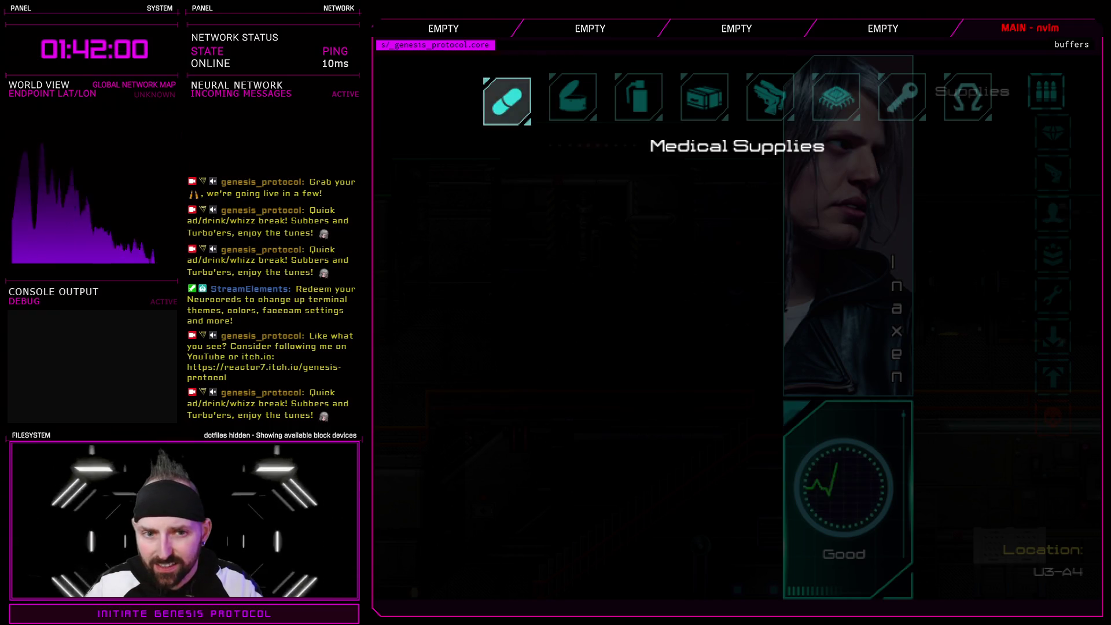
key(Down)
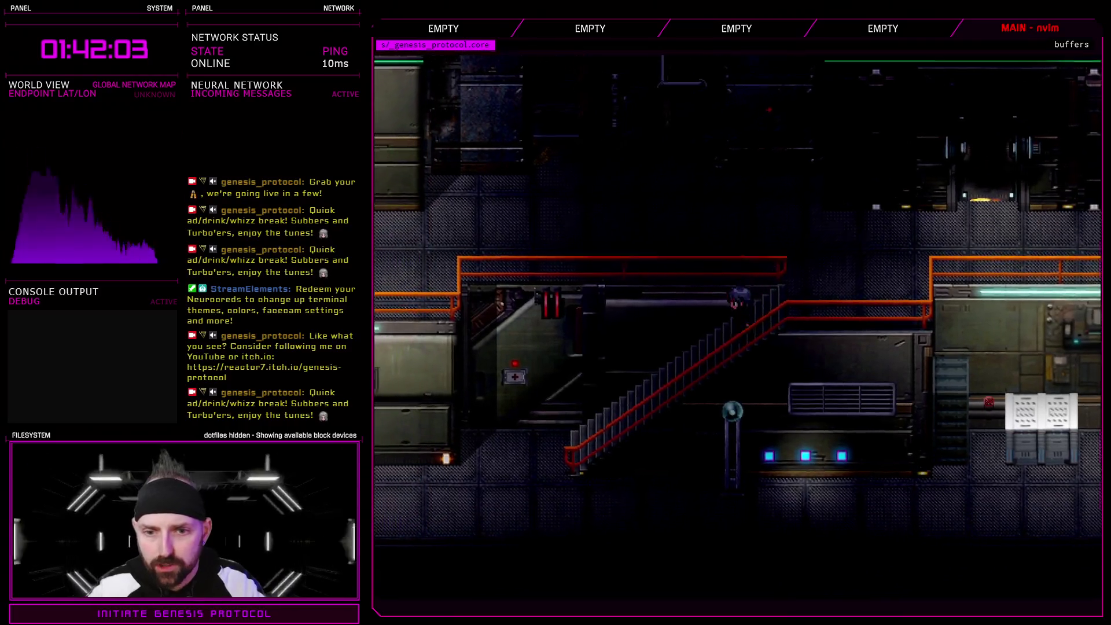
key(Left)
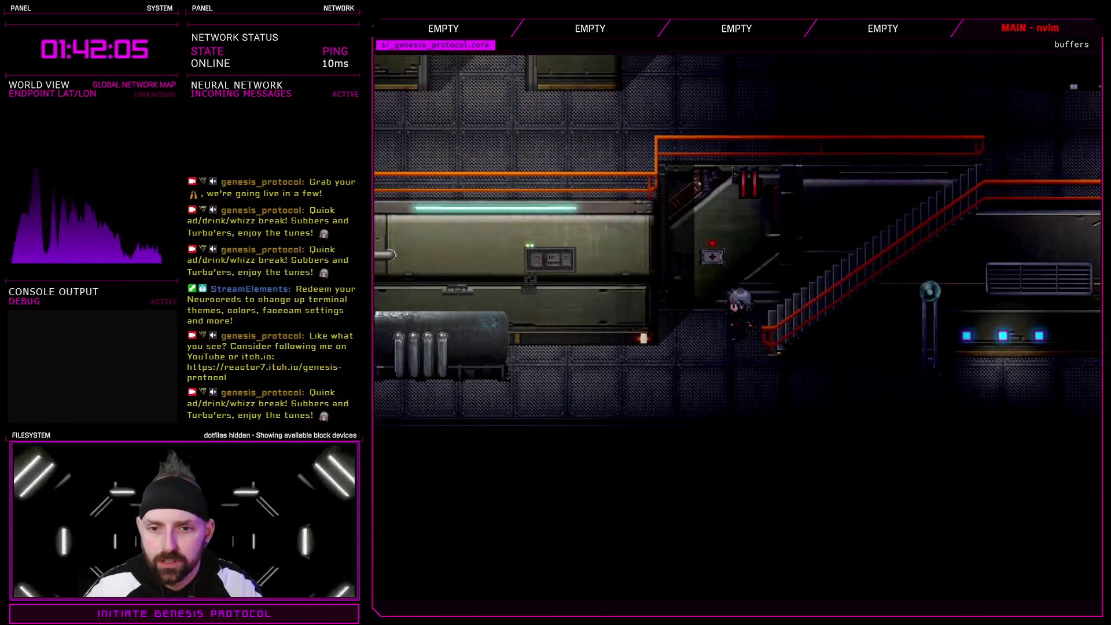
key(Right)
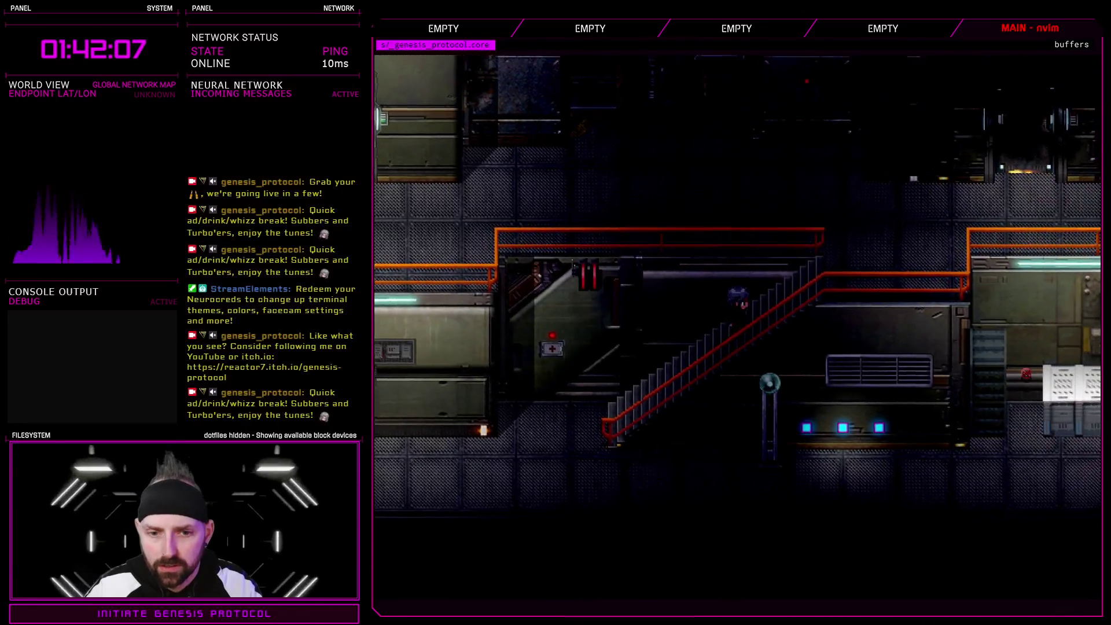
key(Right)
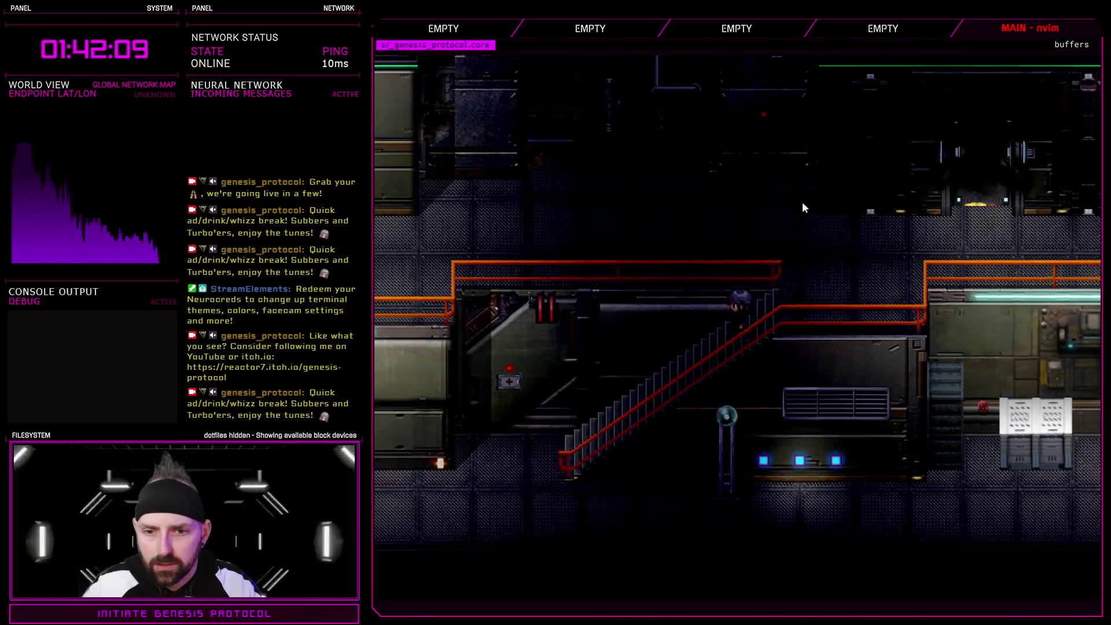
- Walk down the stairs and right along the corridor up to door 427
key(Left)
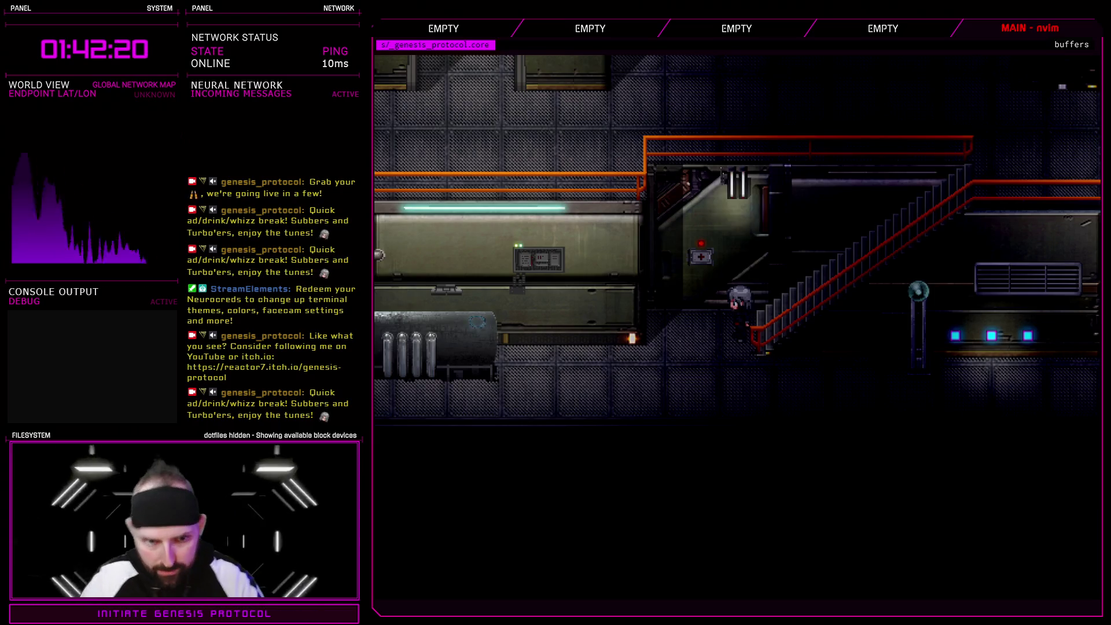
key(Right)
key(Down)
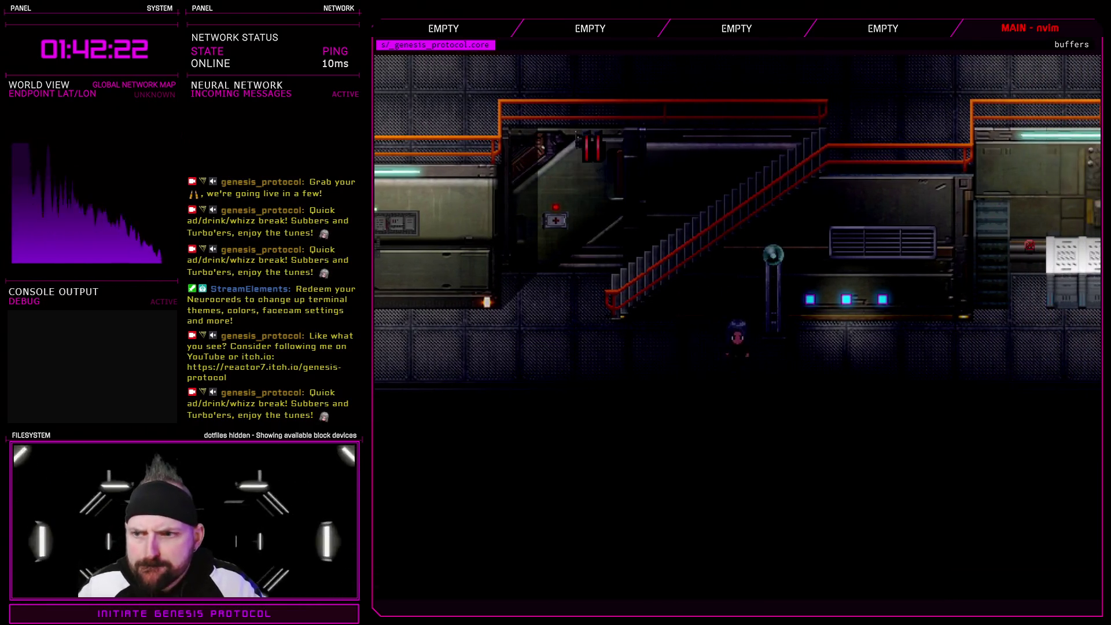
key(Right)
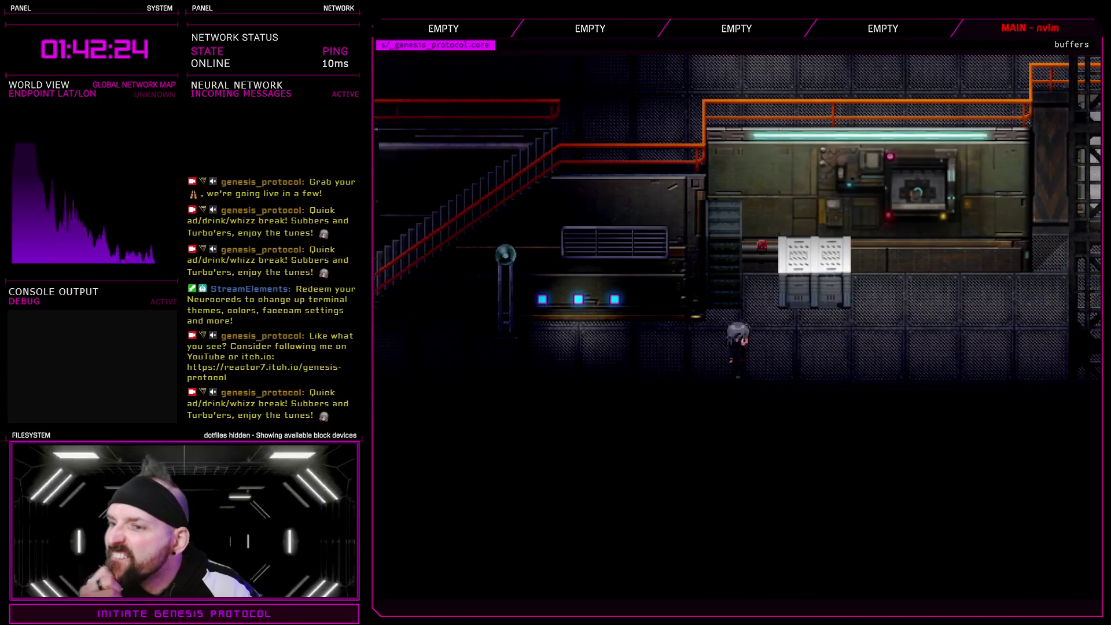
key(Right)
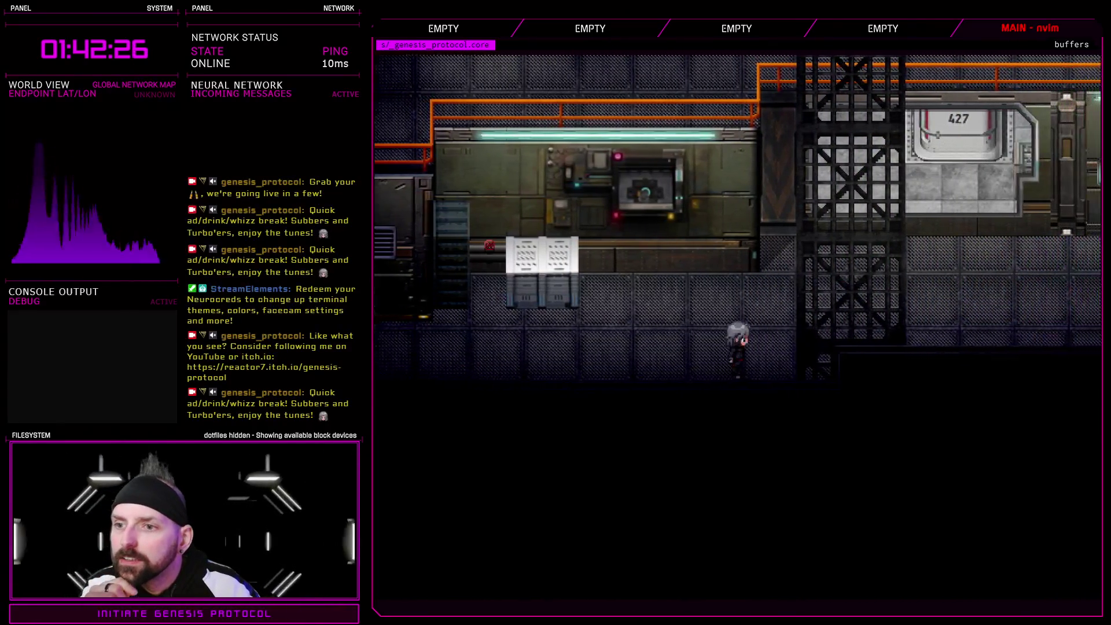
key(Right)
key(Up)
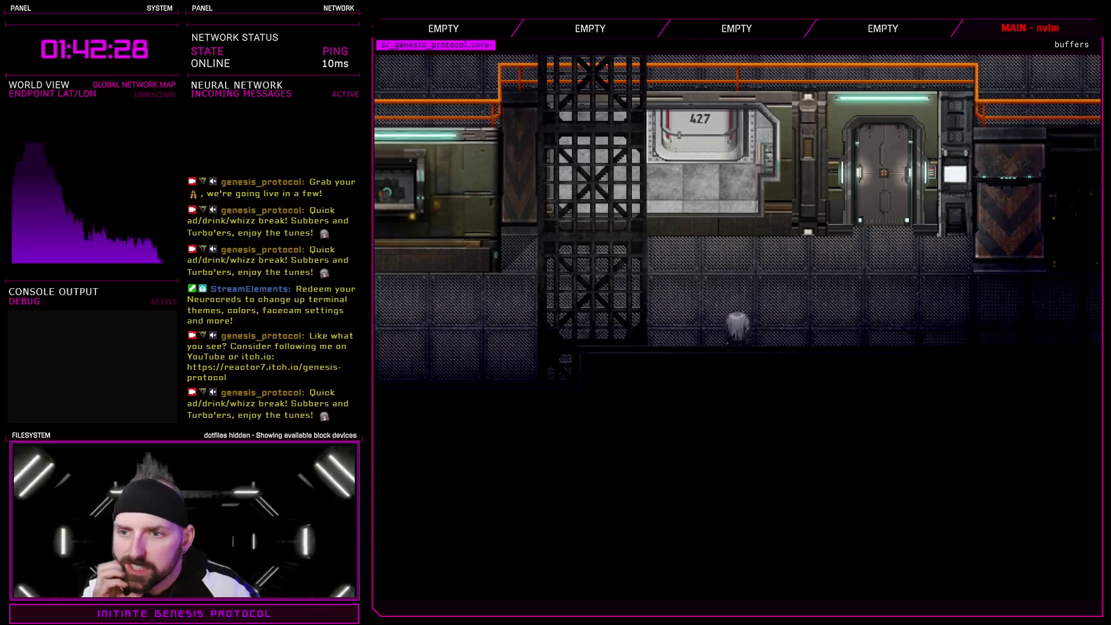
key(Right)
key(Up)
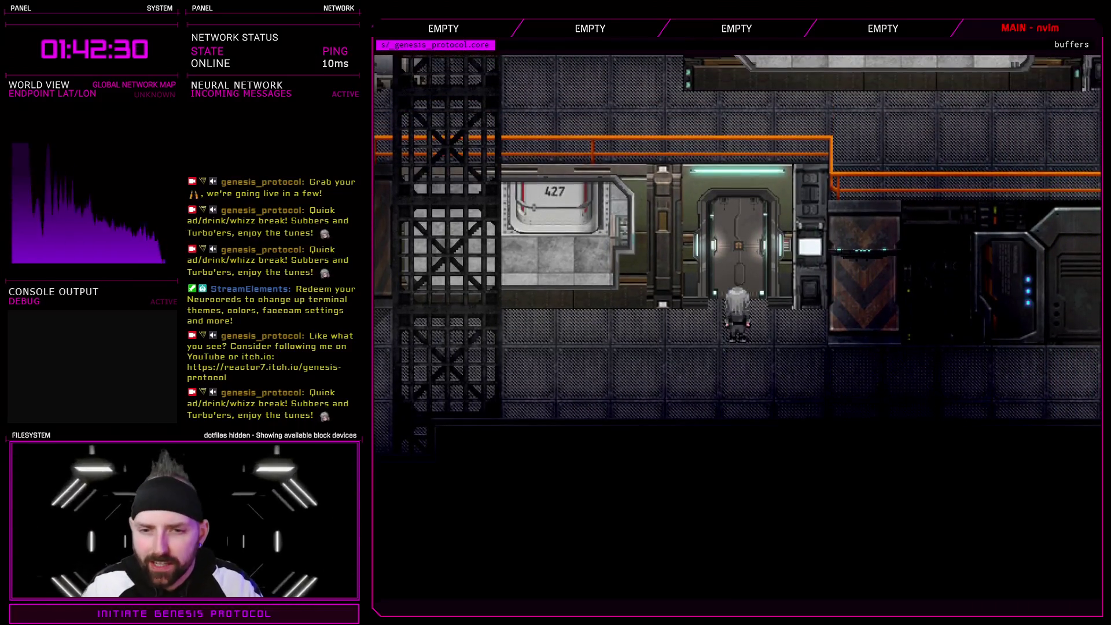
- Step back from door 427 and continue right along the corridor
key(Down)
key(Right)
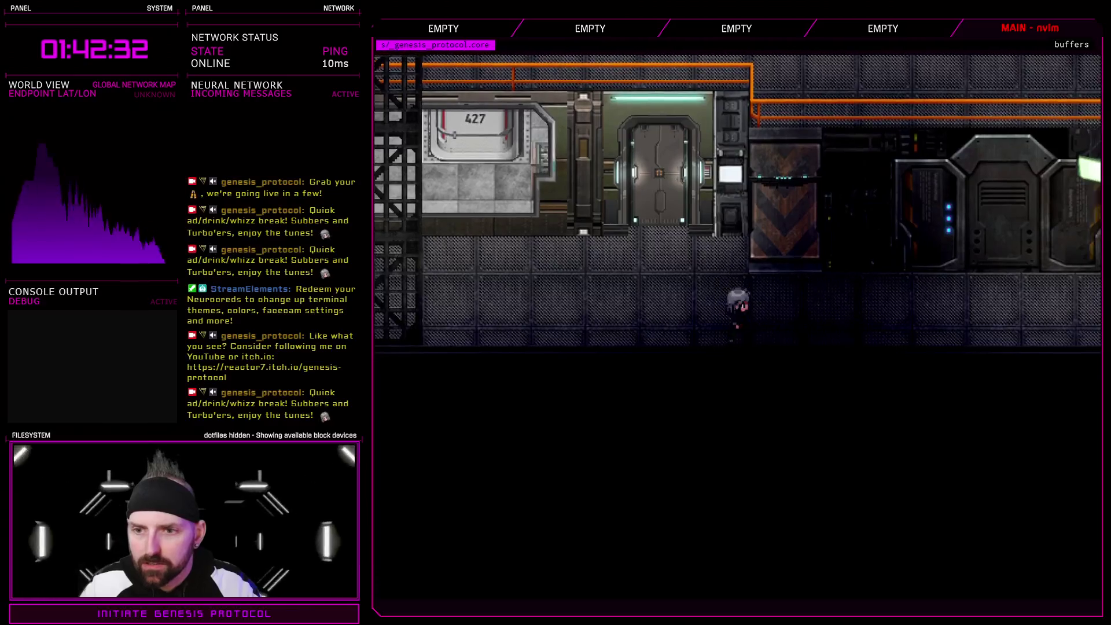
key(Right)
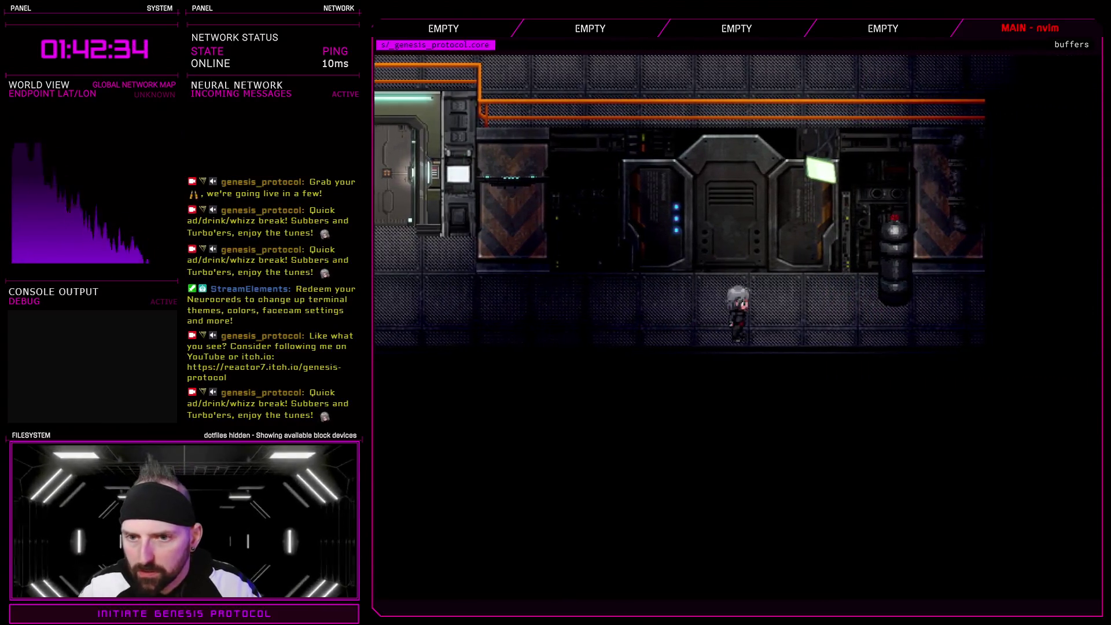
key(Right)
key(Up)
- Walk back left past the grated pillar and crate to the scaffolding
key(Left)
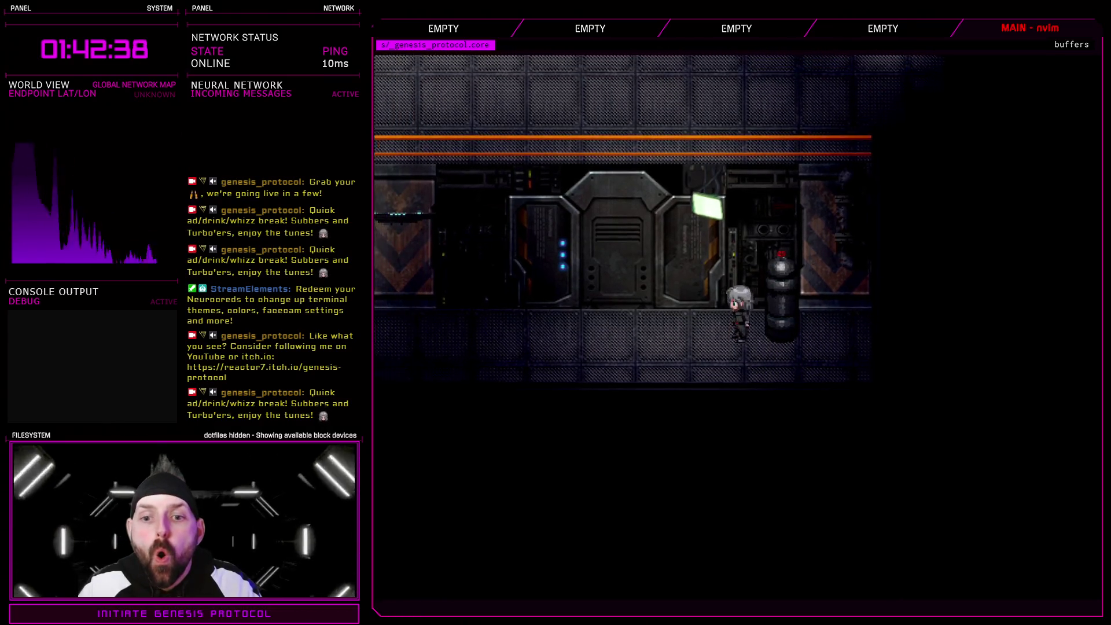
key(Right)
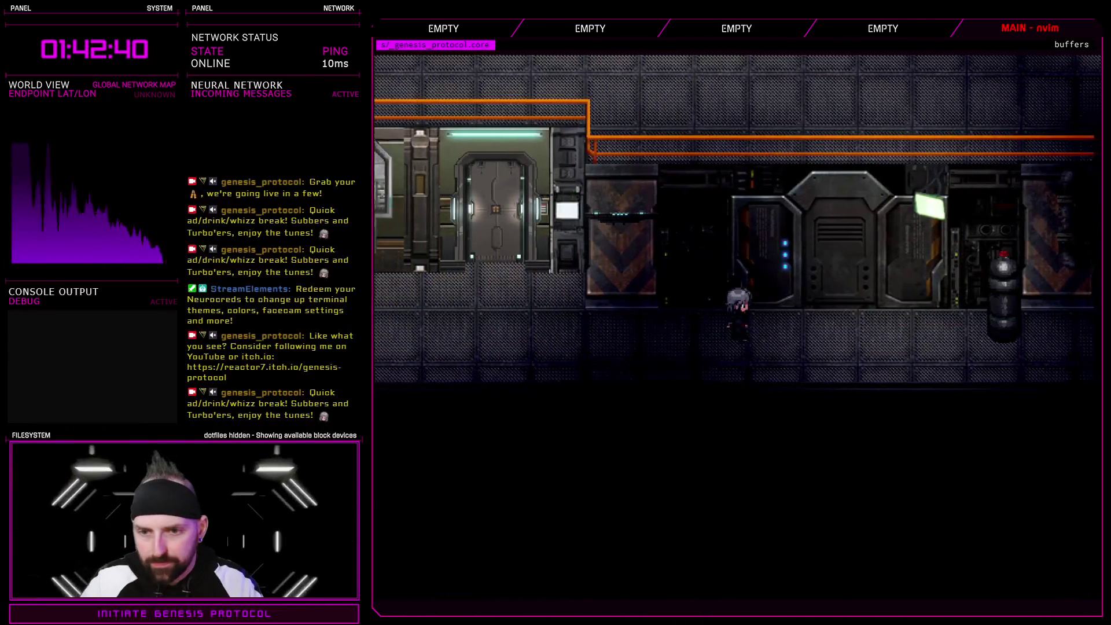
key(Left)
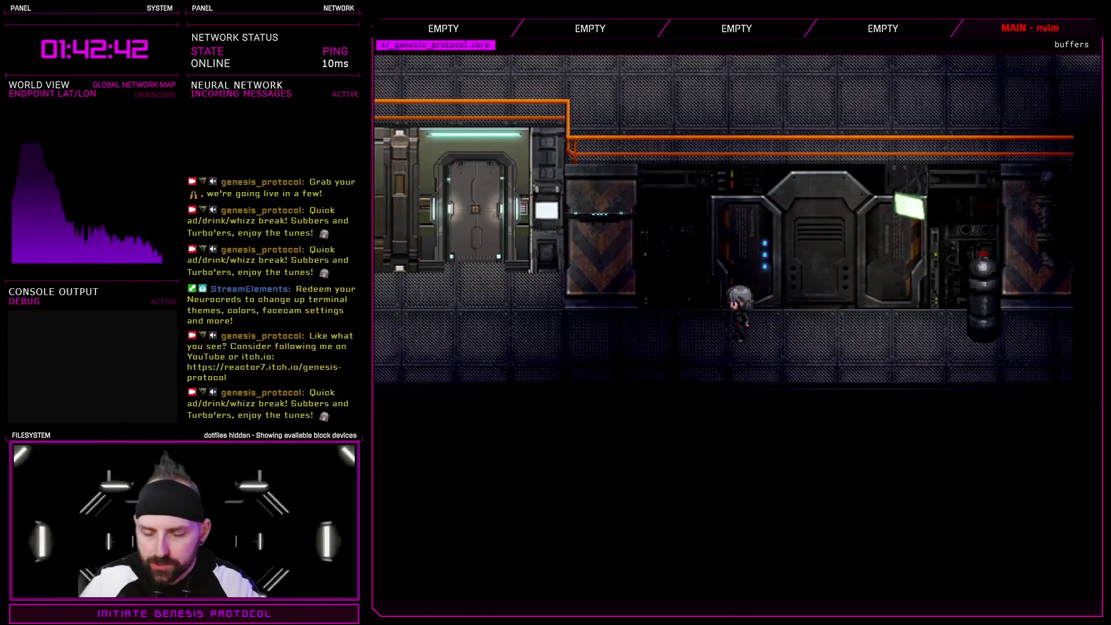
key(Left)
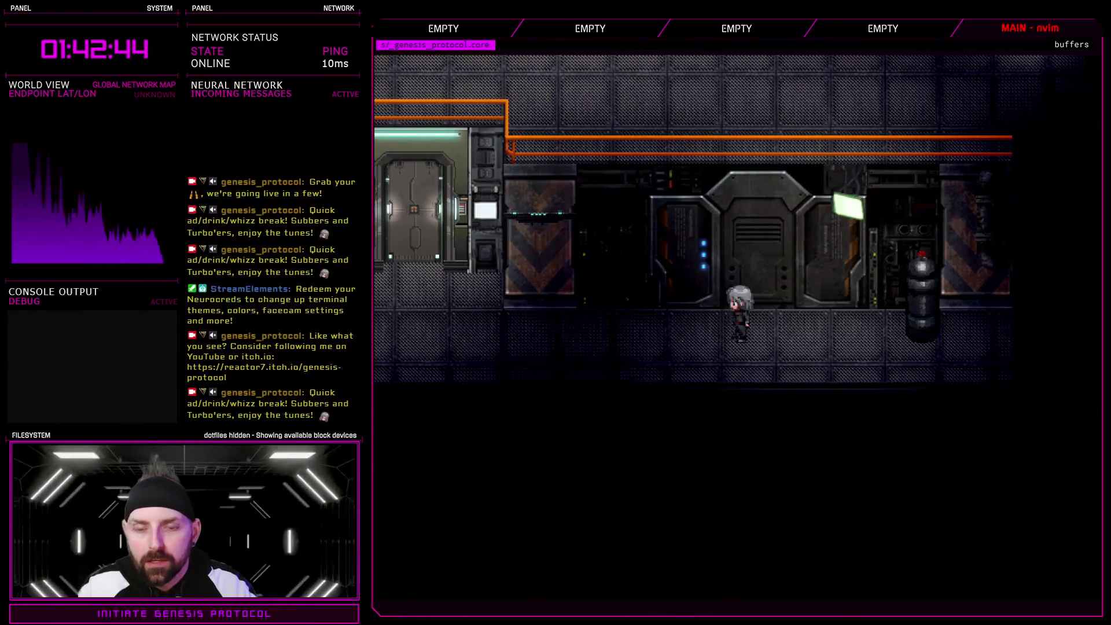
key(Left)
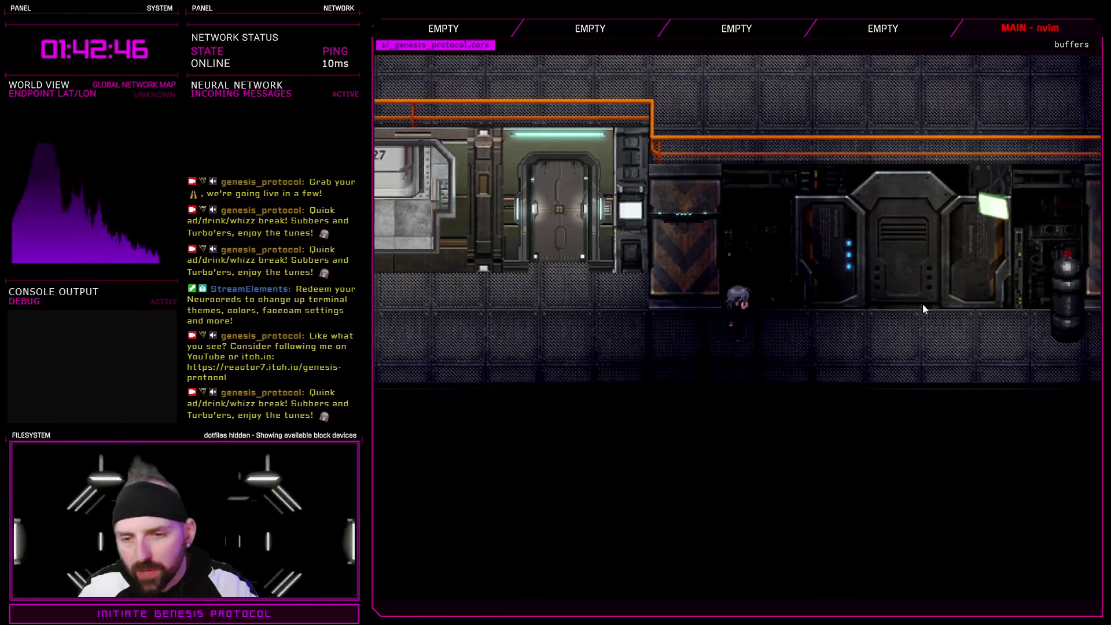
key(Left)
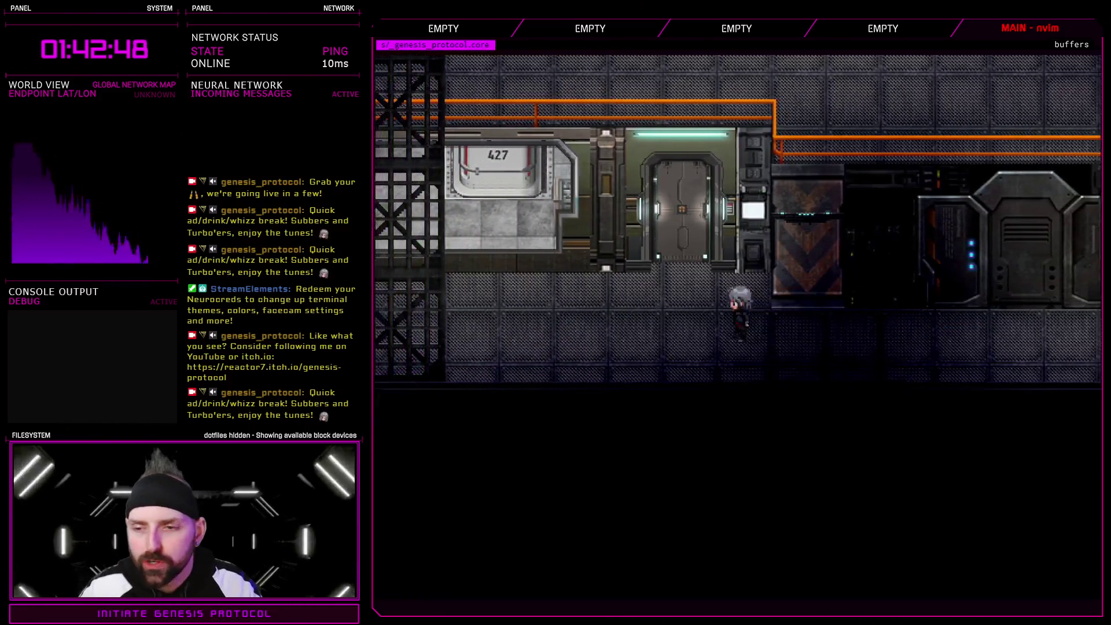
key(Left)
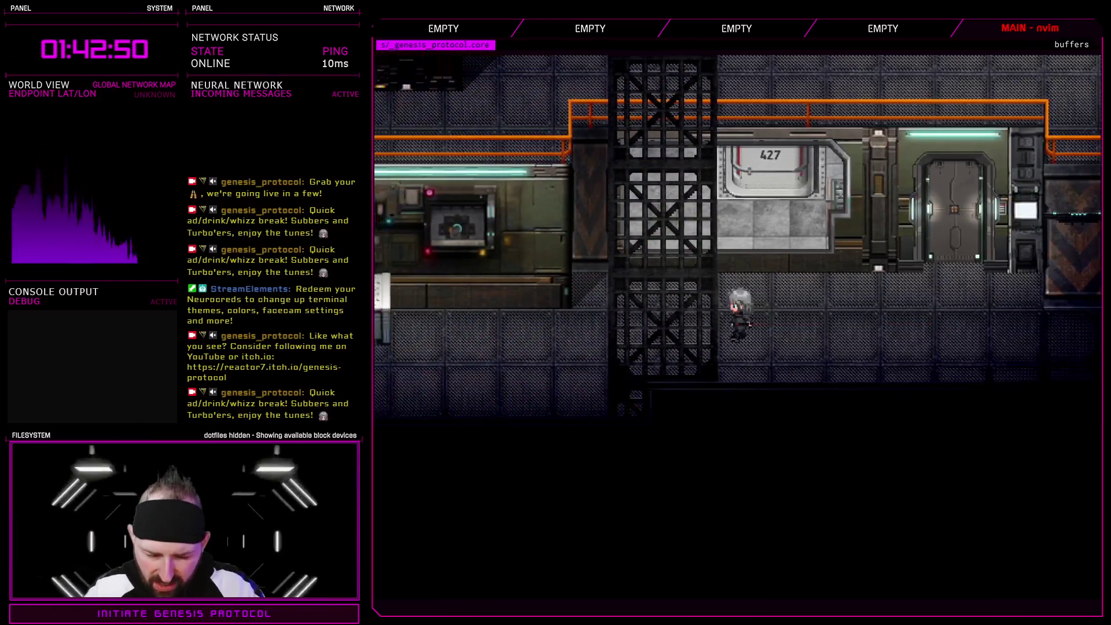
- Walk the character left past the crates, vent and stairs
key(Right)
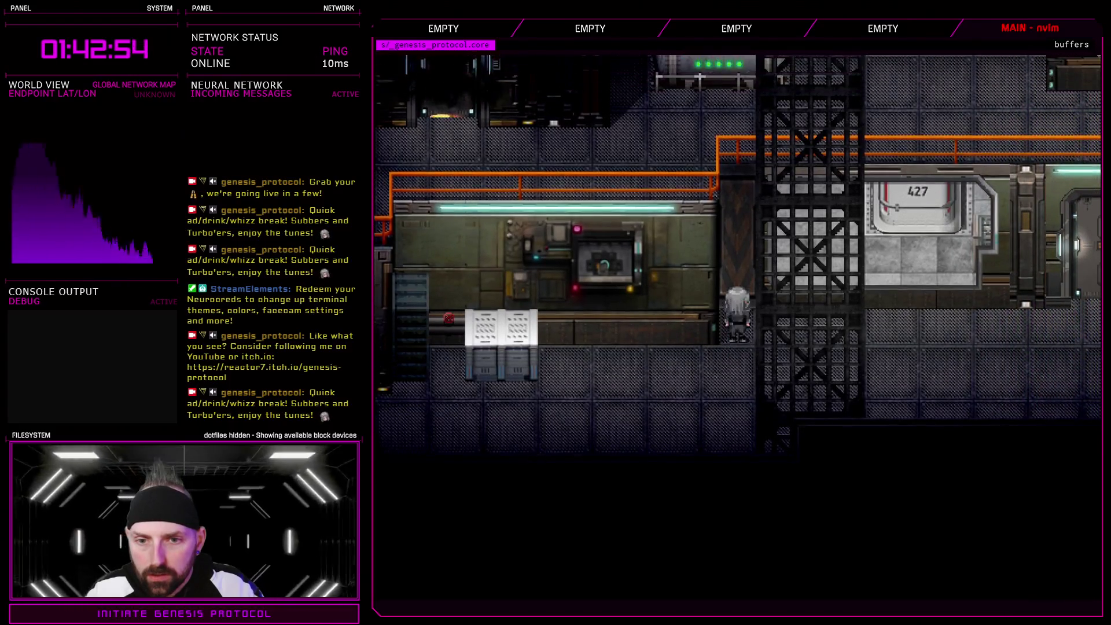
key(Left)
key(Left)
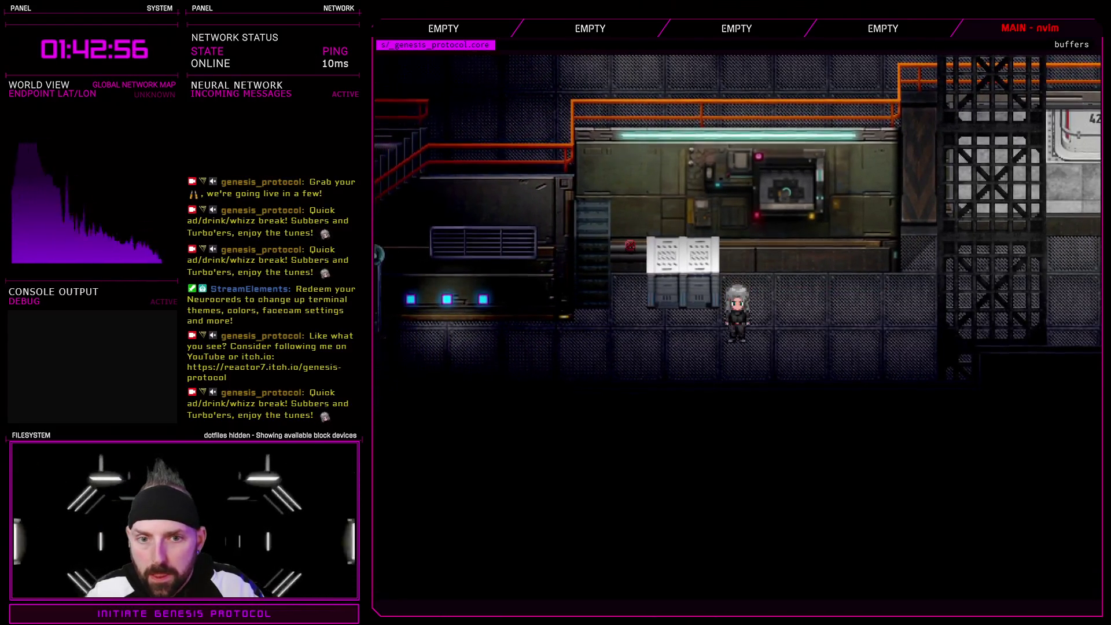
key(Left)
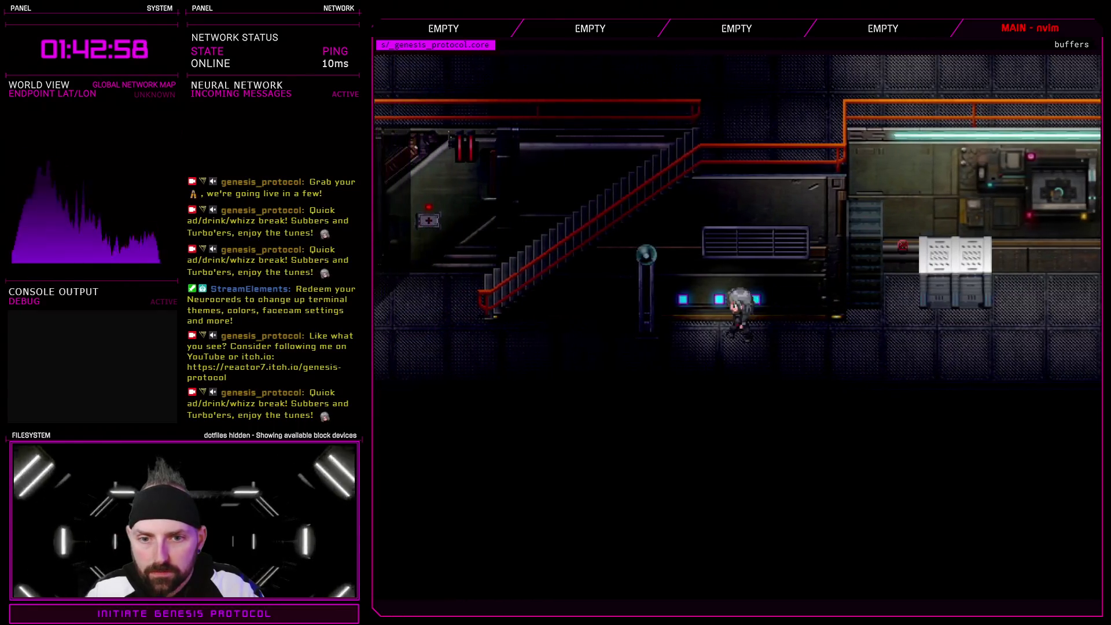
key(Down)
key(Left)
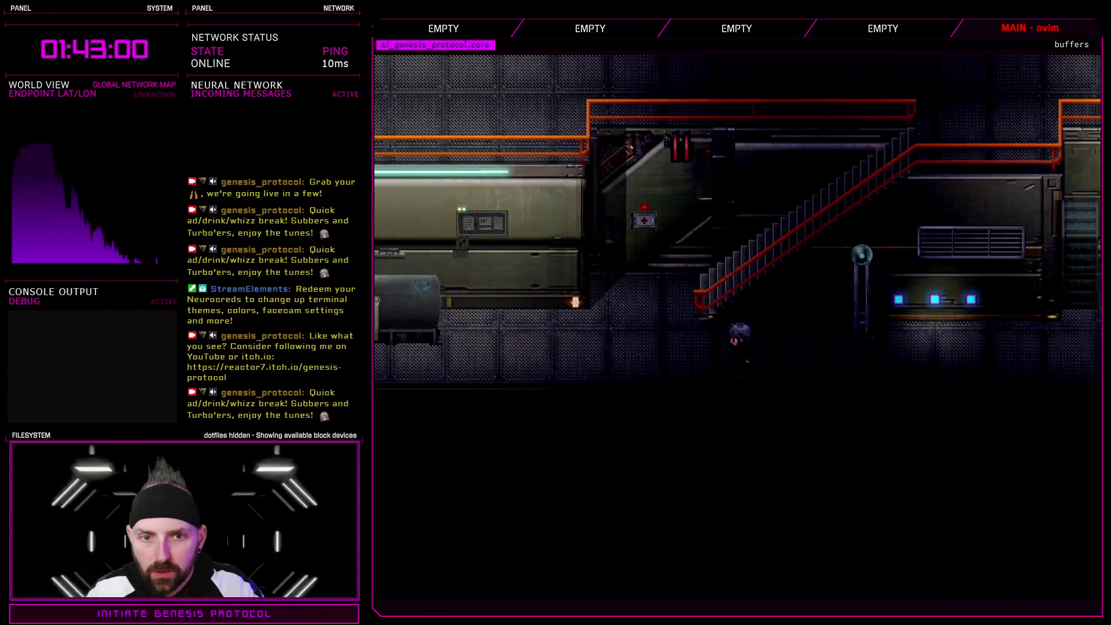
key(Left)
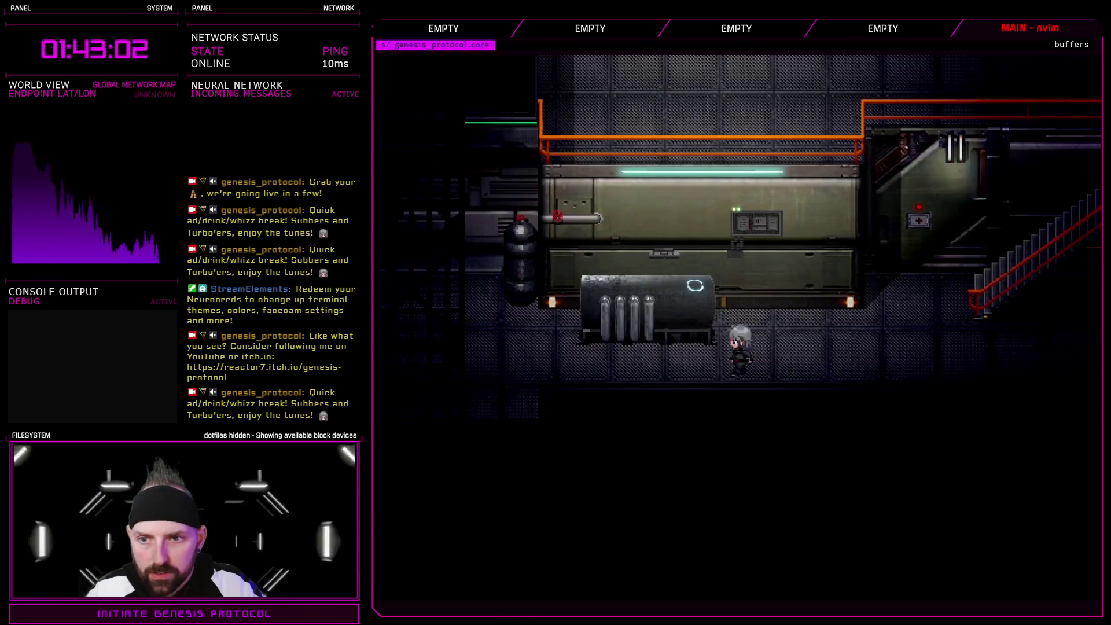
key(Right)
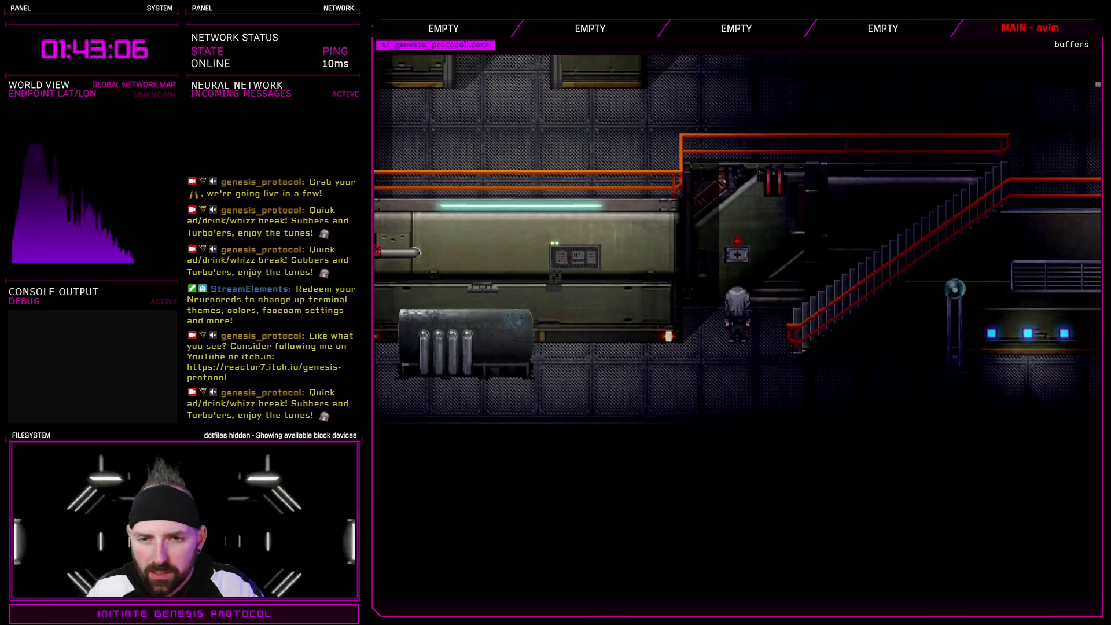
- Continue left past the tank and hazard-striped door to the lit wall panel as the playtest ends
key(Left)
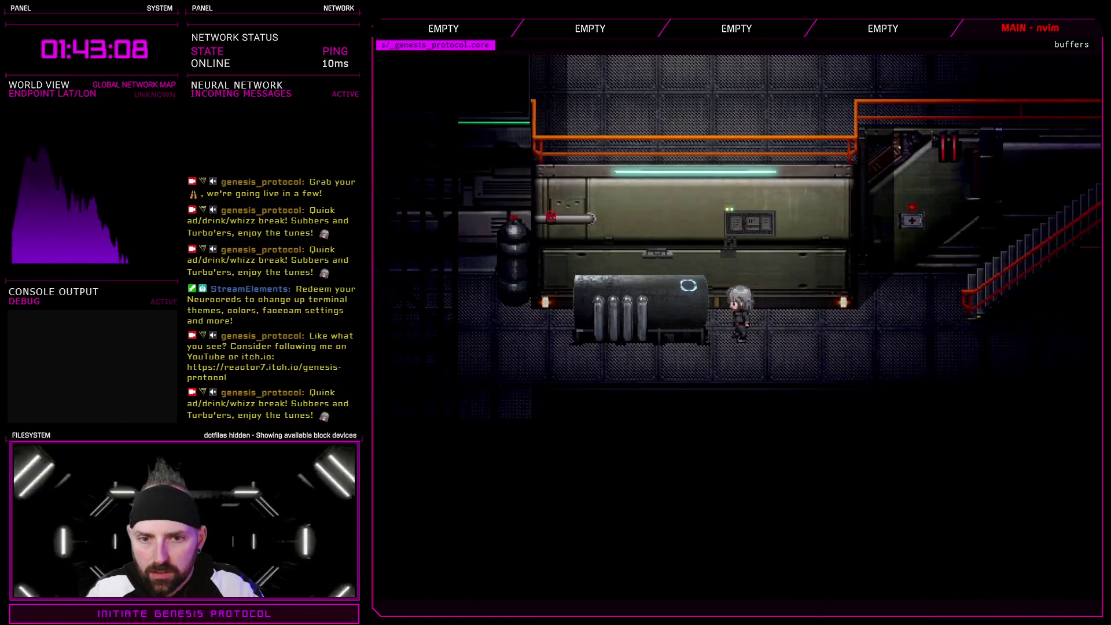
key(Down)
key(Left)
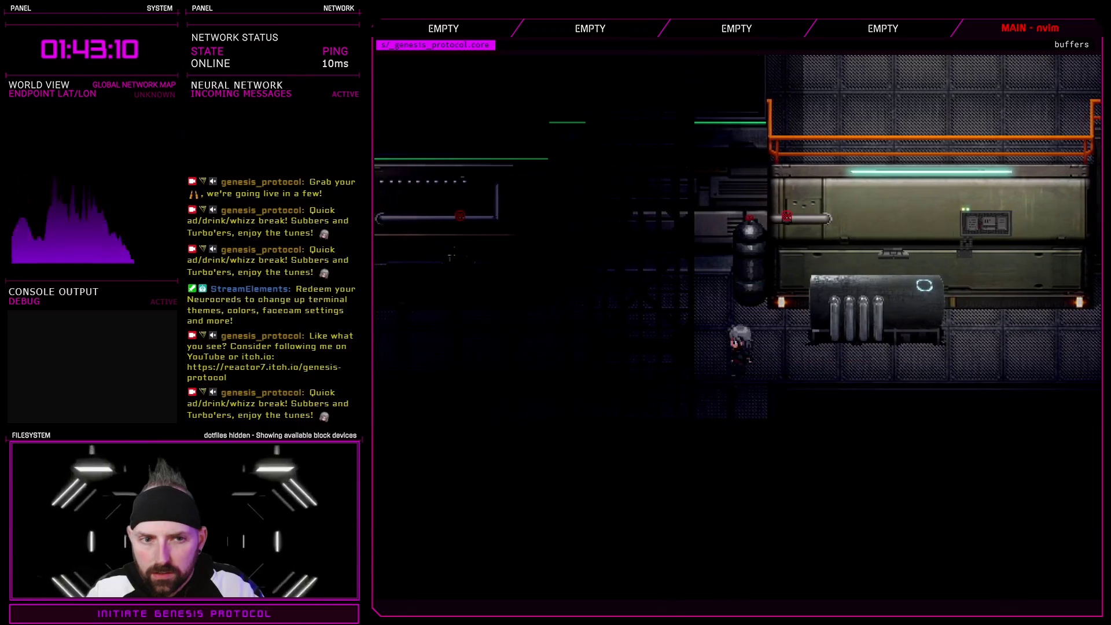
key(Left)
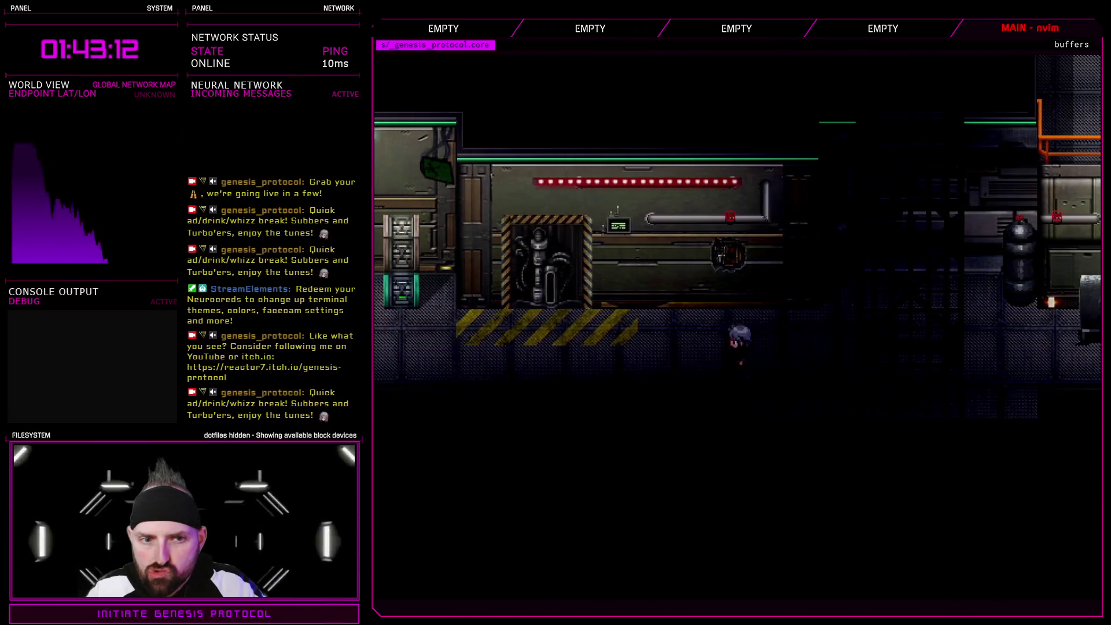
key(Left)
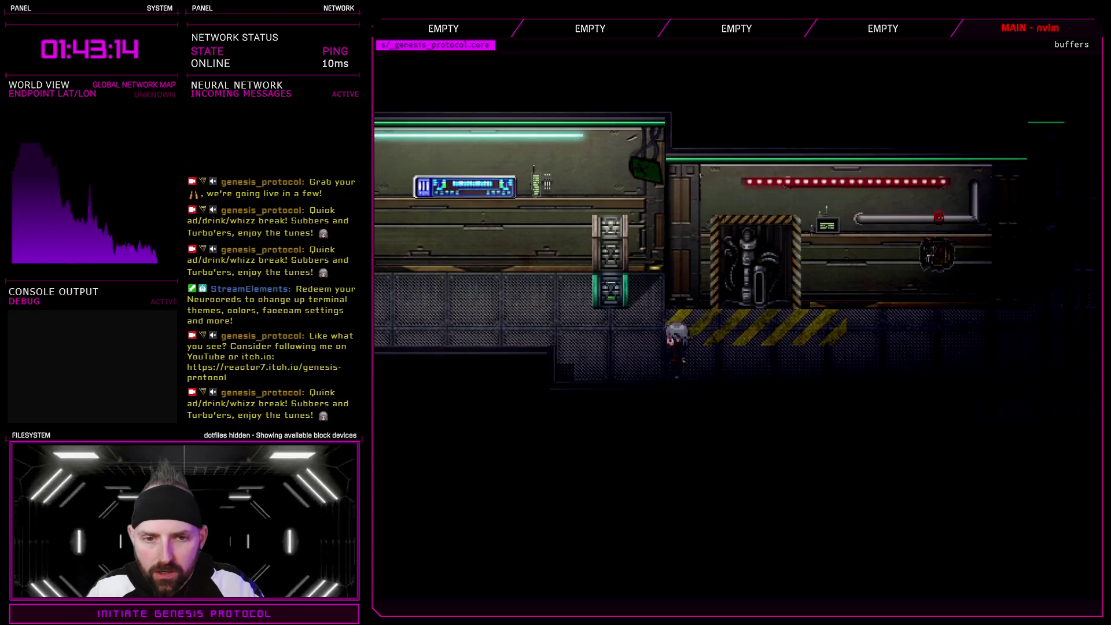
key(Up)
key(Up)
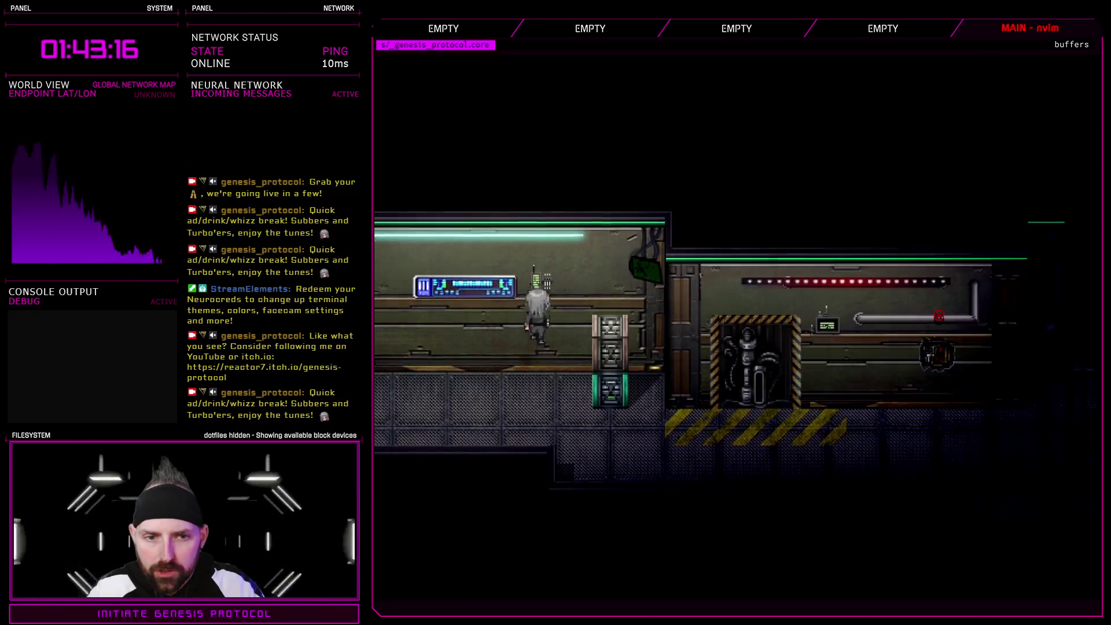
key(Down)
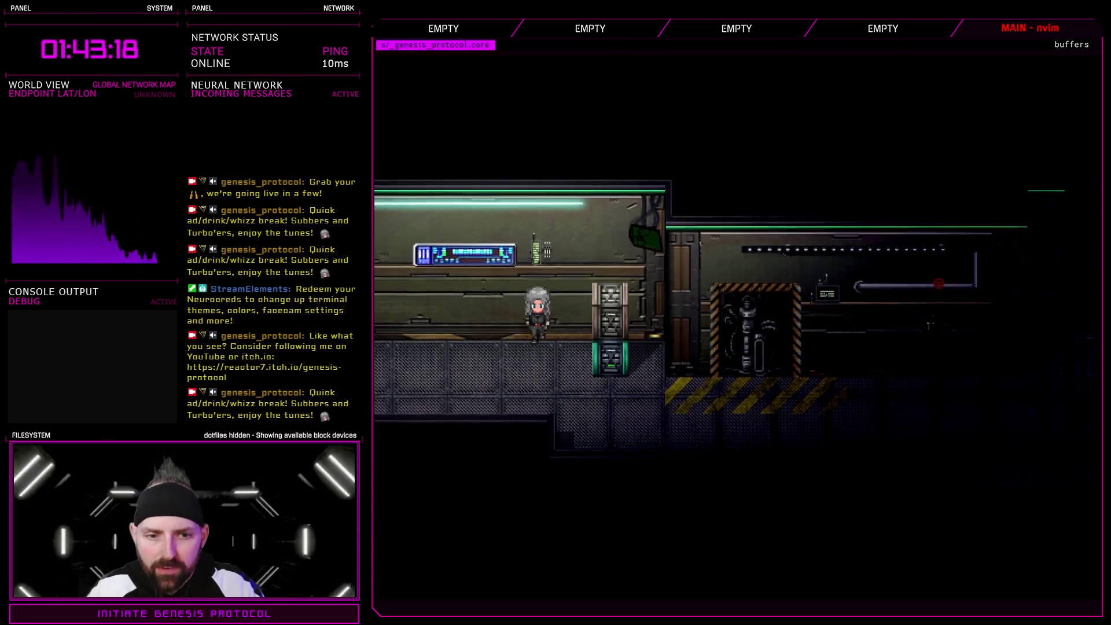
key(Left)
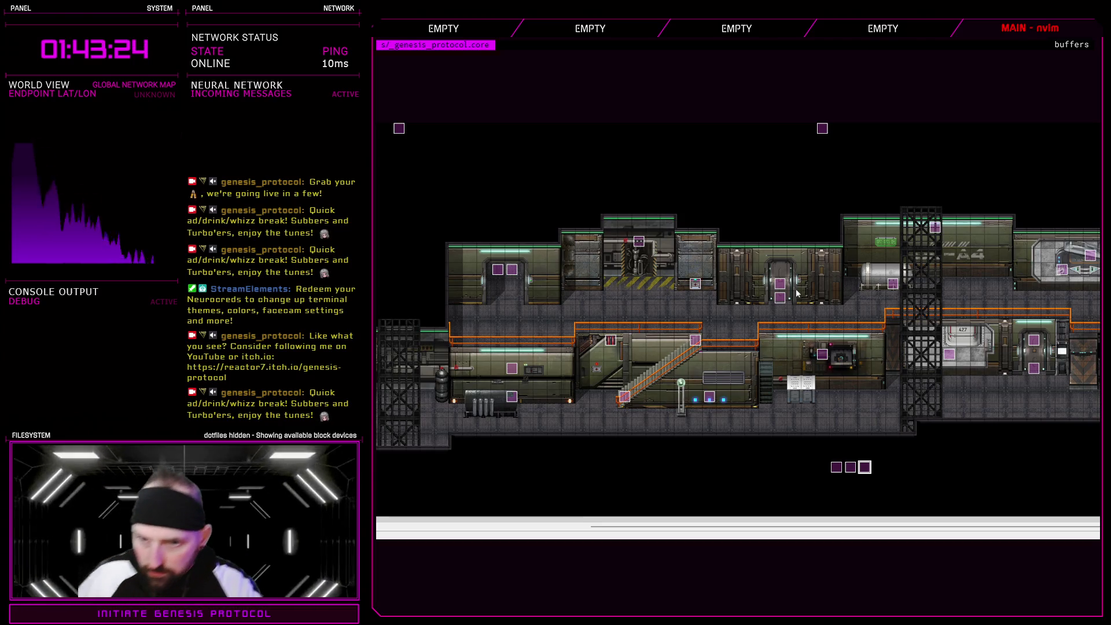
click(698, 285)
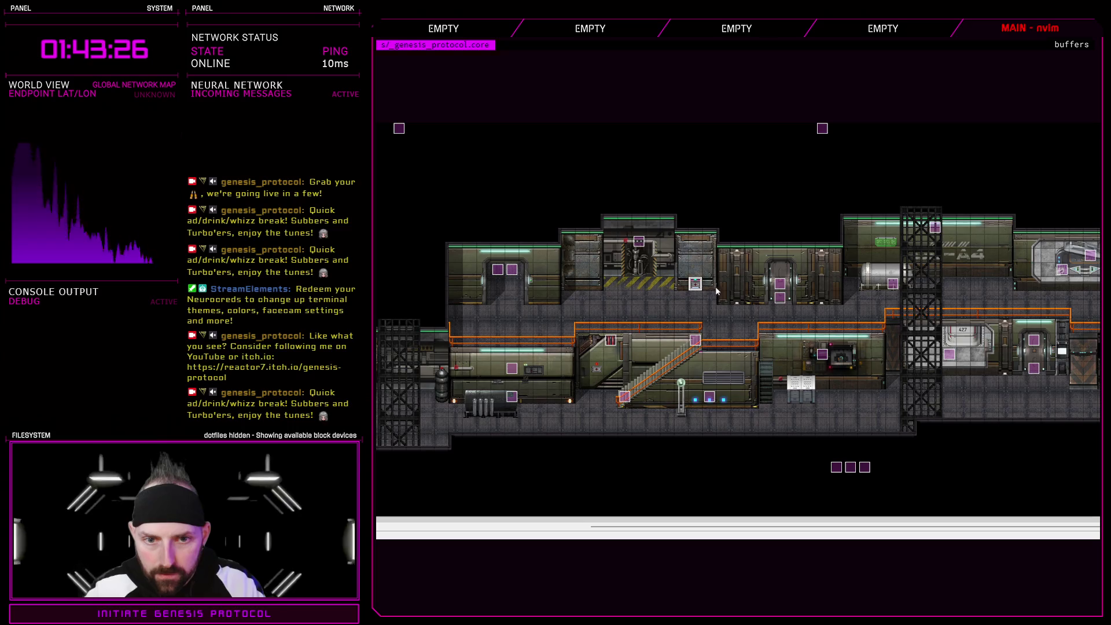
key(Return)
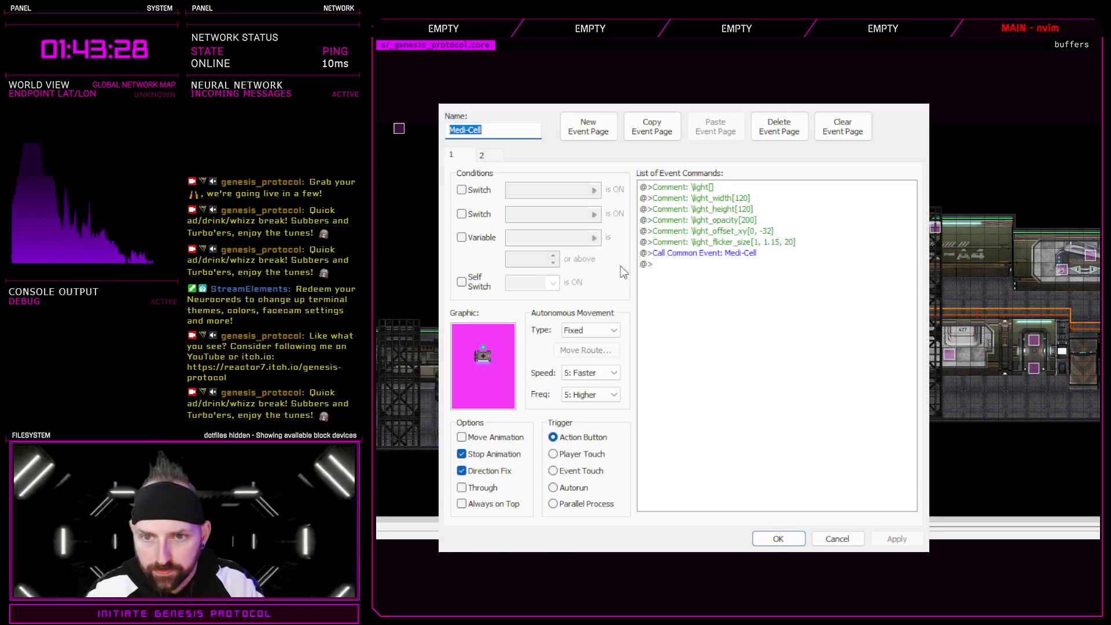
click(752, 254)
click(481, 155)
click(451, 154)
click(737, 254)
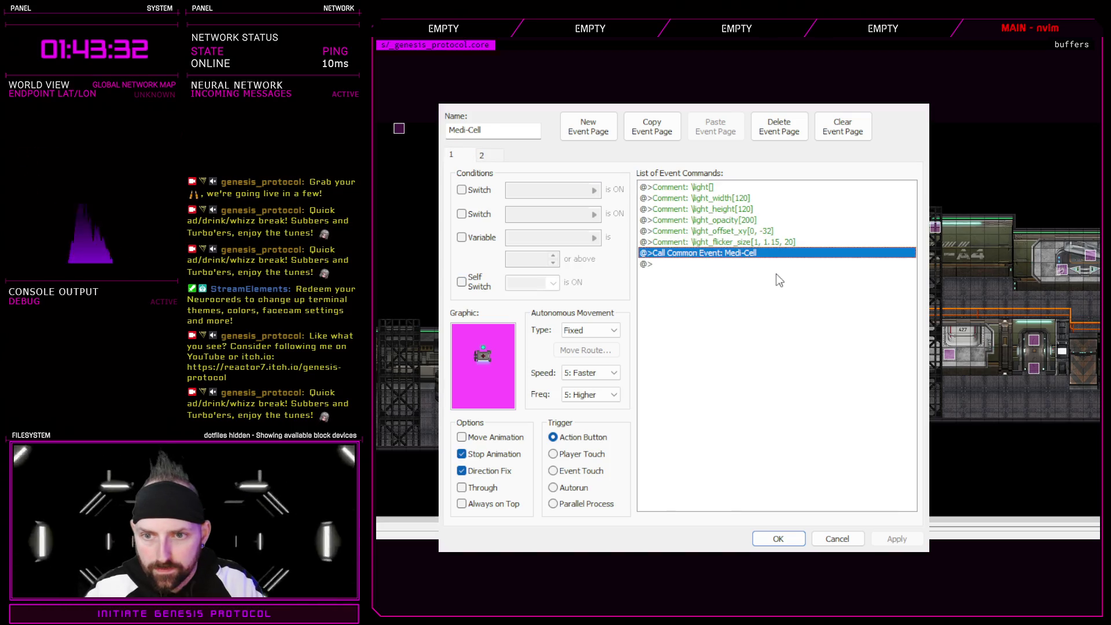
click(704, 327)
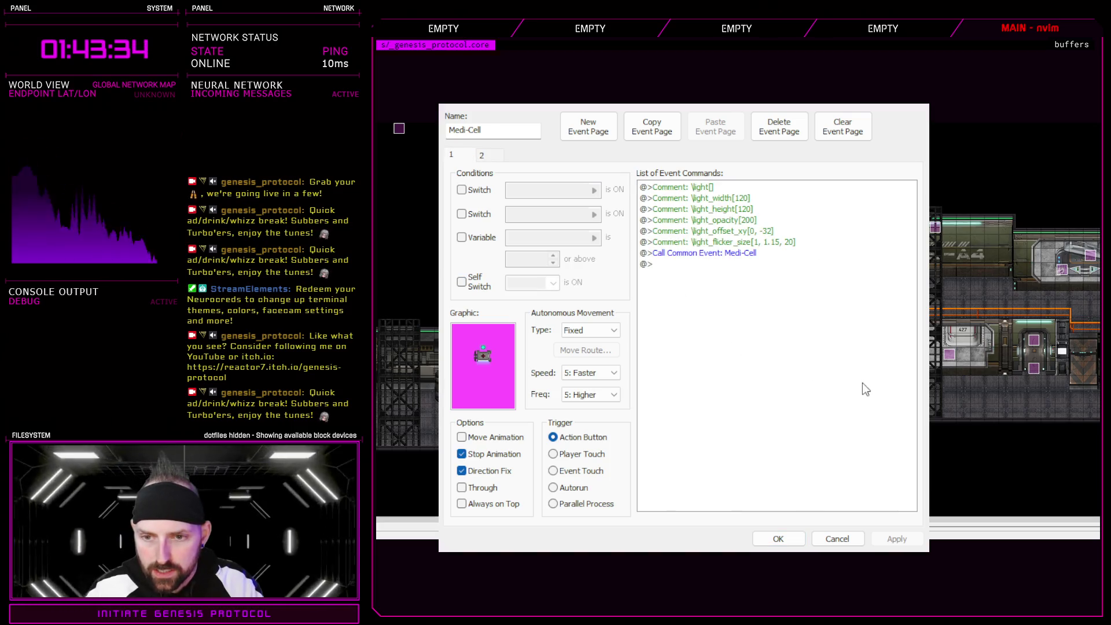
click(778, 539)
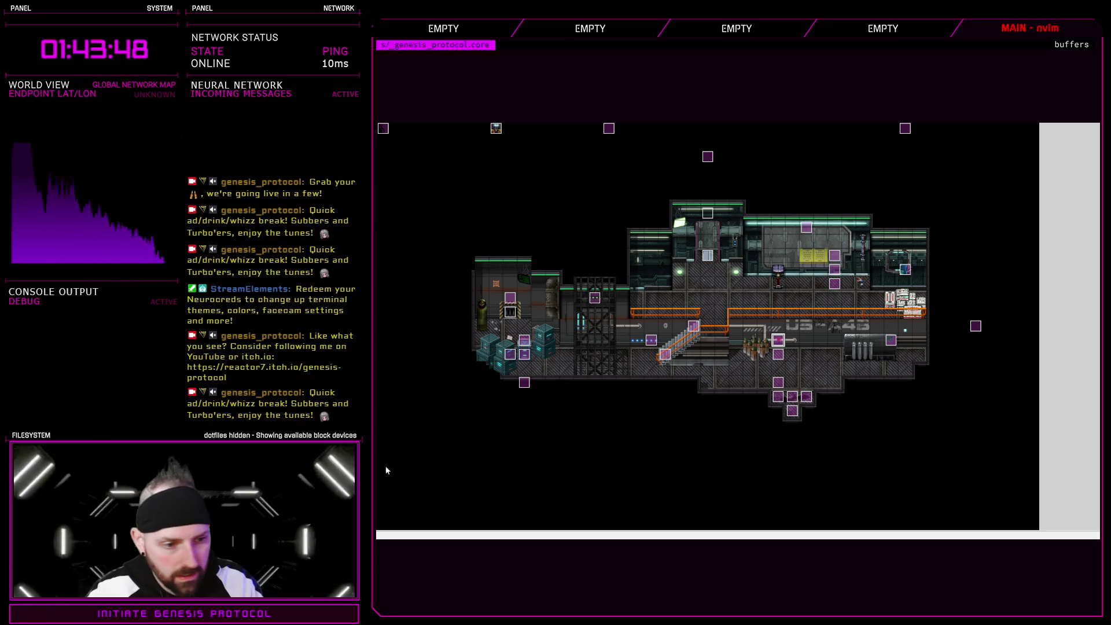
- Check the particles rotopod event and drag it up one tile
scroll(655, 281, up, 3)
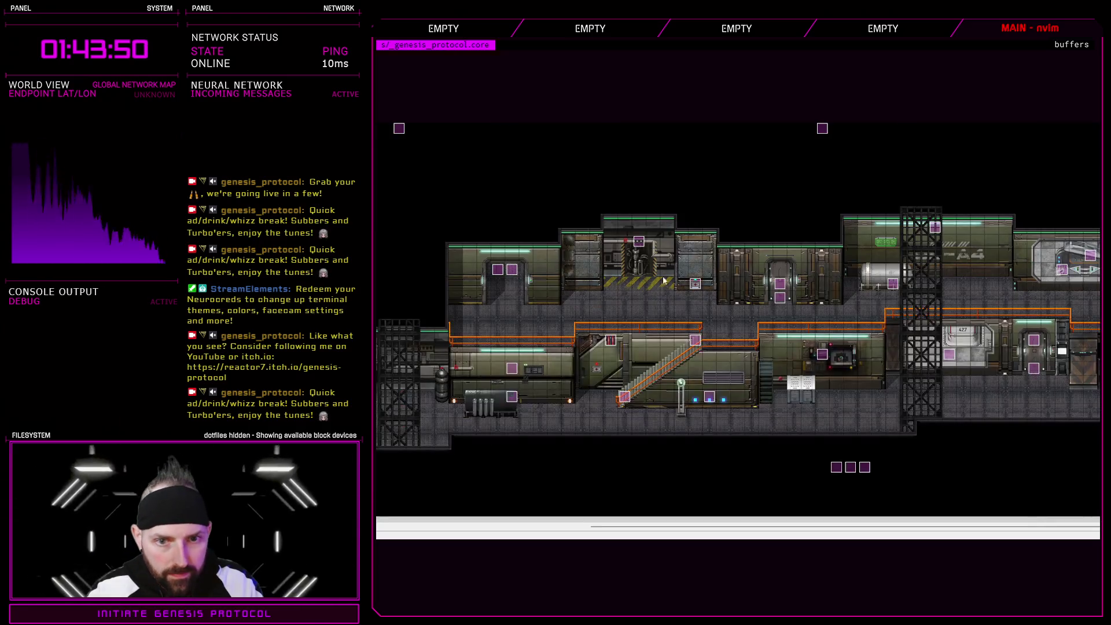
click(695, 273)
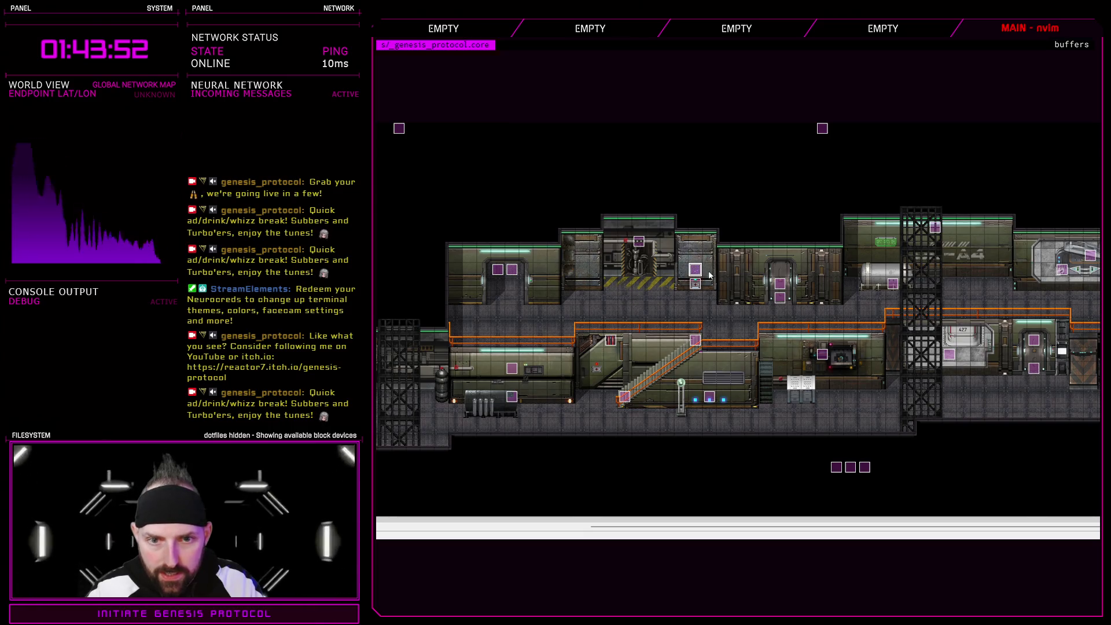
double_click(695, 270)
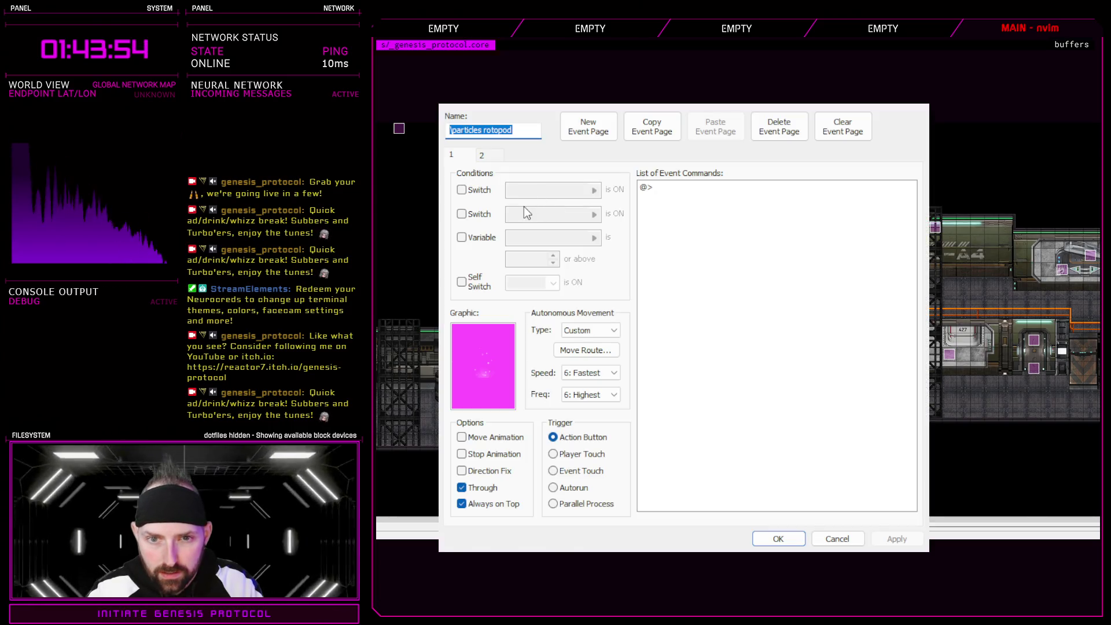
click(837, 539)
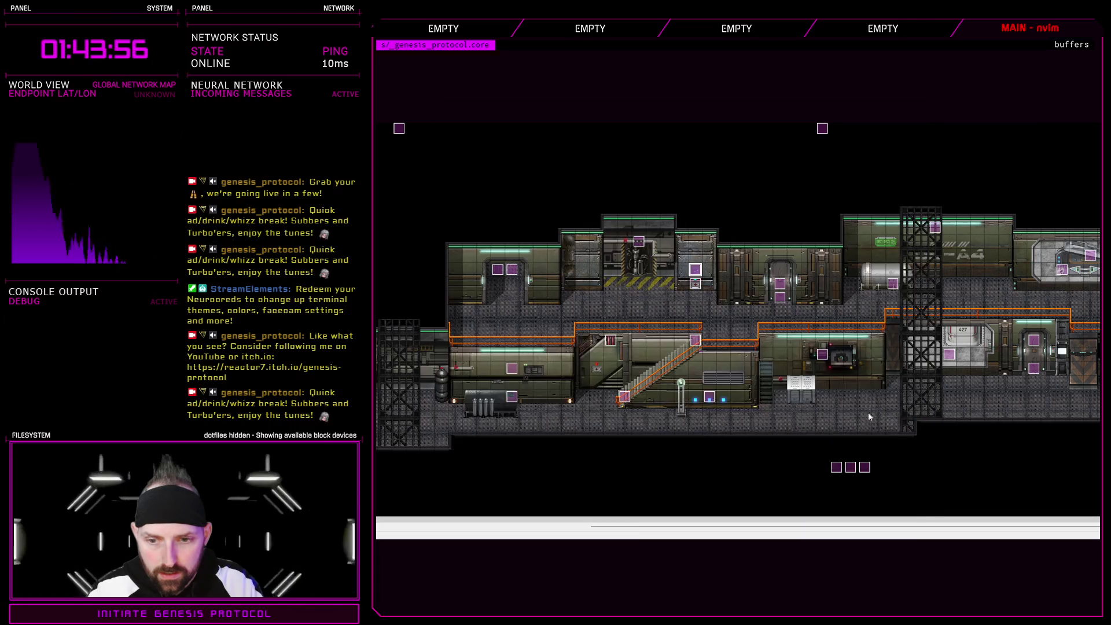
drag(700, 275, 697, 266)
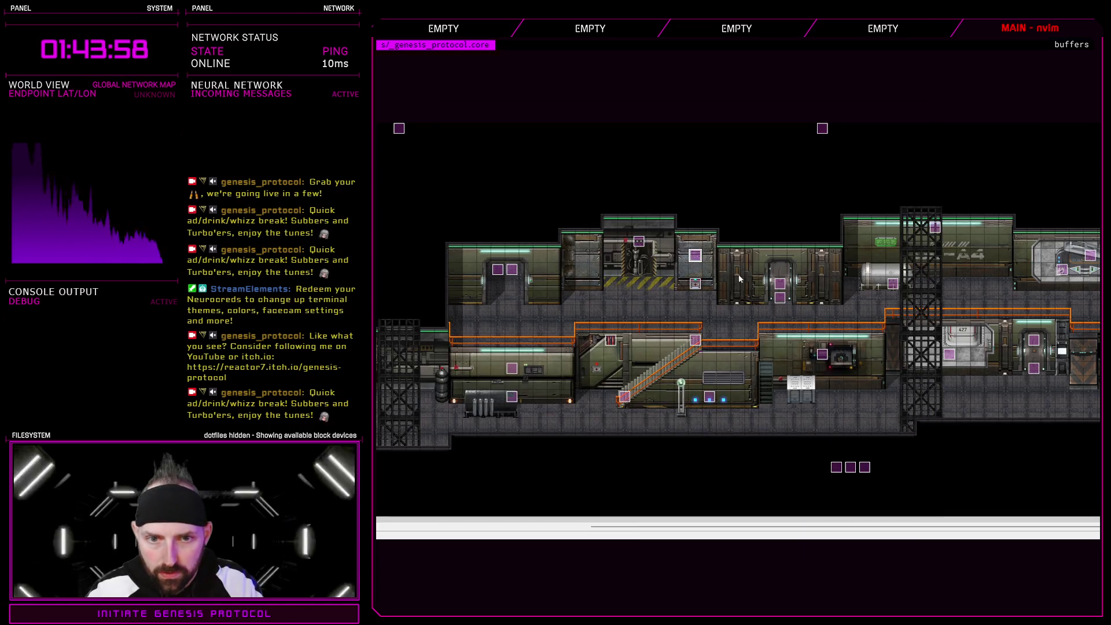
- Rename the event to 'particles medicell' and shift its particle graphic's hue to green
key(Return)
drag(482, 129, 551, 133)
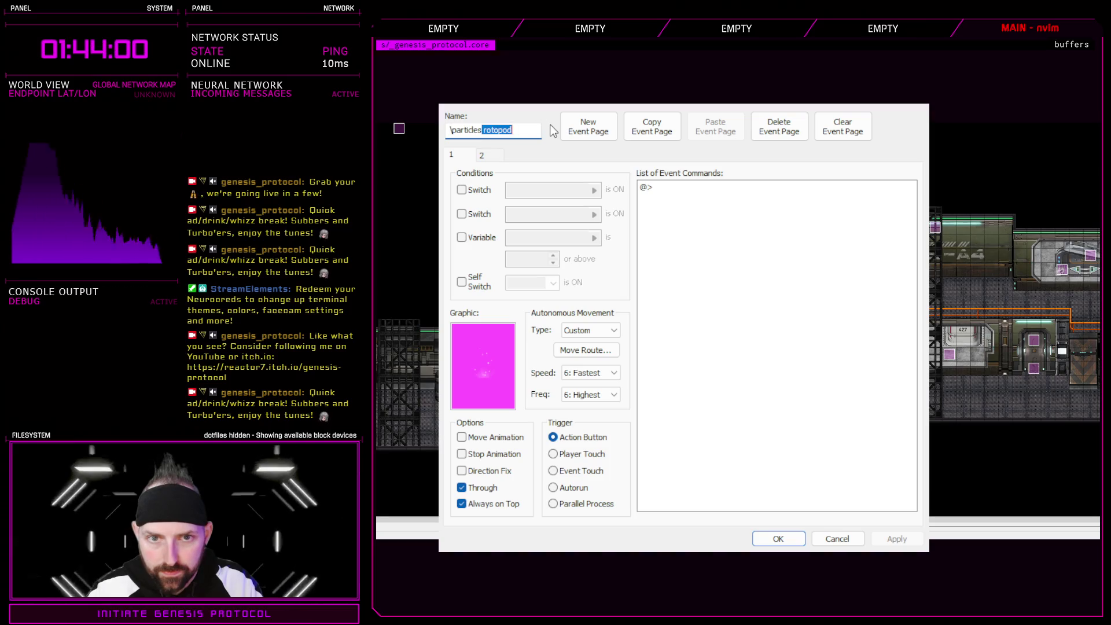
text(medicelll)
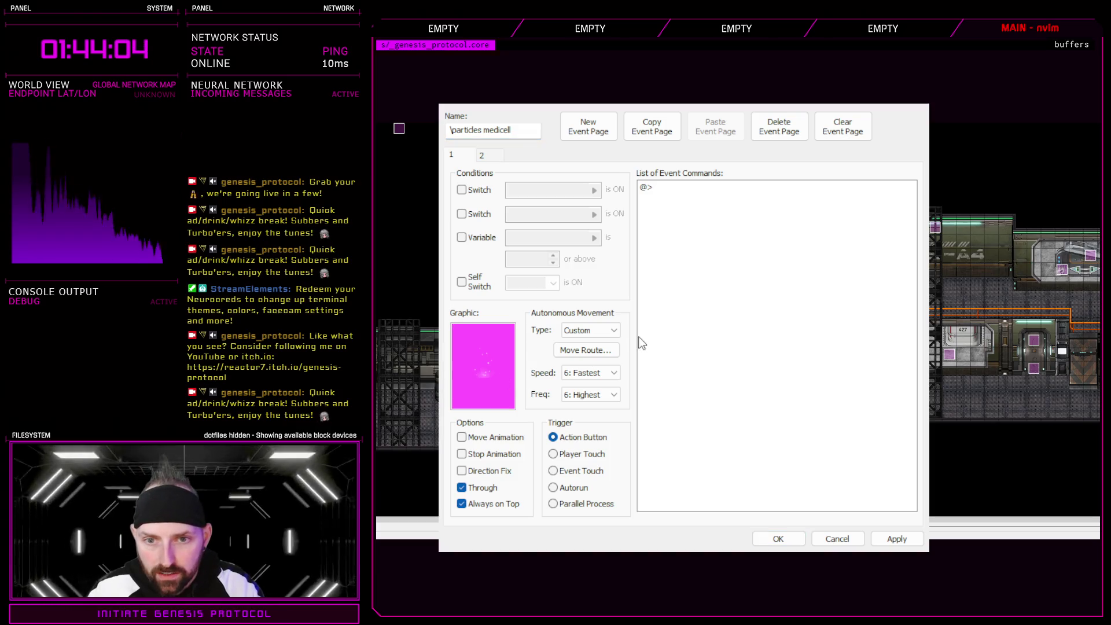
mouse_move(665, 434)
mouse_down()
mouse_move(747, 431)
mouse_move(733, 433)
mouse_move(743, 416)
mouse_up()
key(Return)
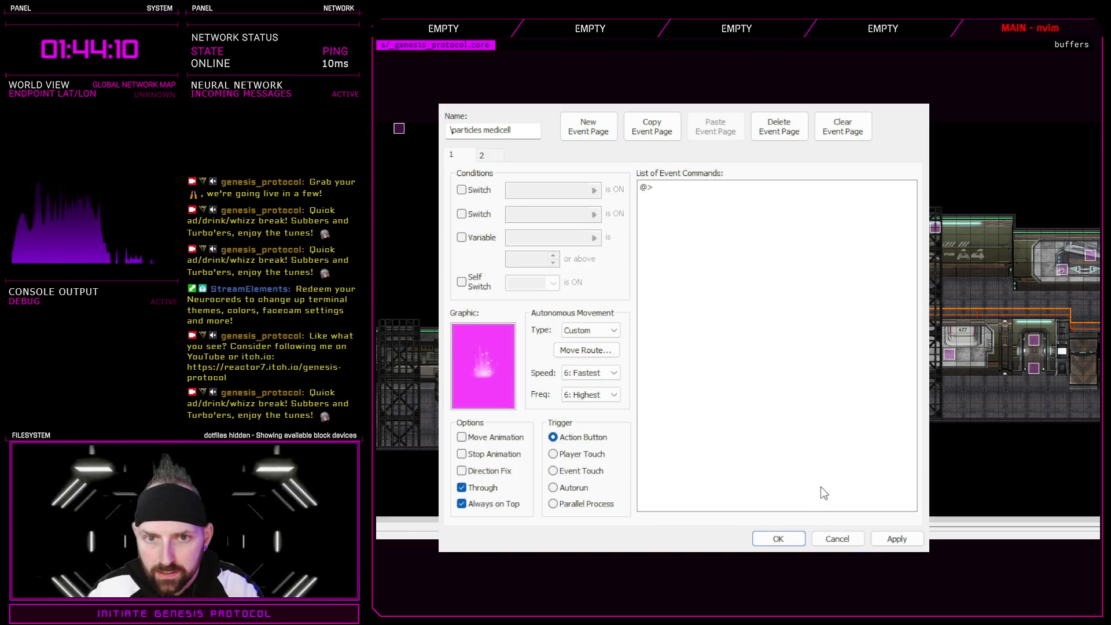
- Review the event's second page, then apply and save the changes
click(496, 159)
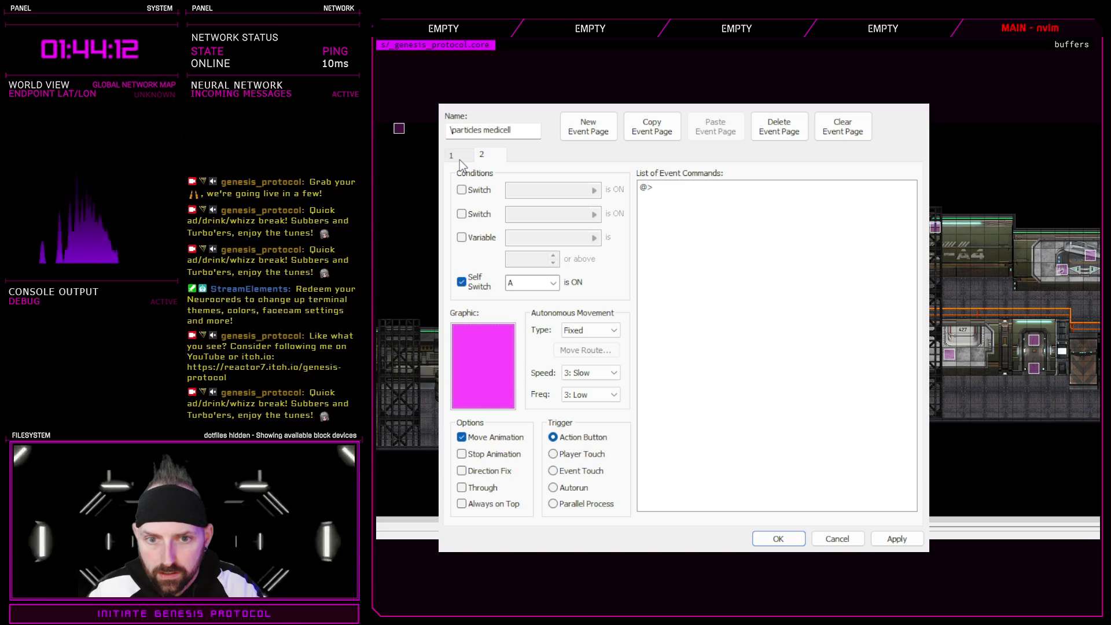
click(455, 155)
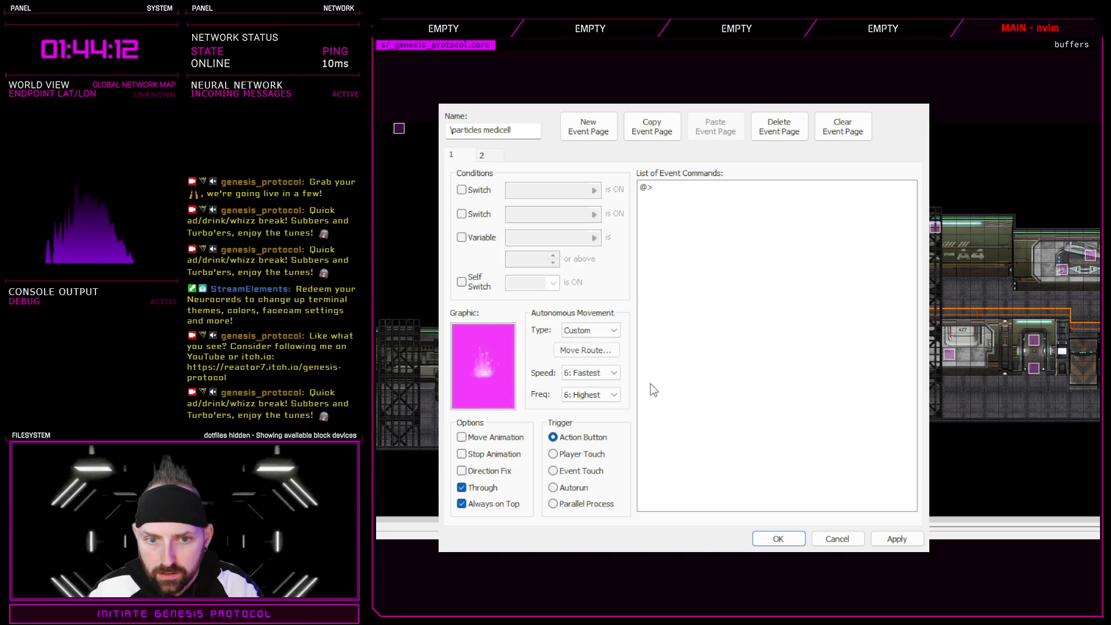
click(485, 155)
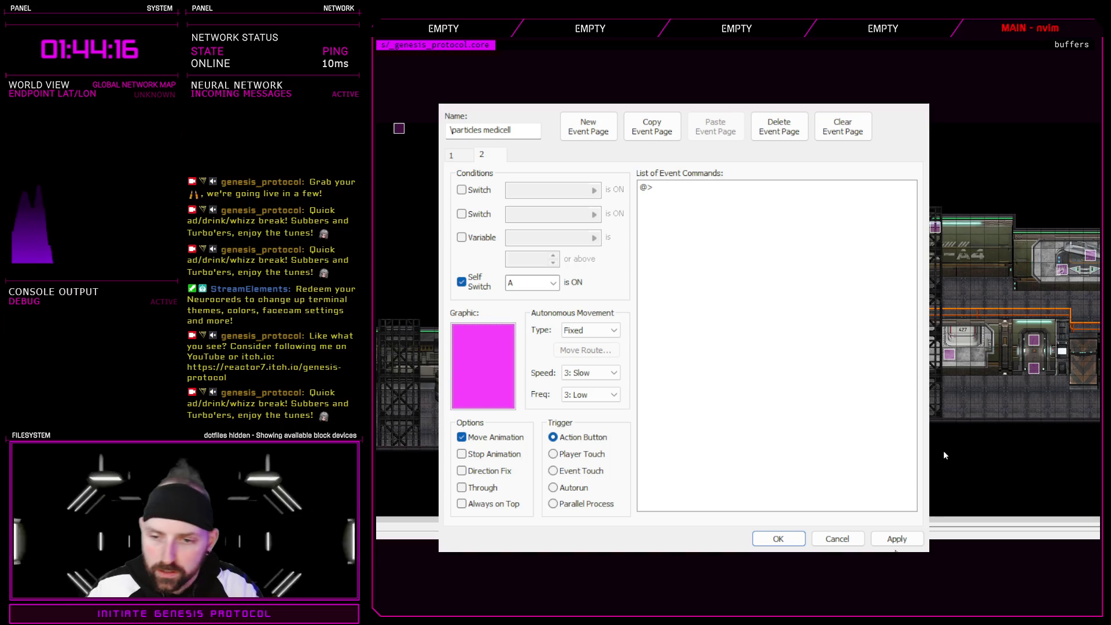
click(897, 538)
click(778, 538)
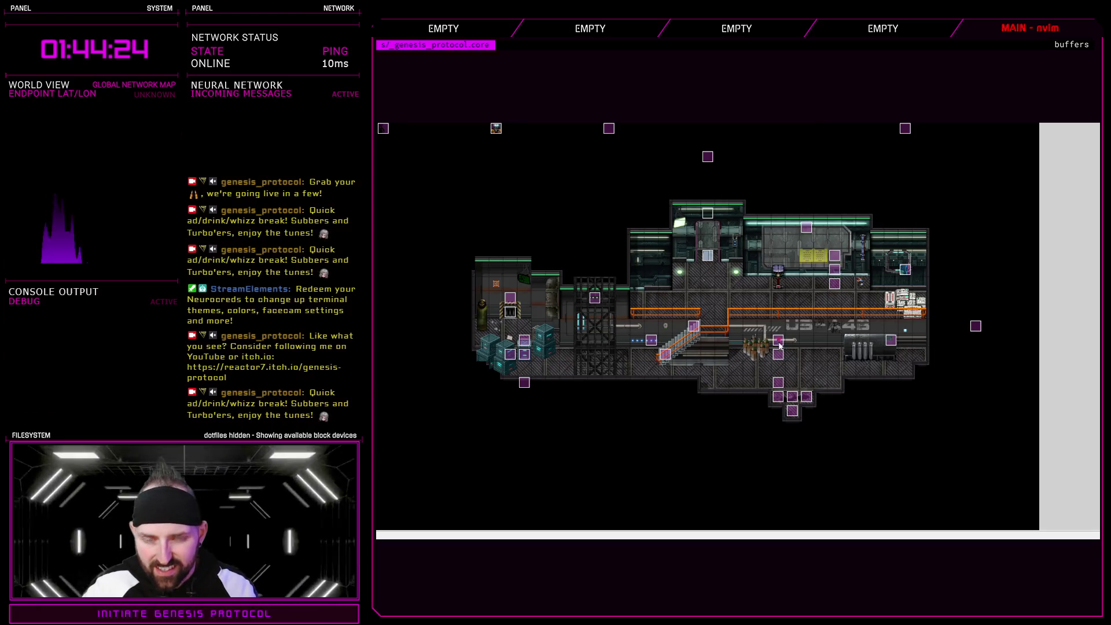
- Check the ROTOPOD event's third page, close it unchanged, and zoom into the station map
double_click(779, 354)
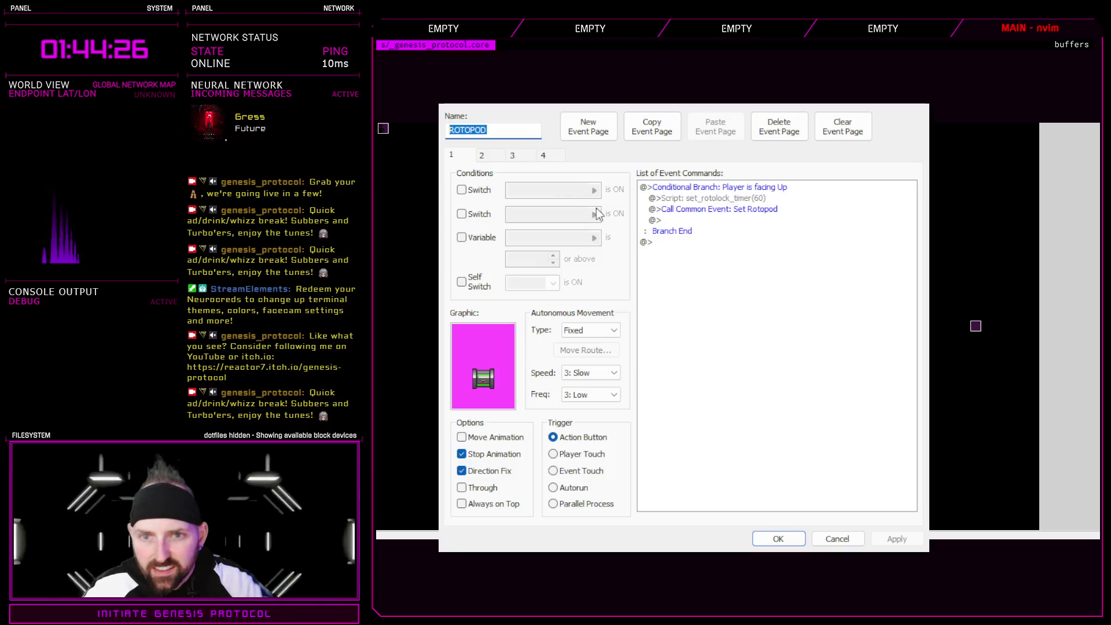
click(514, 157)
click(717, 210)
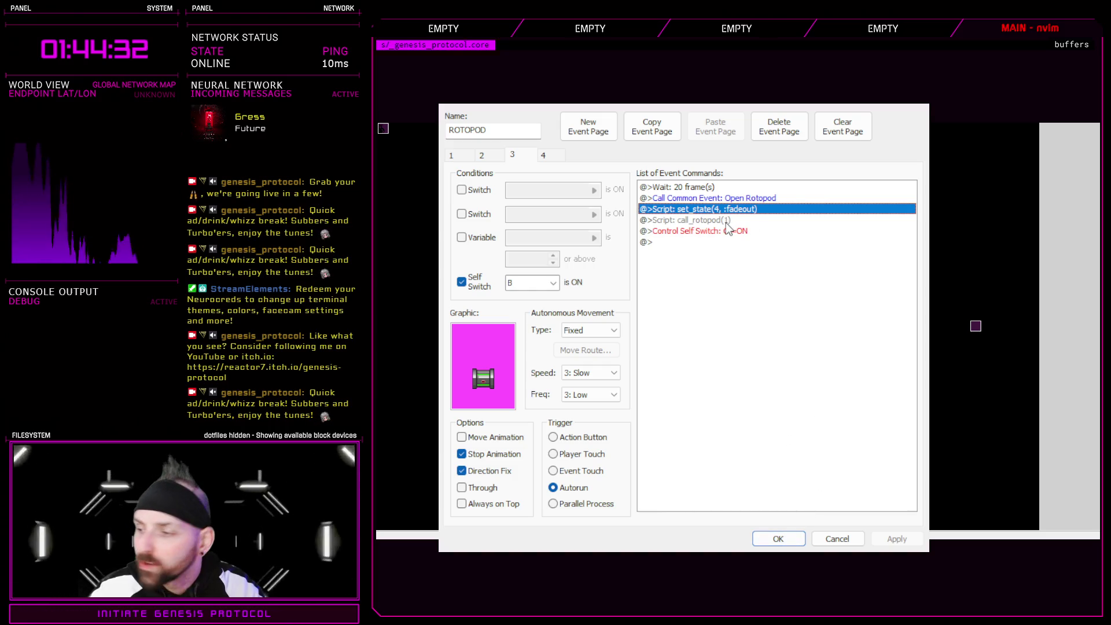
click(778, 539)
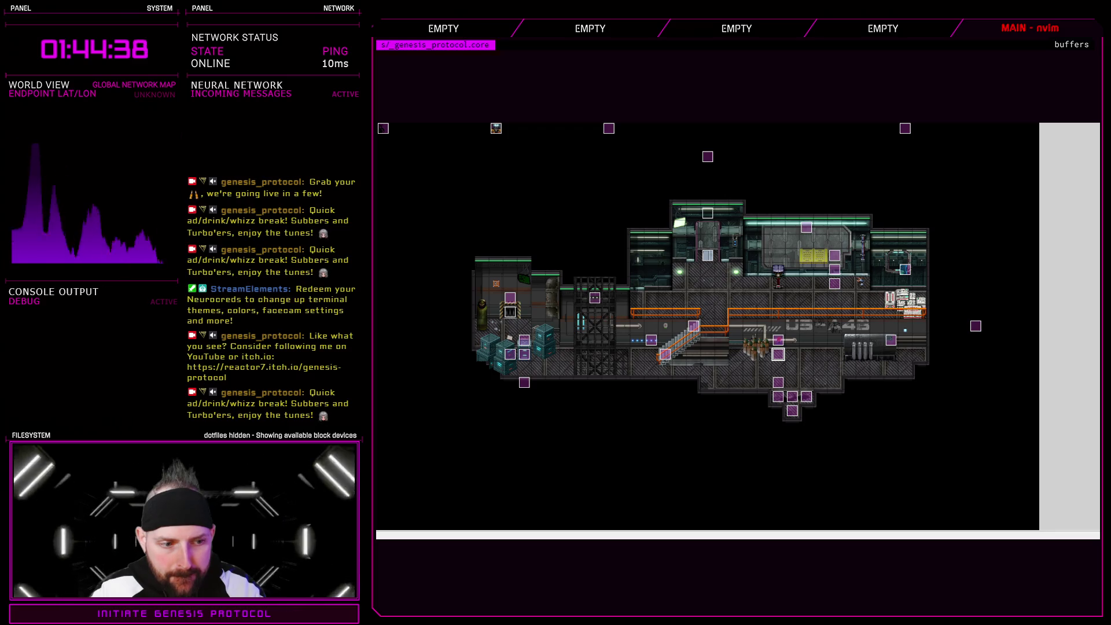
scroll(459, 433, up, 1)
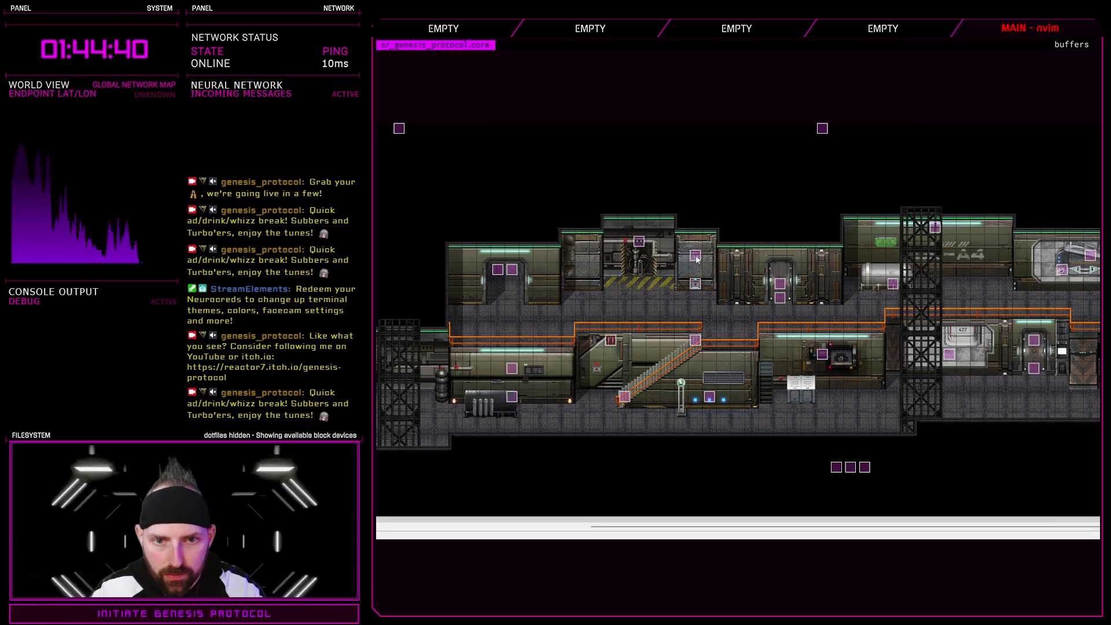
- Paste a set_state script command above the Medi-Cell event's Call Common Event line
click(698, 285)
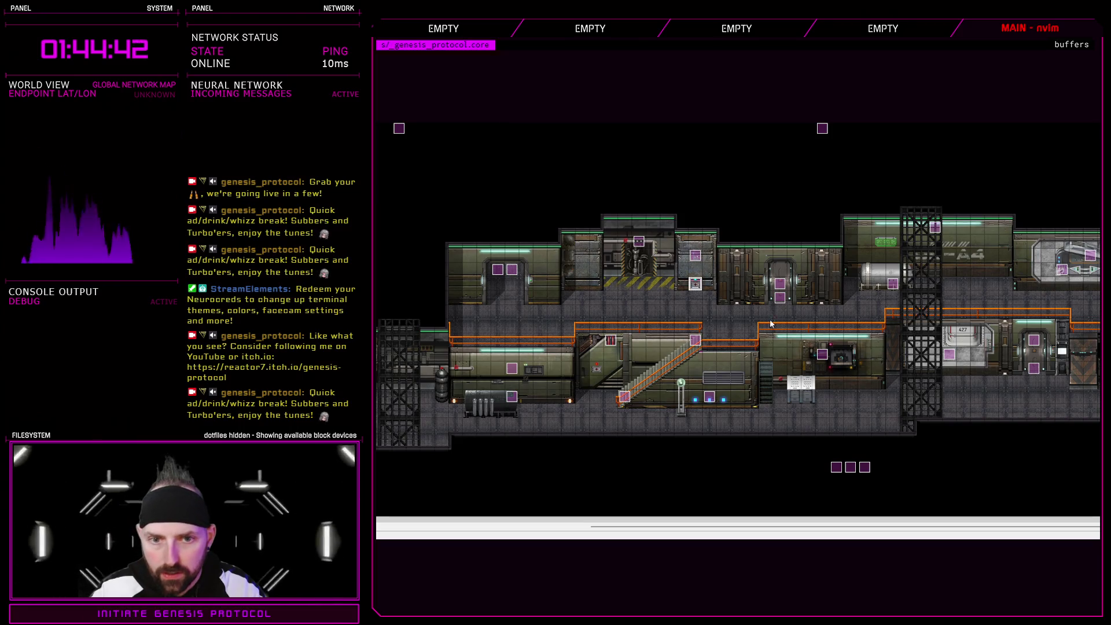
key(Return)
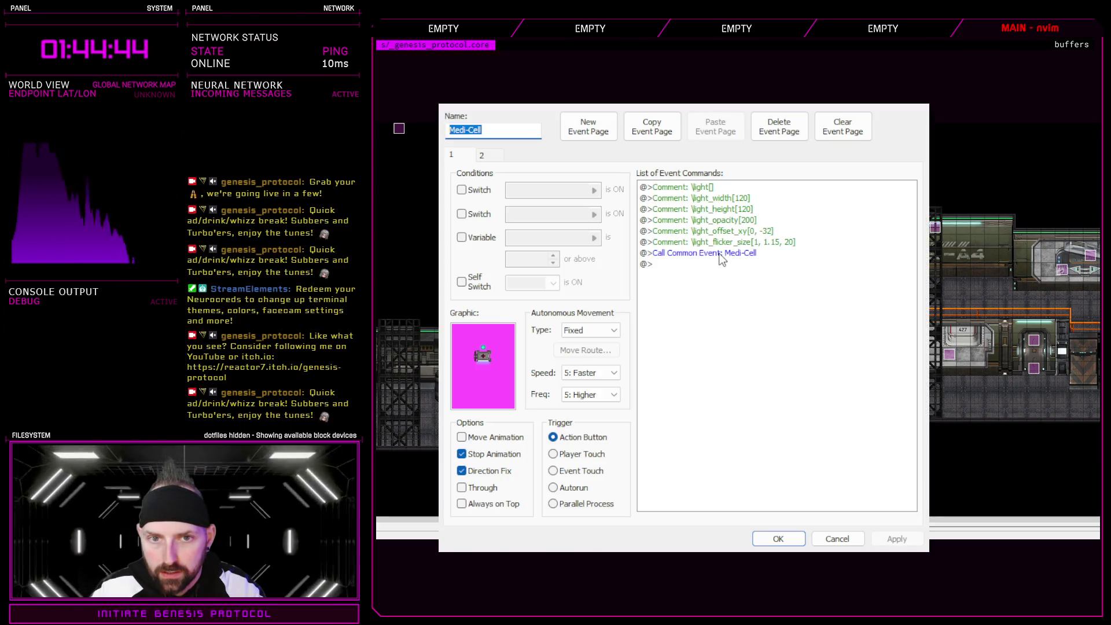
click(721, 255)
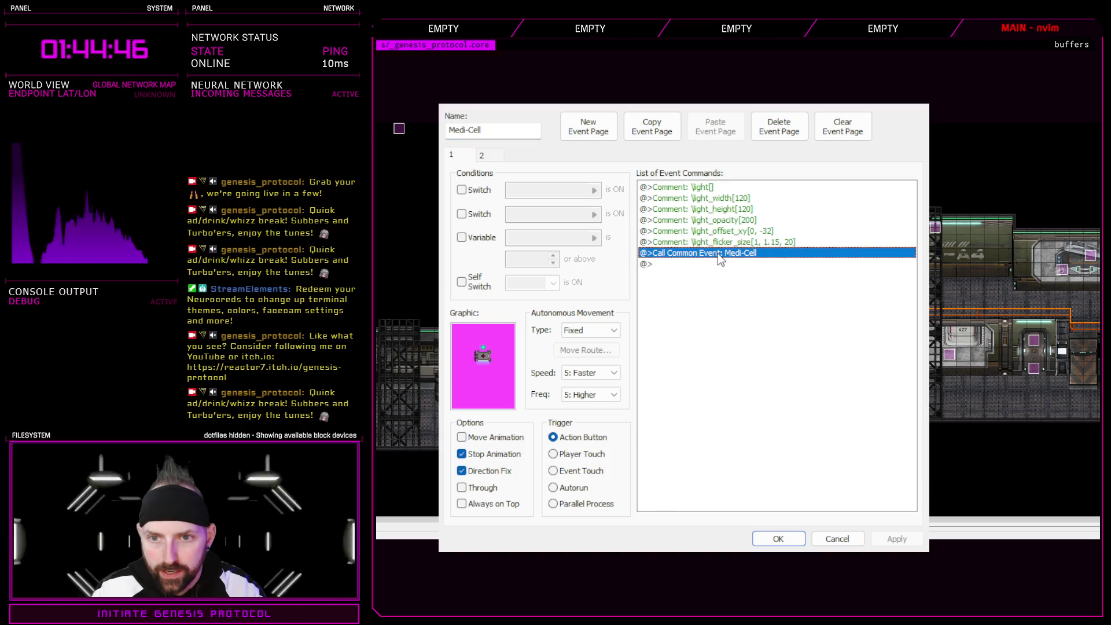
key(ctrl+v)
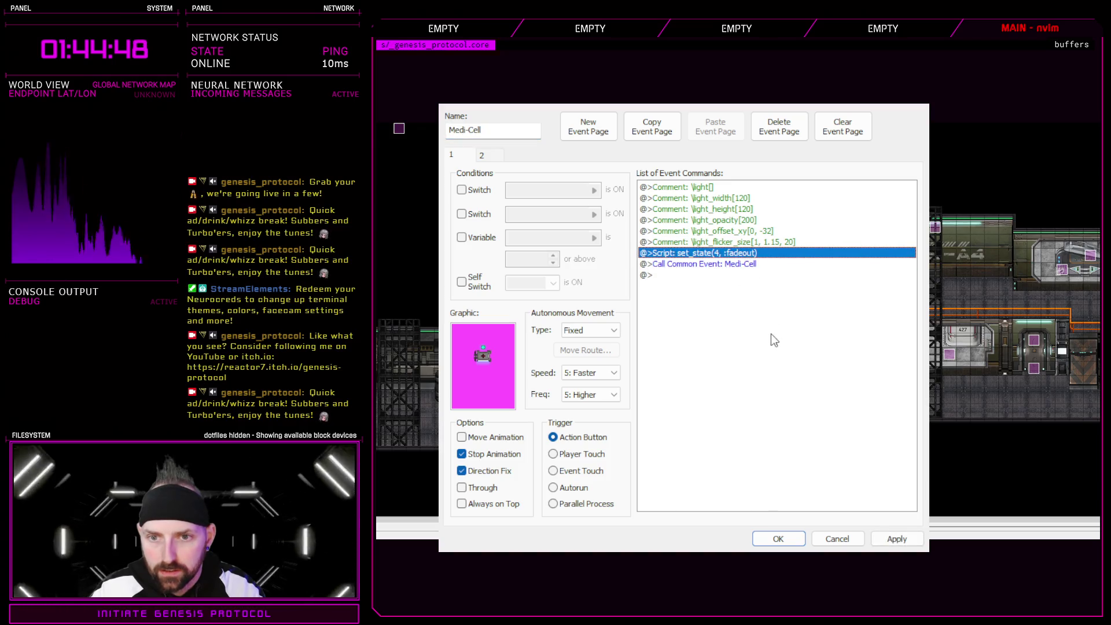
- Change the pasted script's state number from 4 to 30 and apply the Medi-Cell event changes
double_click(752, 255)
click(750, 254)
key(BackSpace)
text(30)
click(788, 356)
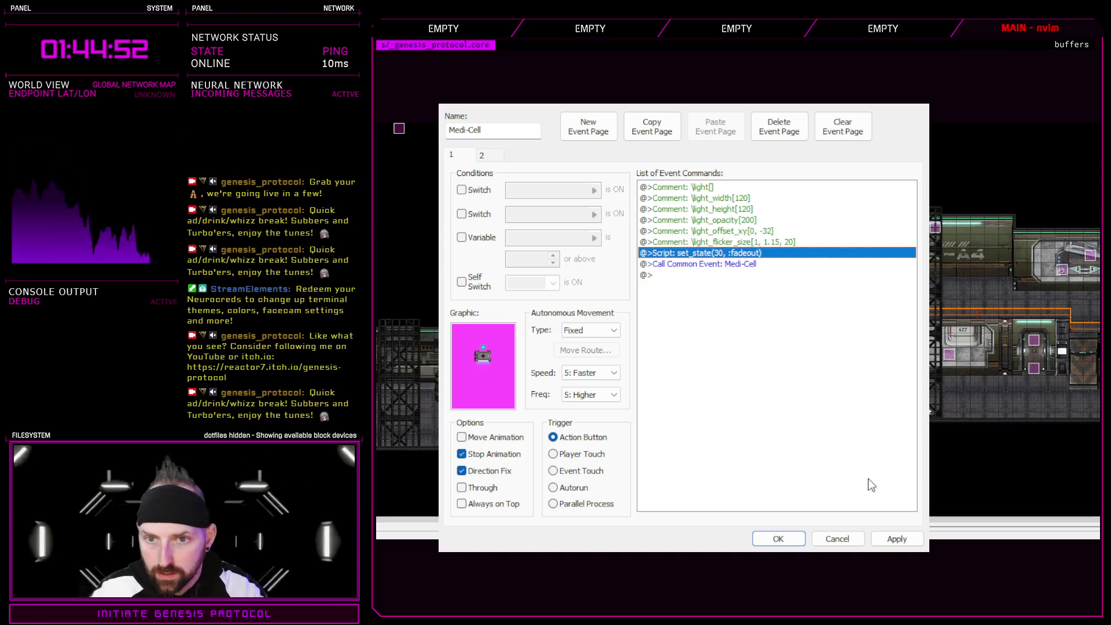
click(897, 538)
click(778, 538)
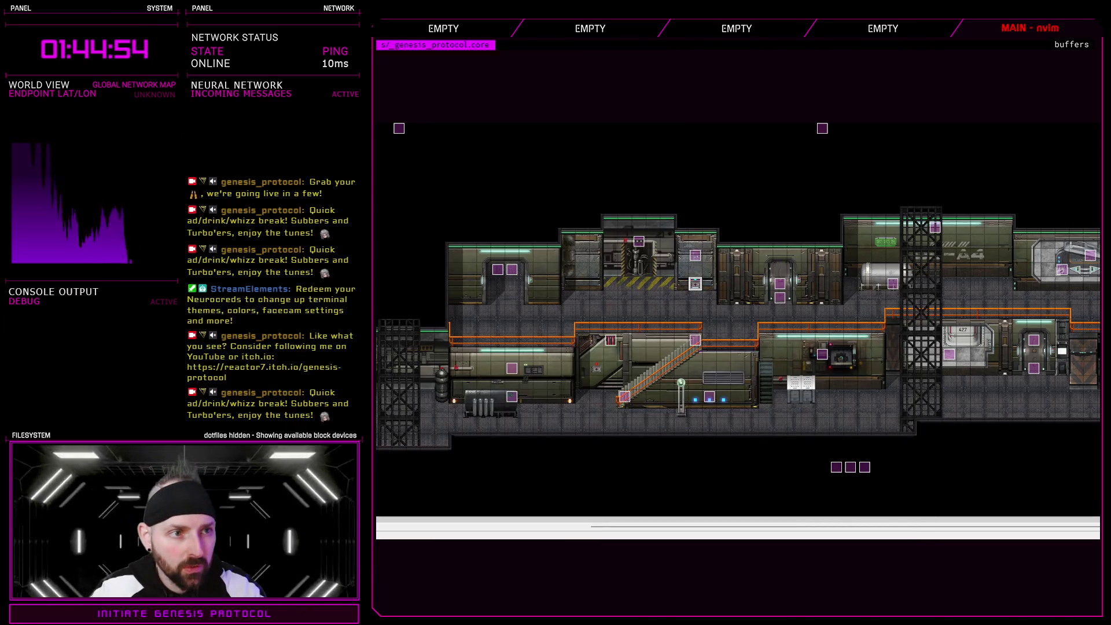
key(F11)
click(443, 371)
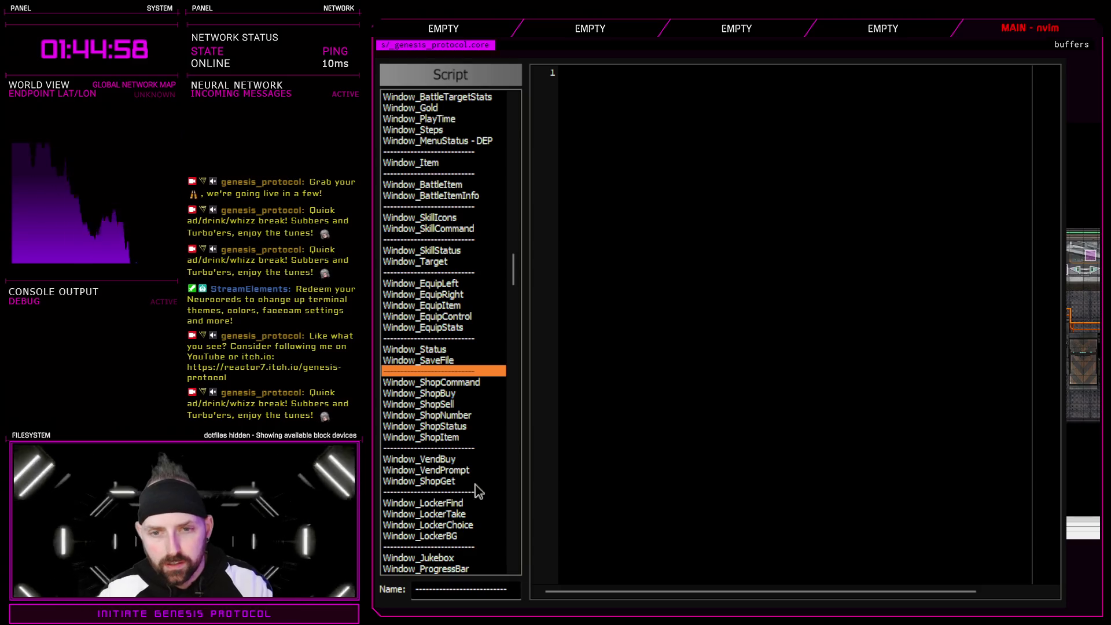
key(ctrl+f)
text(call_()
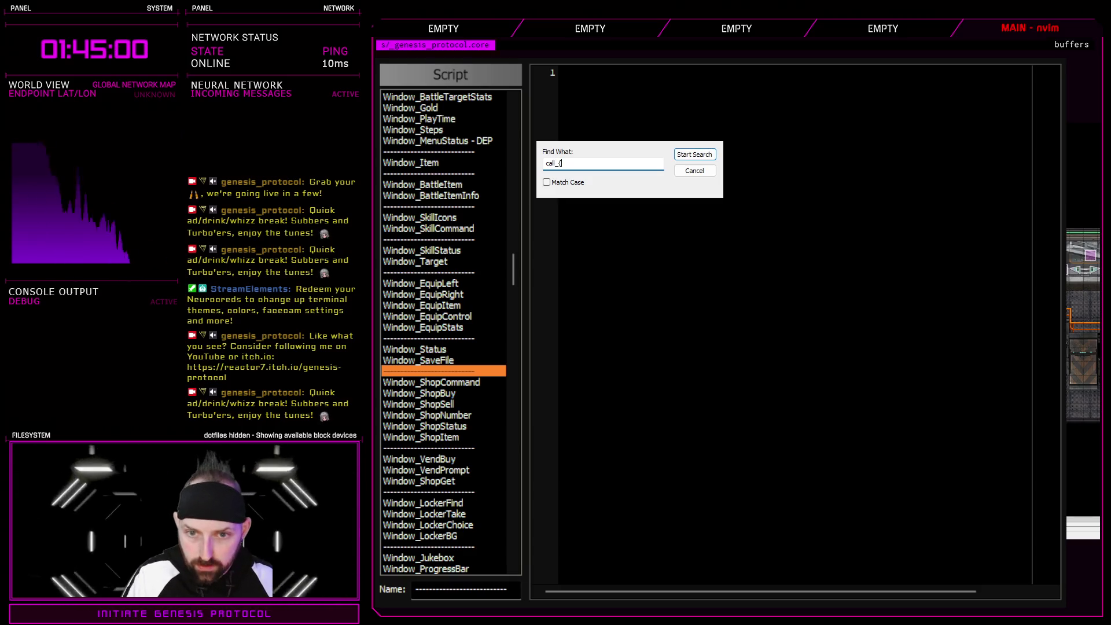
key(Escape)
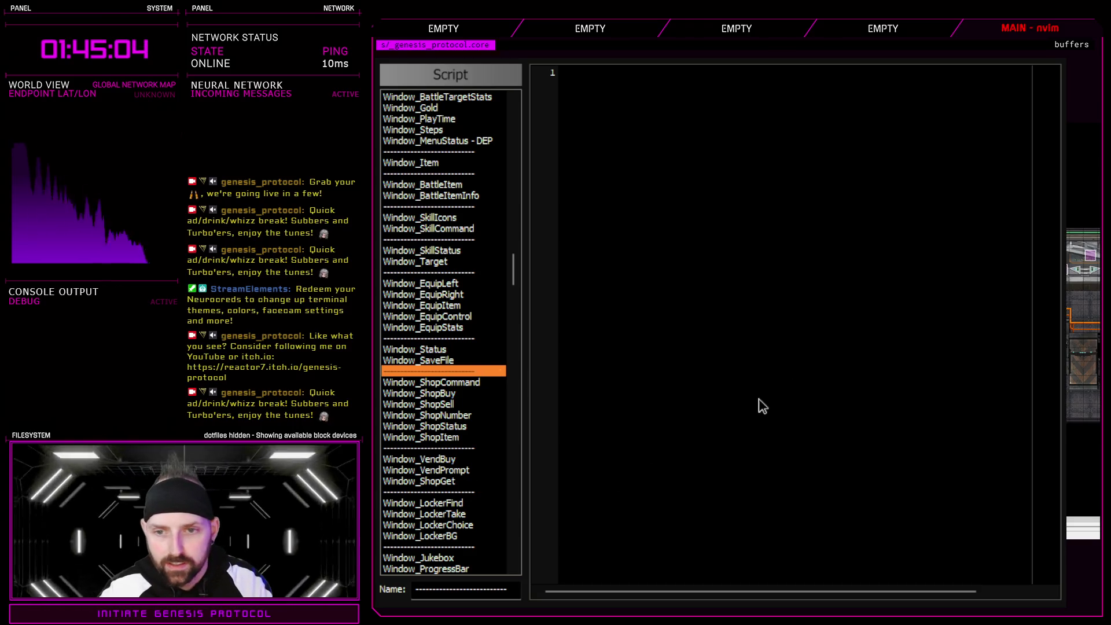
key(Up)
key(Up)
key(Up)
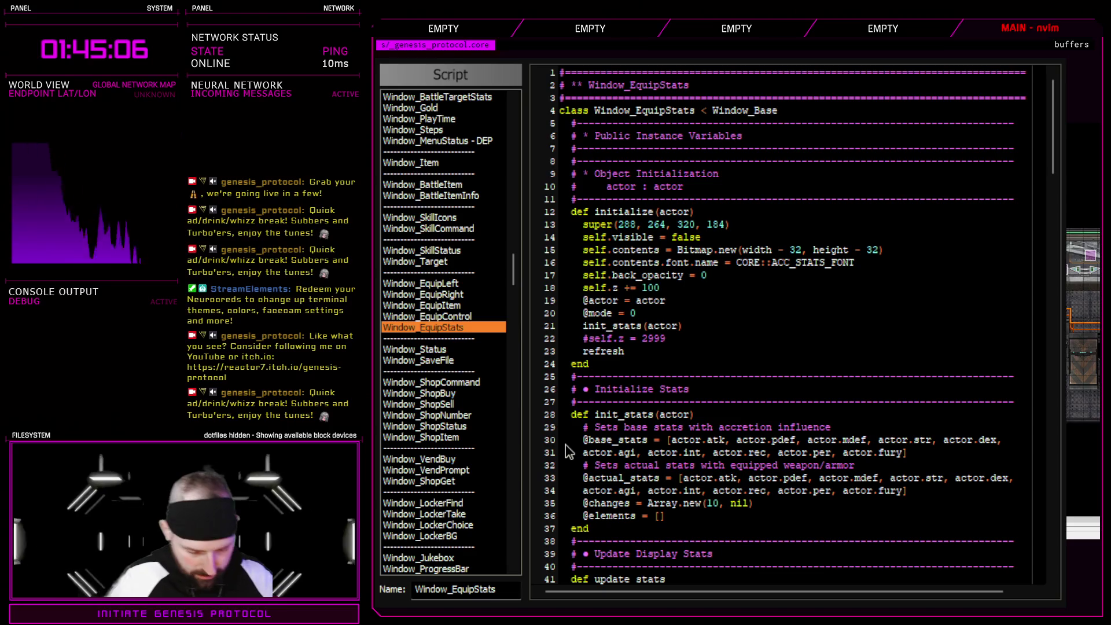
key(ctrl+shift+f)
key(Return)
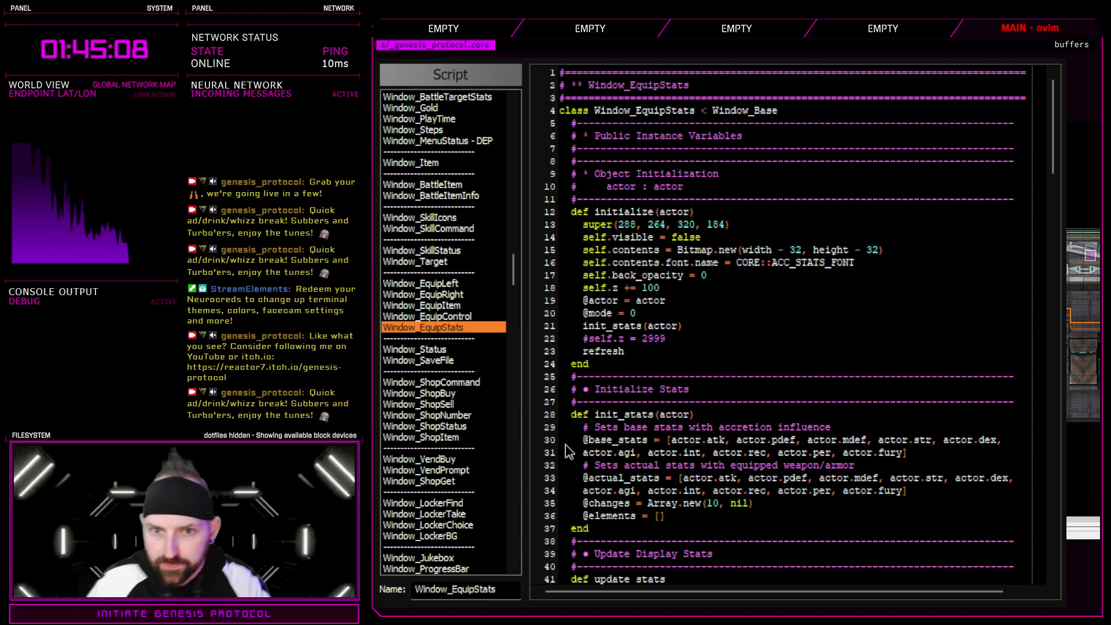
key(Return)
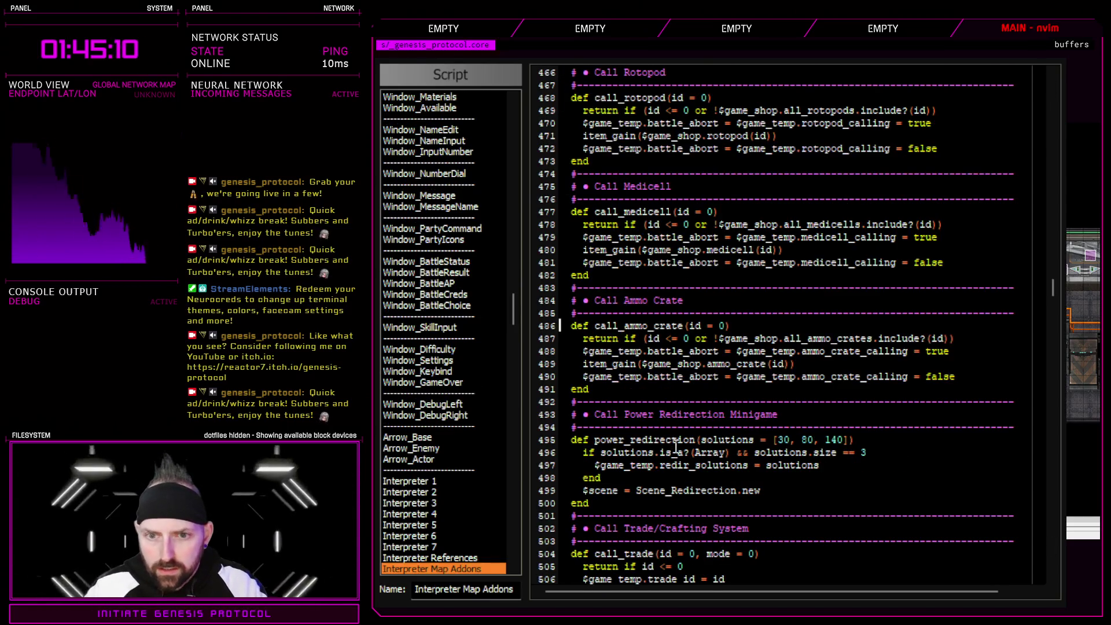
drag(607, 200, 779, 264)
click(665, 258)
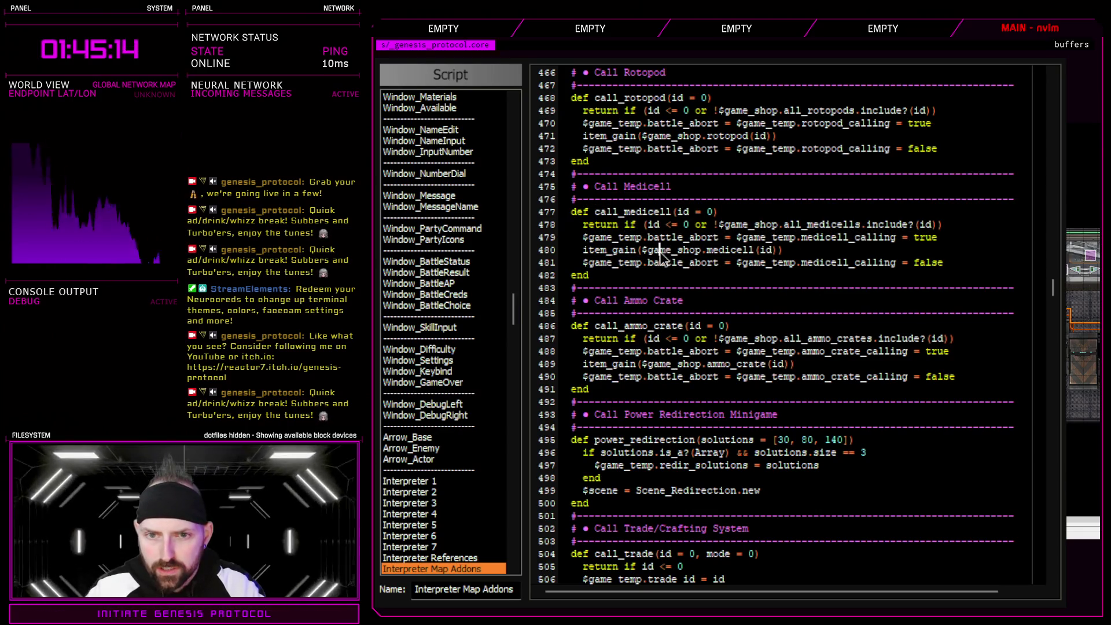
drag(630, 252, 794, 250)
click(819, 249)
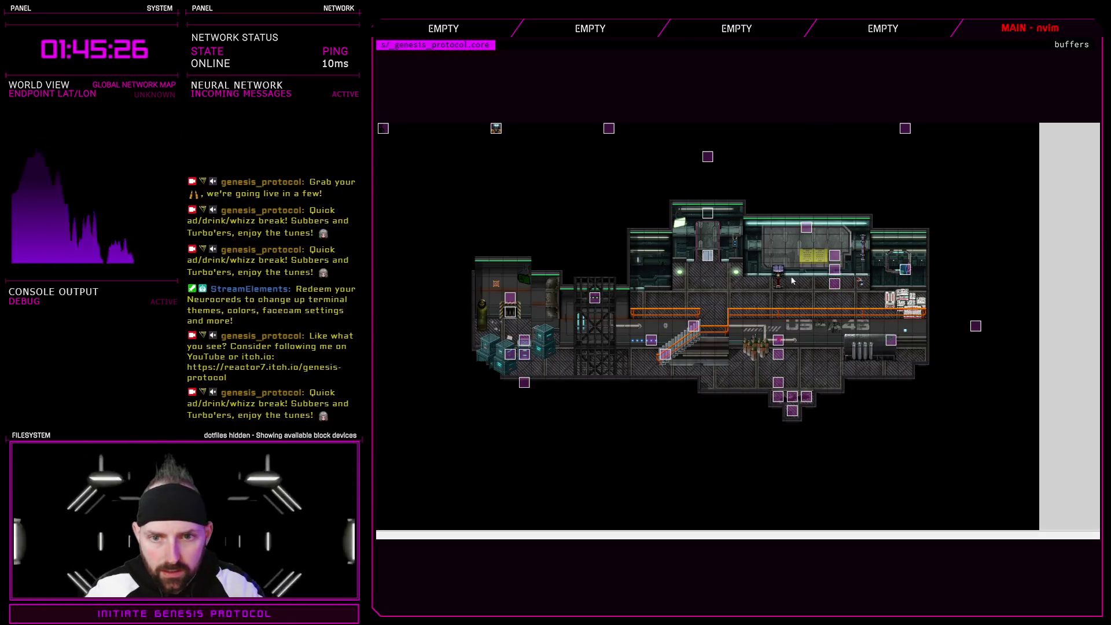
click(834, 284)
key(Return)
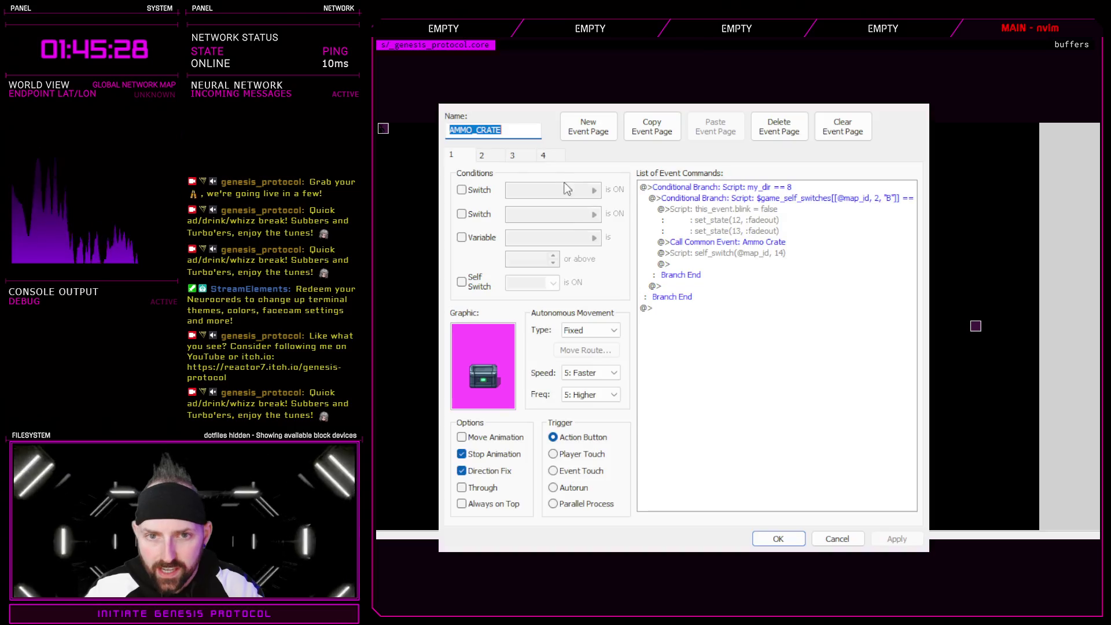
click(733, 247)
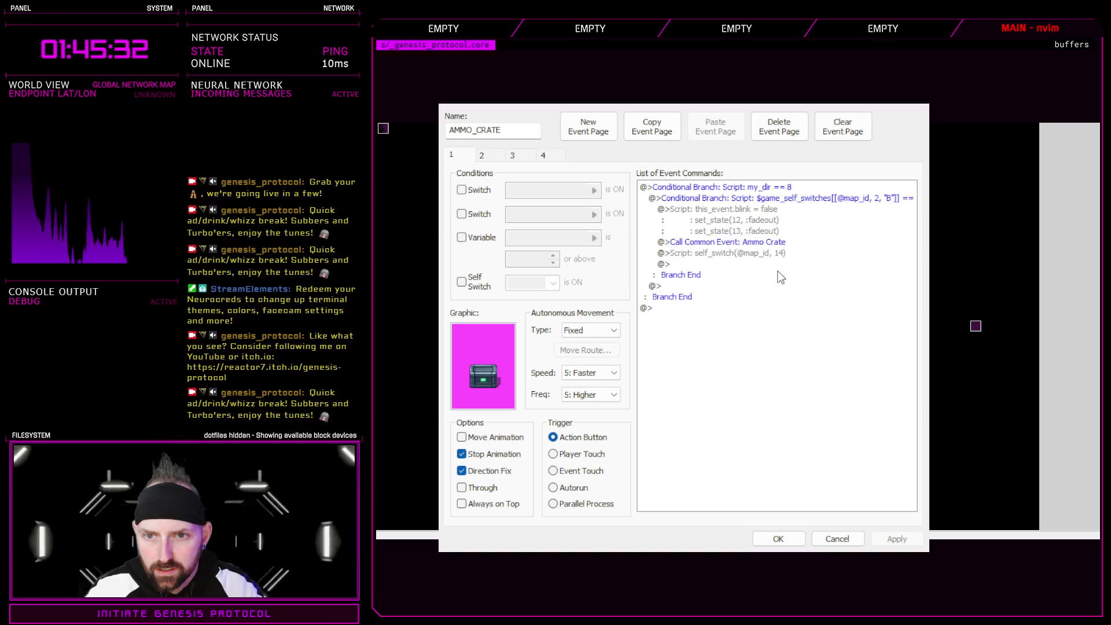
click(497, 160)
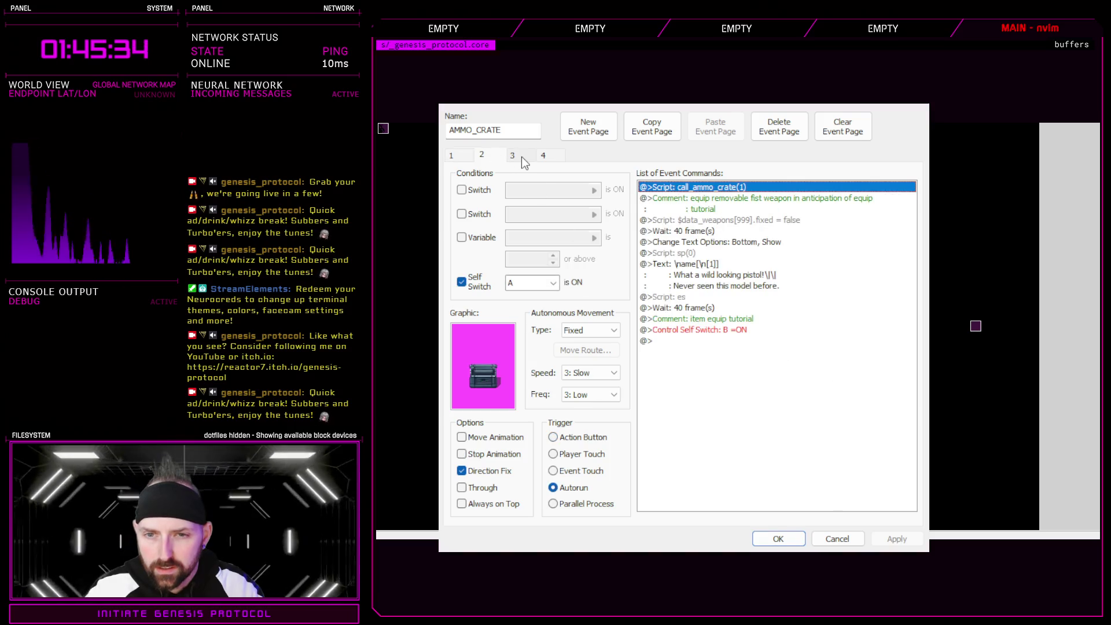
click(522, 161)
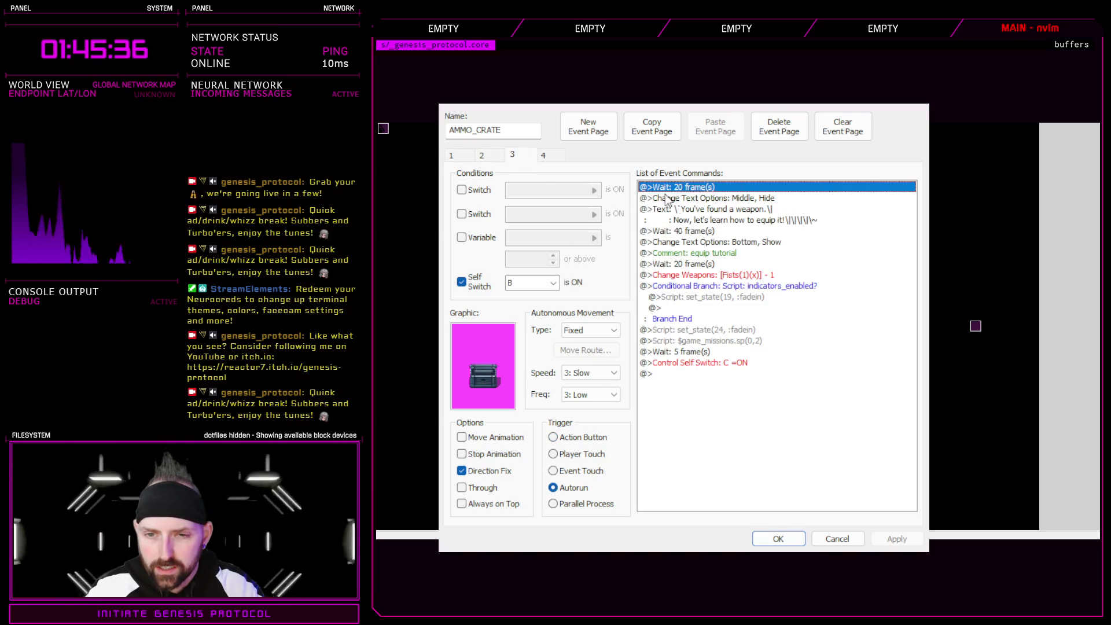
click(742, 288)
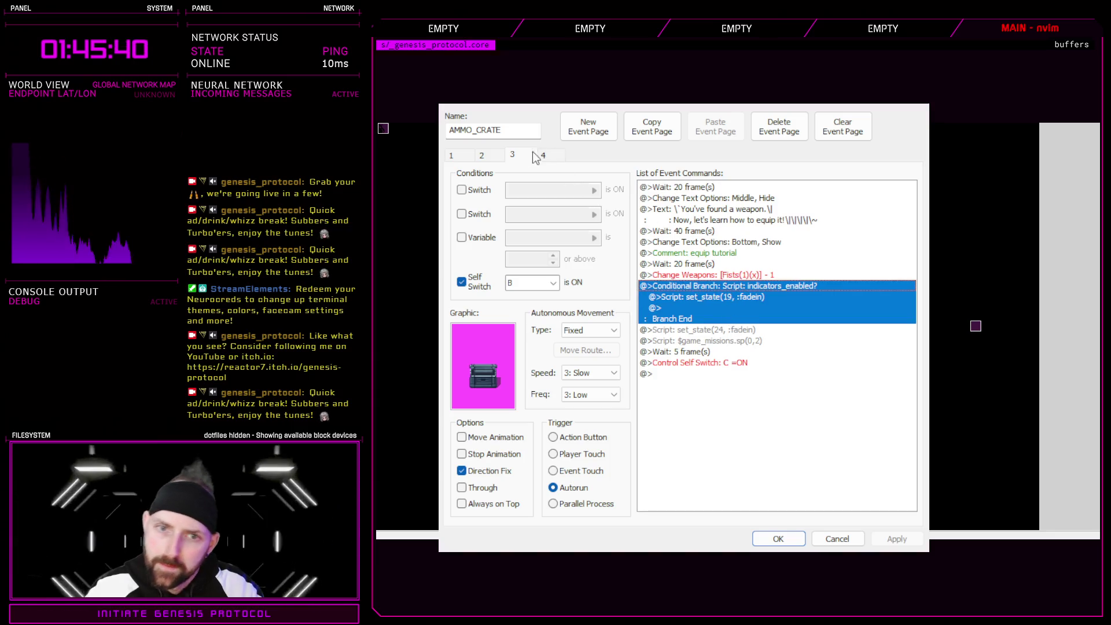
click(460, 160)
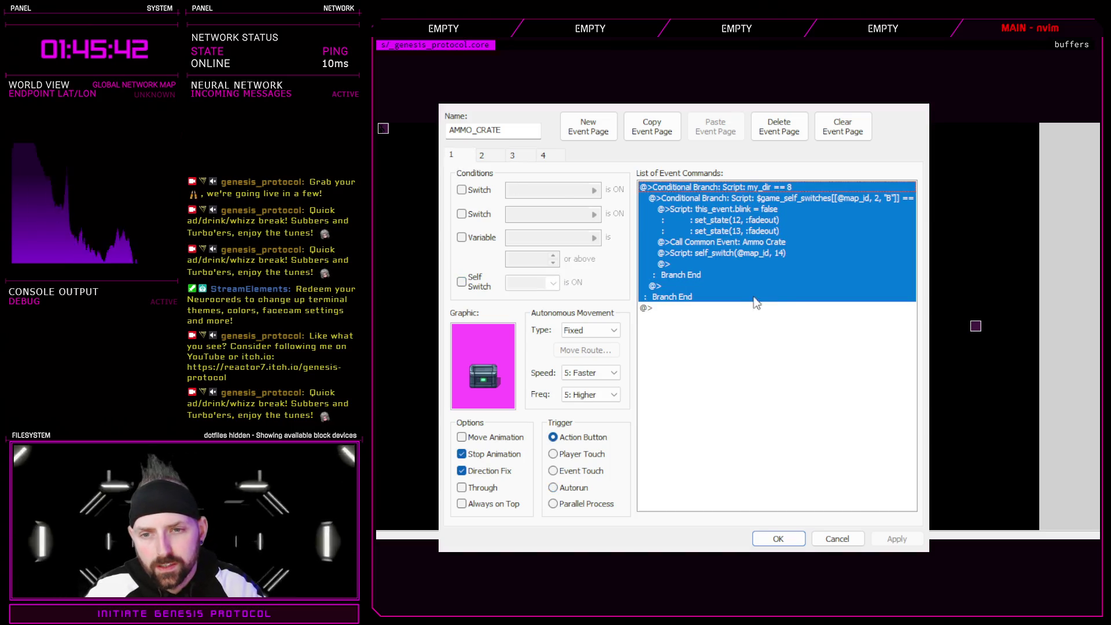
click(744, 258)
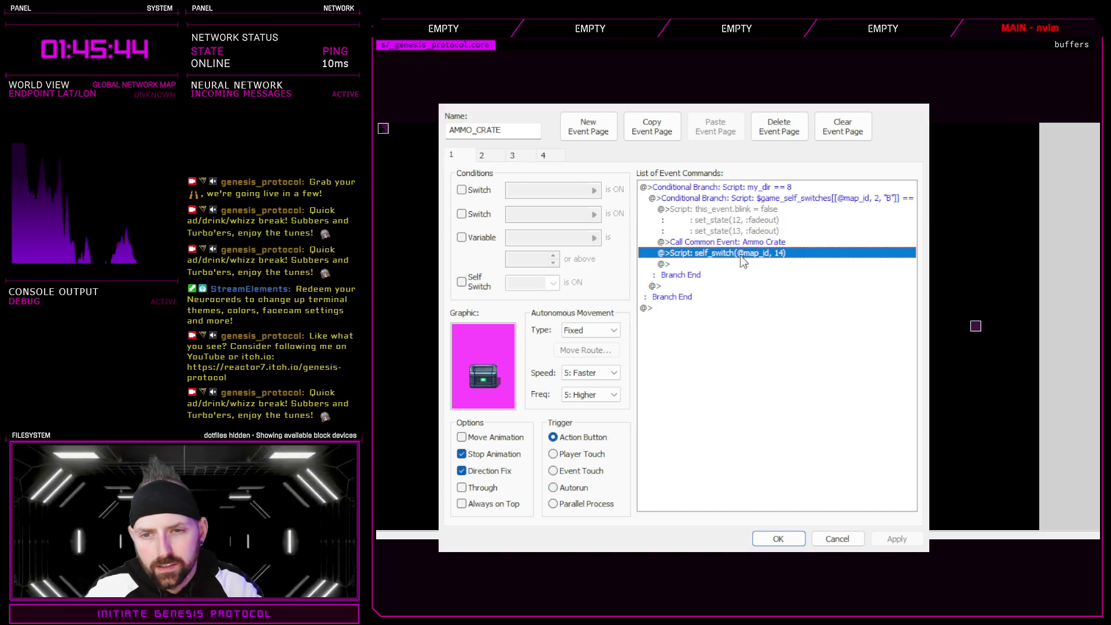
click(491, 158)
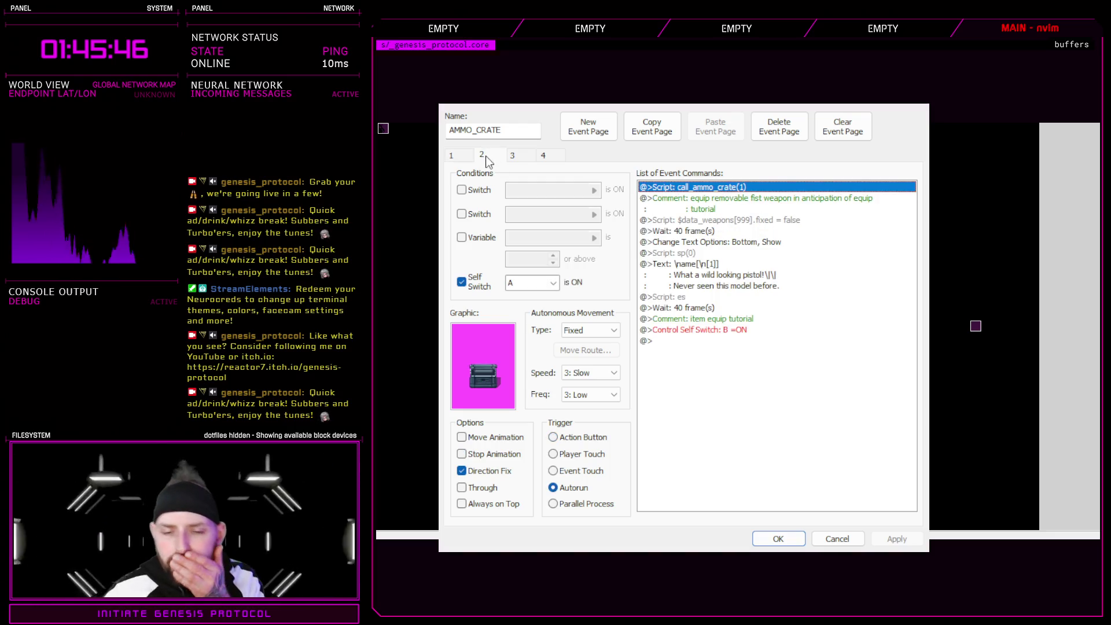
click(453, 157)
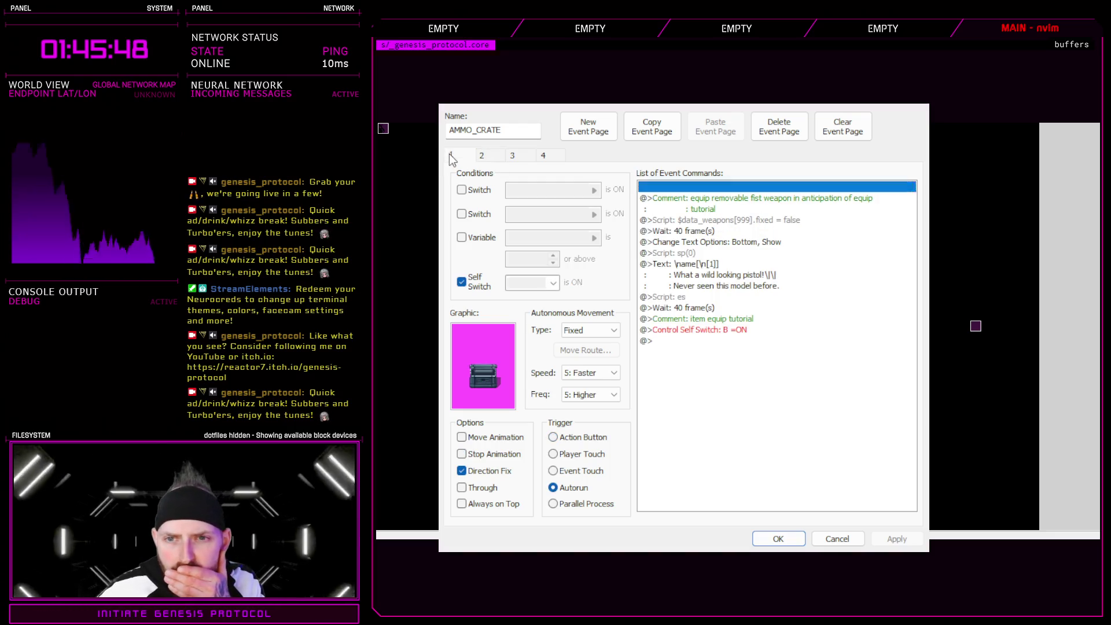
click(489, 154)
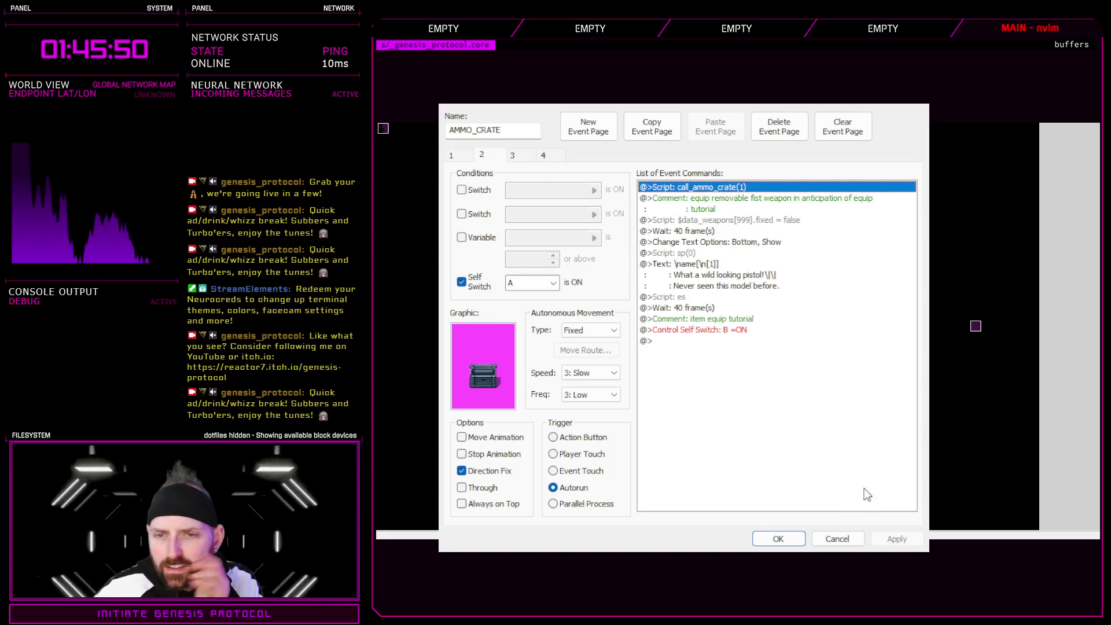
click(844, 539)
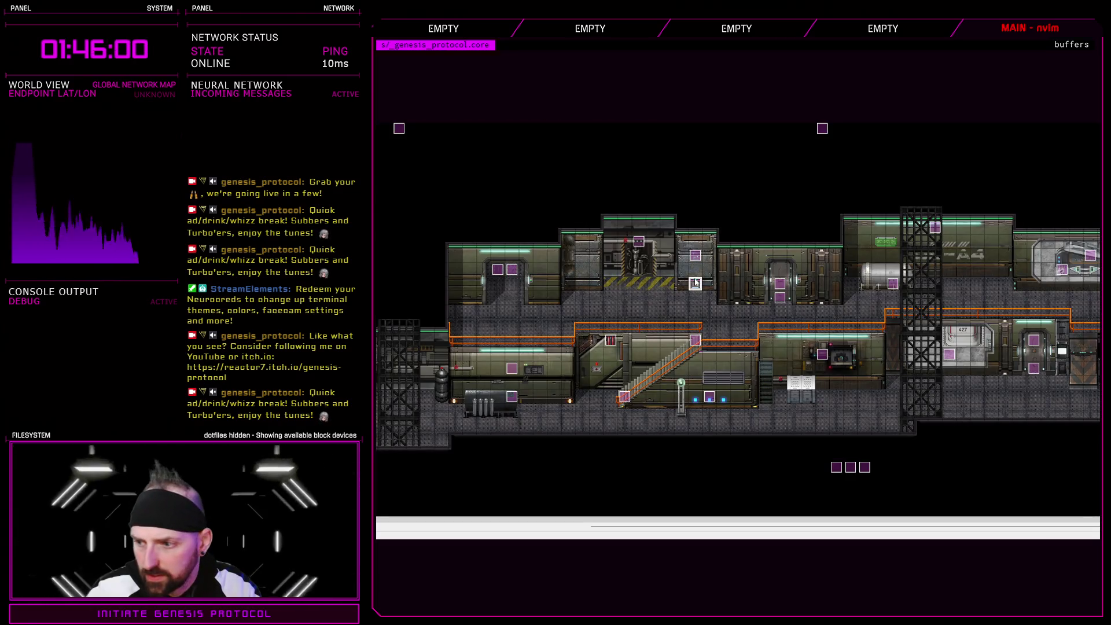
- Add a call_medicell(1) Script command after the Medi-Cell common-event call in the MEDICELL event
key(Return)
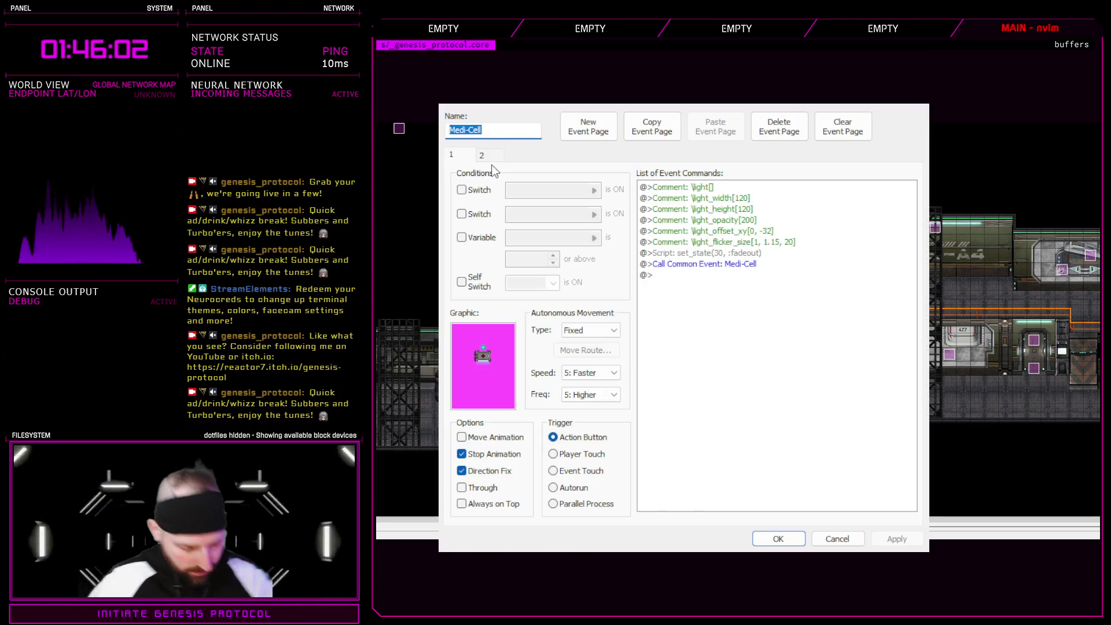
text(MEDICELL)
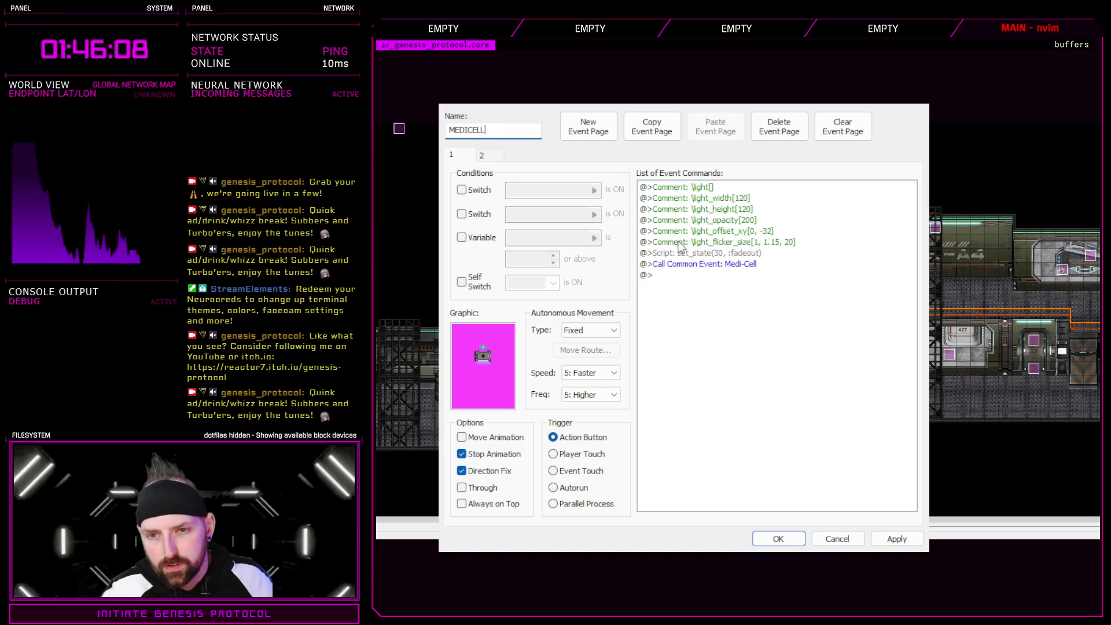
click(721, 266)
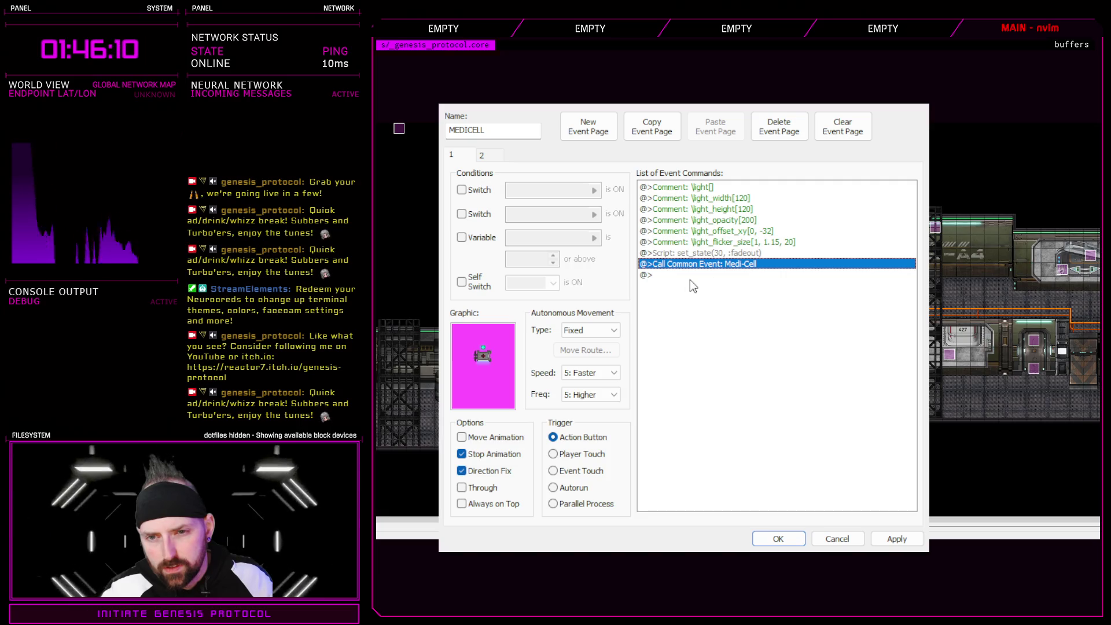
click(689, 277)
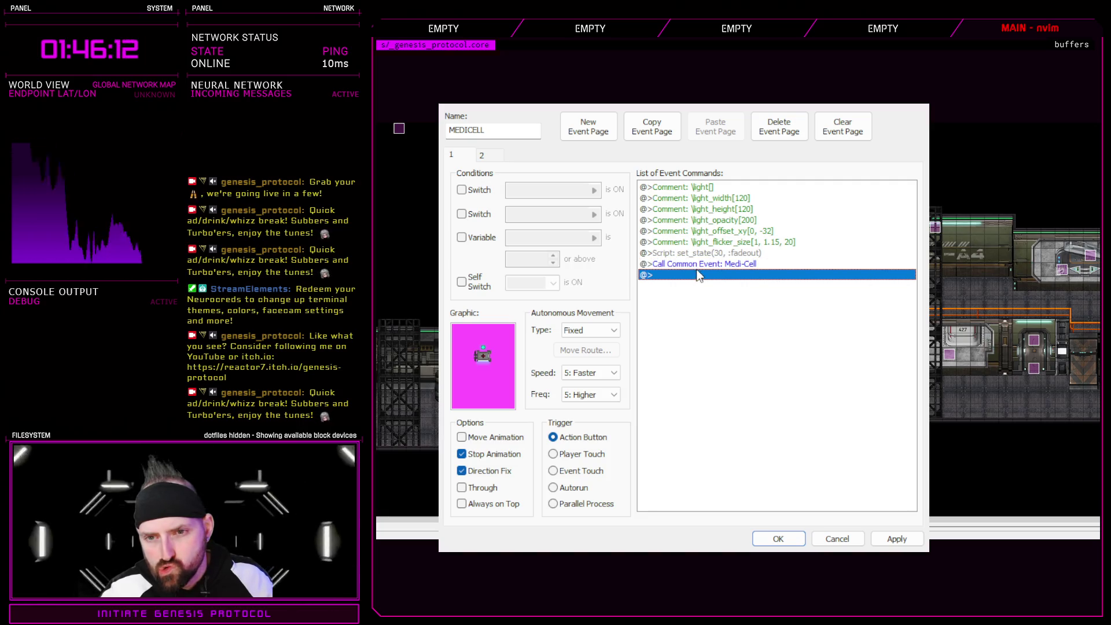
double_click(746, 277)
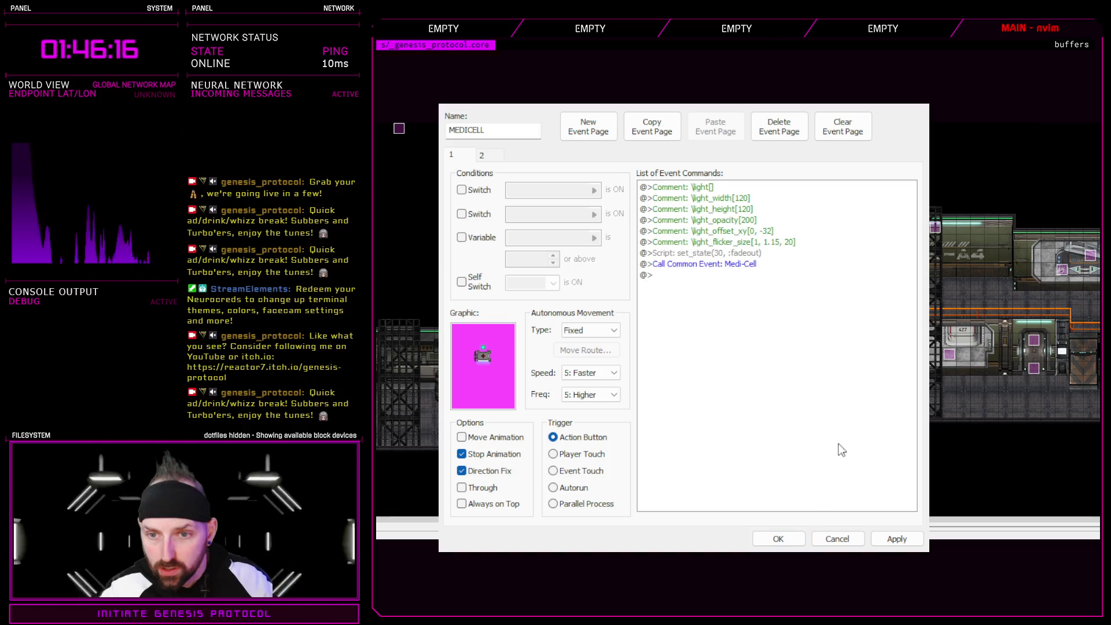
text(call_medicell(1)
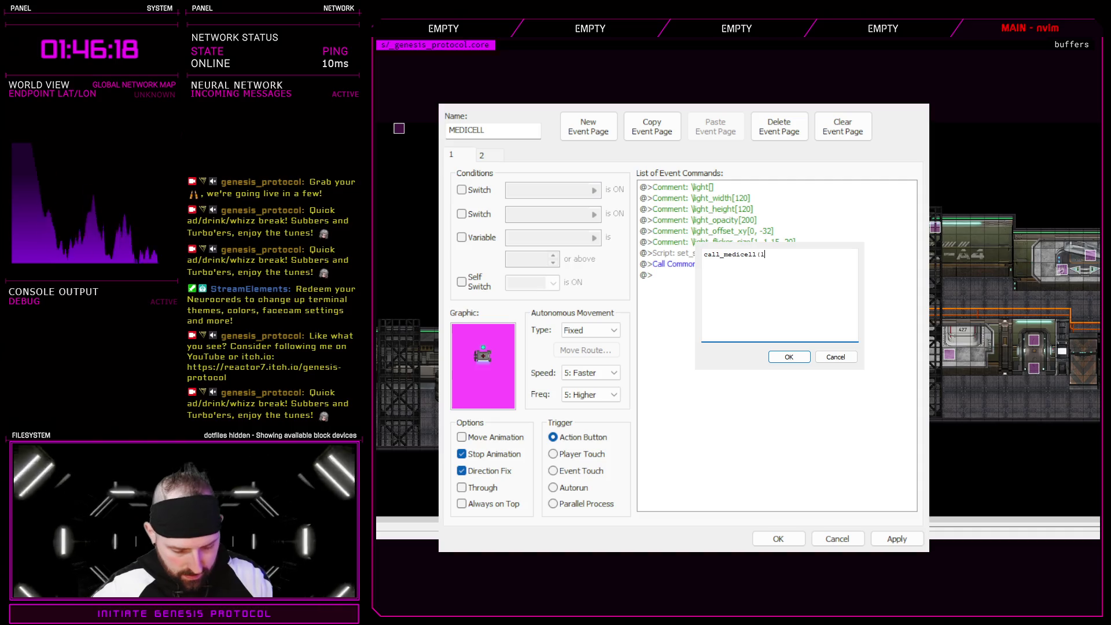
click(789, 356)
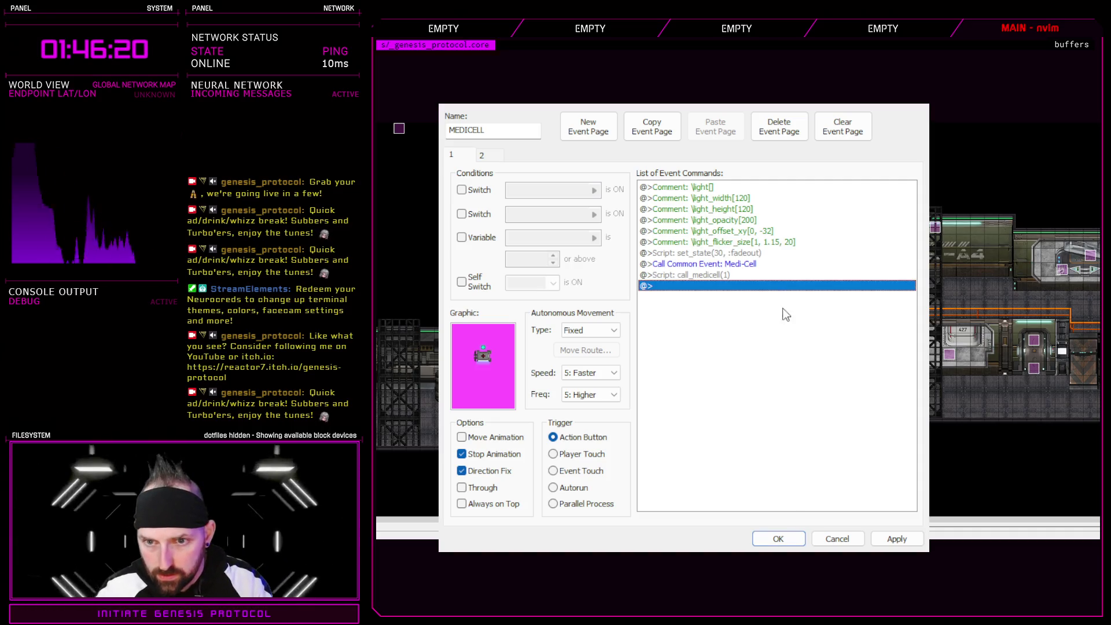
- Adjust the set_state script line and confirm the MEDICELL event with OK
click(747, 258)
key(Delete)
click(731, 264)
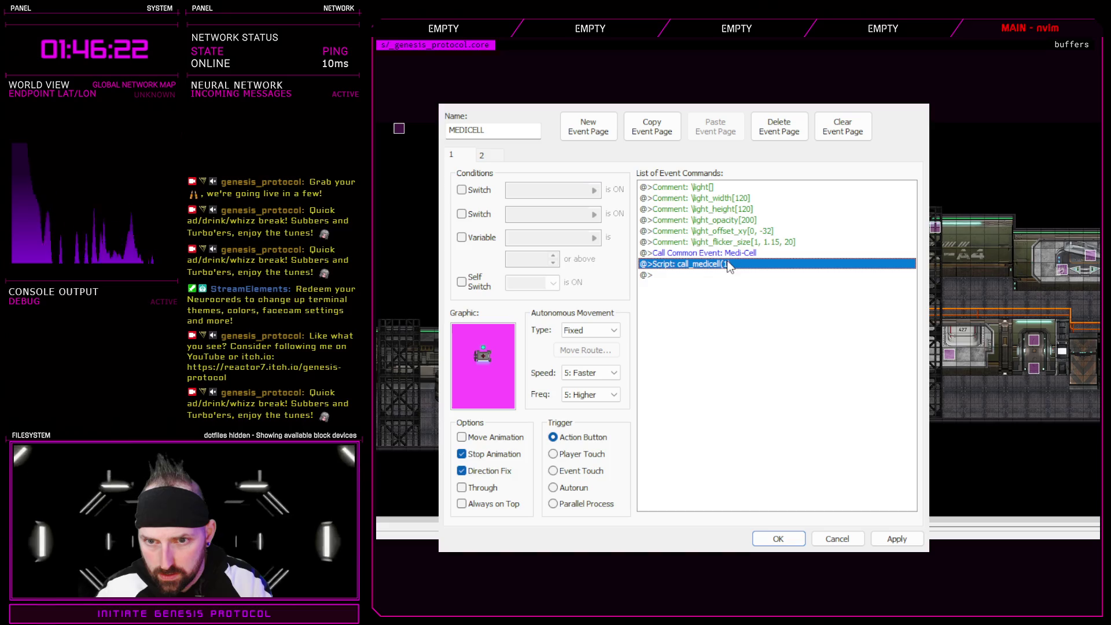
click(778, 539)
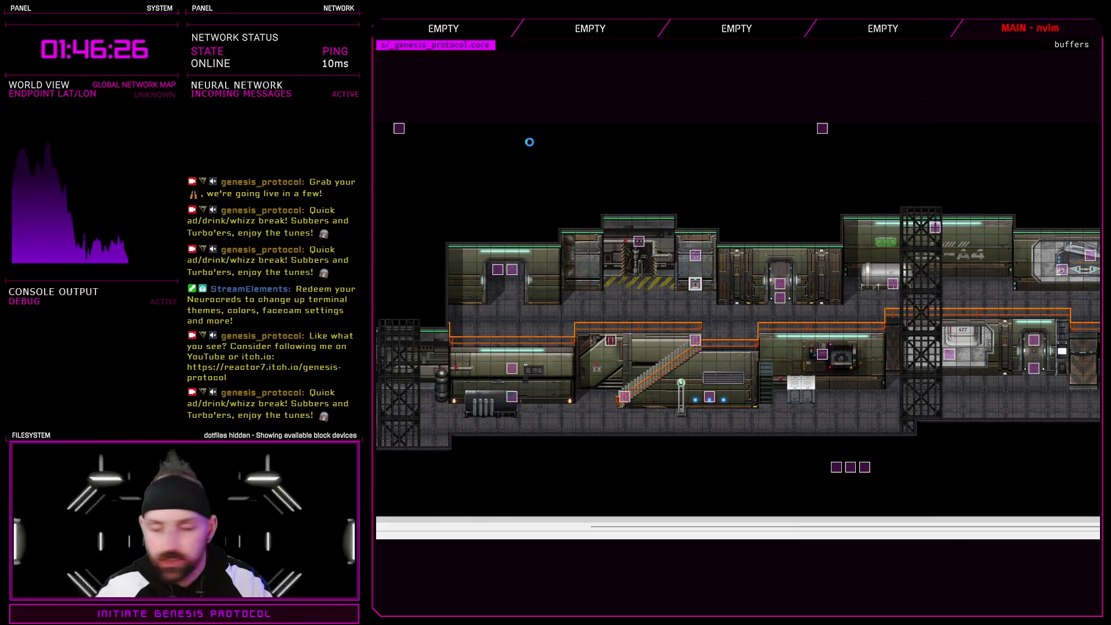
key(F9)
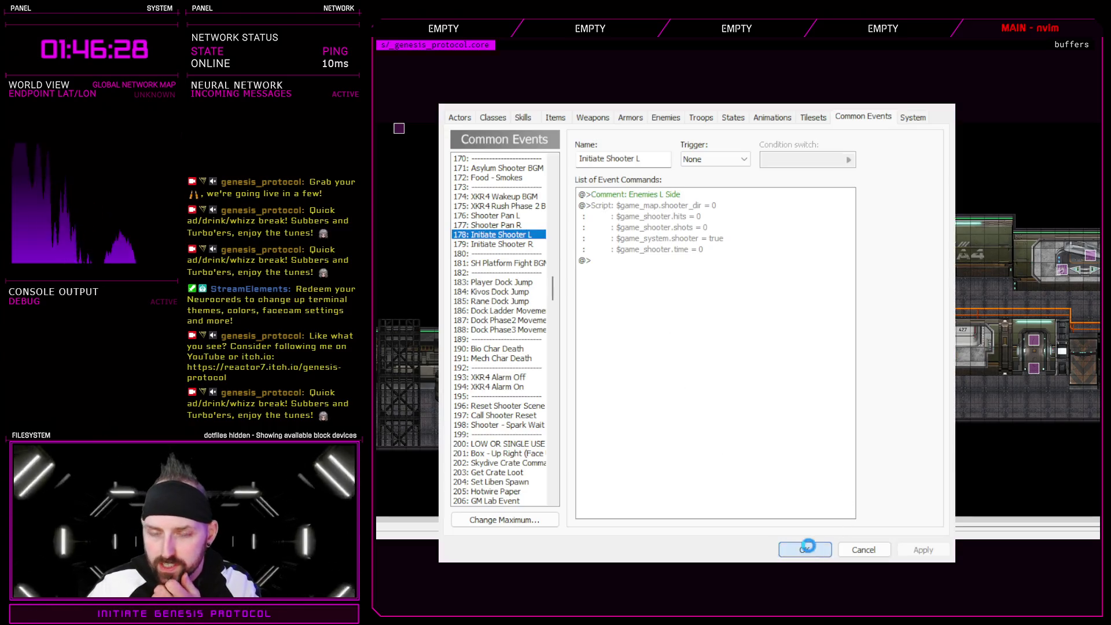
click(806, 548)
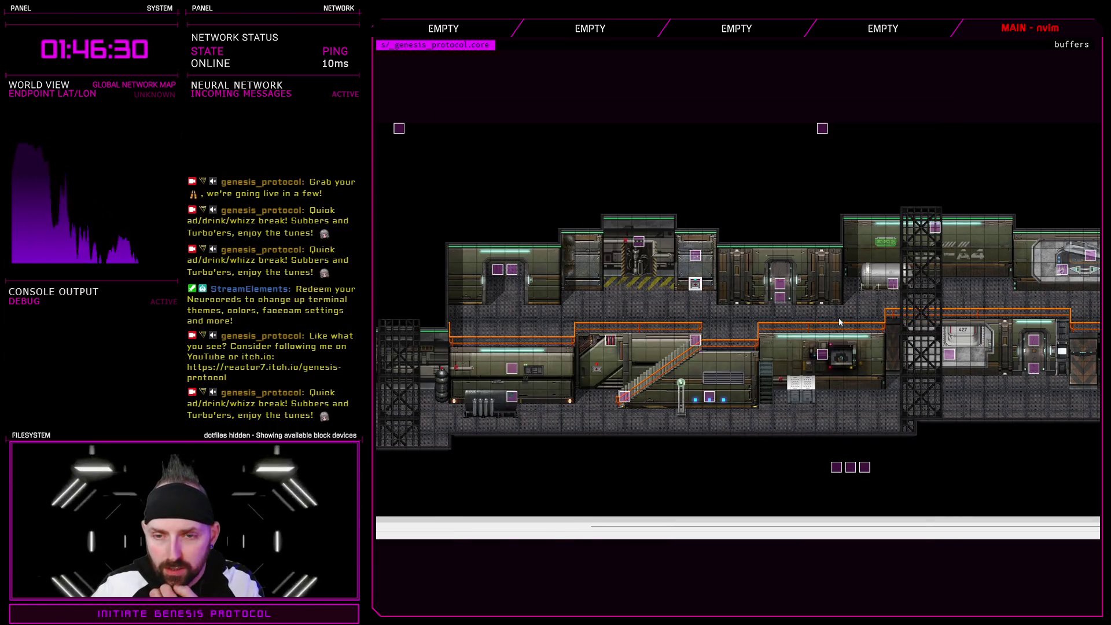
double_click(695, 283)
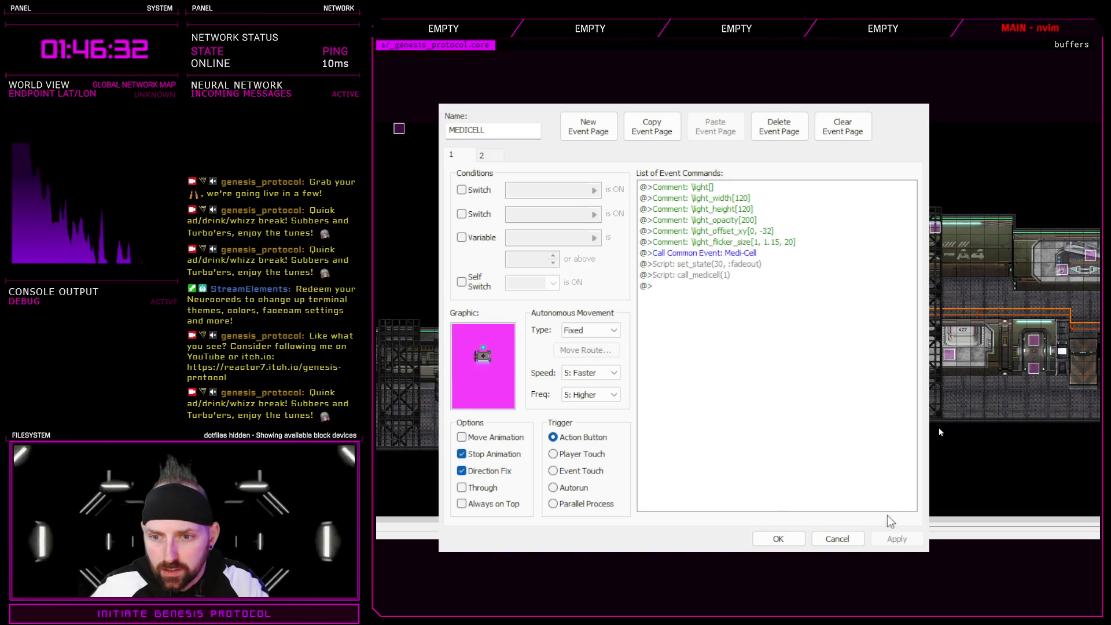
click(703, 253)
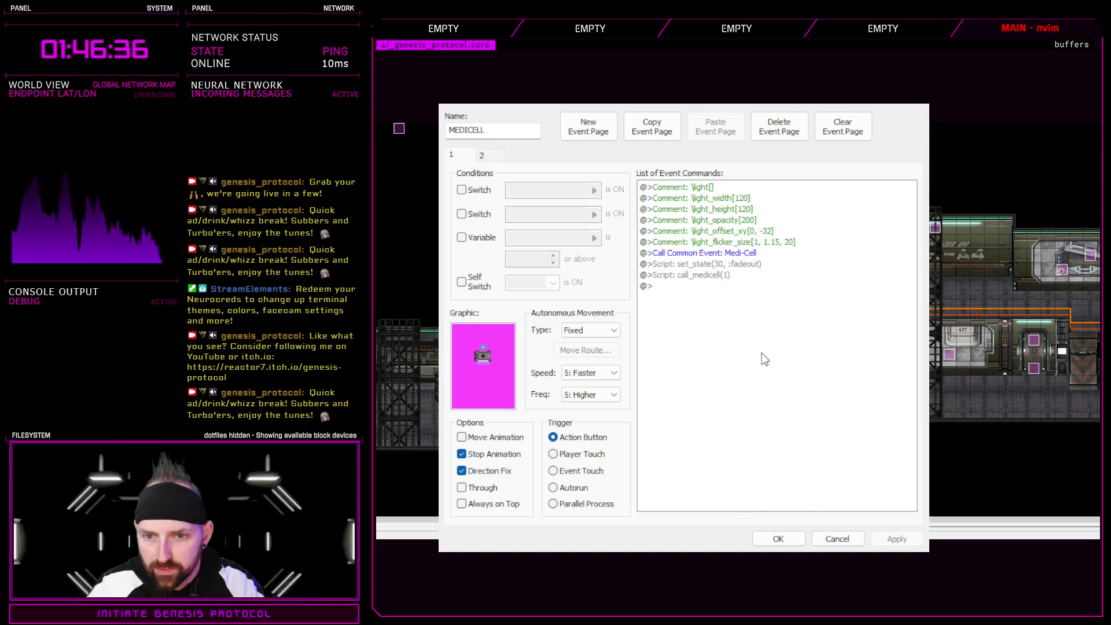
click(837, 539)
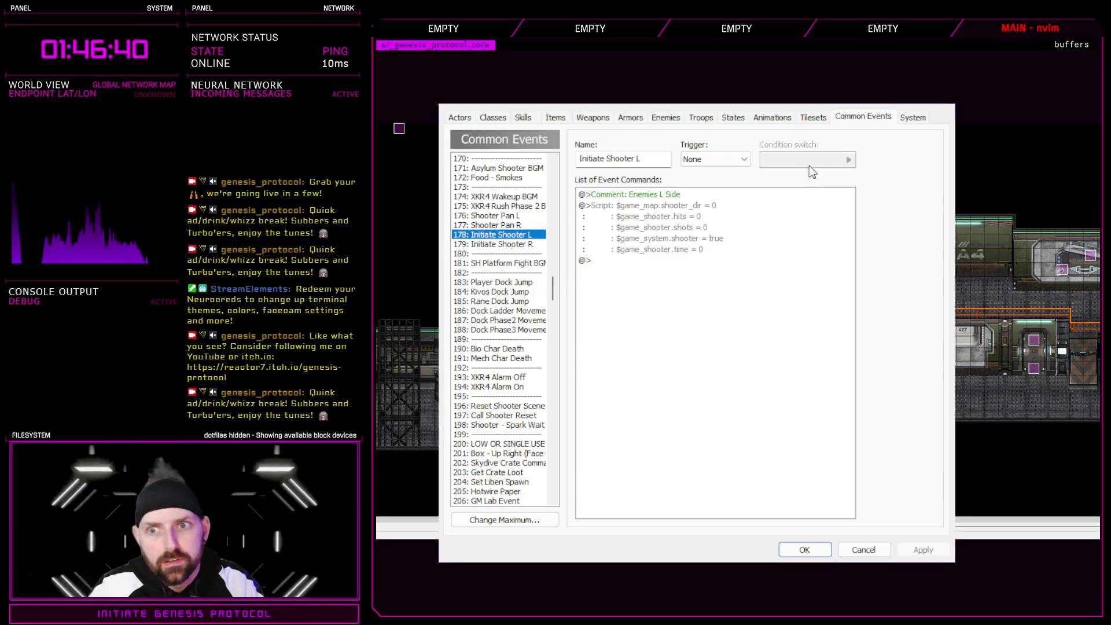
click(813, 117)
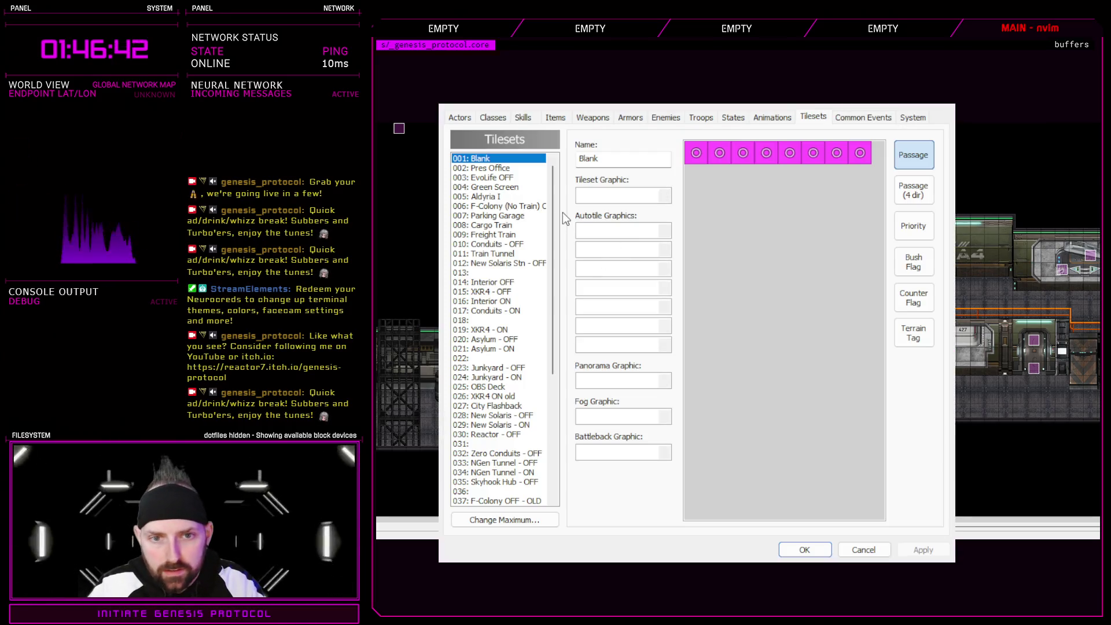
click(863, 117)
drag(553, 289, 549, 269)
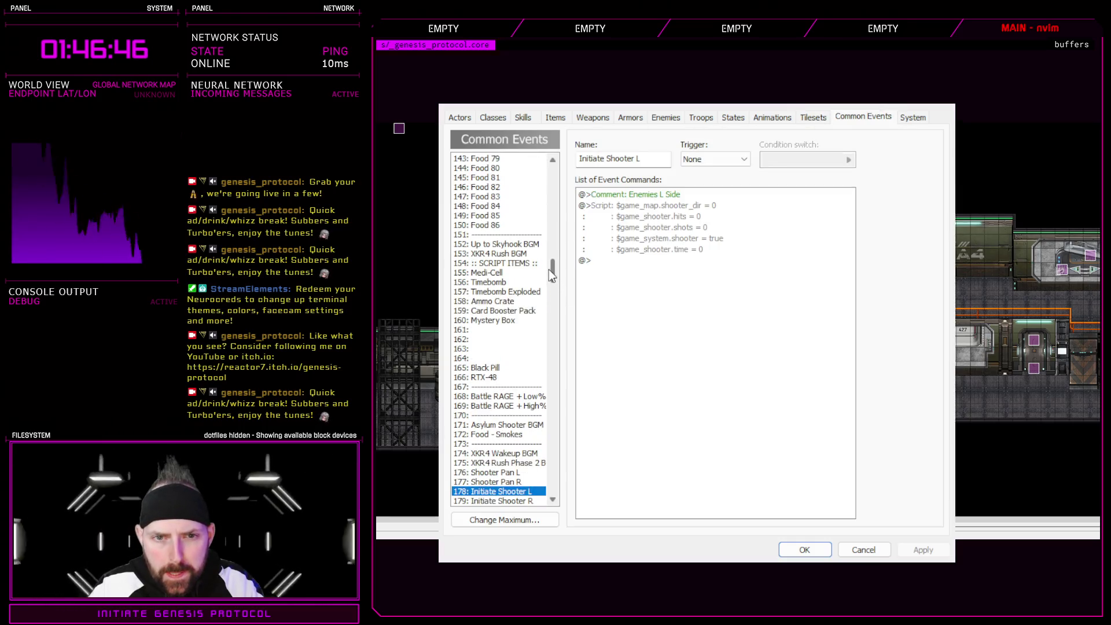
click(482, 273)
- Take the inner tutorial branch out of the map_id != 99 branch and remove that map check
mouse_move(637, 271)
mouse_down()
mouse_move(713, 195)
mouse_move(743, 324)
mouse_up()
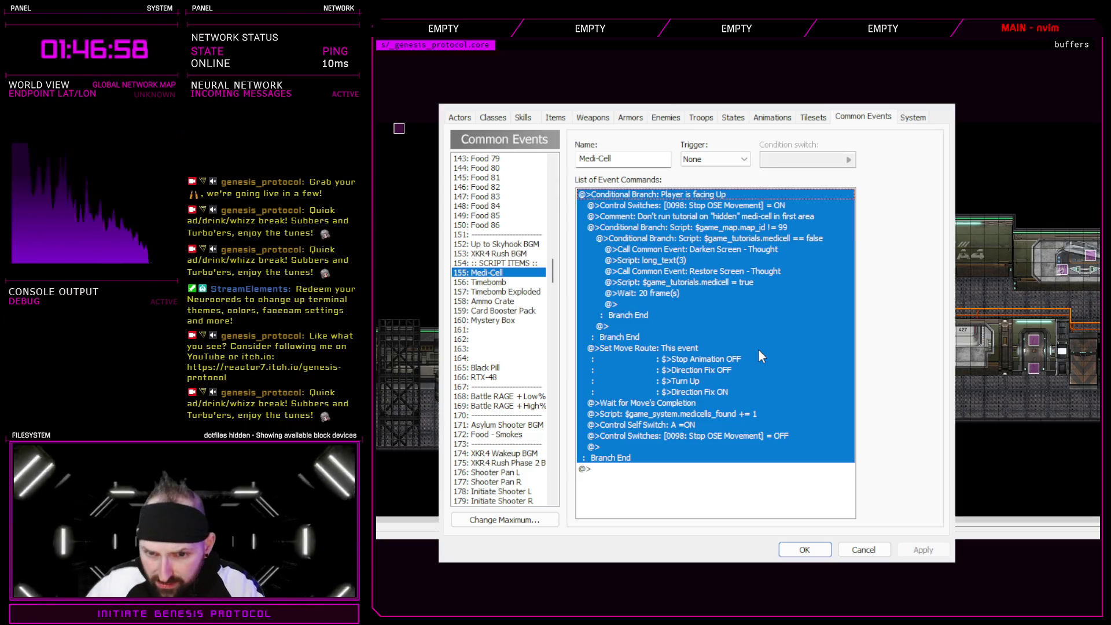
click(709, 354)
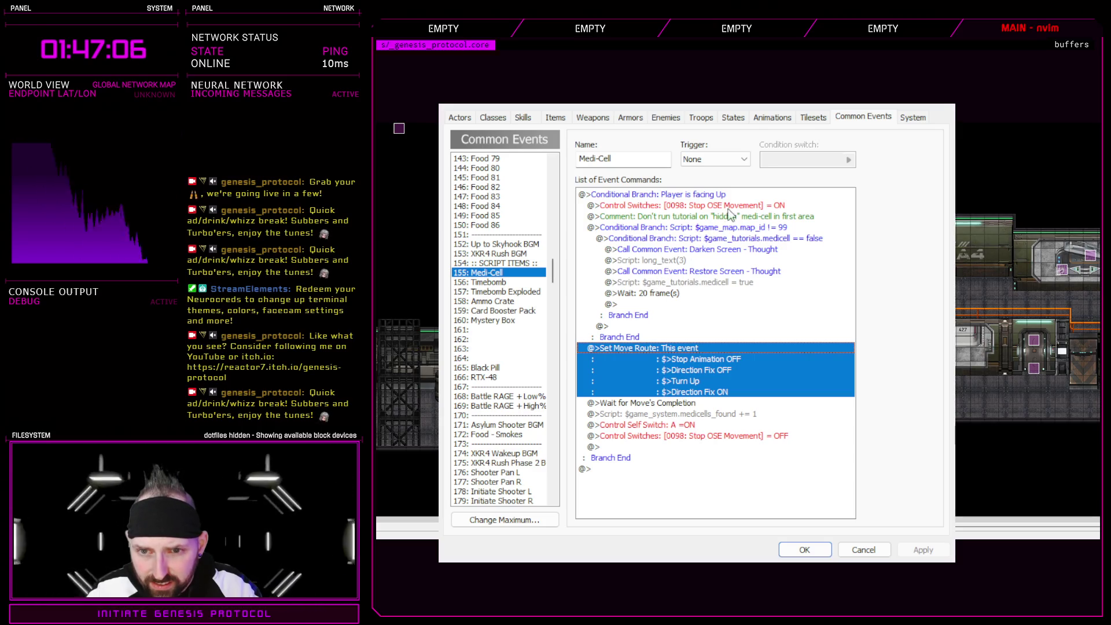
click(725, 206)
click(681, 229)
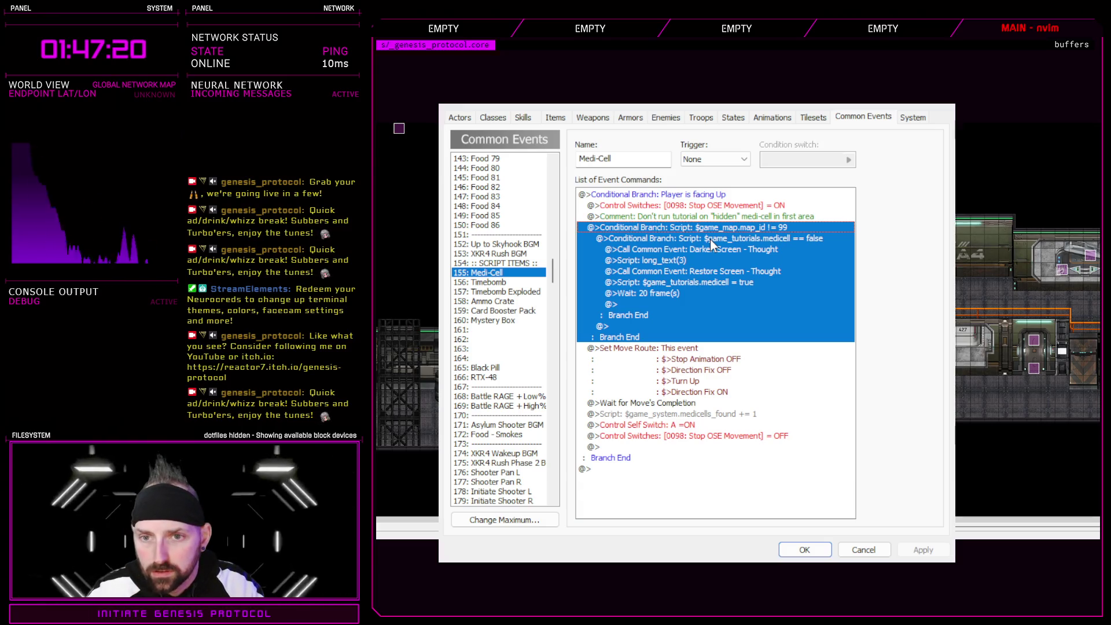
click(711, 241)
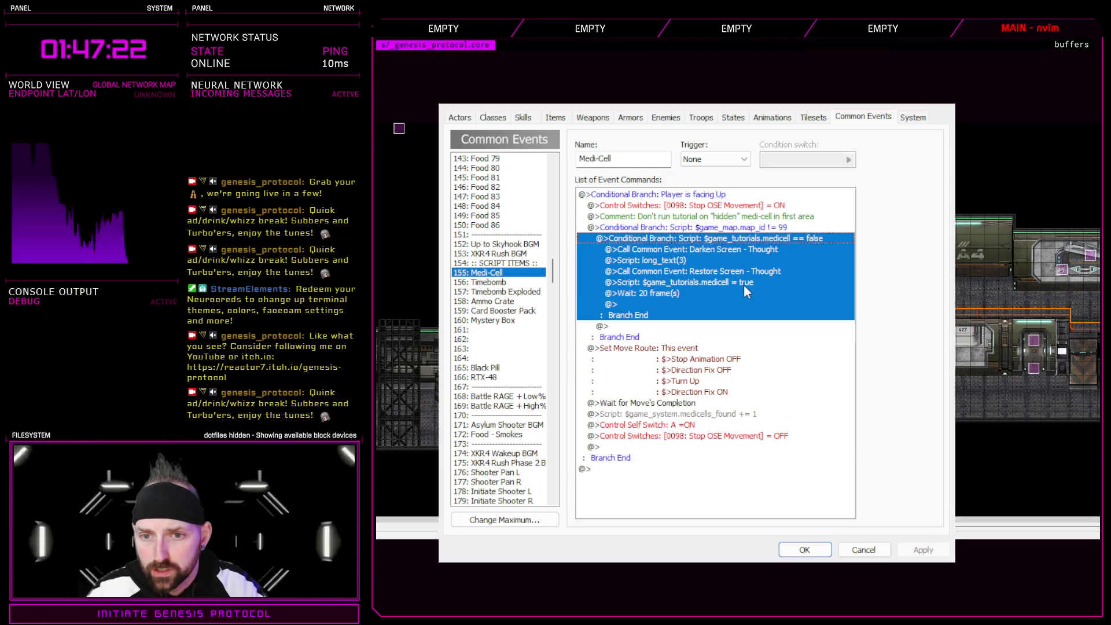
key(Delete)
key(ctrl+z)
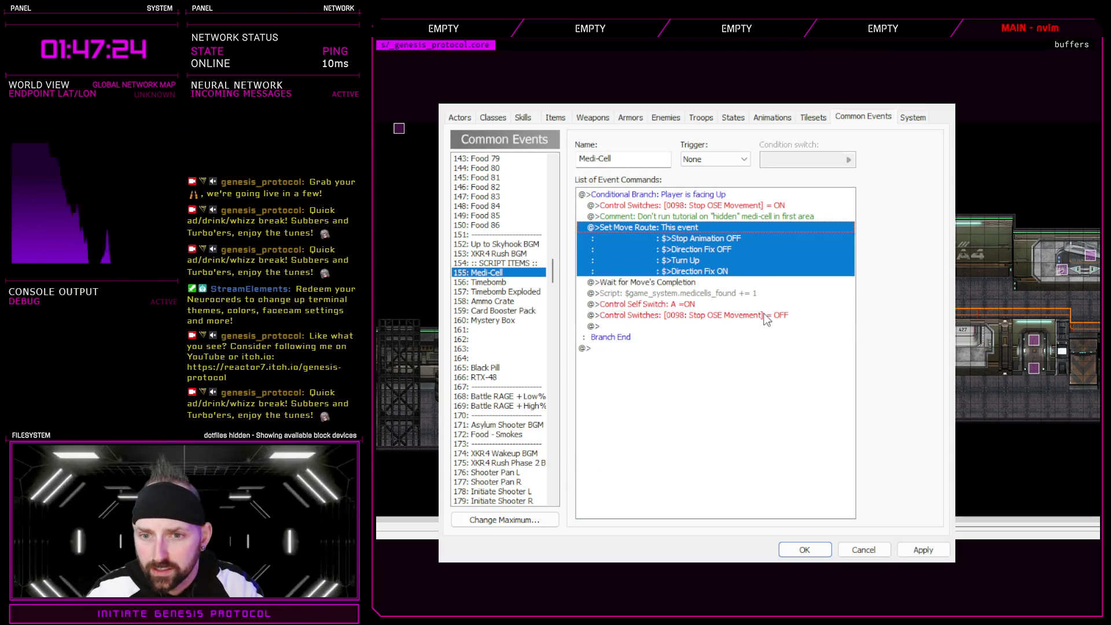
- Put the tutorial branch back above Set Move Route and delete the hidden medi-cell comment
click(765, 320)
click(745, 232)
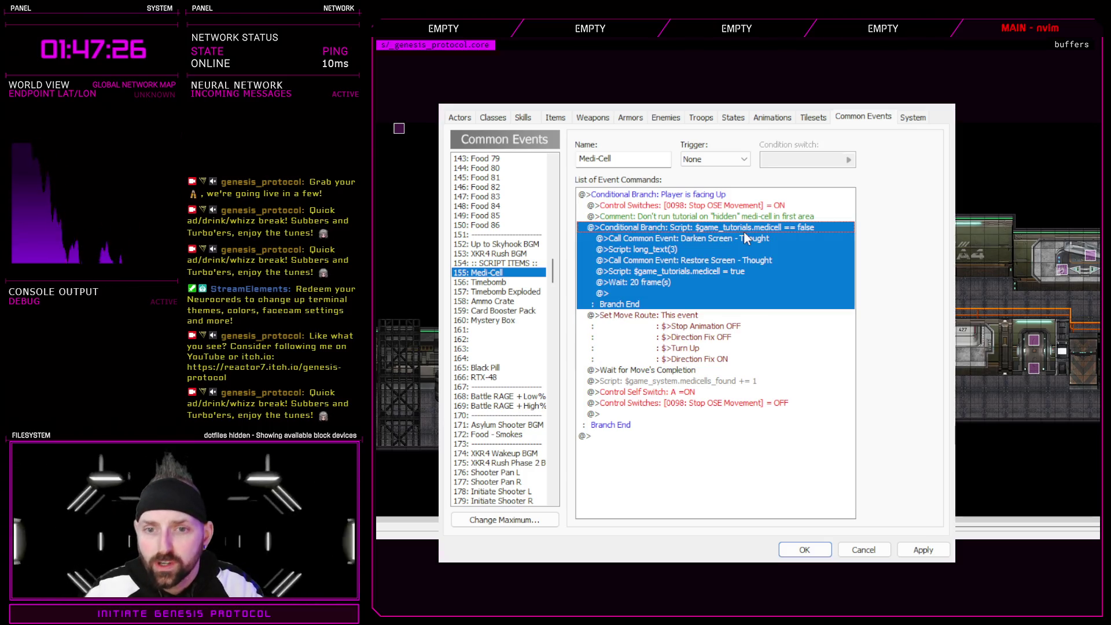
click(691, 251)
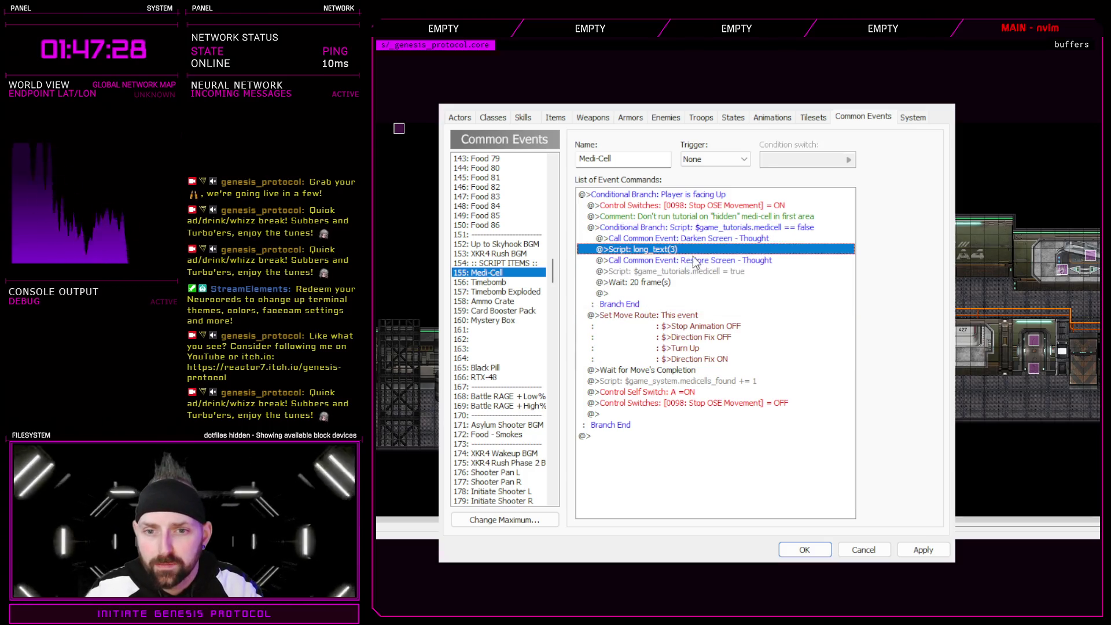
click(694, 282)
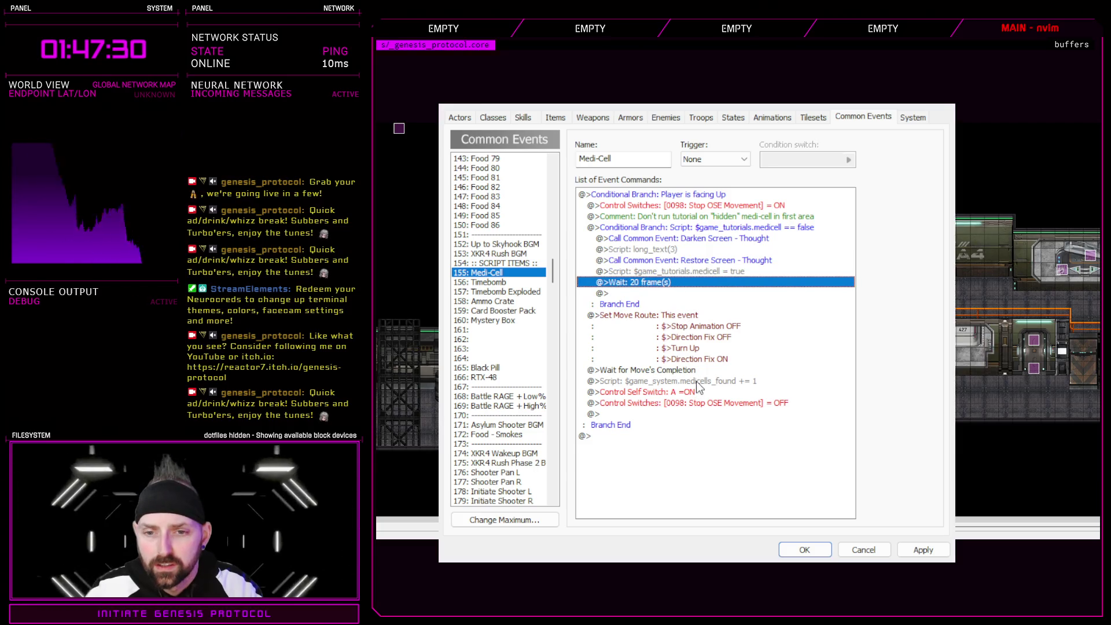
click(730, 217)
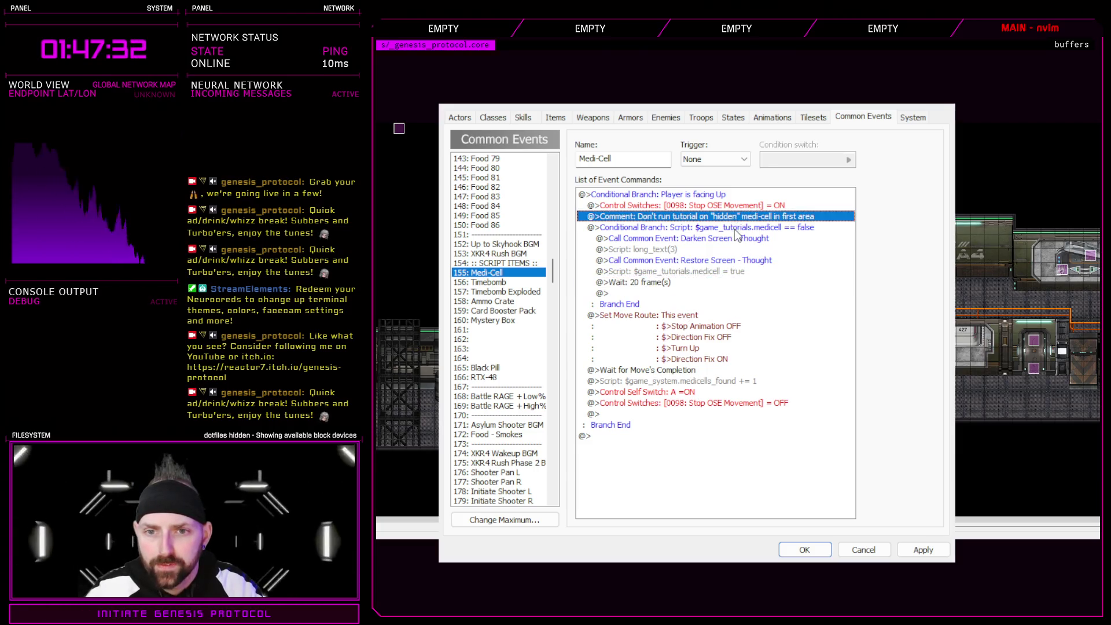
key(Delete)
click(719, 206)
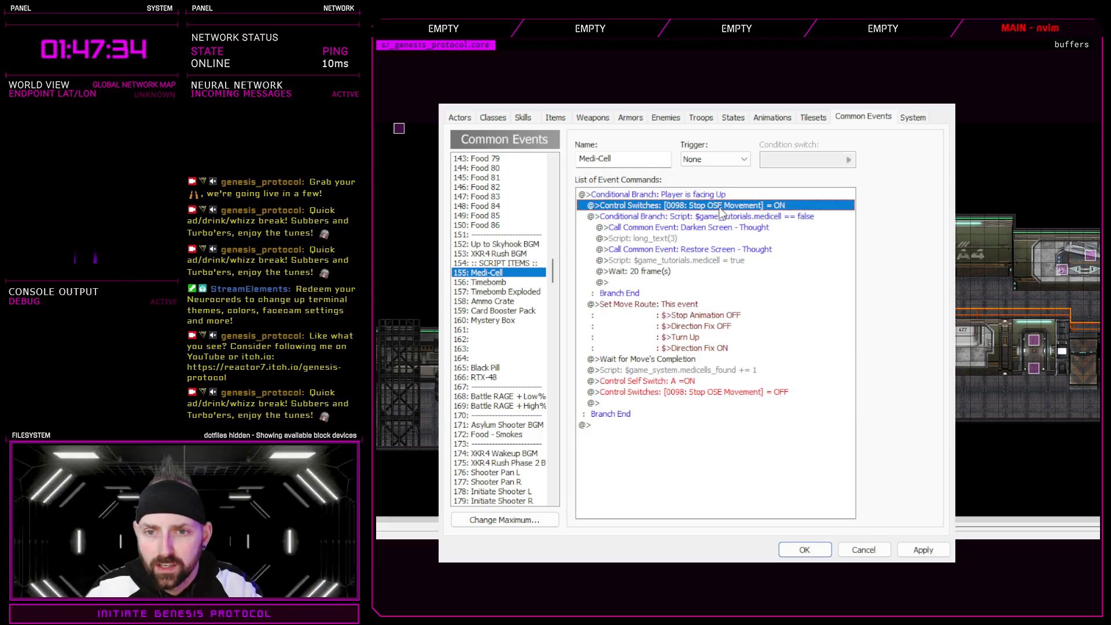
drag(553, 271, 556, 165)
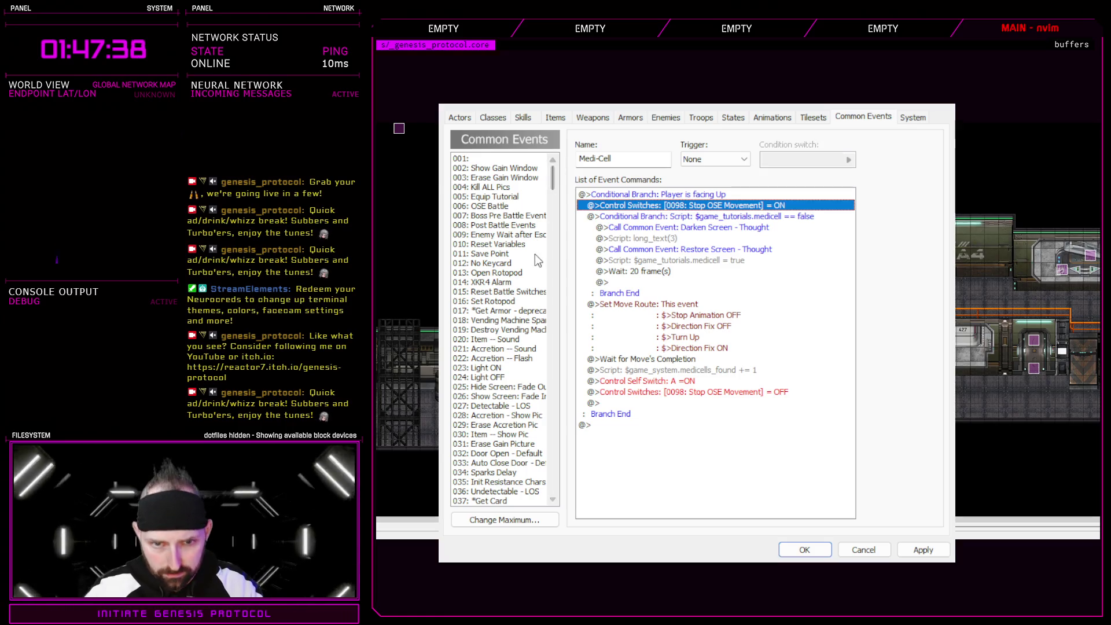
- Save the Medi-Cell database edits and view the AMMO_CRATE map event without changing it
click(514, 302)
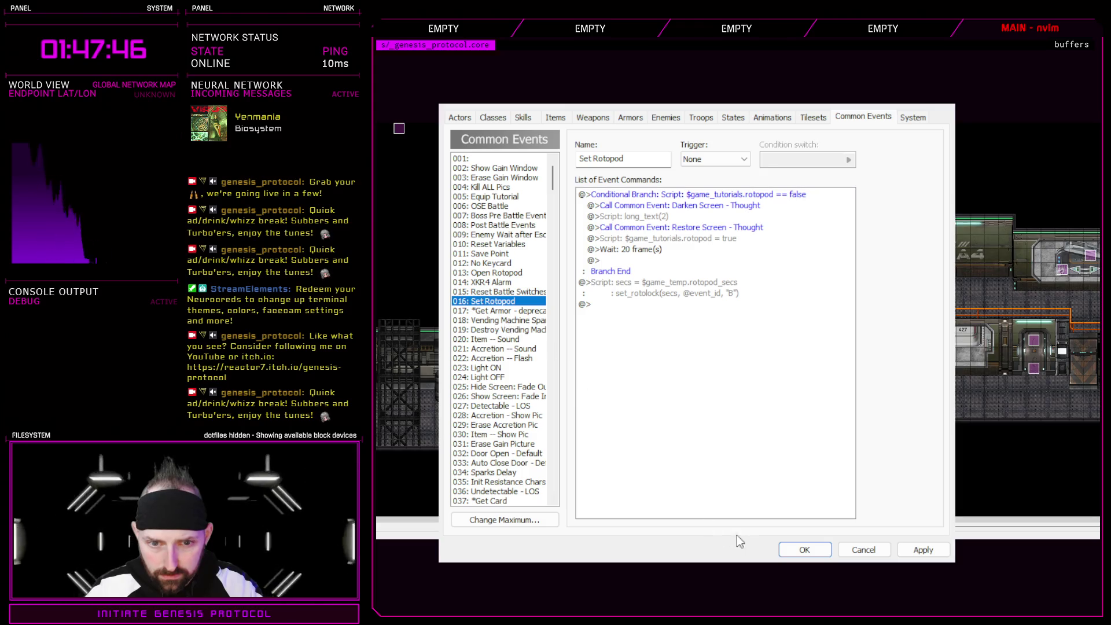
click(802, 550)
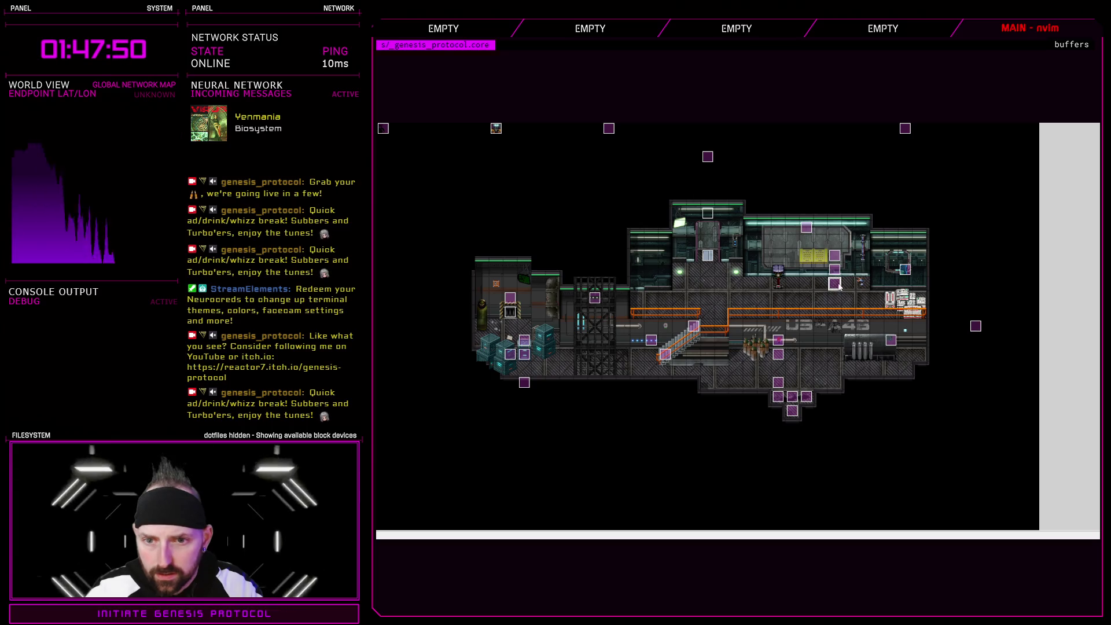
double_click(905, 269)
click(732, 243)
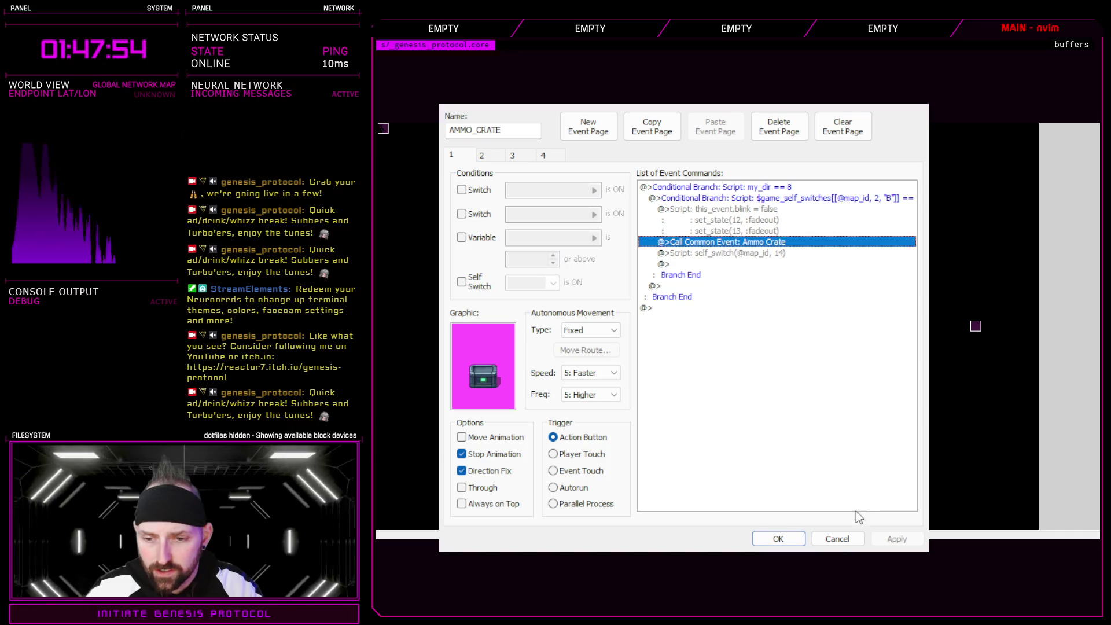
click(842, 541)
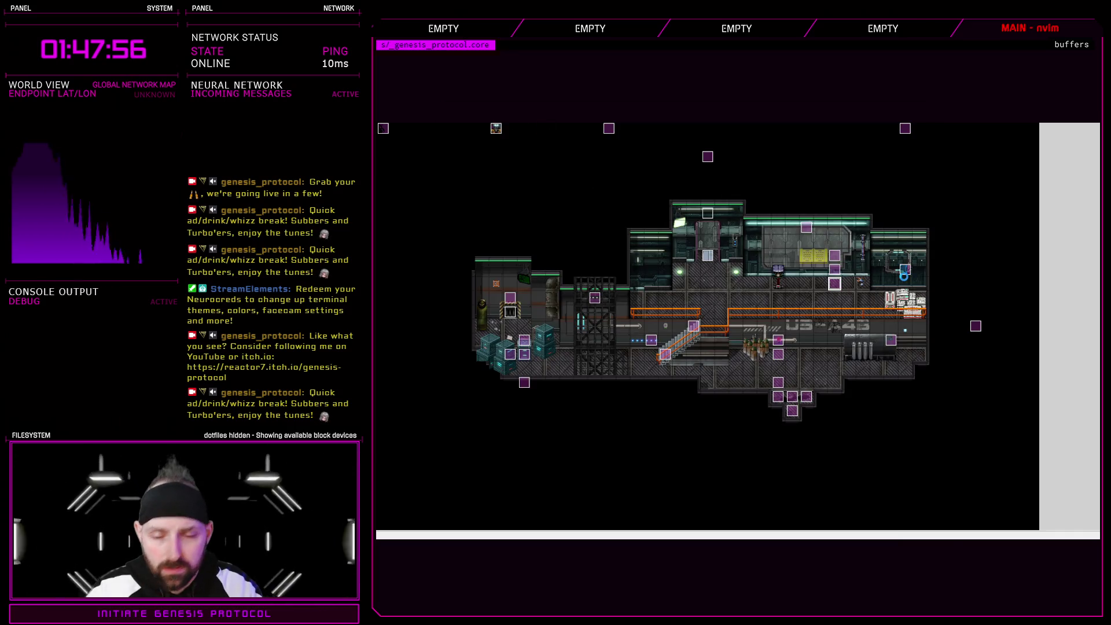
- Show common event 158 Ammo Crate in the database
key(F9)
drag(560, 284, 559, 288)
click(502, 246)
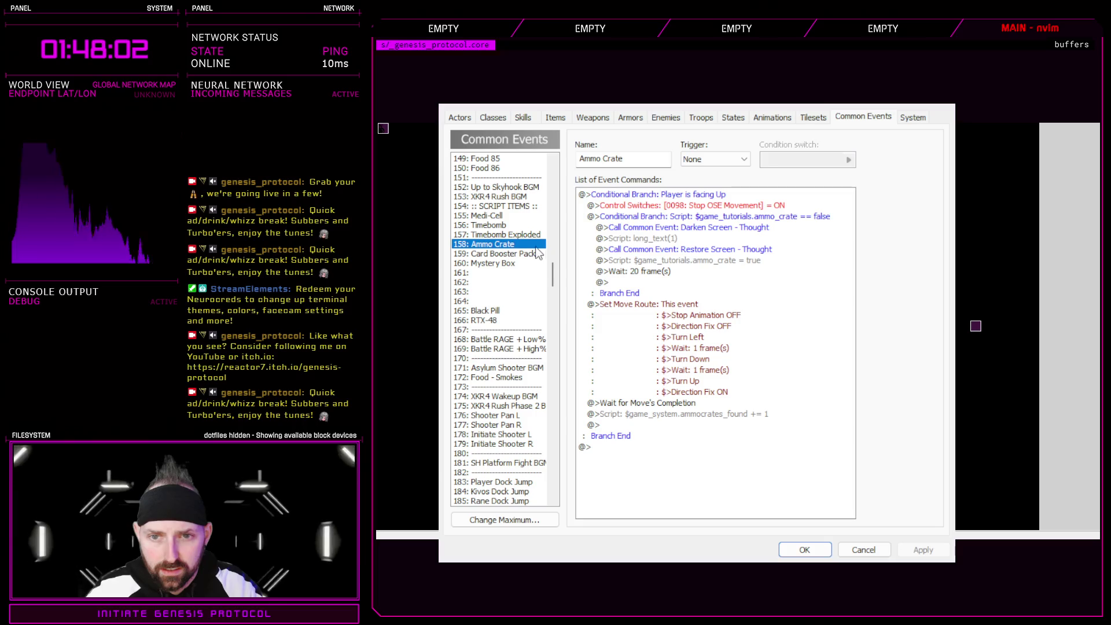
- Compare Medi-Cell with Ammo Crate and copy Medi-Cell's Control Switches 0098 = OFF command
click(499, 218)
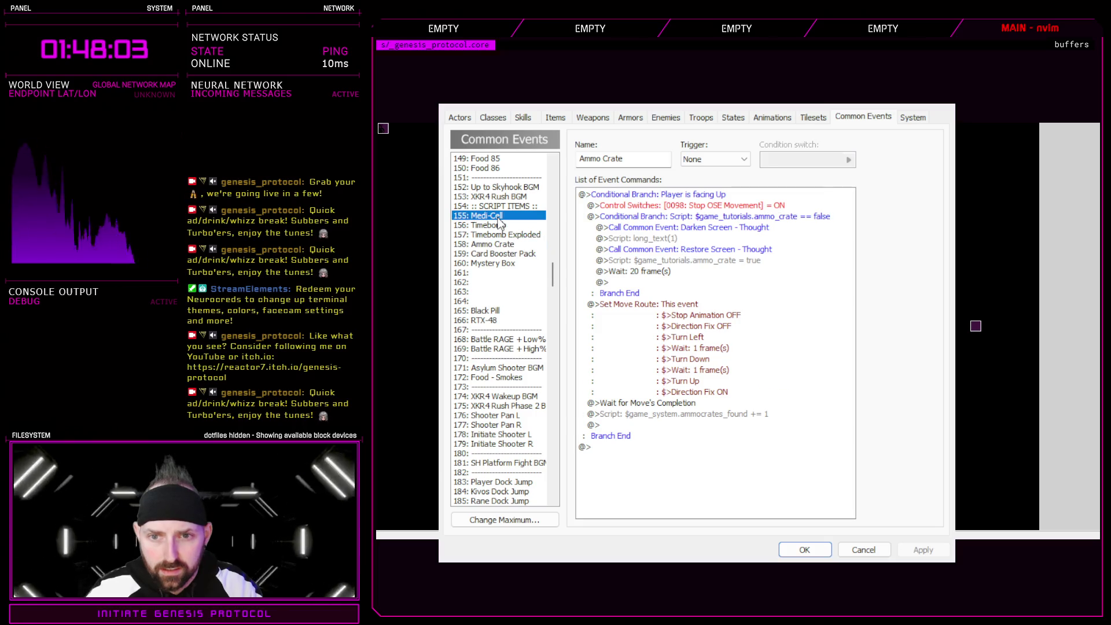
click(501, 245)
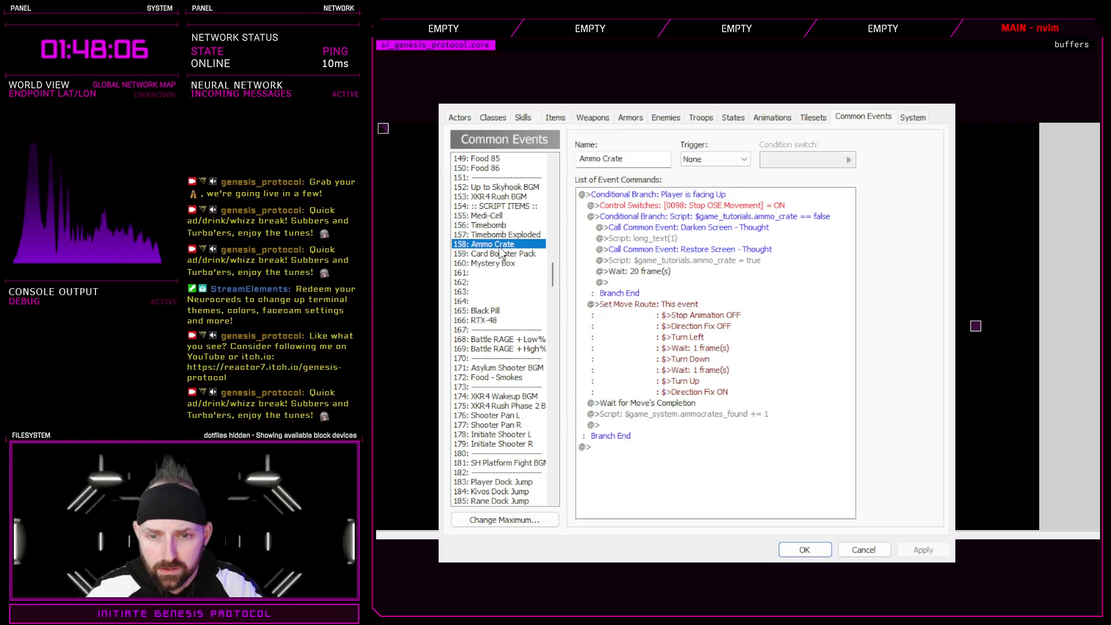
click(493, 219)
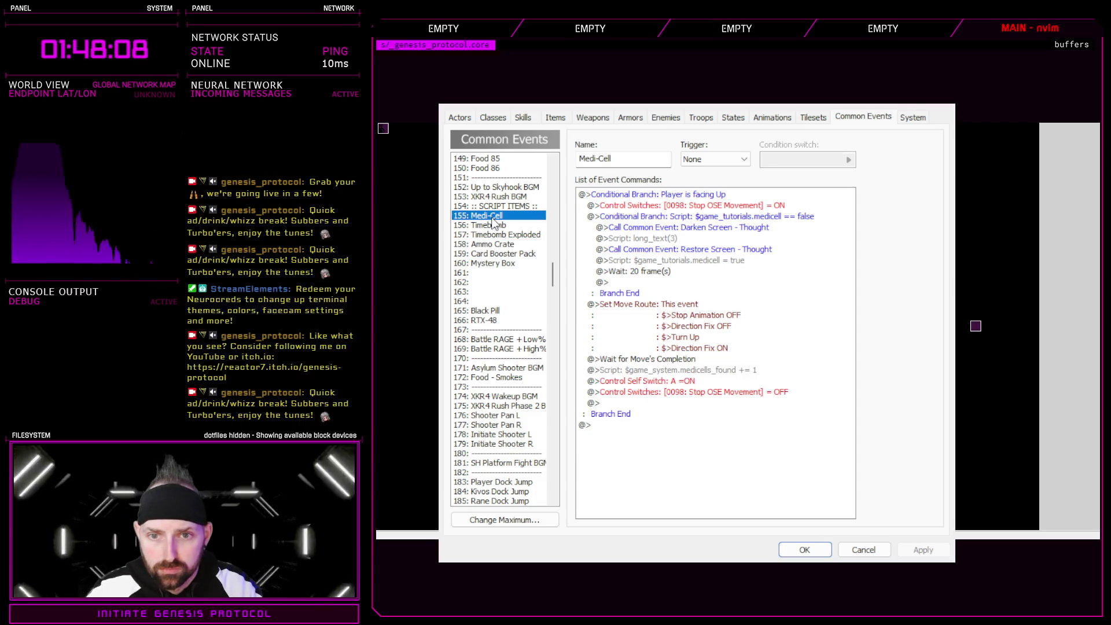
click(500, 246)
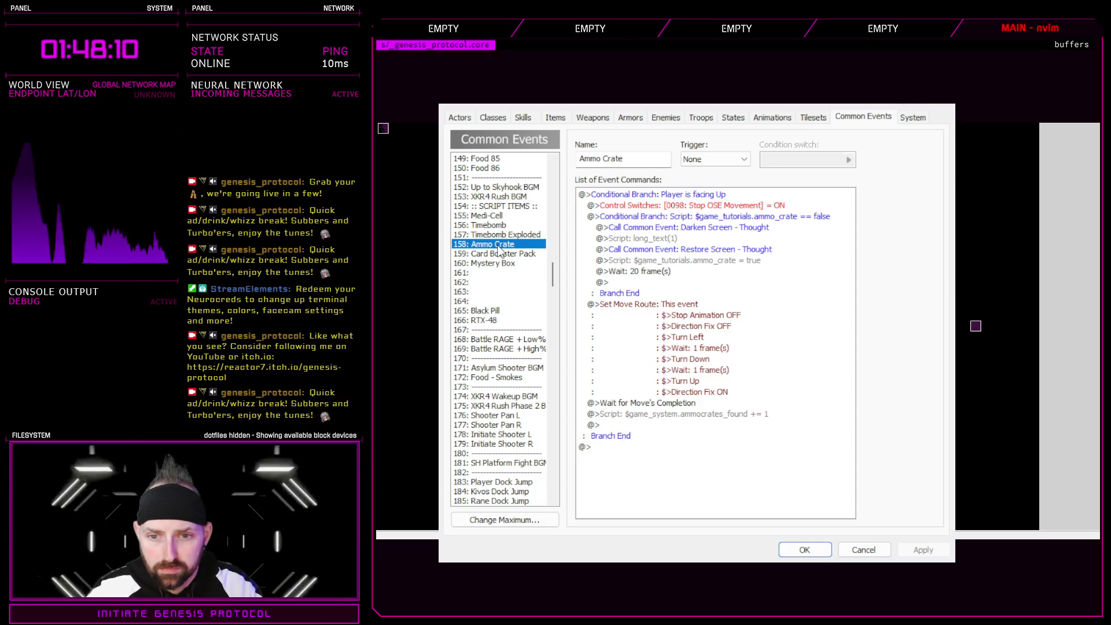
click(496, 215)
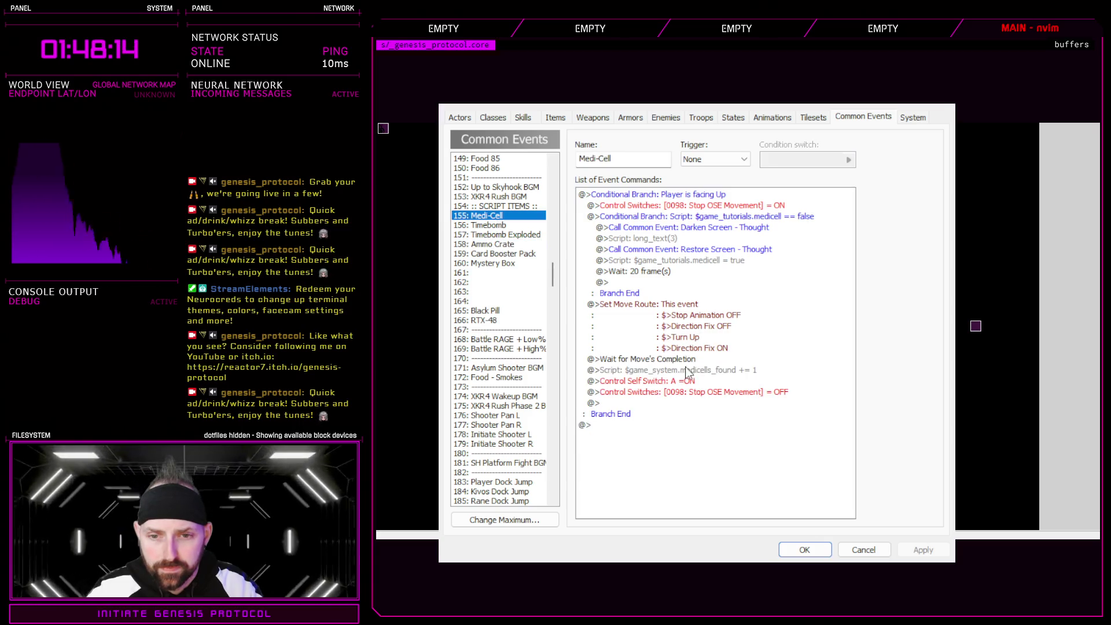
click(704, 393)
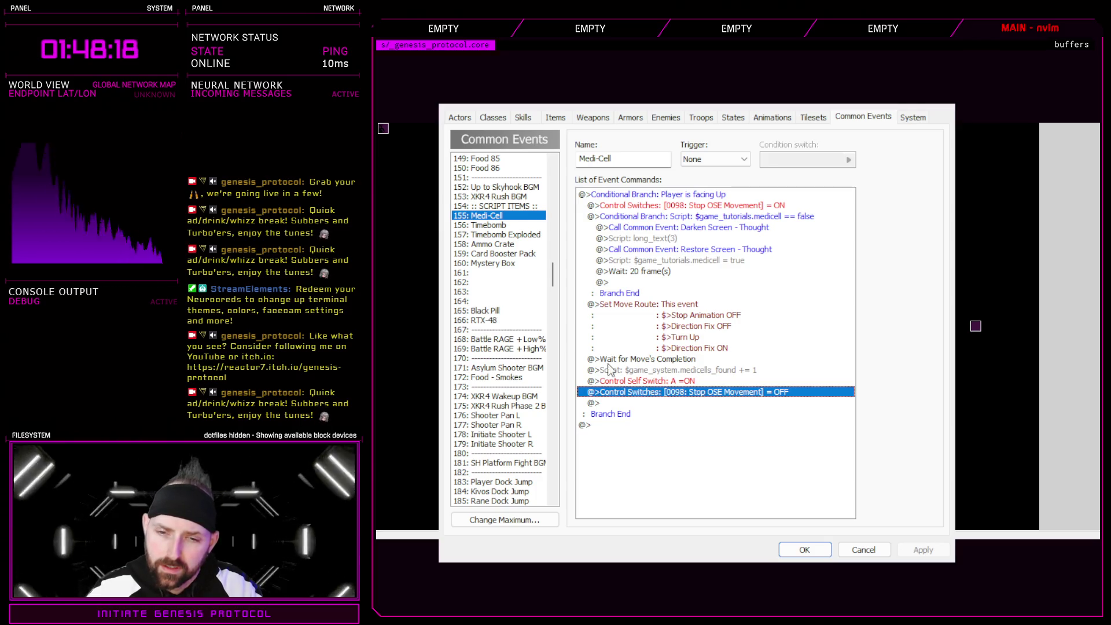
- Paste the 0098 Stop OSE Movement OFF command at Ammo Crate's branch end, apply, and save
click(510, 244)
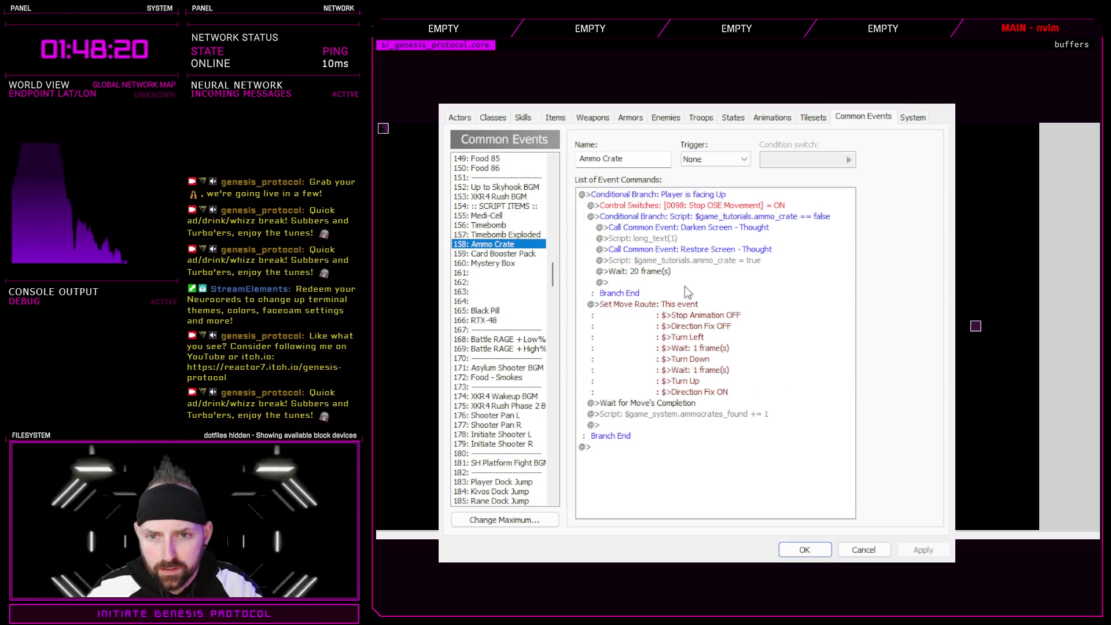
click(631, 426)
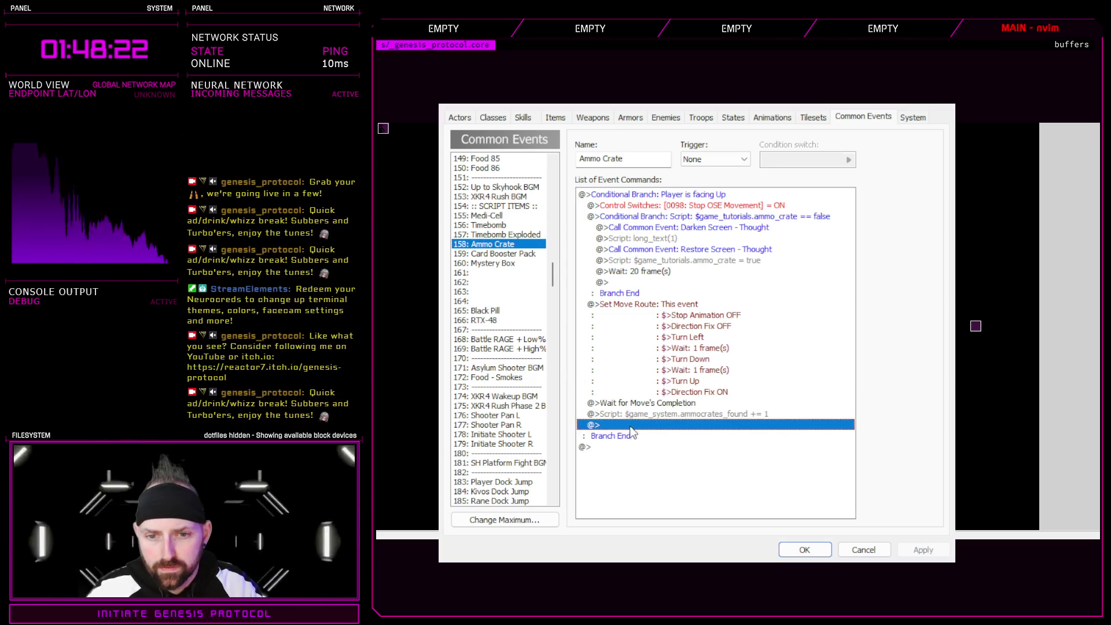
key(ctrl+v)
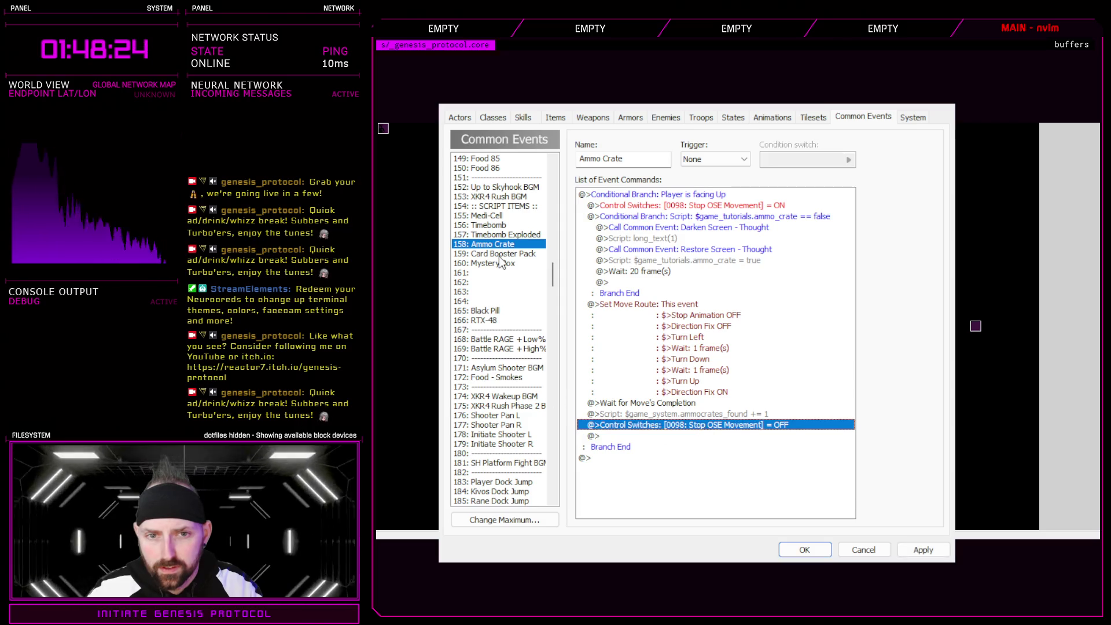
click(502, 215)
click(674, 387)
click(924, 550)
click(805, 550)
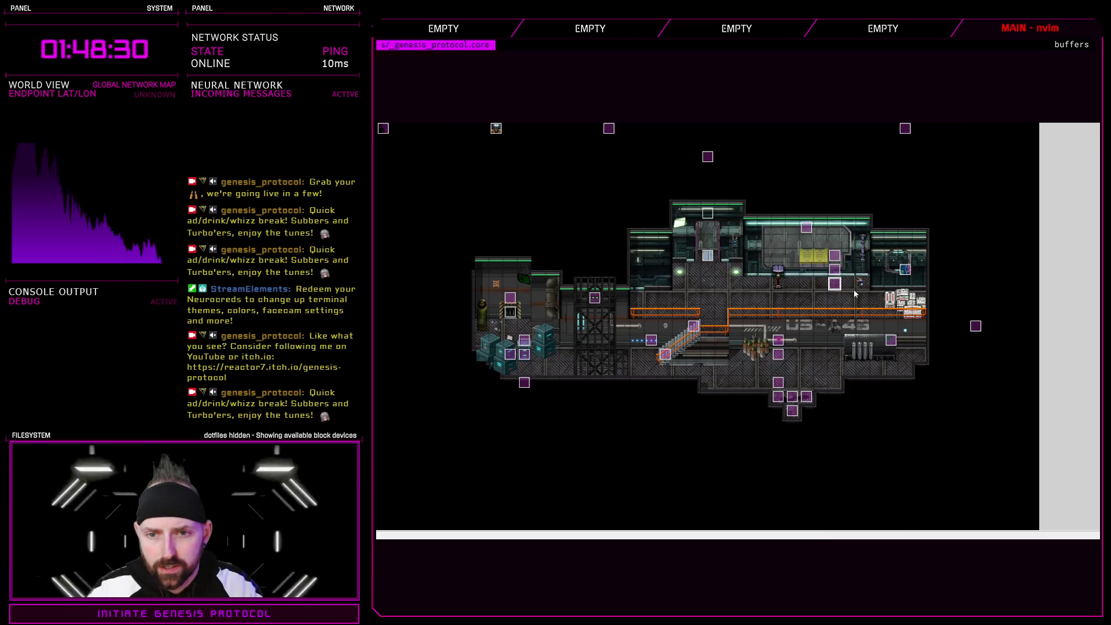
double_click(834, 284)
click(482, 156)
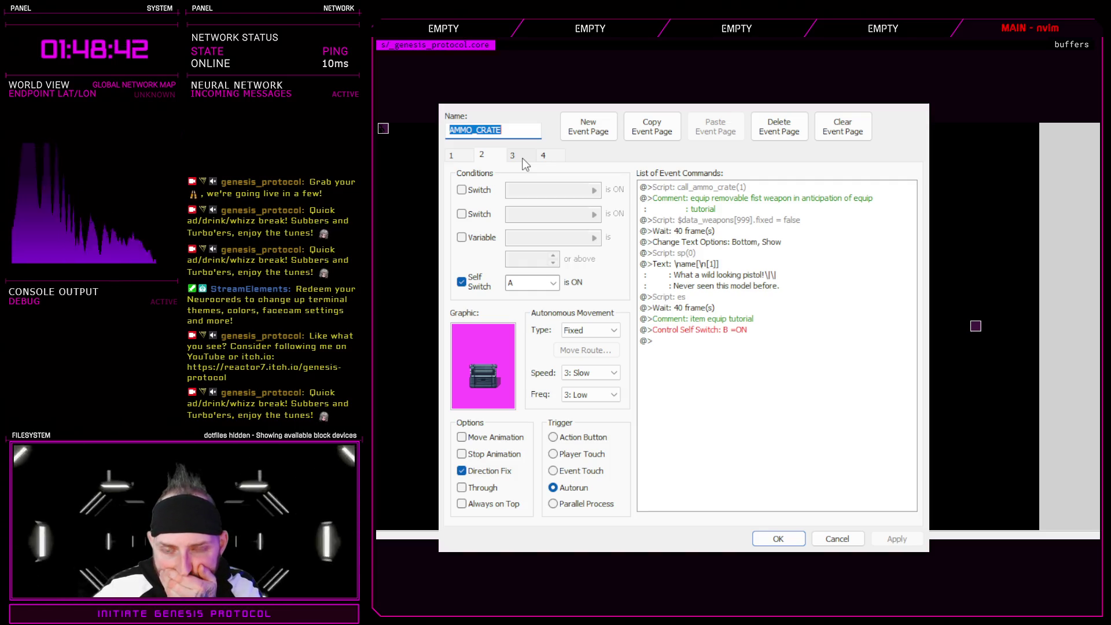
click(465, 159)
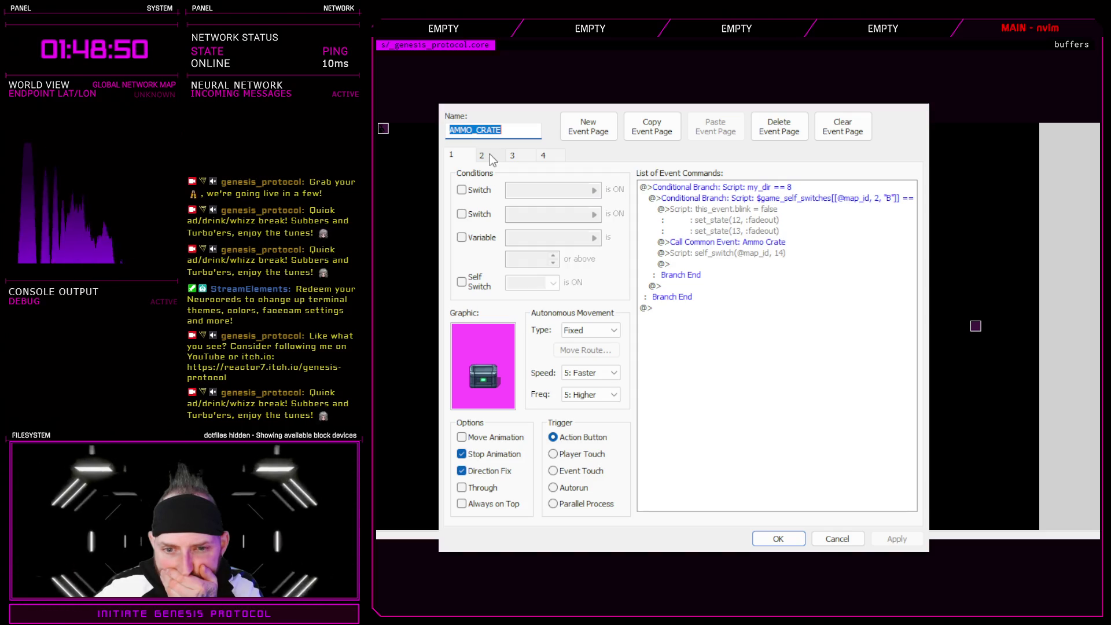
click(493, 160)
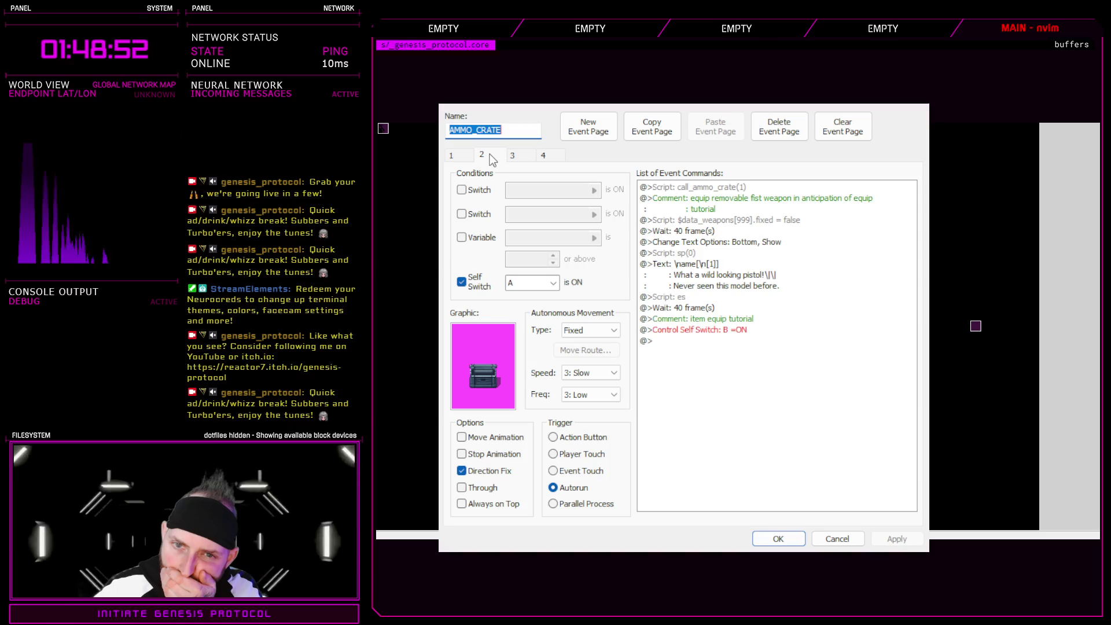
click(457, 158)
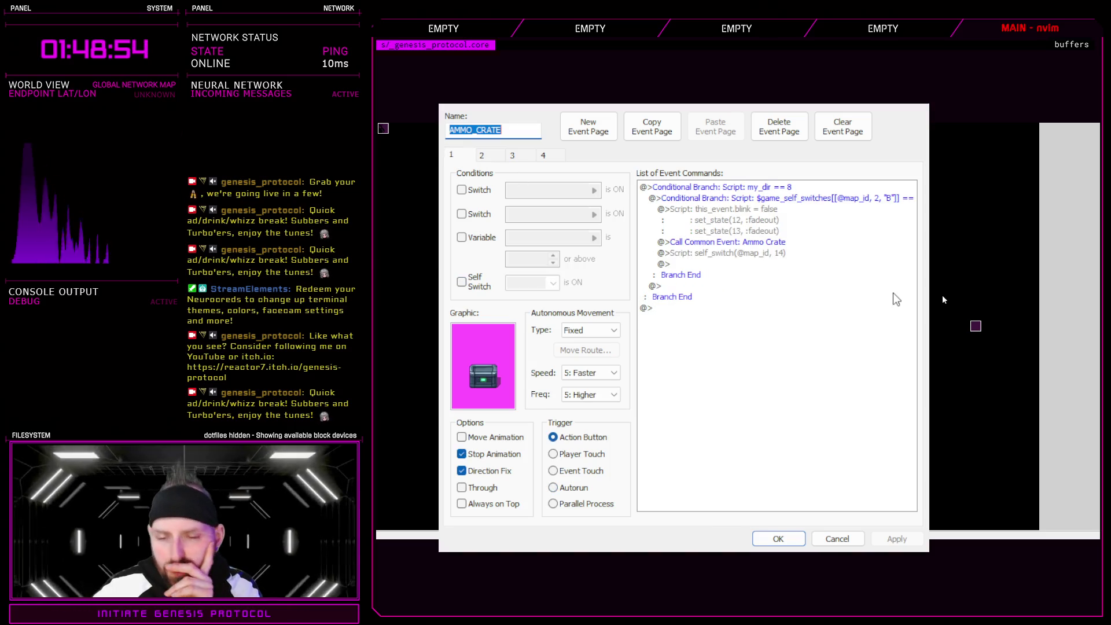
click(778, 538)
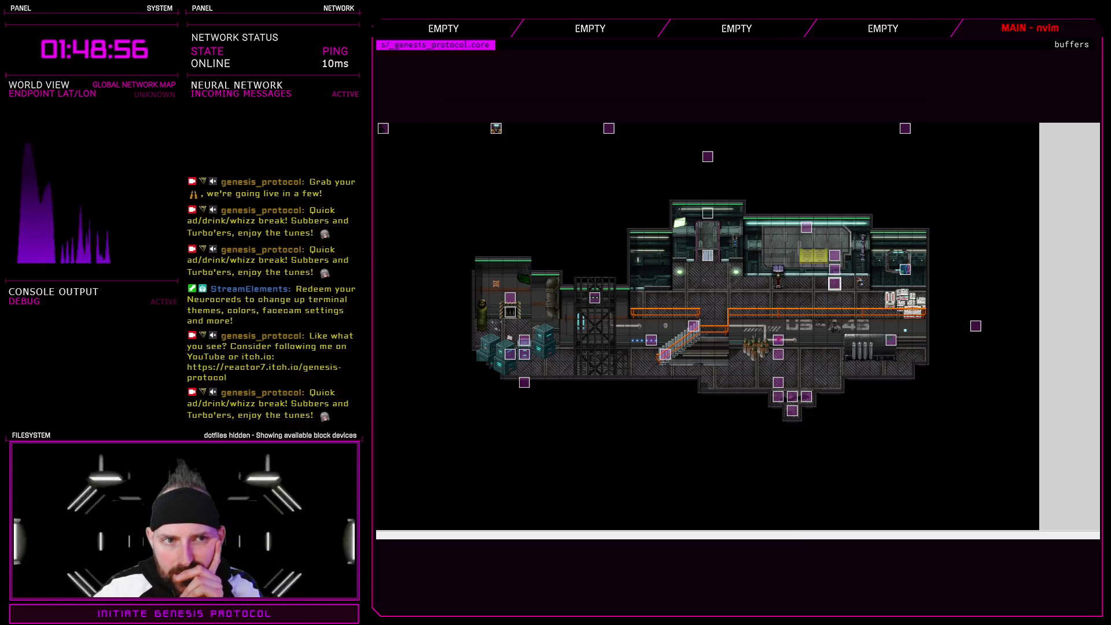
key(F9)
click(500, 244)
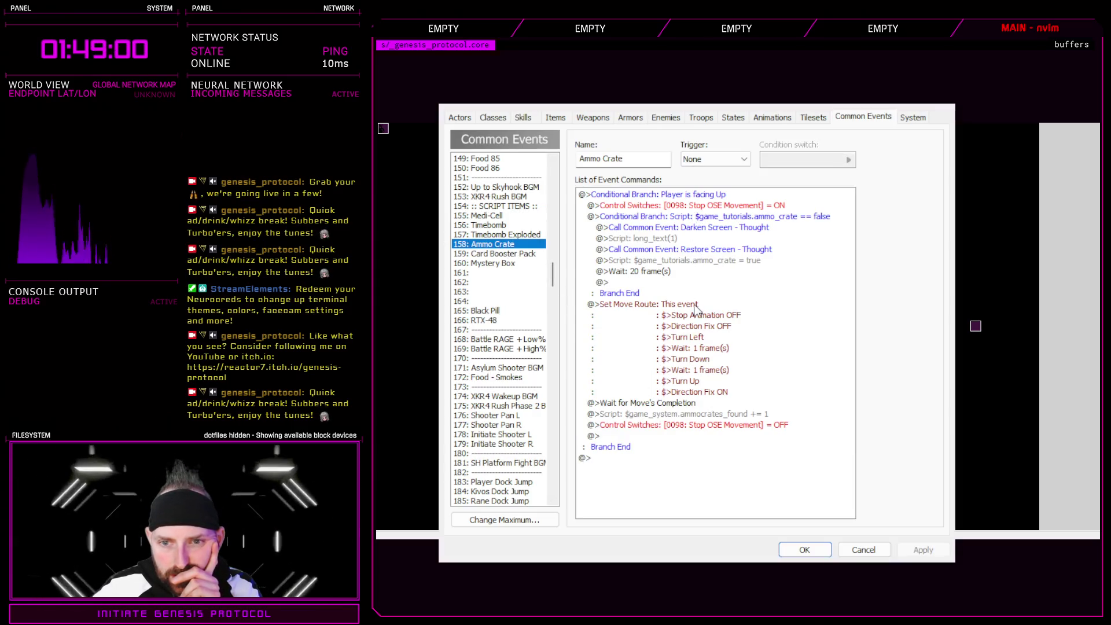
- Check Ammo Crate's switch-off command, then view page 1 of the AMMO_CRATE map event and its self_switch line
click(684, 427)
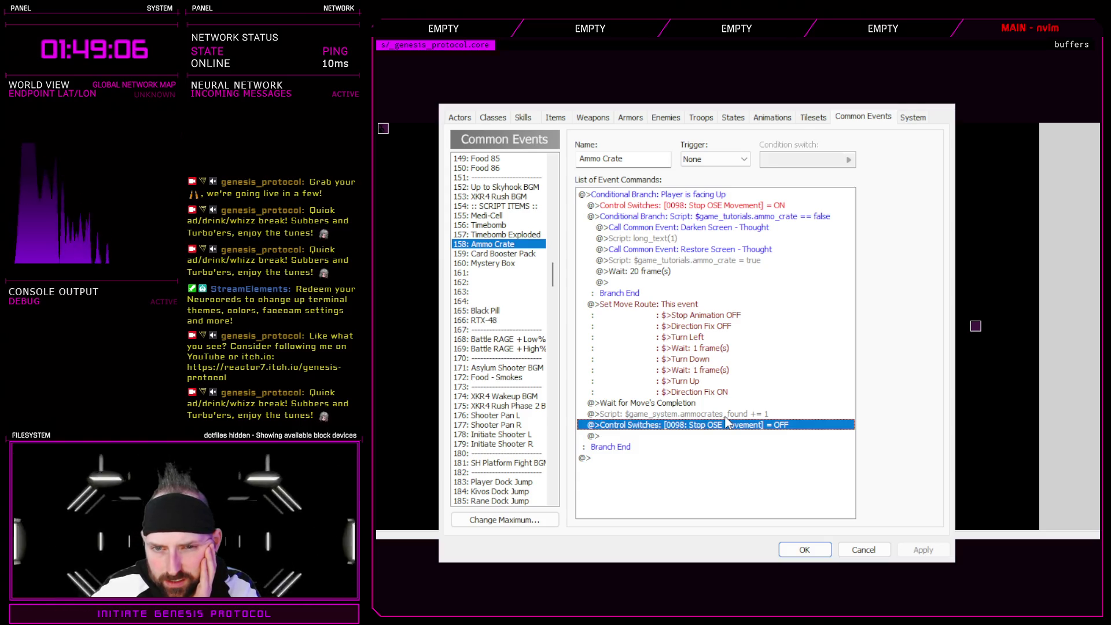
click(802, 553)
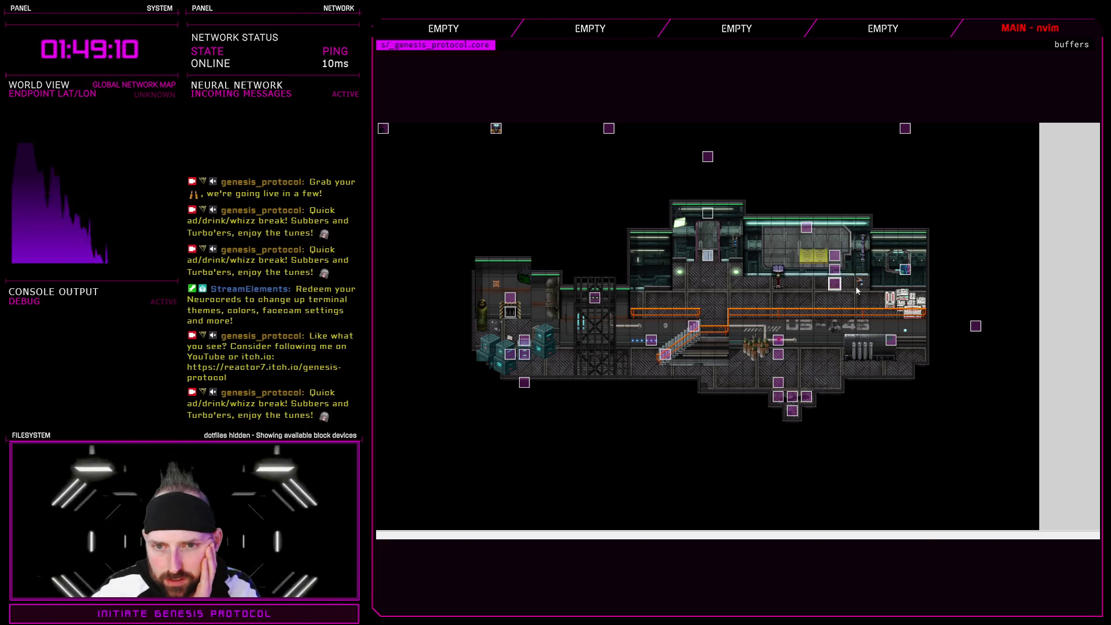
double_click(835, 284)
click(753, 253)
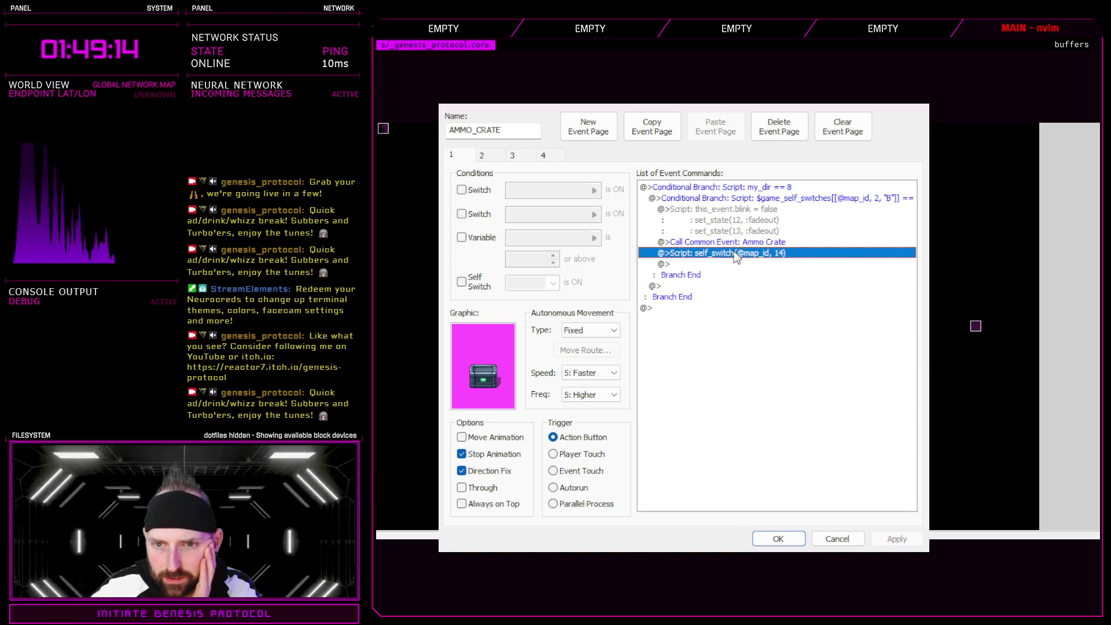
- Insert Control Self Switch A = ON above Ammo Crate's 0098 OFF line, apply, and save the database
click(778, 535)
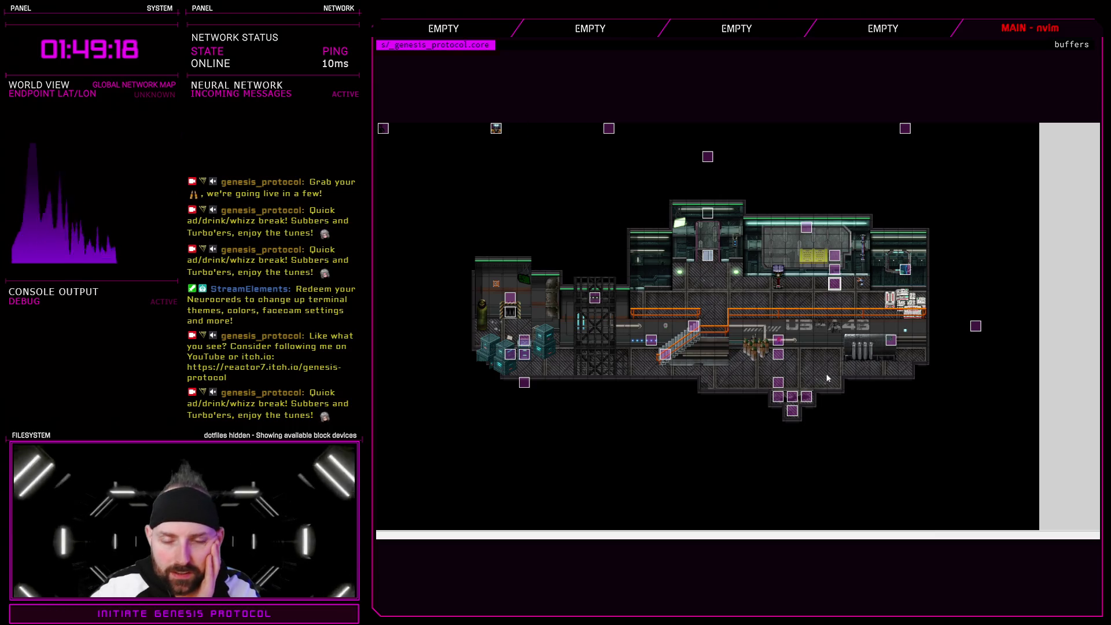
key(F9)
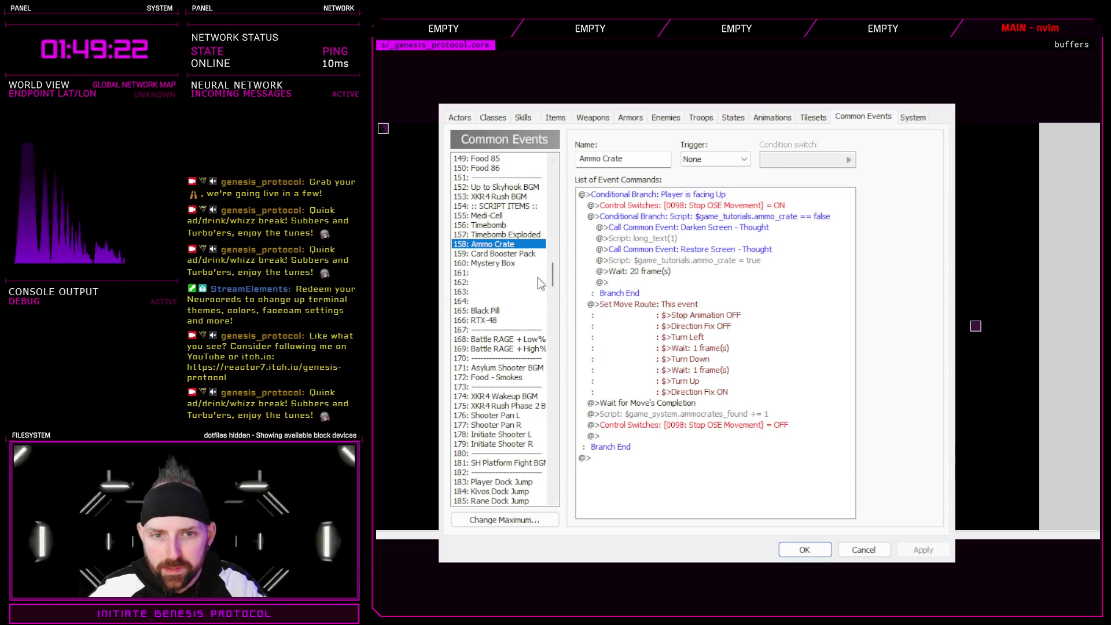
click(502, 217)
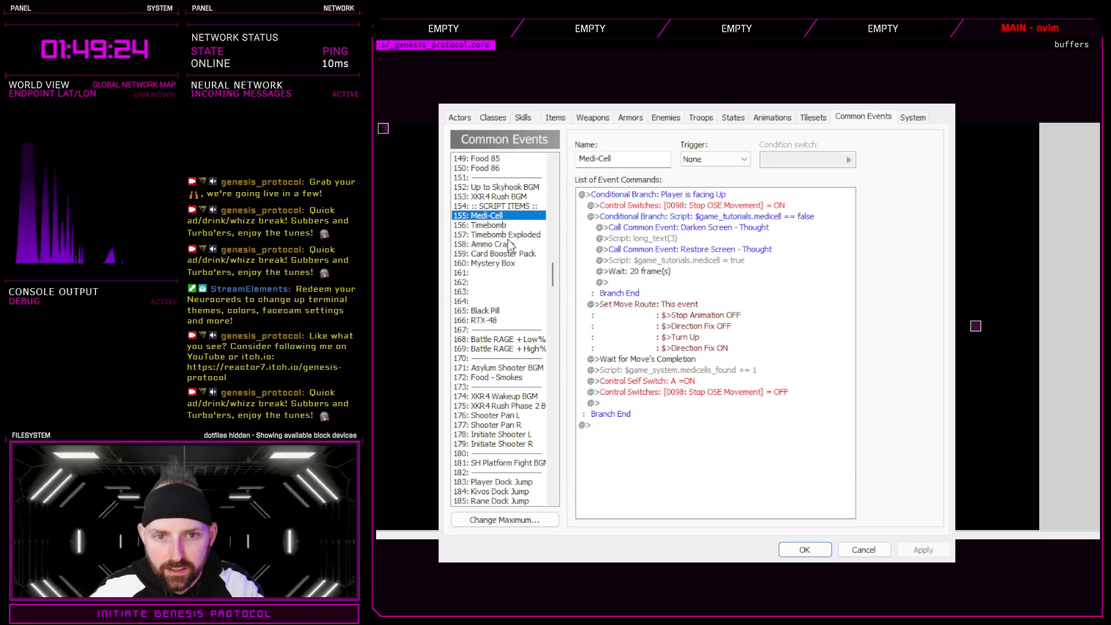
click(498, 244)
click(707, 426)
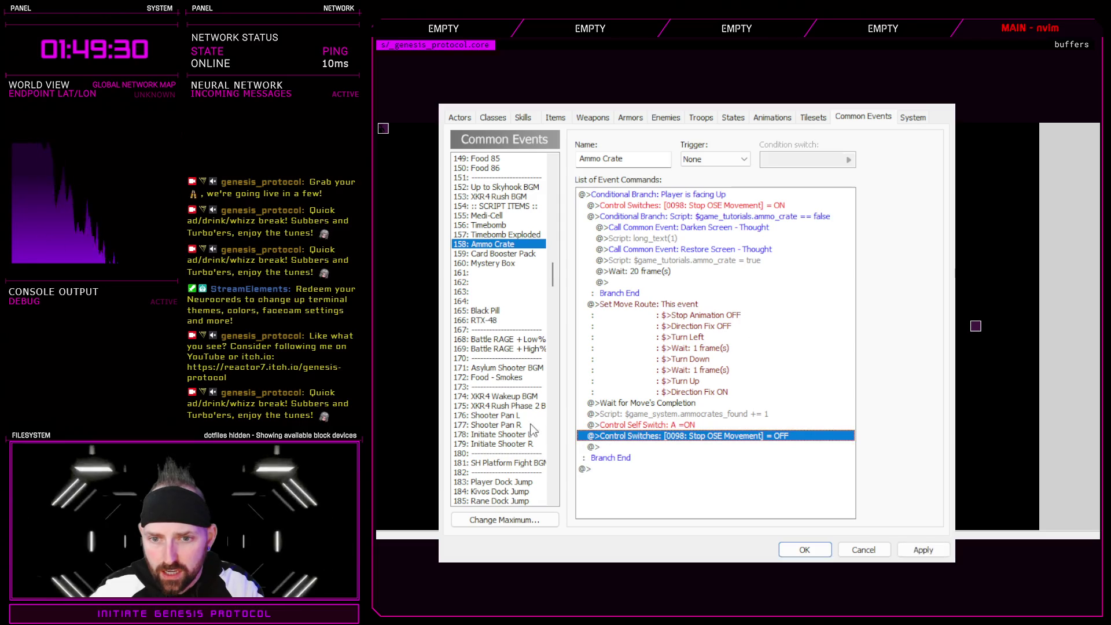
click(501, 216)
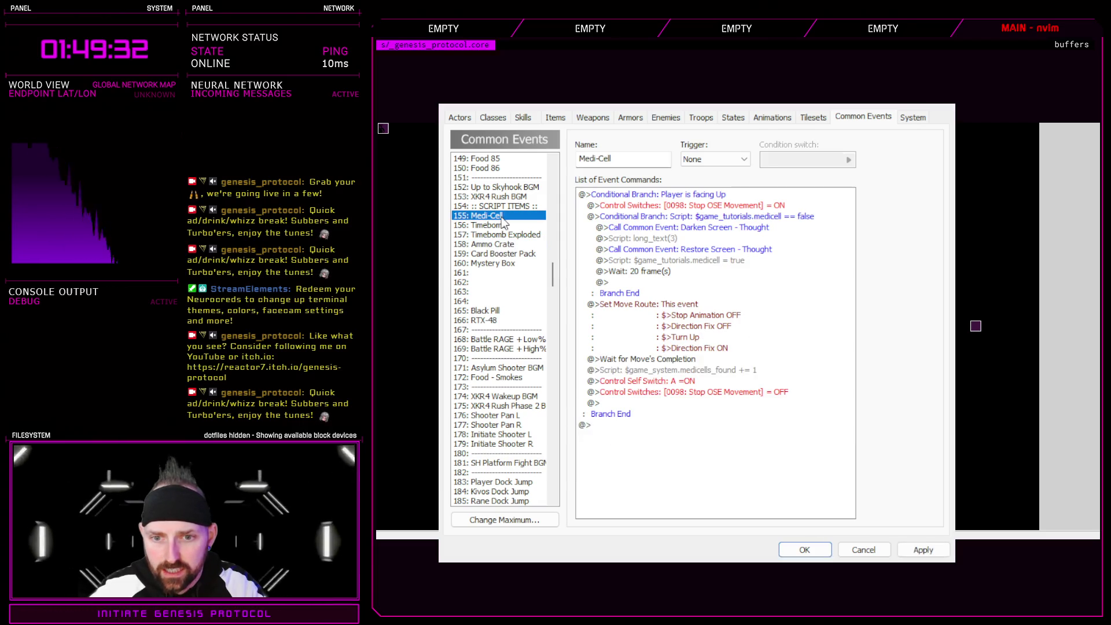
click(512, 245)
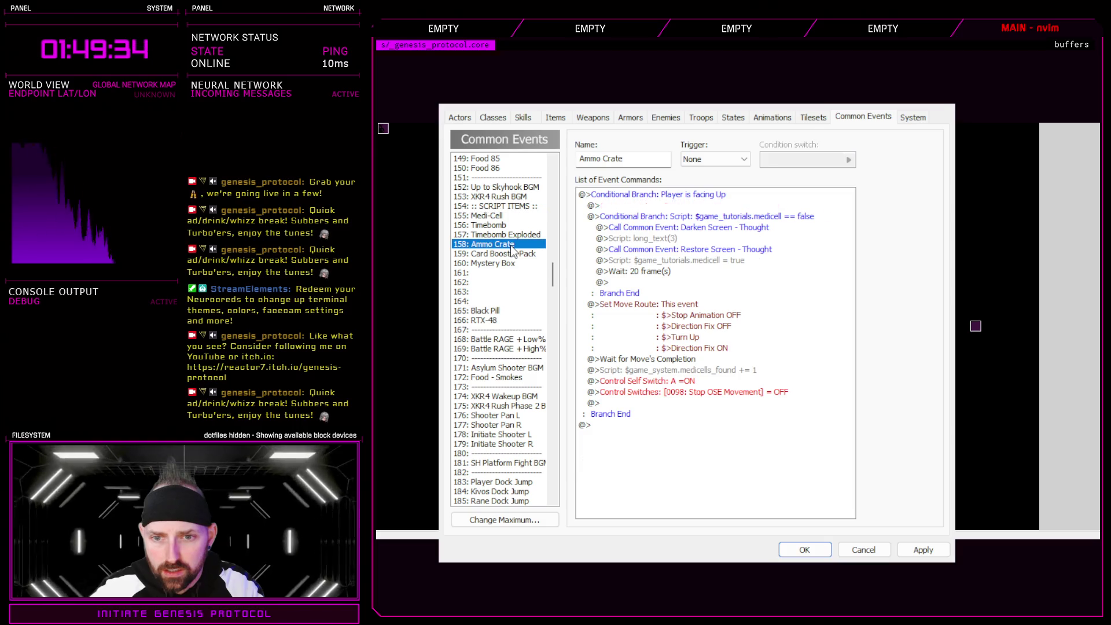
click(501, 216)
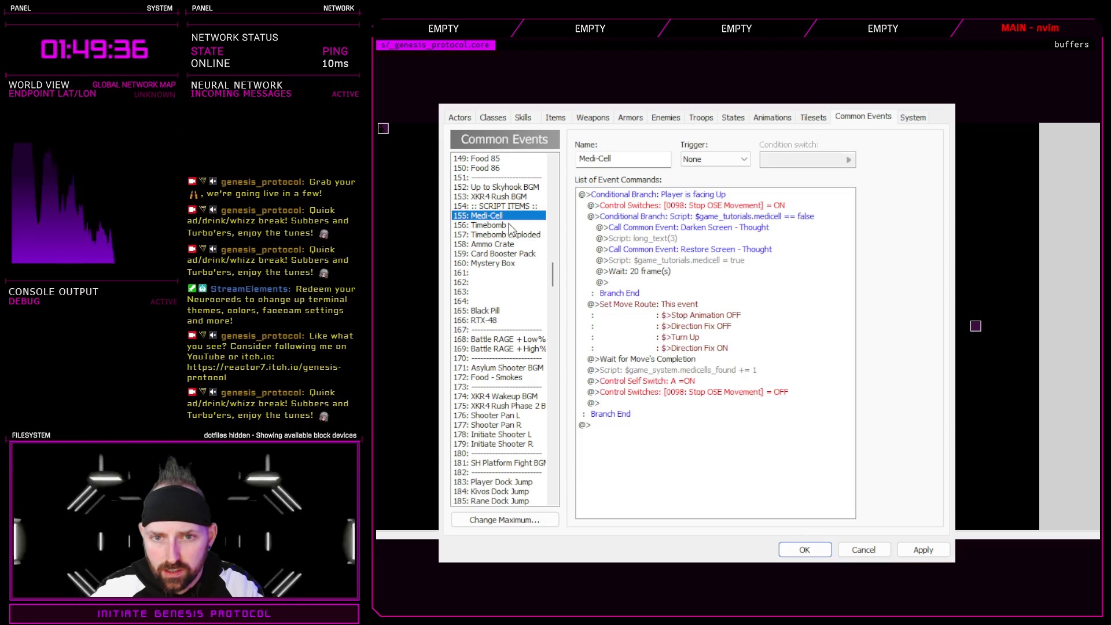
click(923, 549)
click(803, 549)
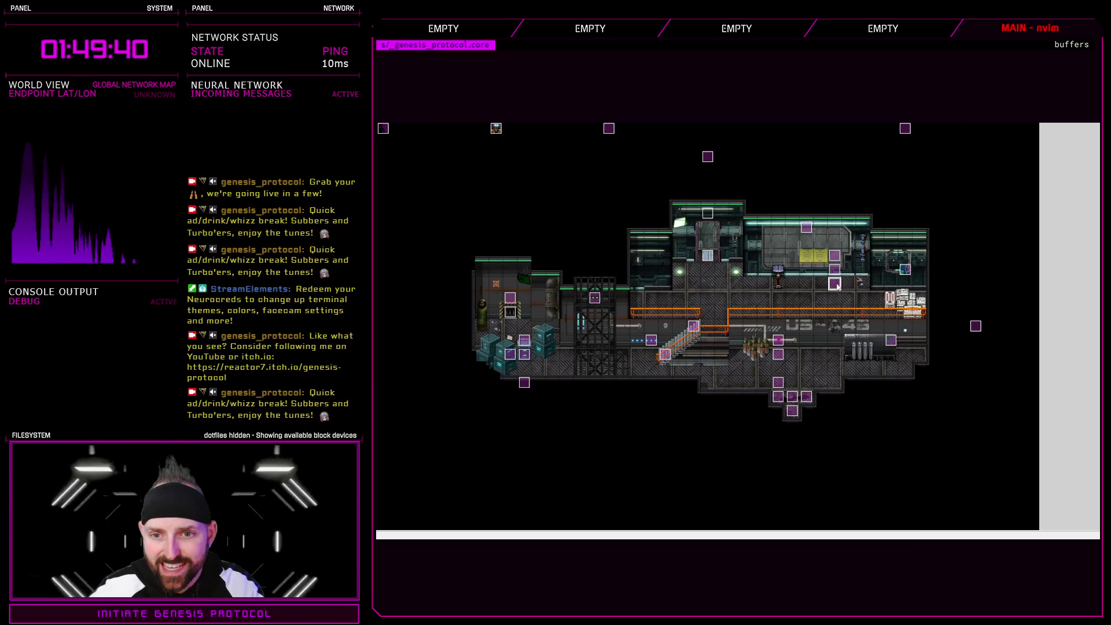
double_click(906, 269)
click(734, 254)
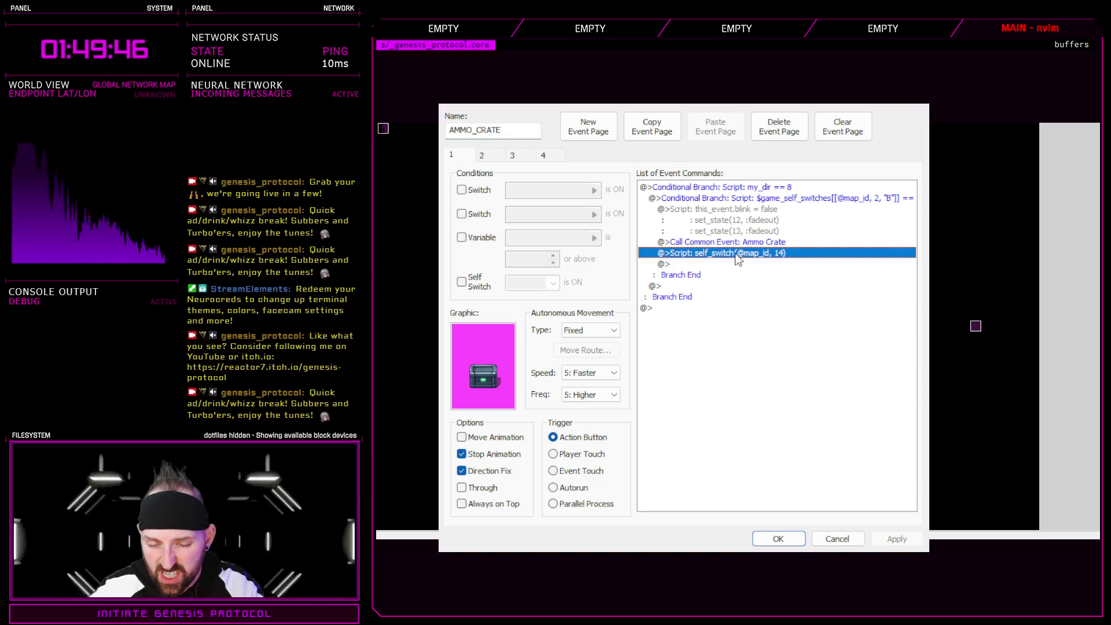
click(482, 155)
click(463, 156)
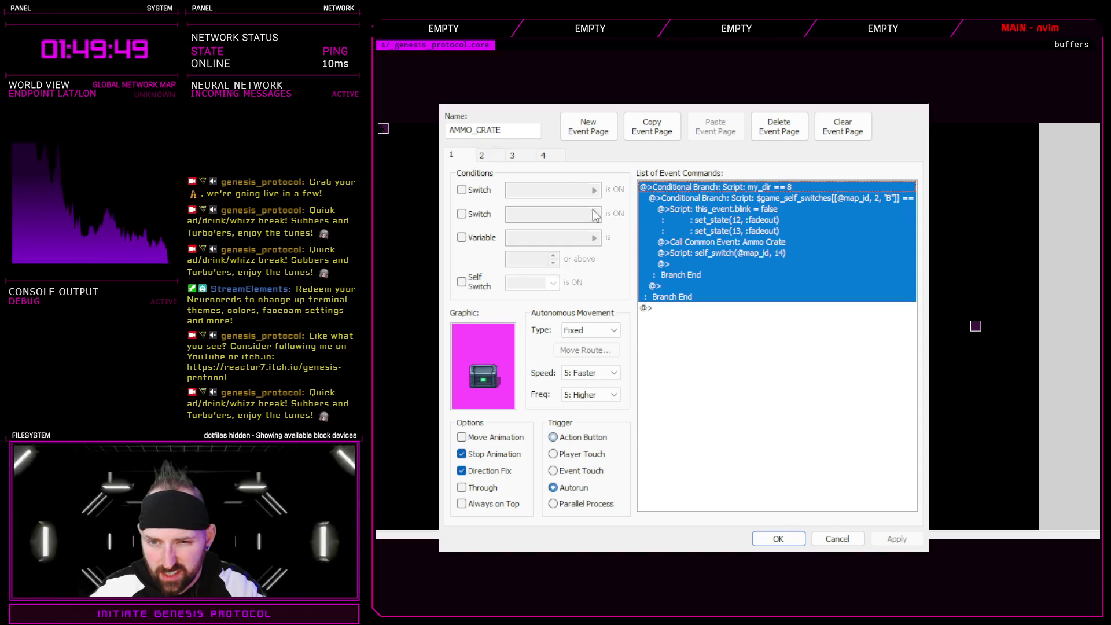
click(752, 252)
key(Delete)
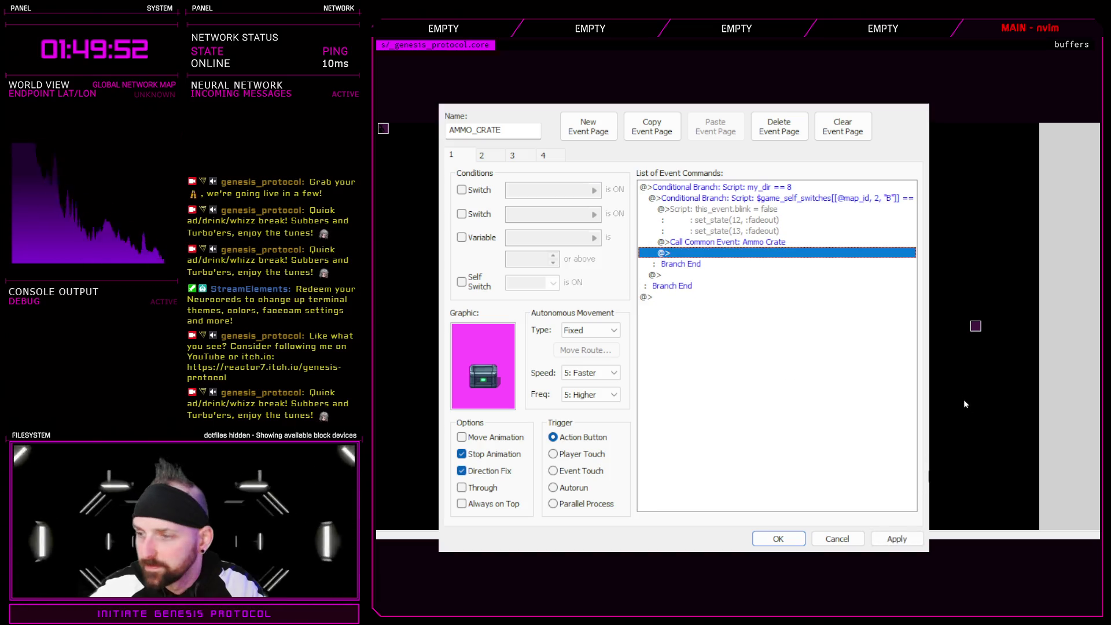
click(778, 538)
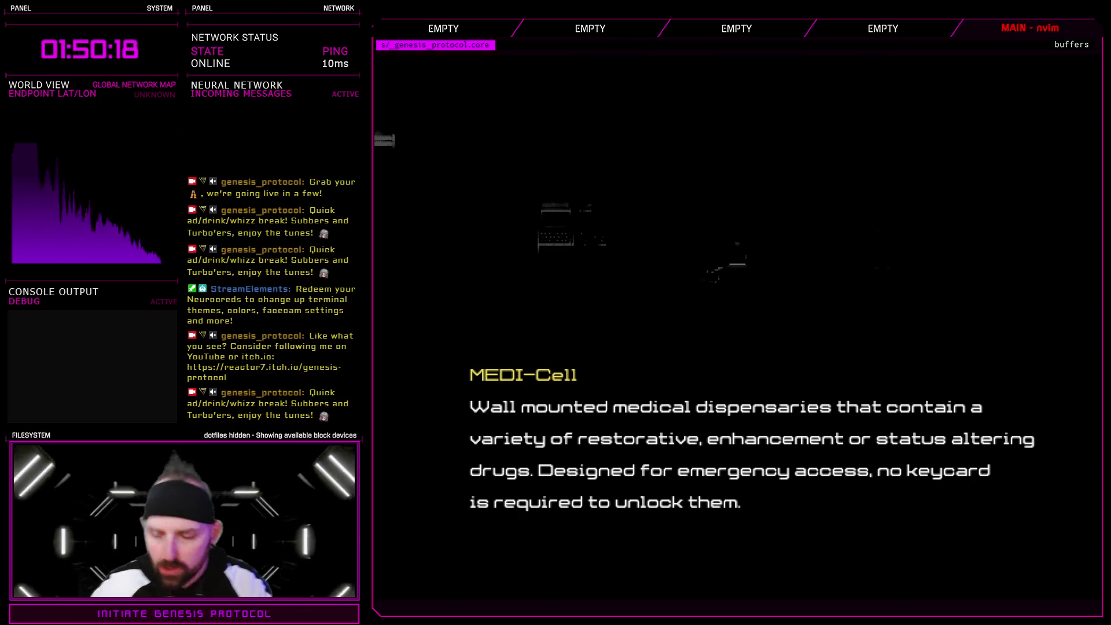
- Dismiss the MEDI-Cell description, quit the crashed playtest, and read the undefined method _state backtrace
key(Return)
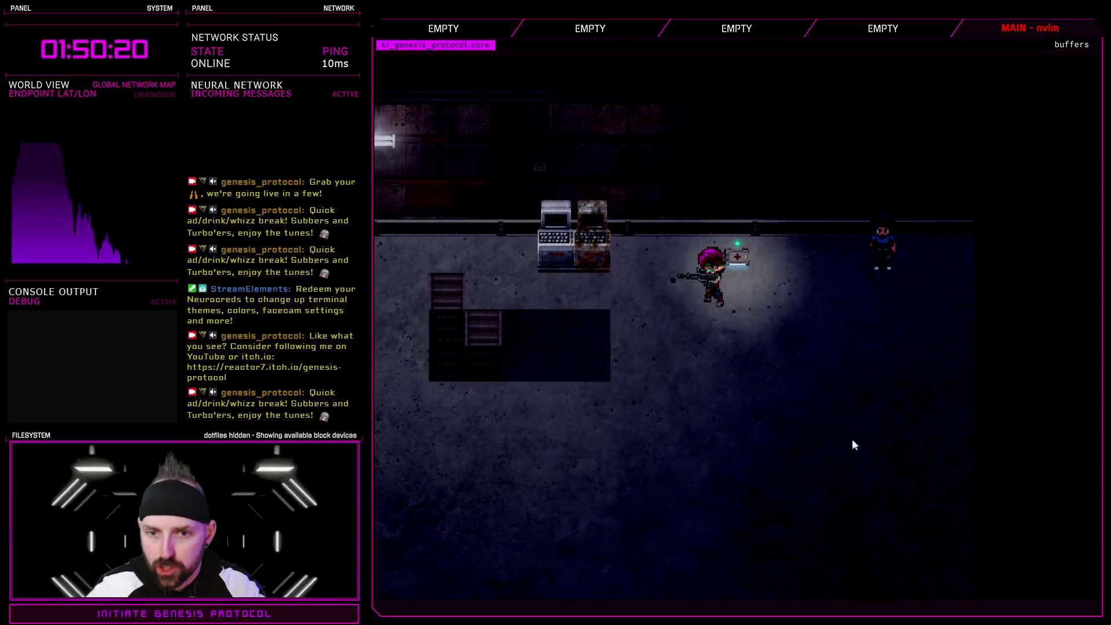
key(alt+F4)
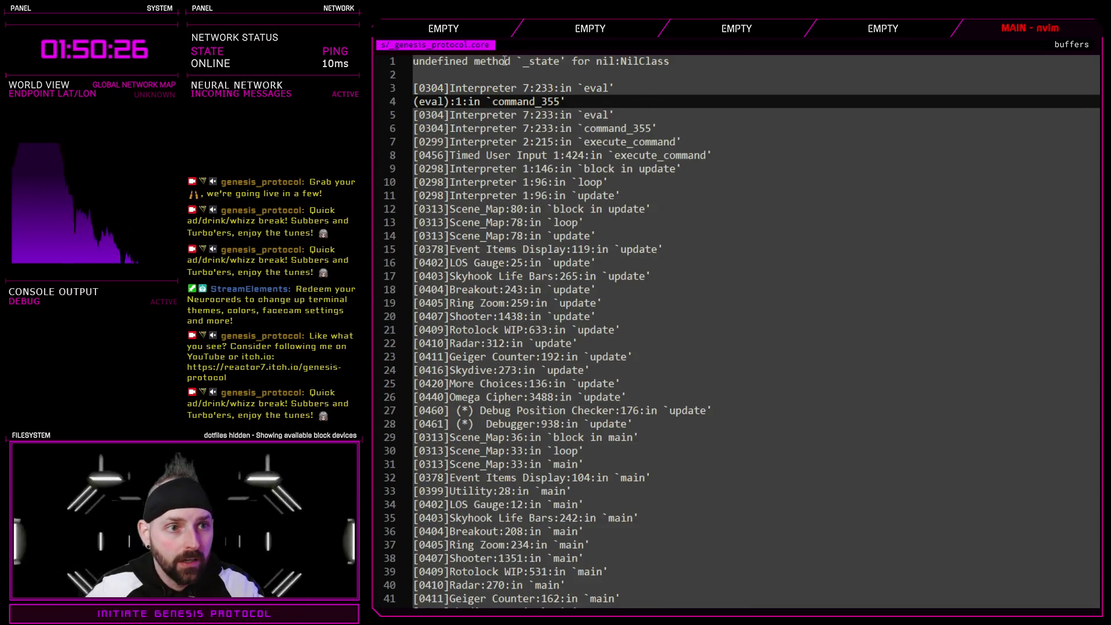
click(504, 61)
click(683, 89)
click(953, 114)
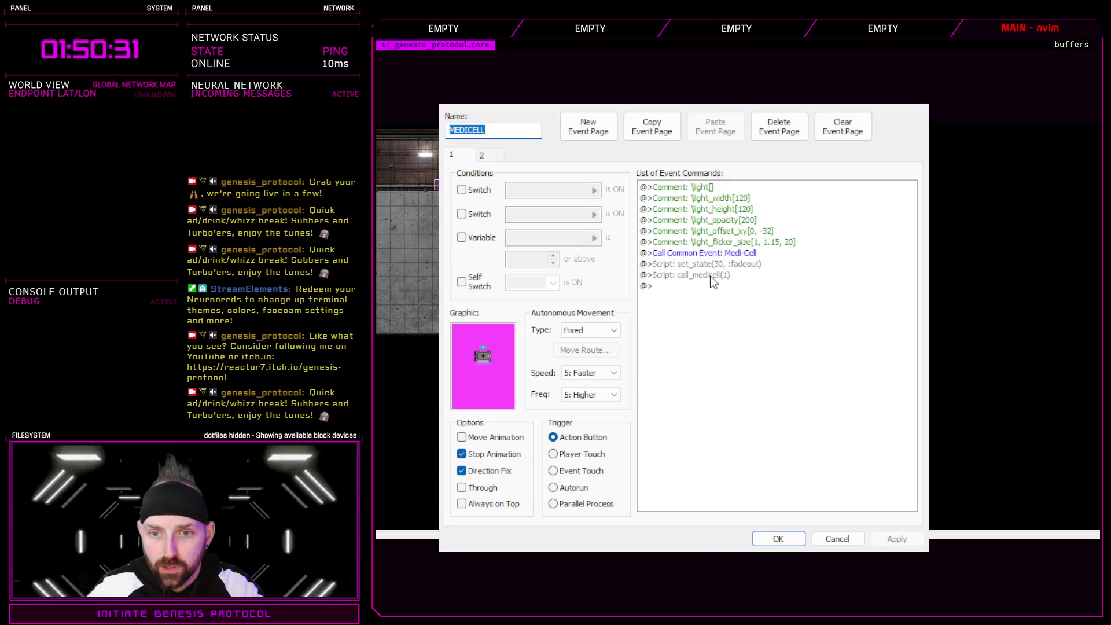
- Confirm the MEDICELL event, save the project, and start a new playtest game
click(710, 265)
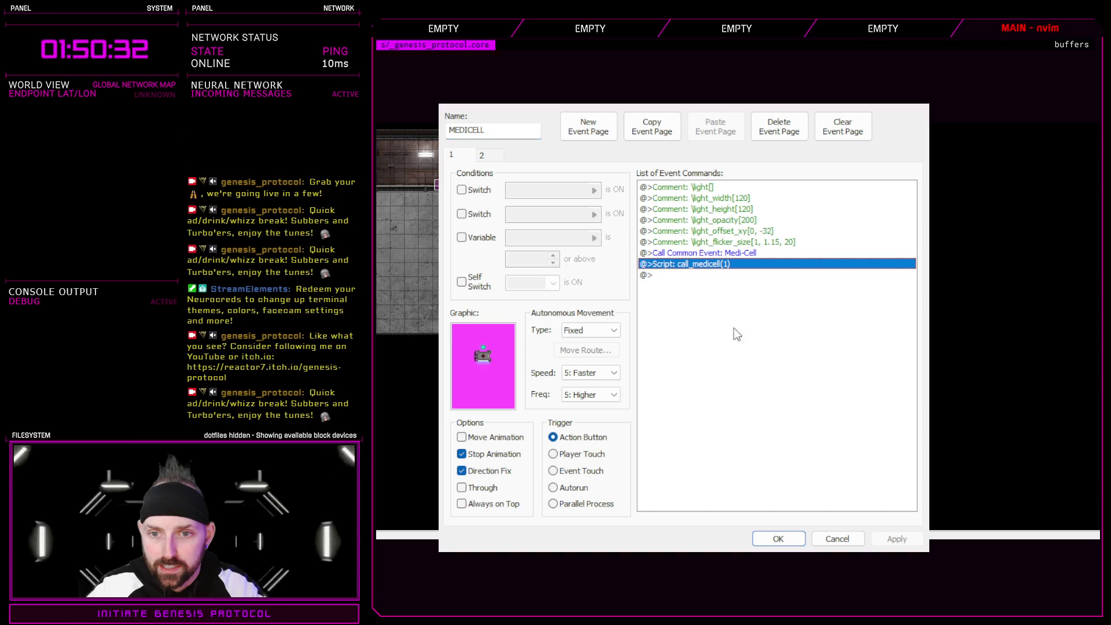
click(779, 538)
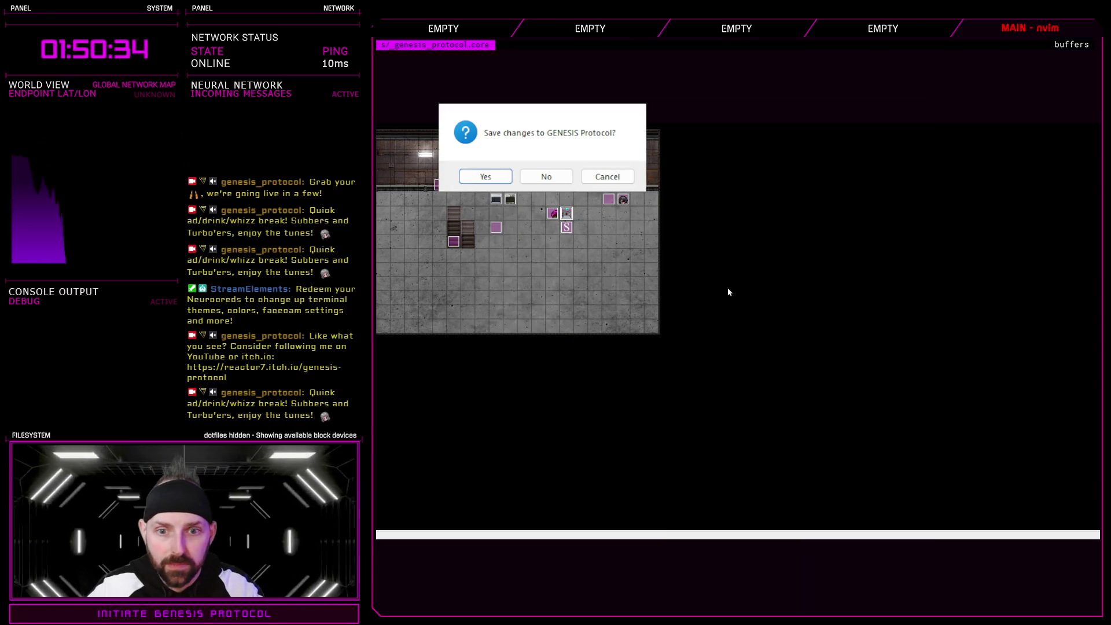
click(788, 337)
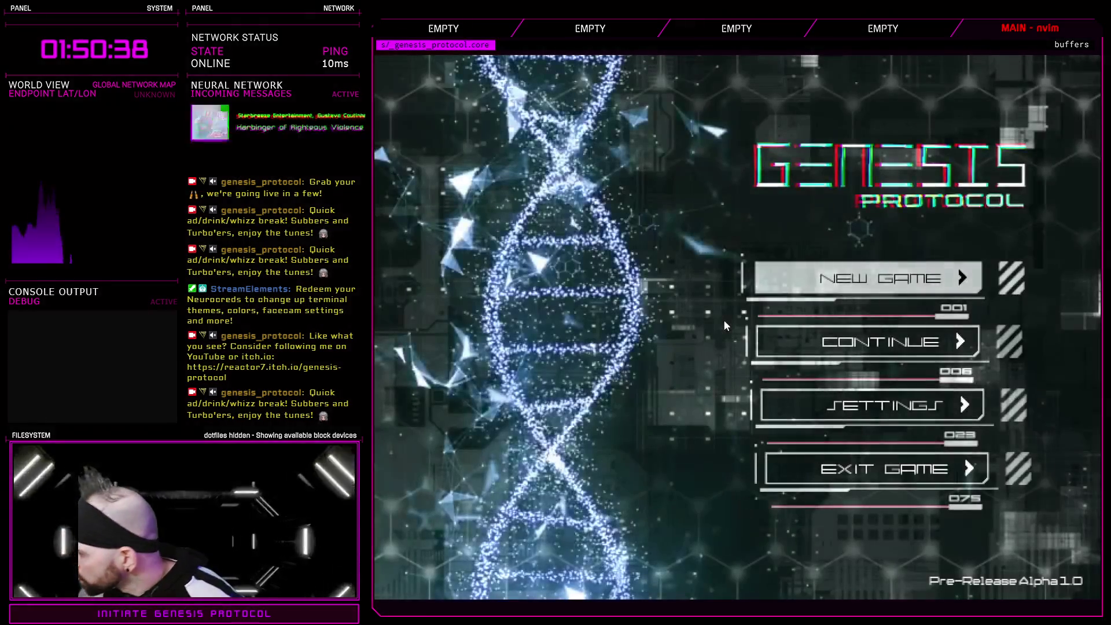
key(Return)
key(Return)
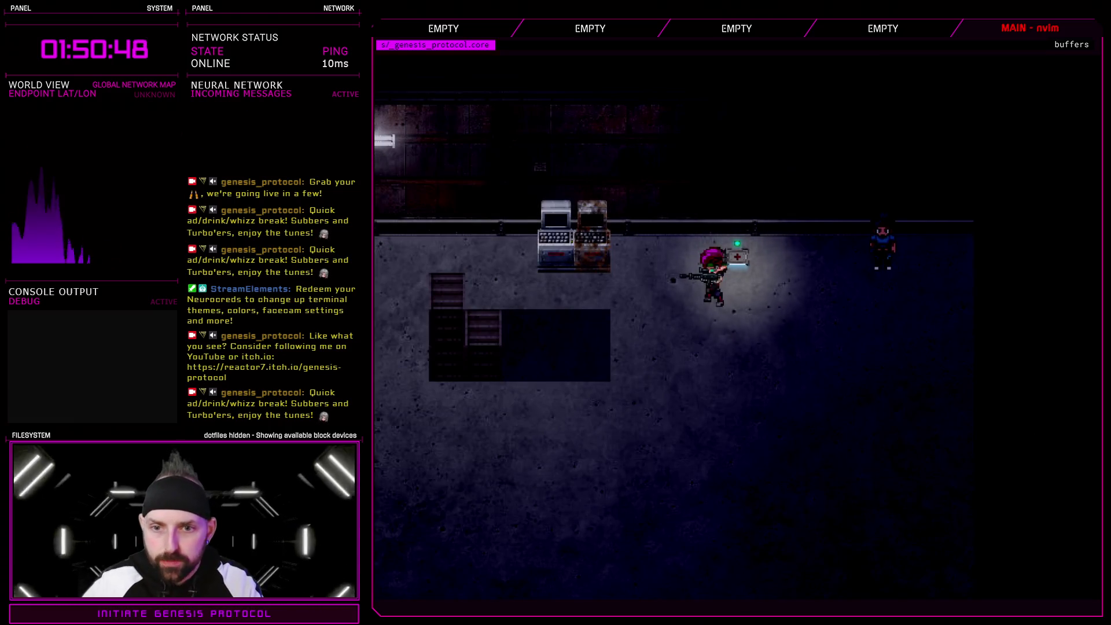
- Loot the Medi-Cell for a Hydro Flask and two O-Tablets, exit, and view Interpreter Map Addons
key(e)
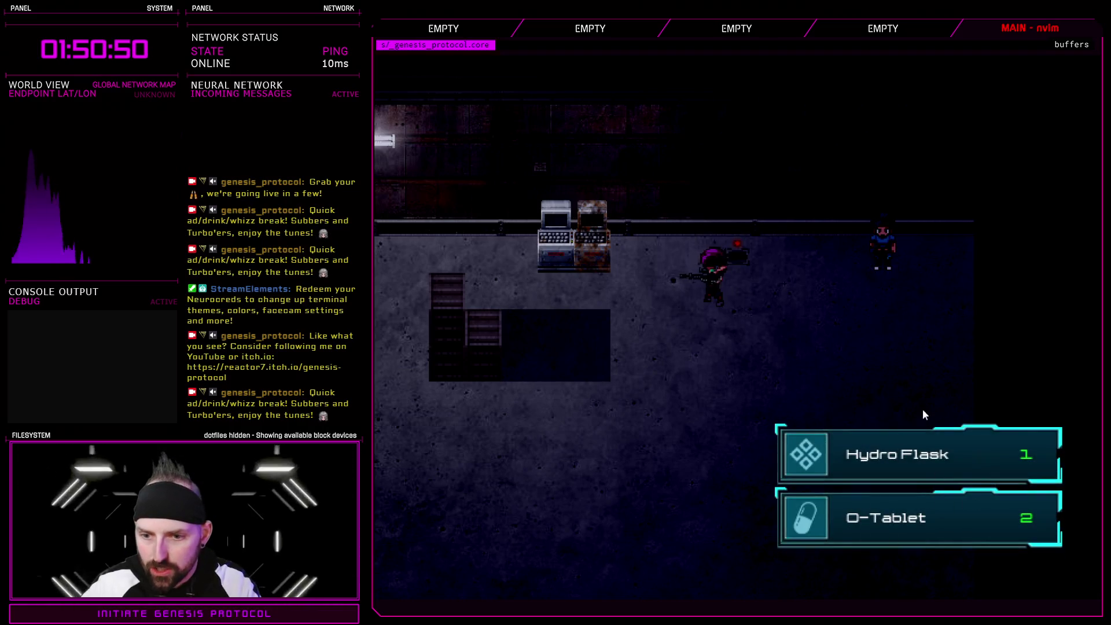
key(Escape)
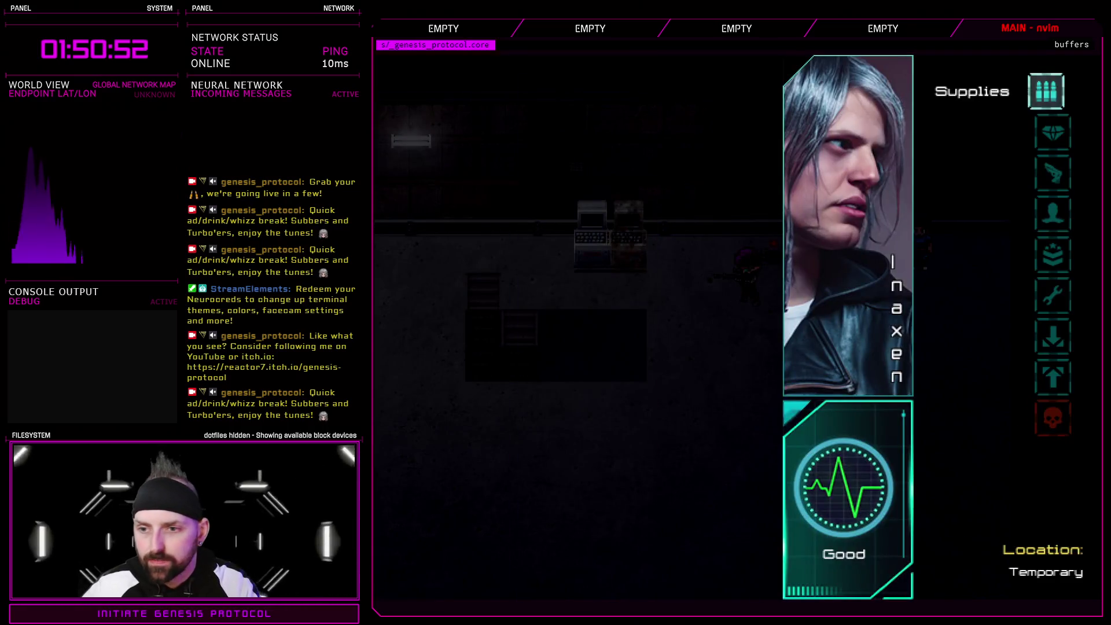
key(Up)
key(Return)
key(Down)
key(Down)
key(Up)
key(Return)
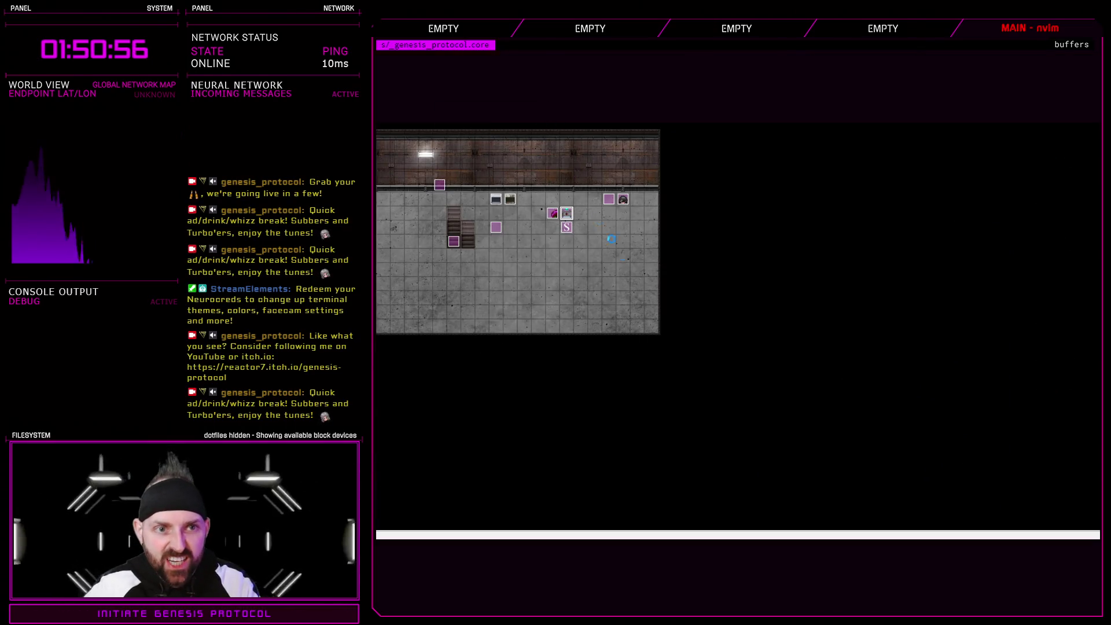
key(F11)
scroll(514, 176, up, 15)
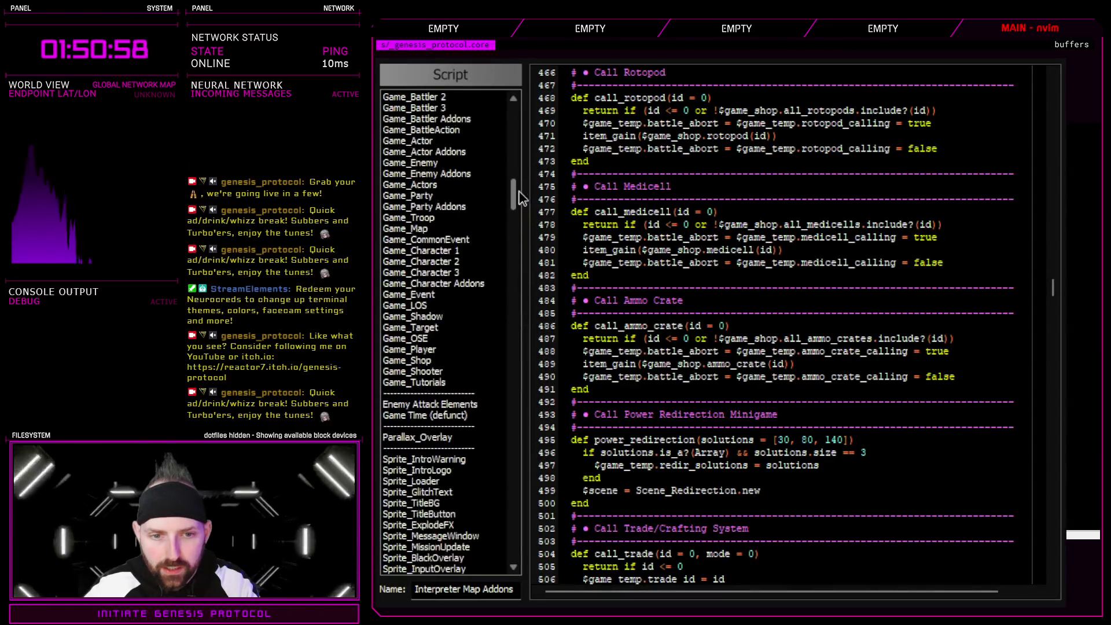
- Select the Medicells Controller script in the Script Editor list
scroll(504, 162, up, 12)
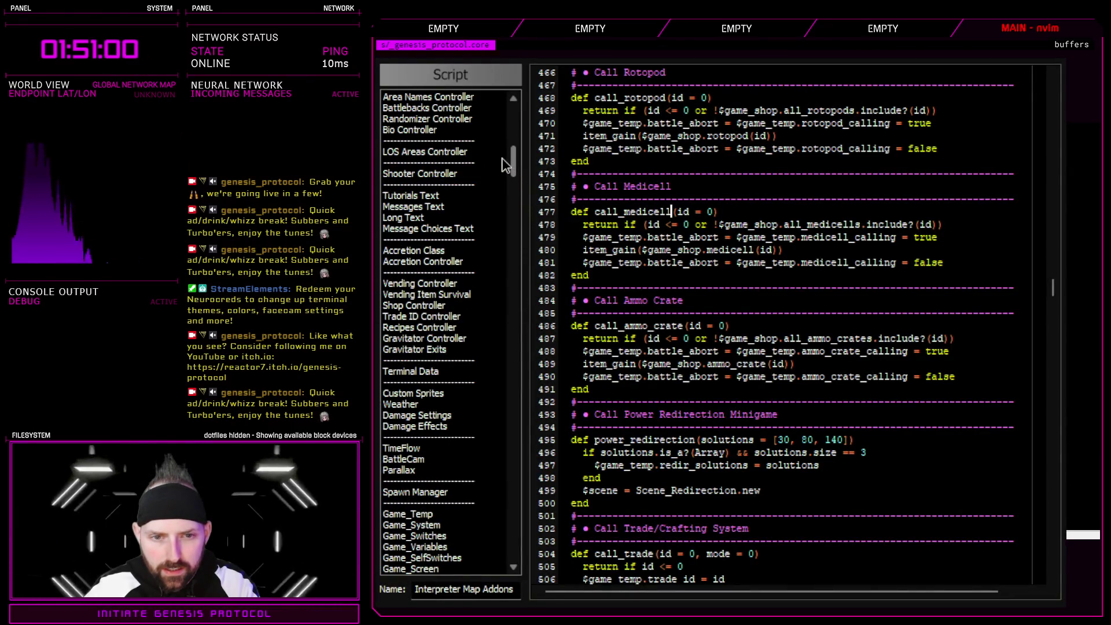
scroll(499, 149, up, 7)
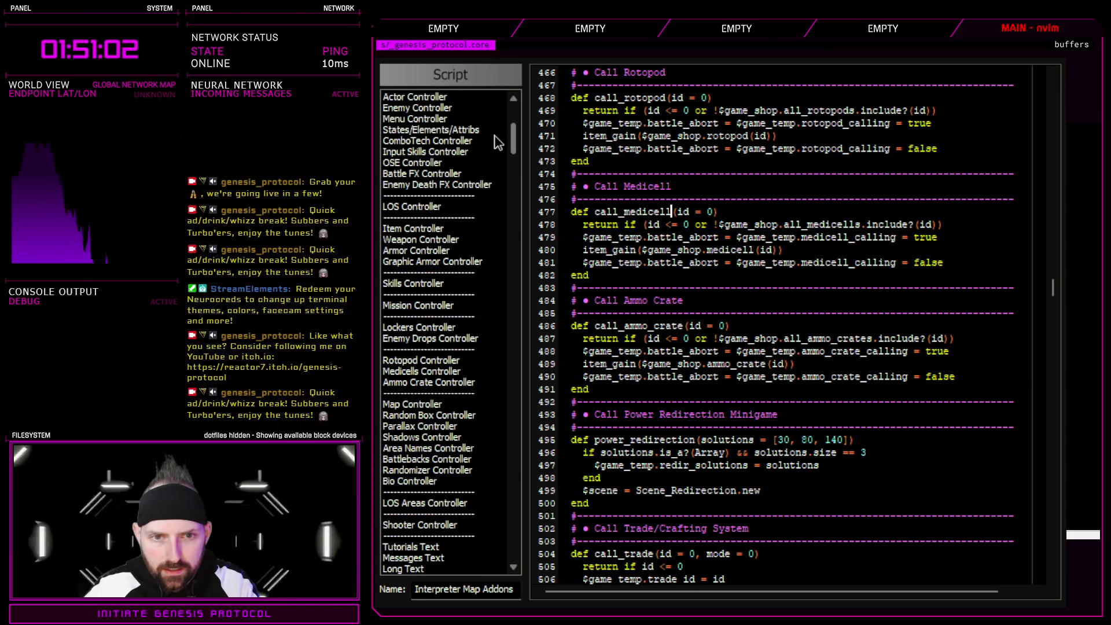
scroll(499, 139, up, 2)
scroll(497, 138, down, 2)
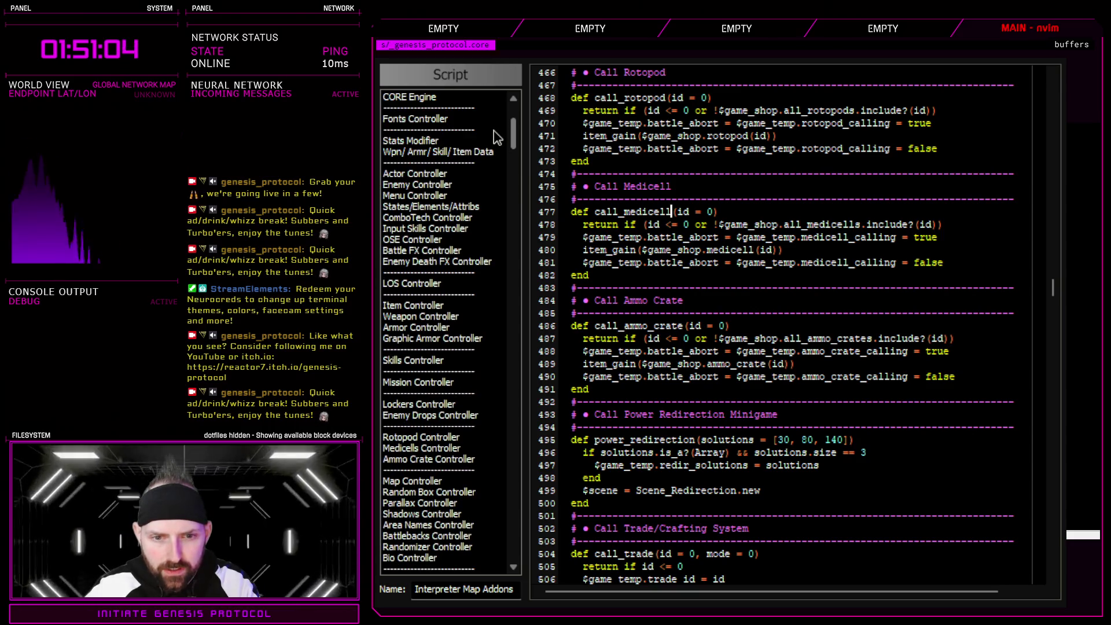
scroll(496, 141, down, 5)
click(412, 361)
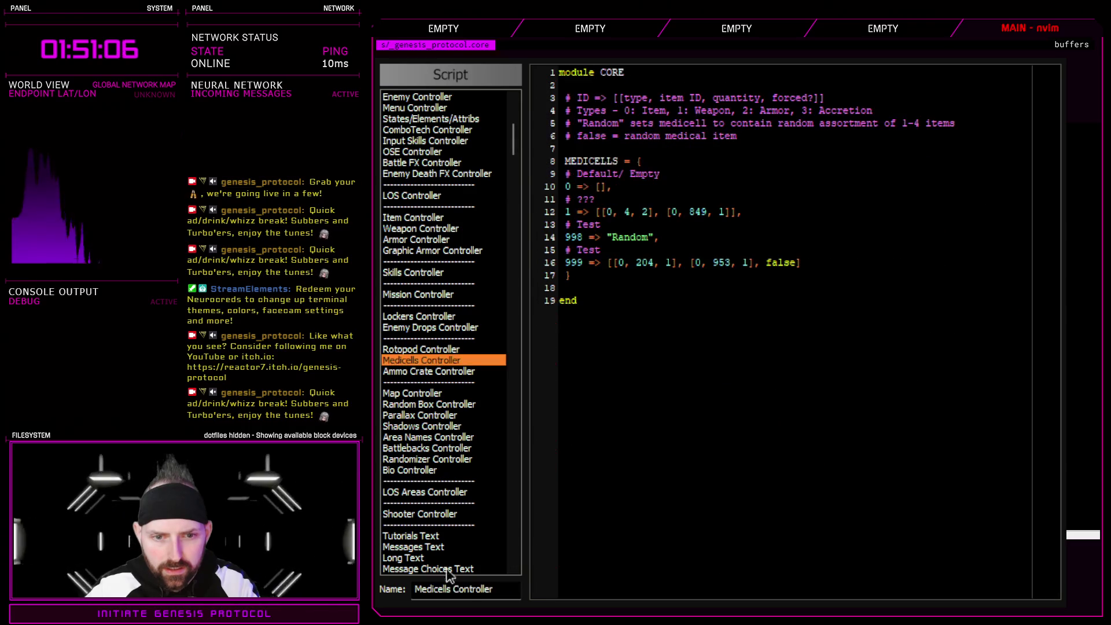
- Rename the script to MEDI-Cell Controller and close the Script Editor
click(449, 590)
key(BackSpace)
key(BackSpace)
key(BackSpace)
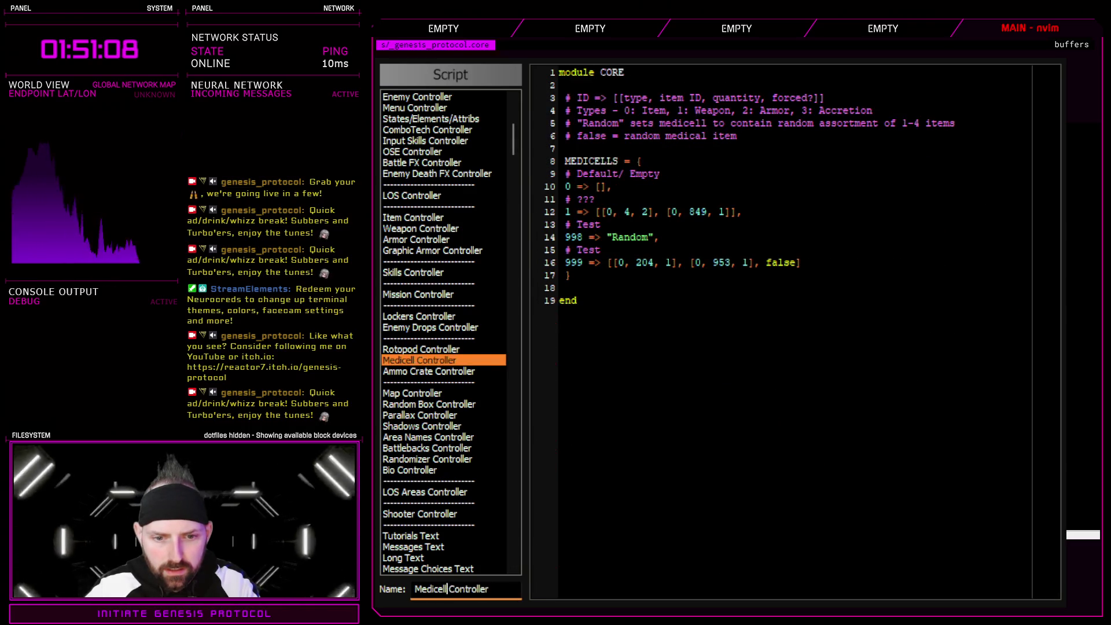
text(ed)
key(BackSpace)
key(BackSpace)
text(EDI-Cell)
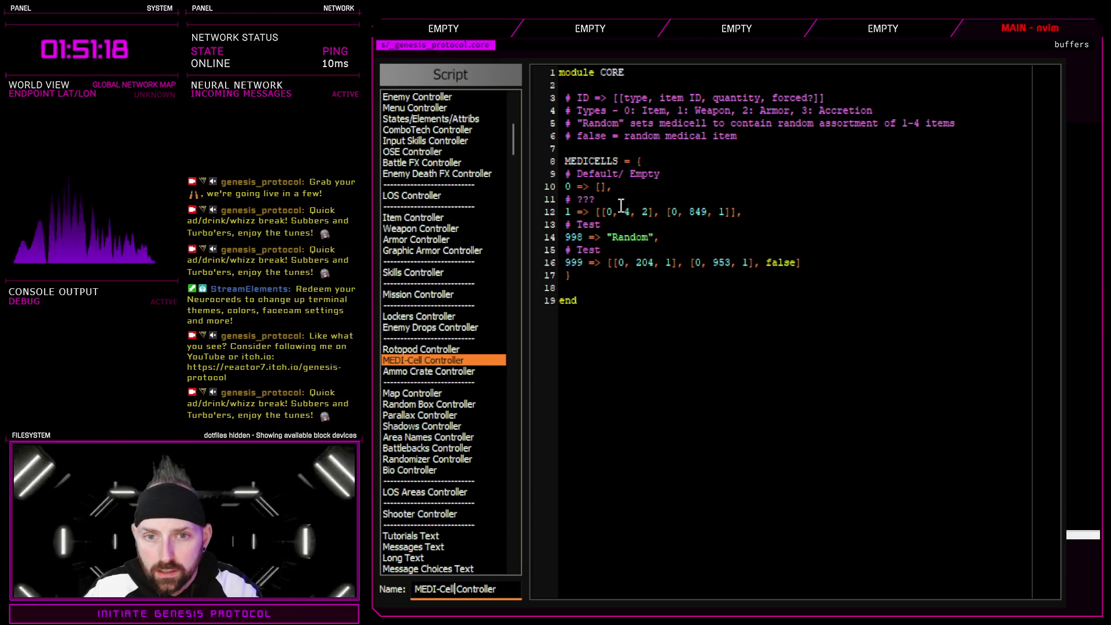
double_click(586, 200)
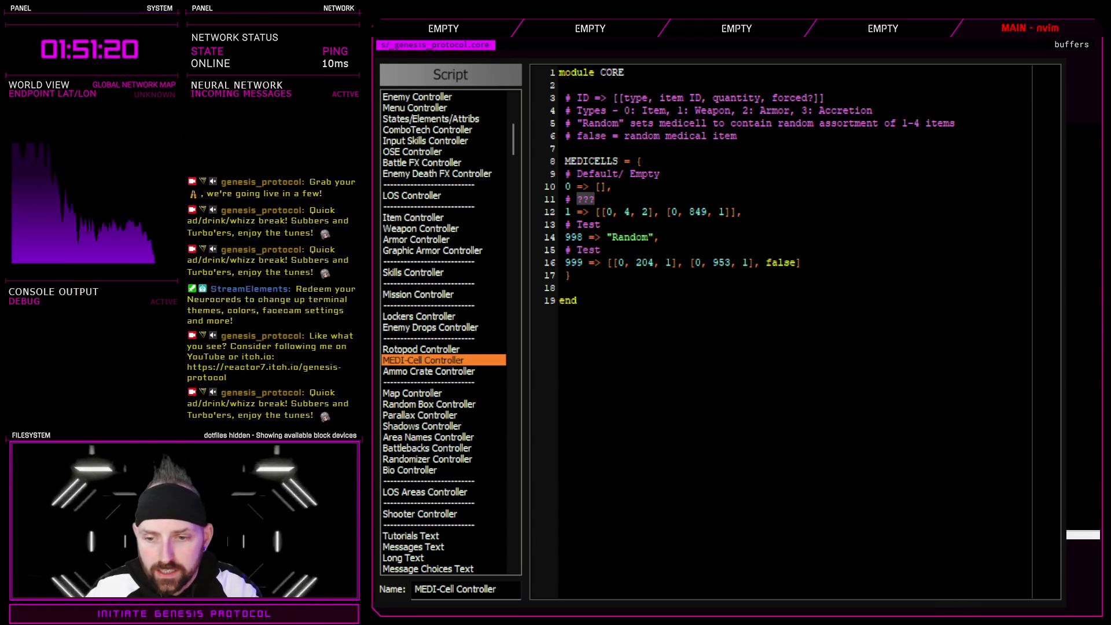
key(Escape)
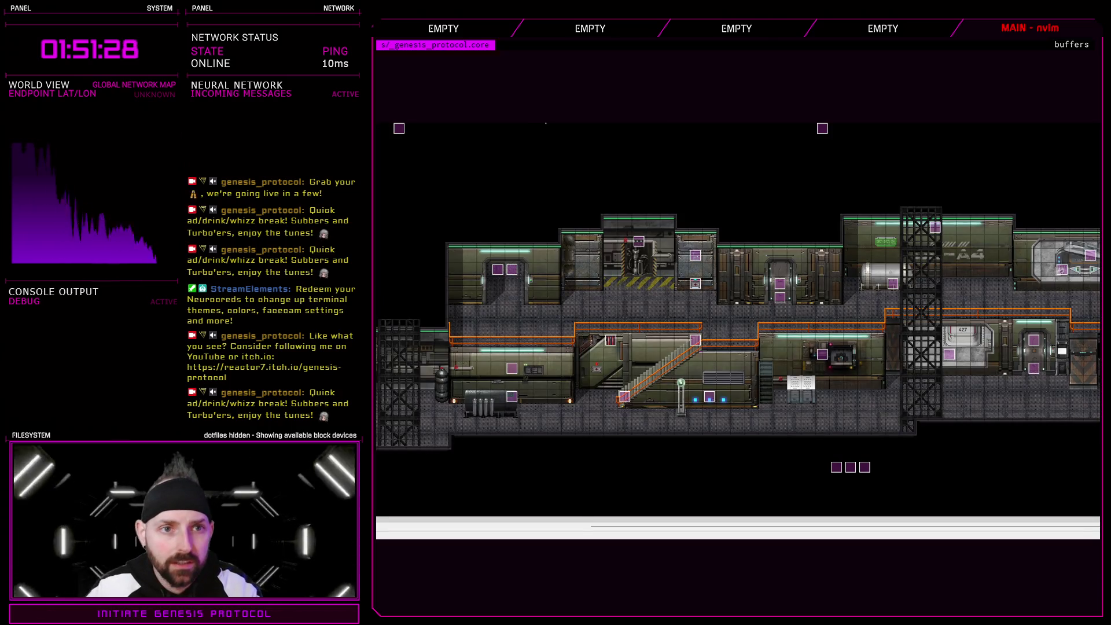
- Comment MEDI-Cell entry 1 as U3-A4, check the Rotopod and Ammo Crate scripts, then close the editor
key(F11)
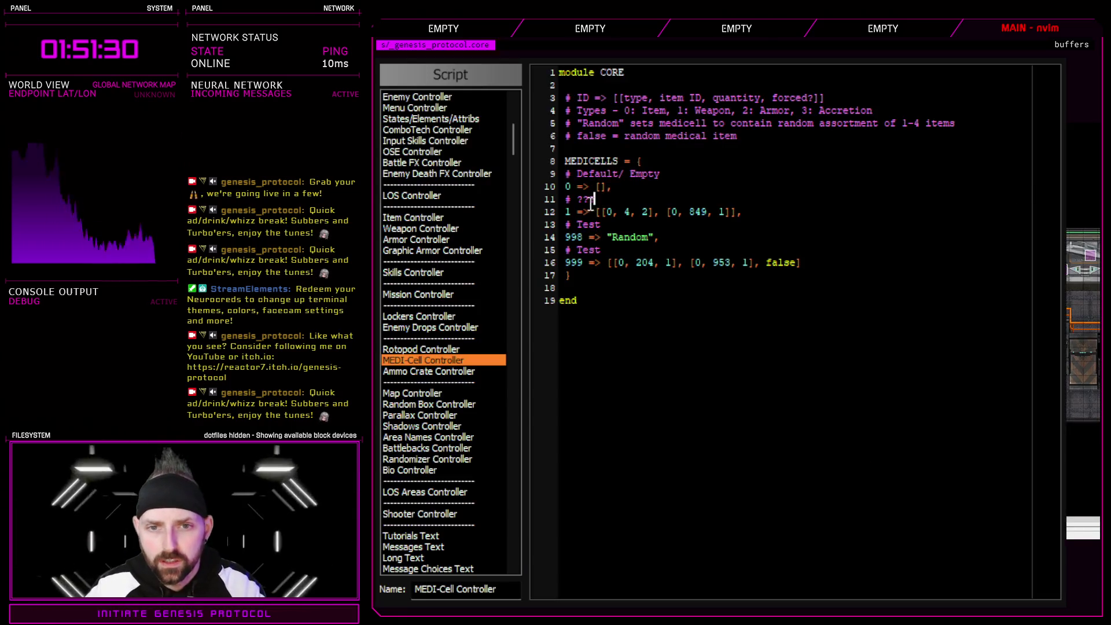
text(D)
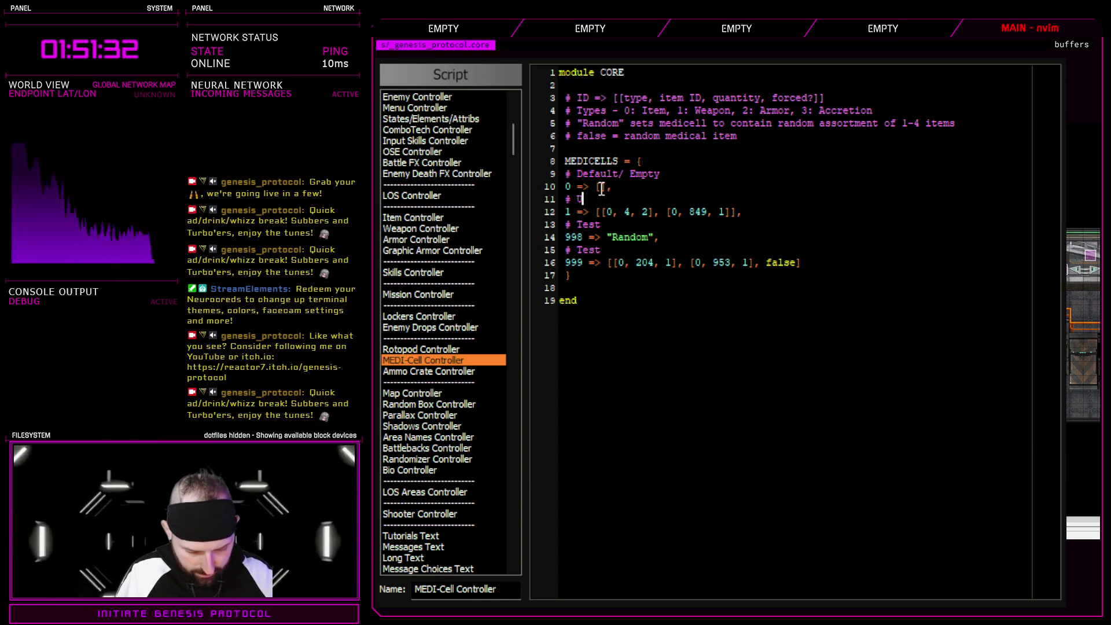
text(3-A4)
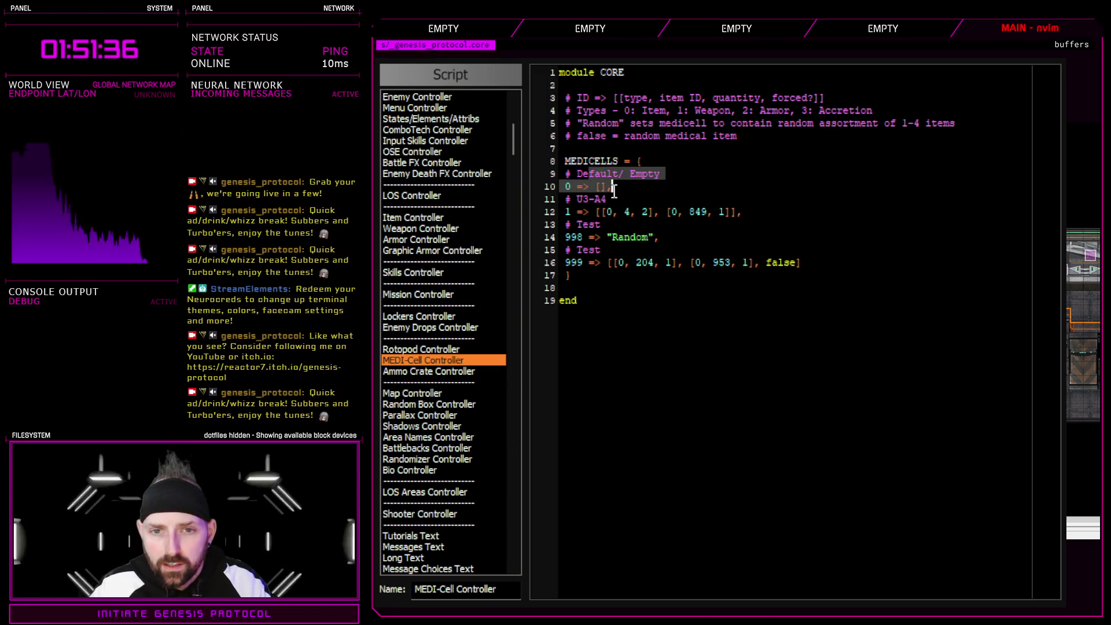
click(454, 350)
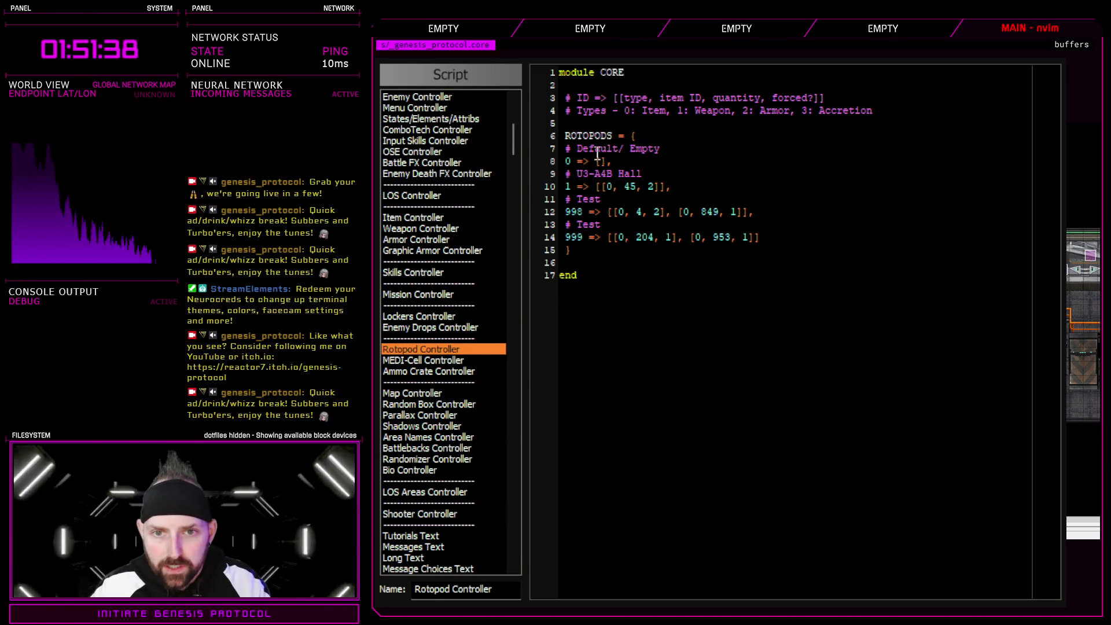
key(Down)
key(Down)
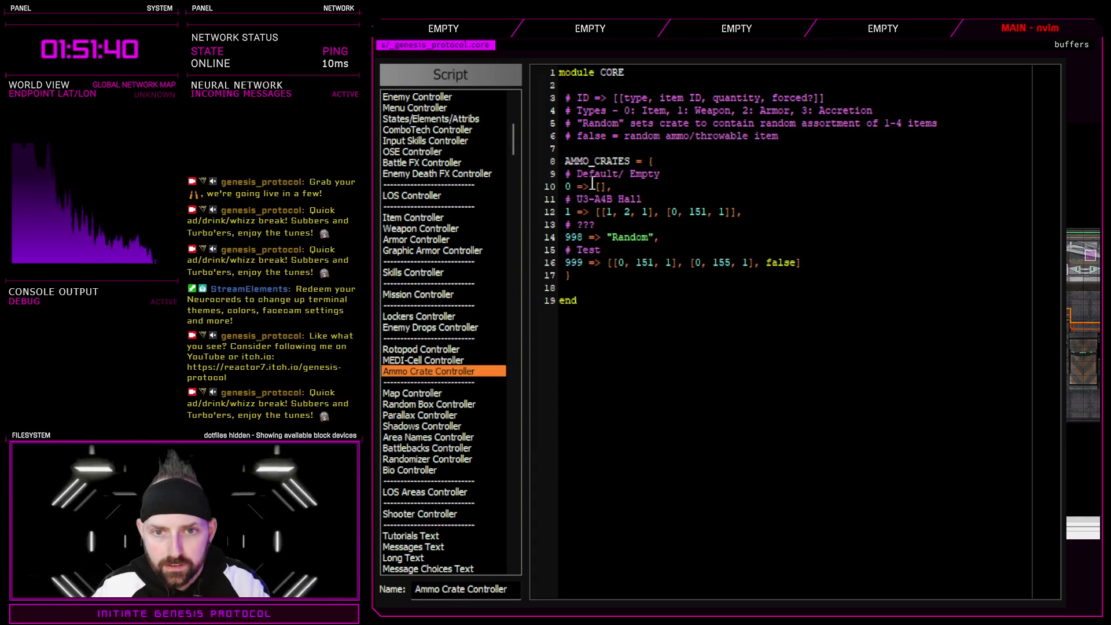
drag(590, 174, 600, 186)
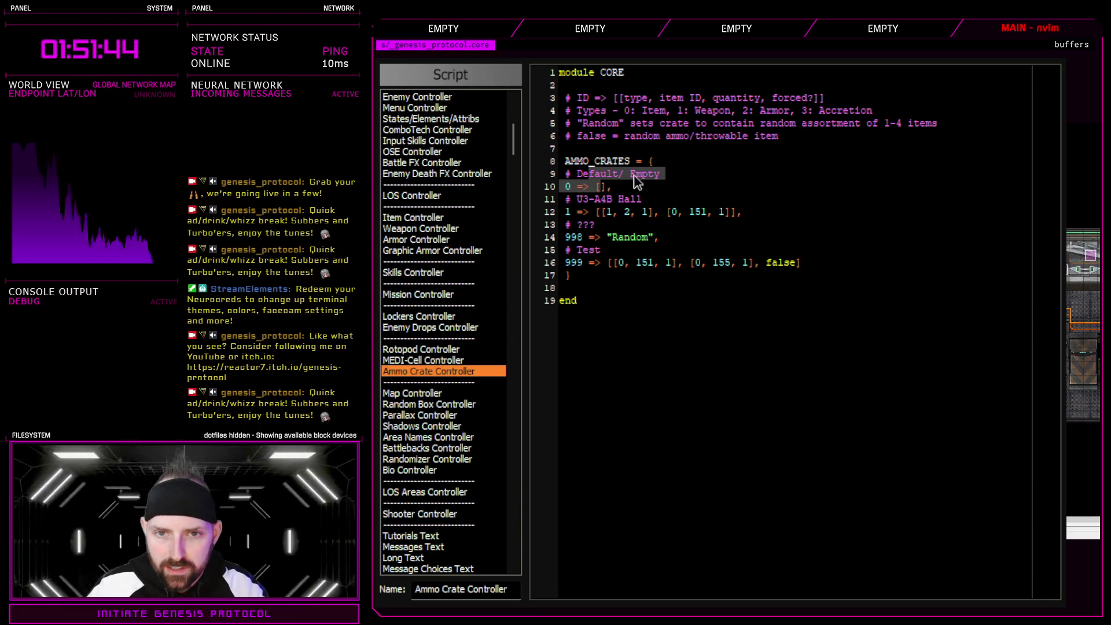
click(446, 361)
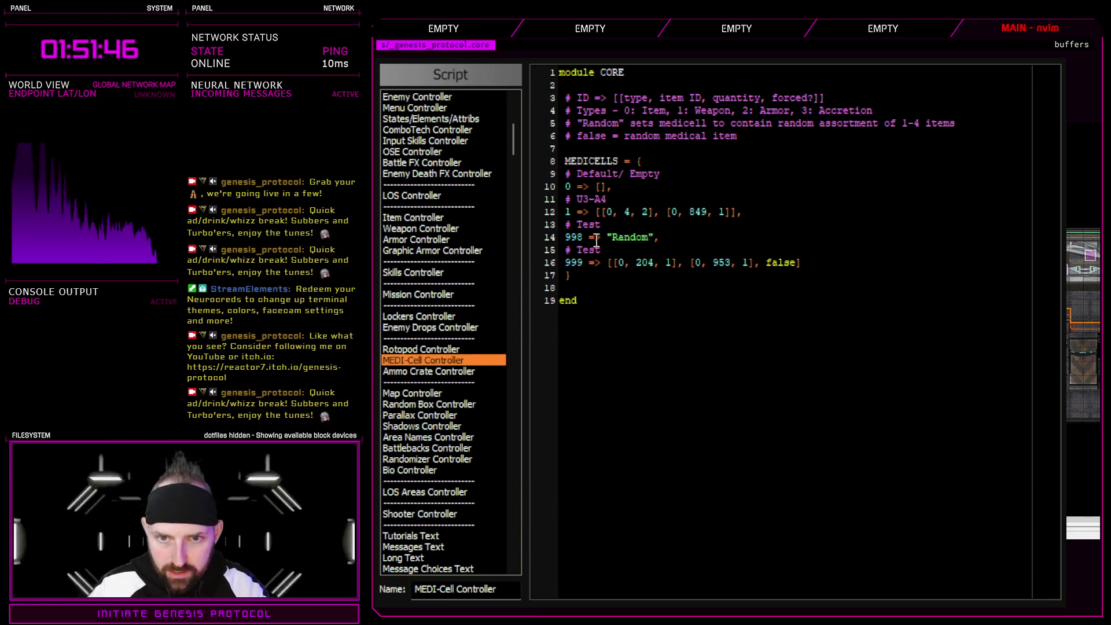
key(Escape)
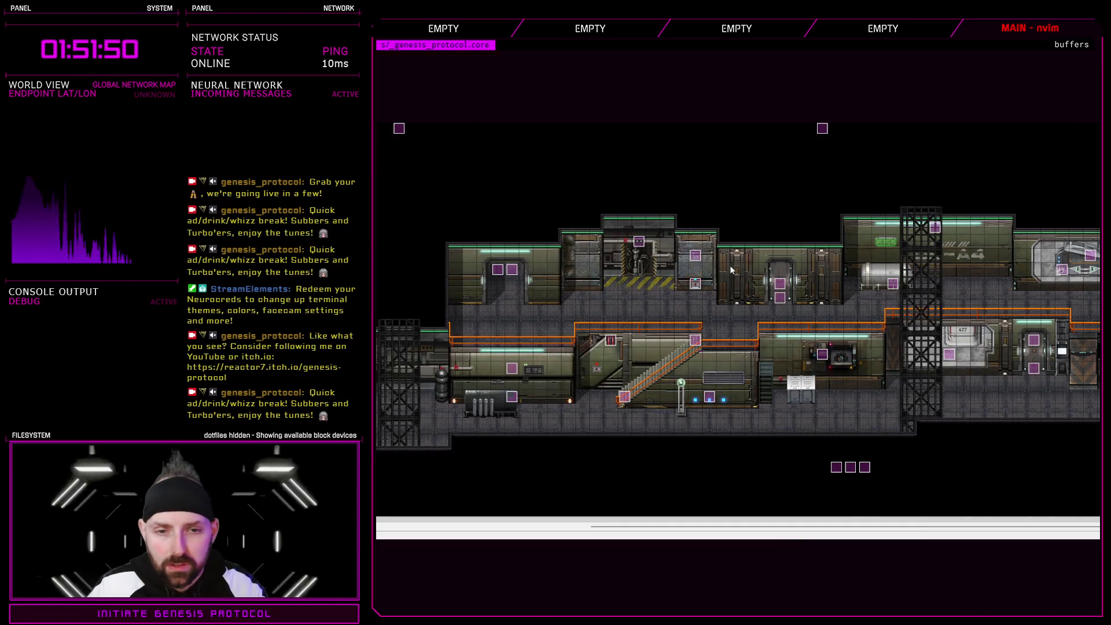
key(F9)
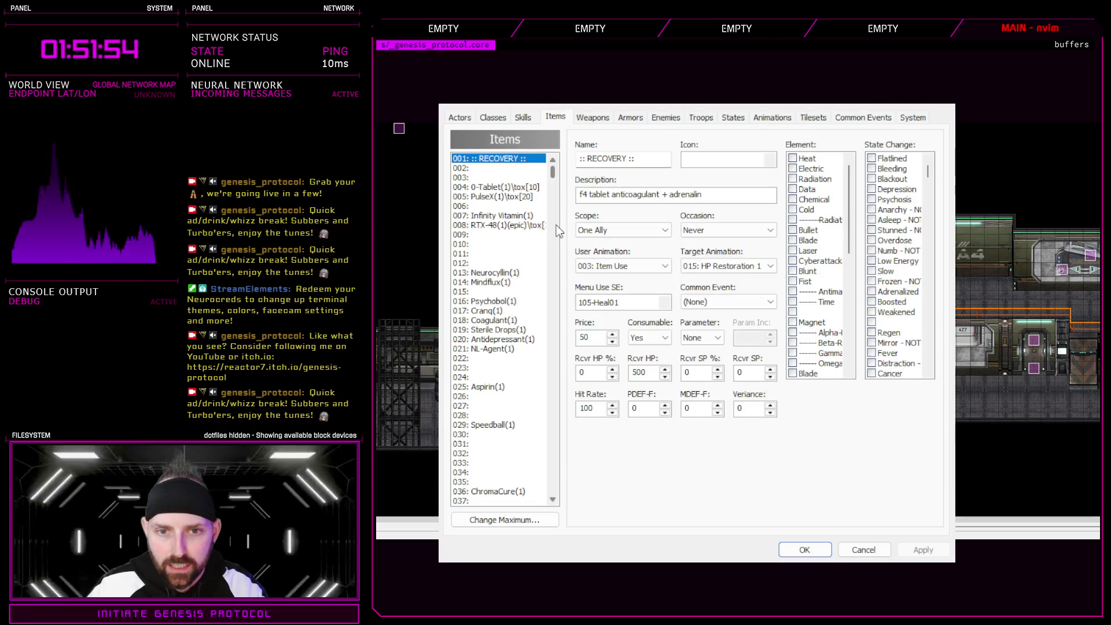
- Compare O-Tablet, Cranq, Psychobol and Neurocyllin in Items, noting Neurocyllin as 013, then close
click(506, 187)
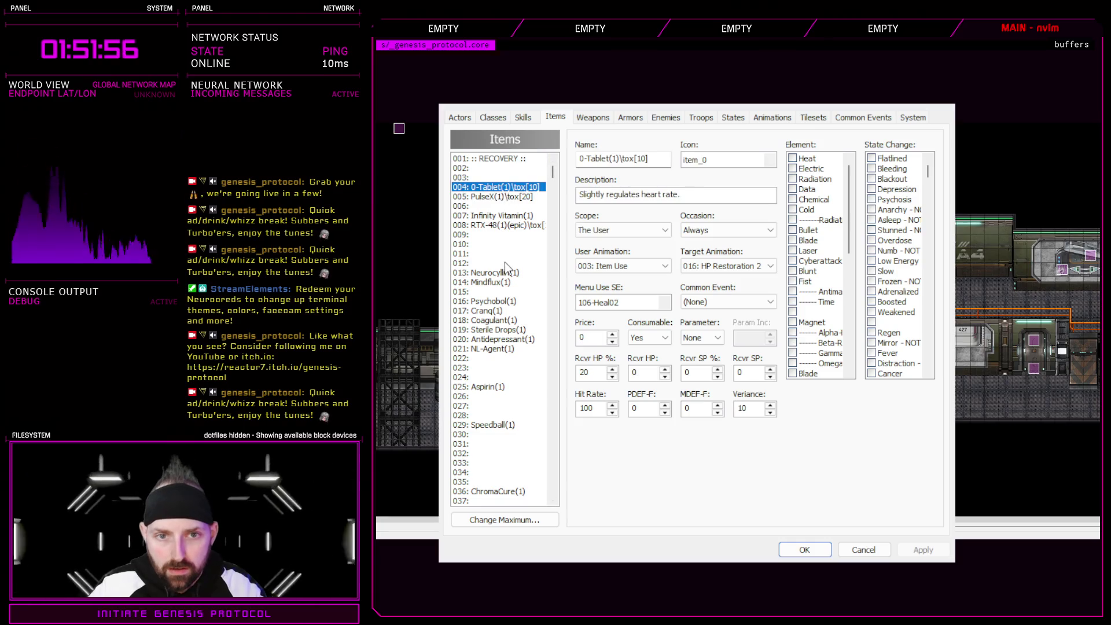
click(496, 311)
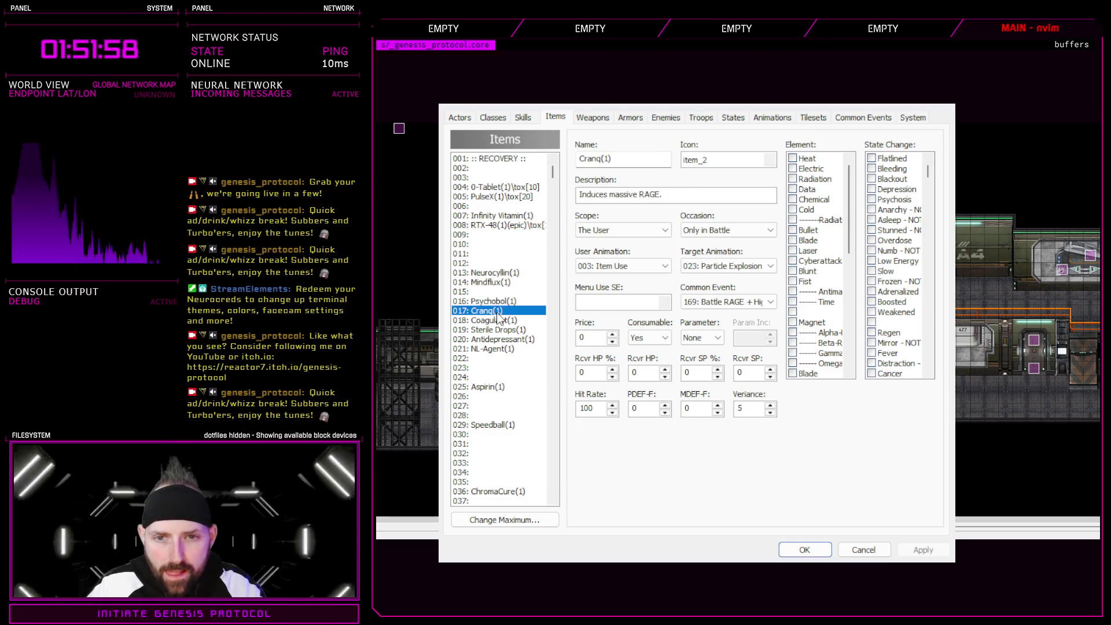
click(498, 302)
click(495, 312)
click(497, 274)
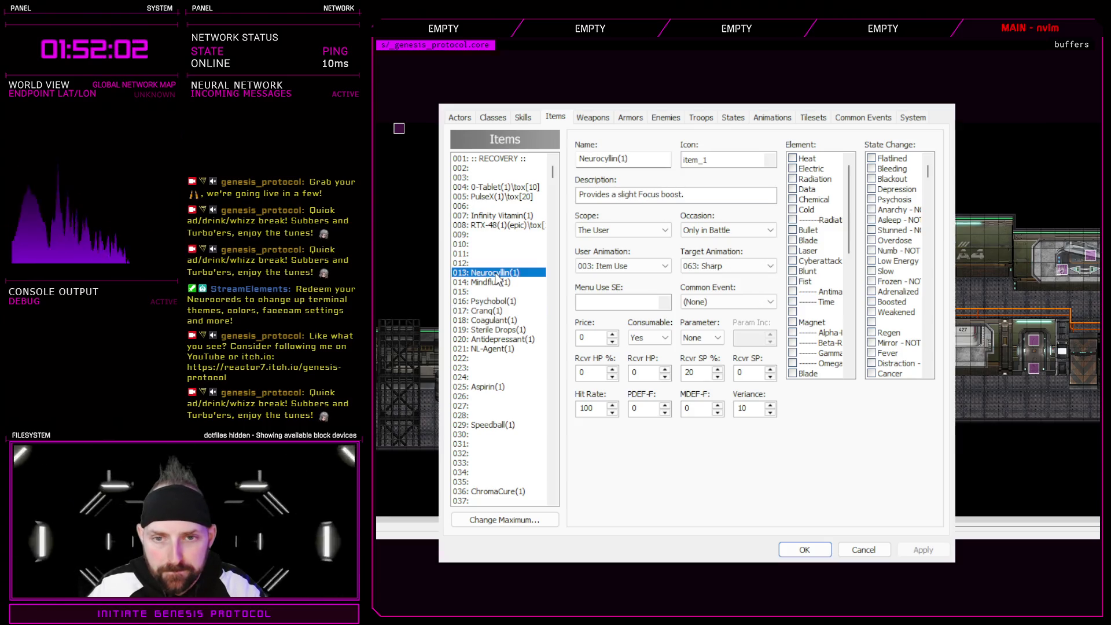
click(497, 302)
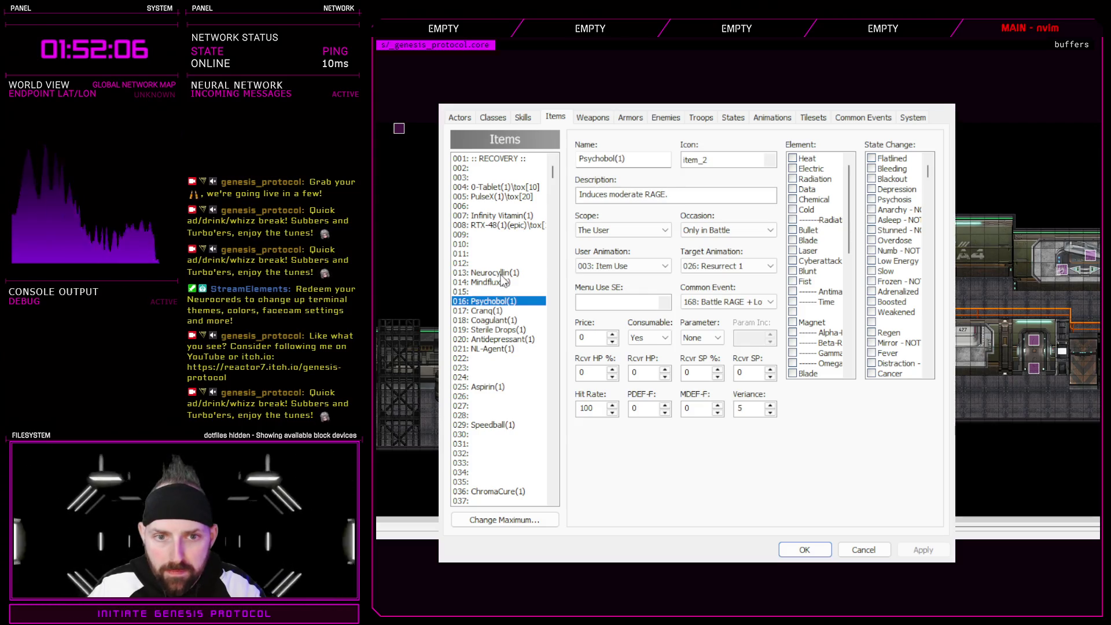
click(502, 276)
click(803, 550)
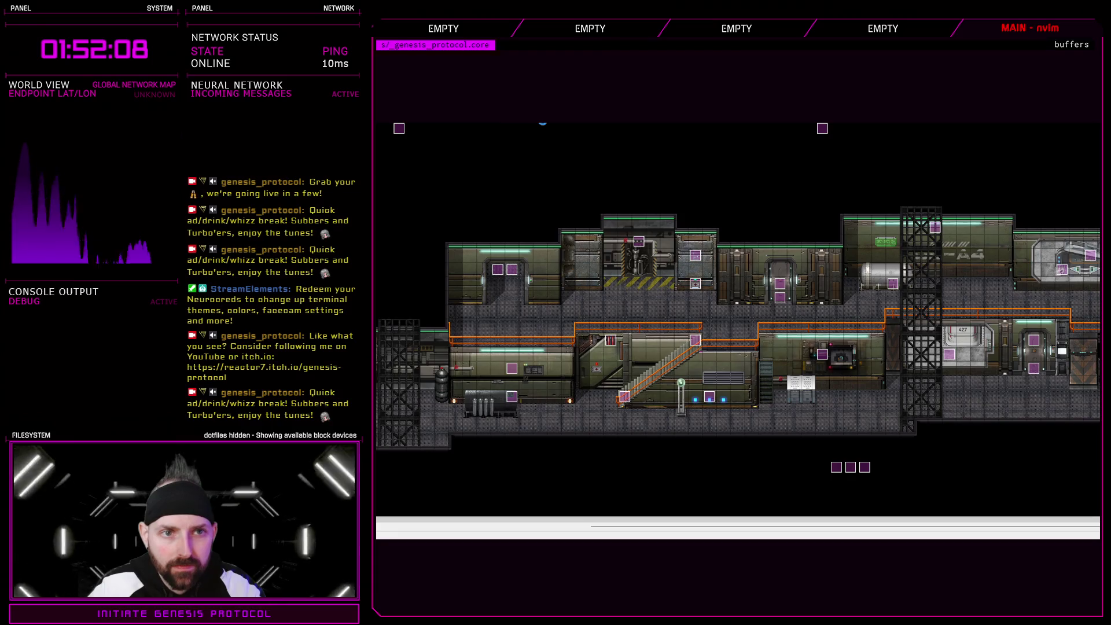
- Change the U3-A4 medicell's item ID from 849 to 13 in MEDI-Cell Controller
key(F11)
double_click(688, 213)
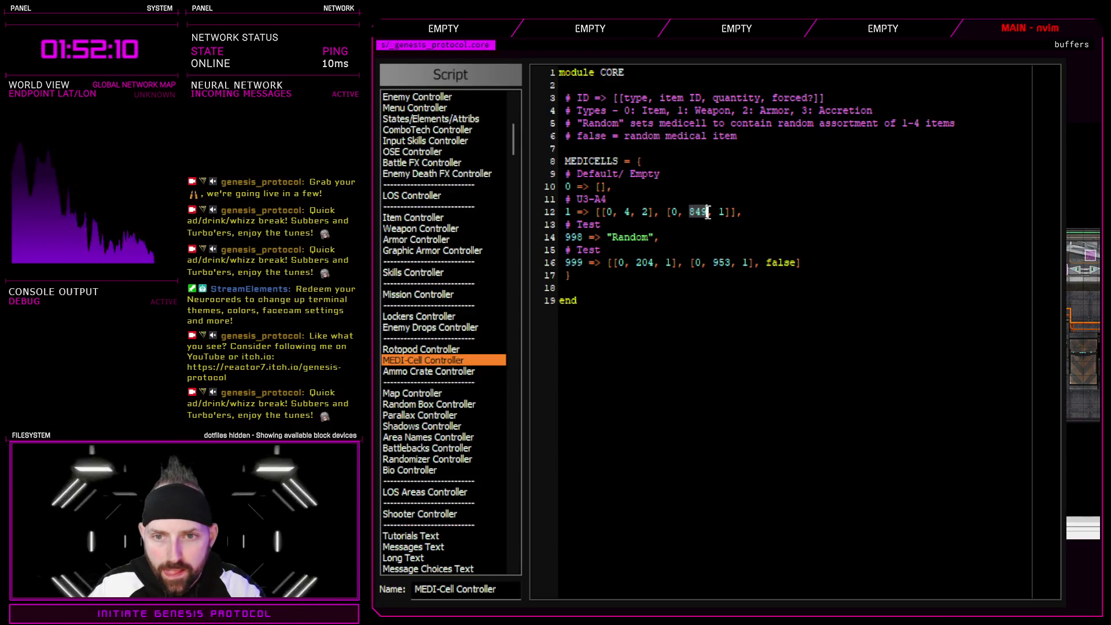
text(13)
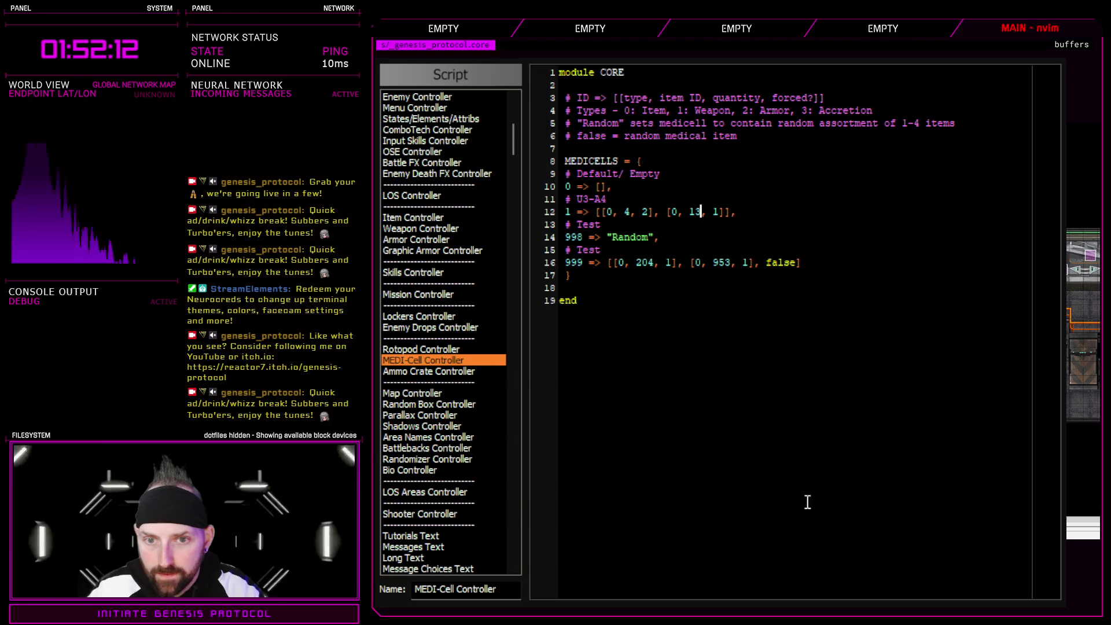
drag(581, 238, 649, 237)
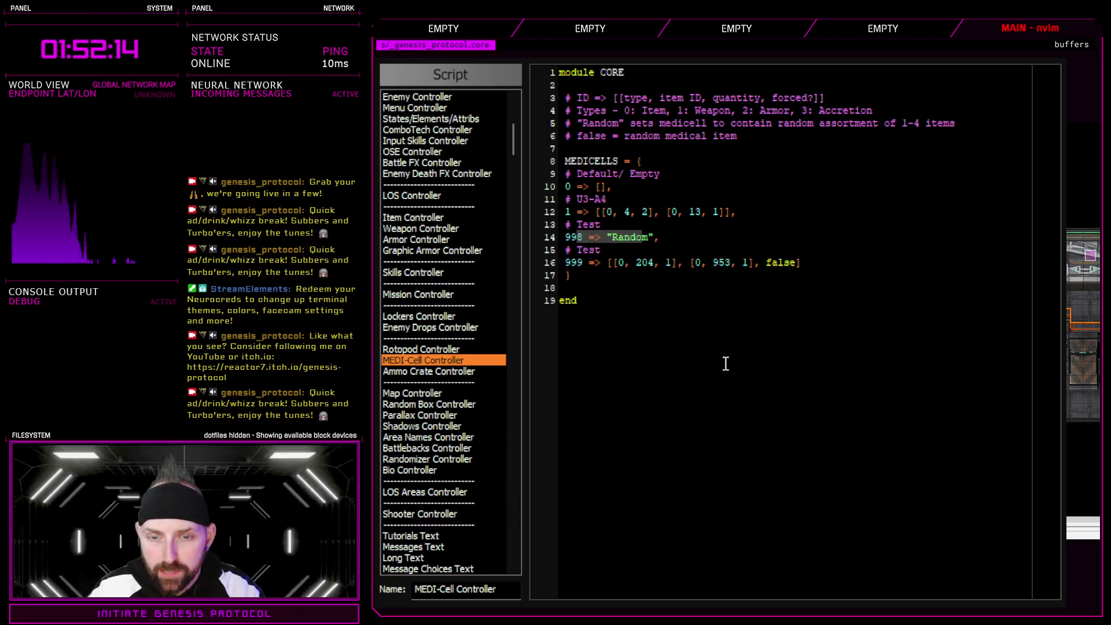
click(829, 604)
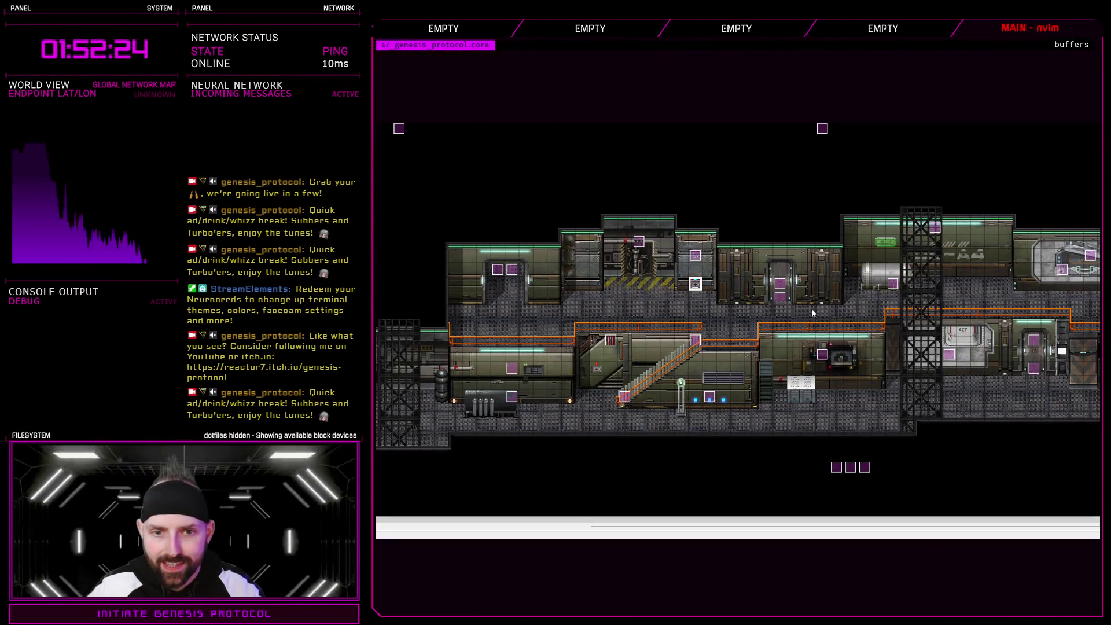
double_click(696, 285)
click(734, 243)
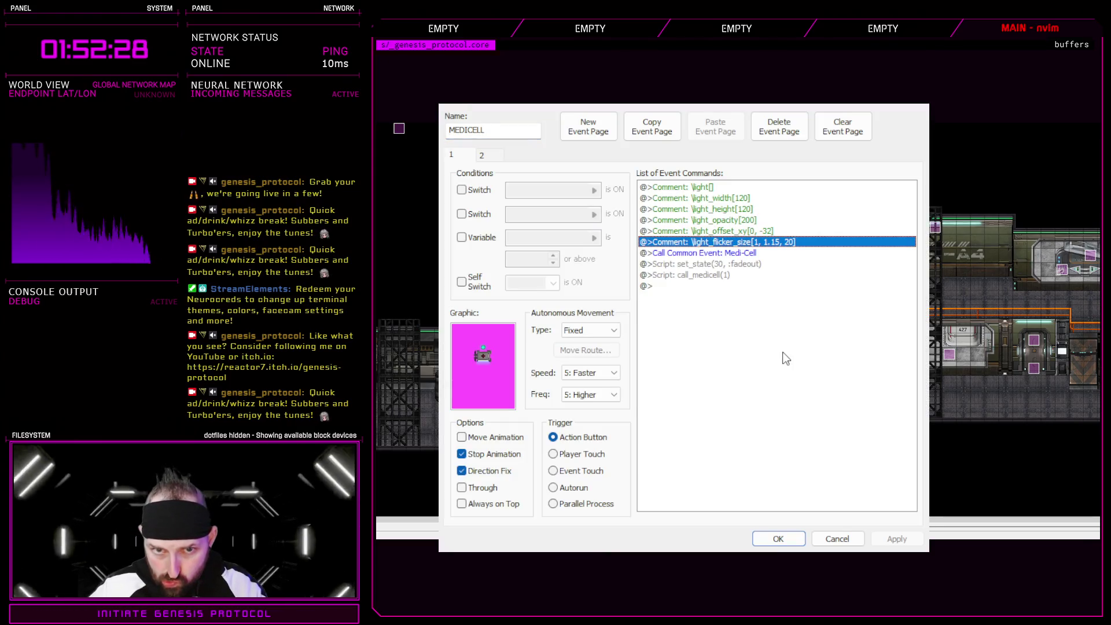
shift+click(714, 186)
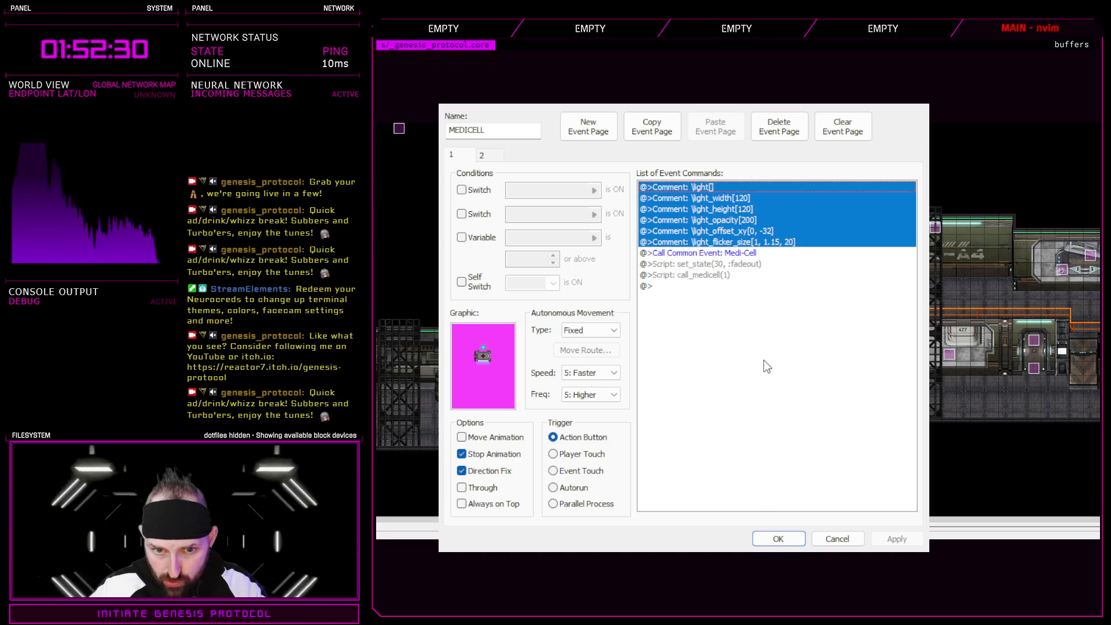
click(721, 221)
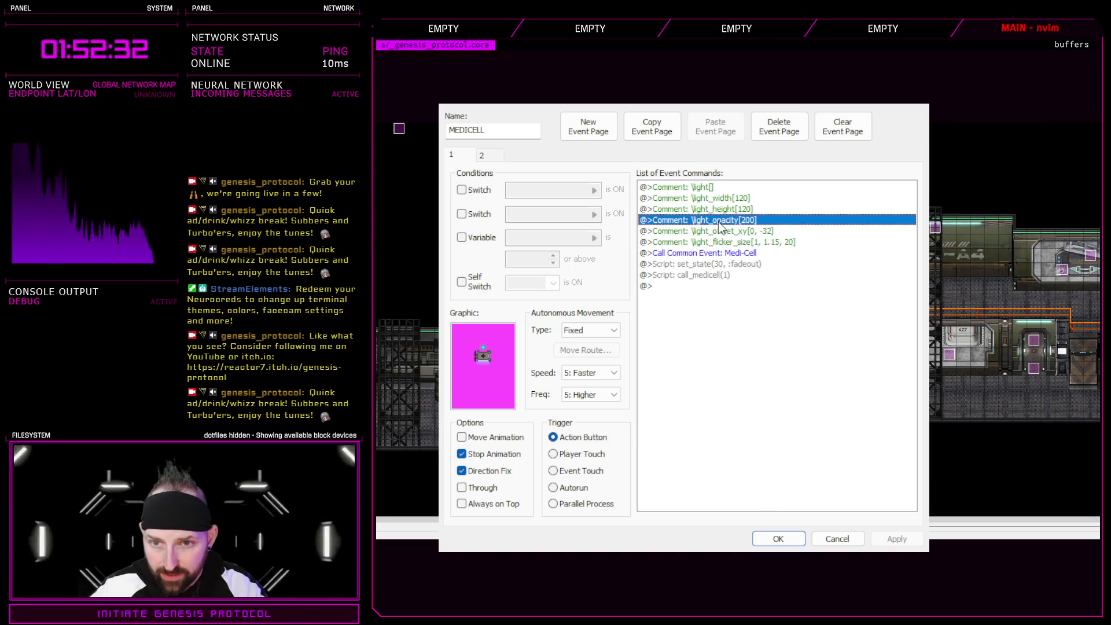
click(769, 539)
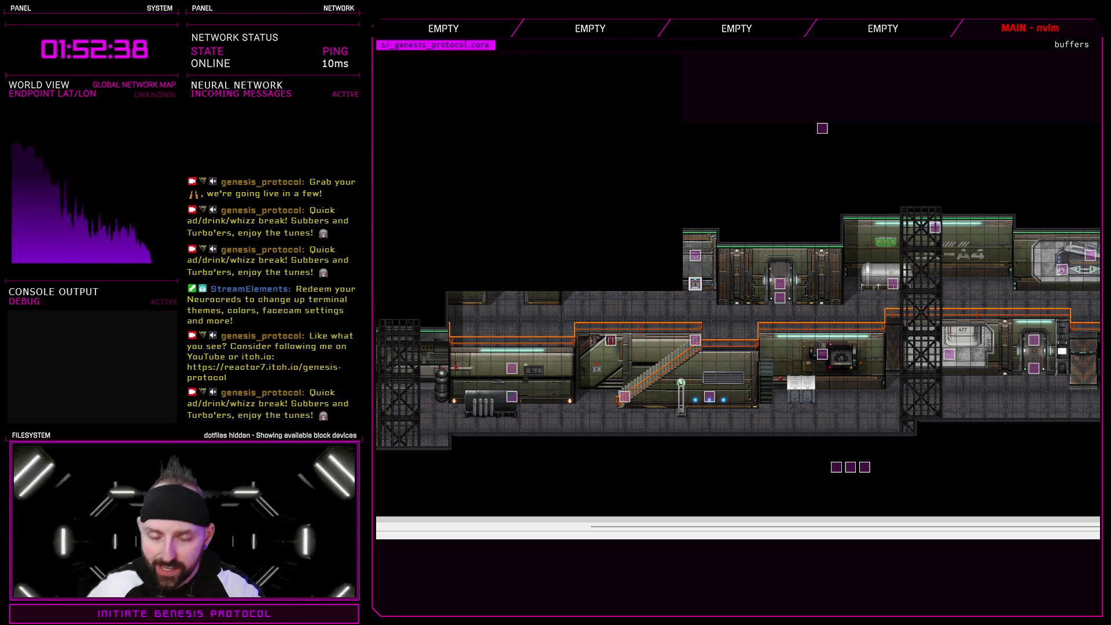
- Start a playtest, walk down into the lab, and shoot the scientist during the cutscene
key(Return)
key(Return)
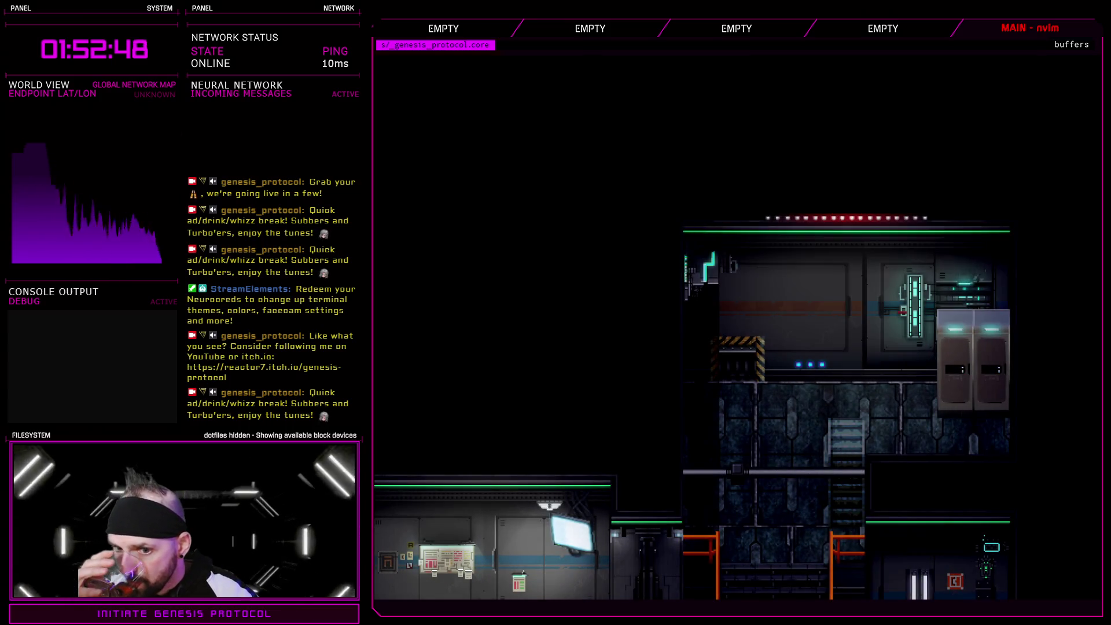
key(Up)
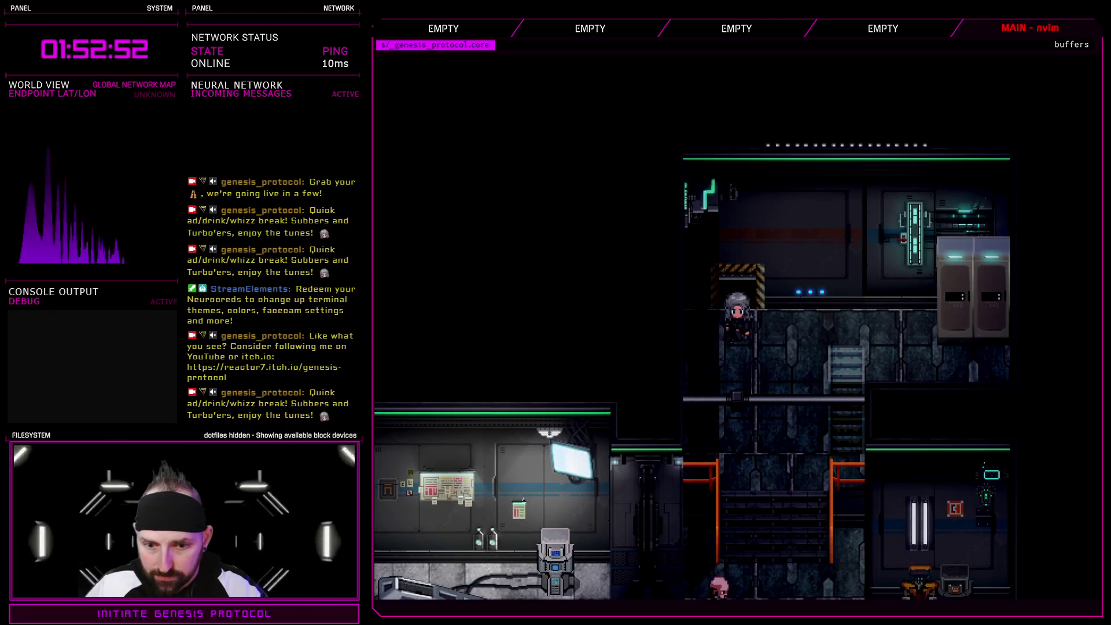
key(Down)
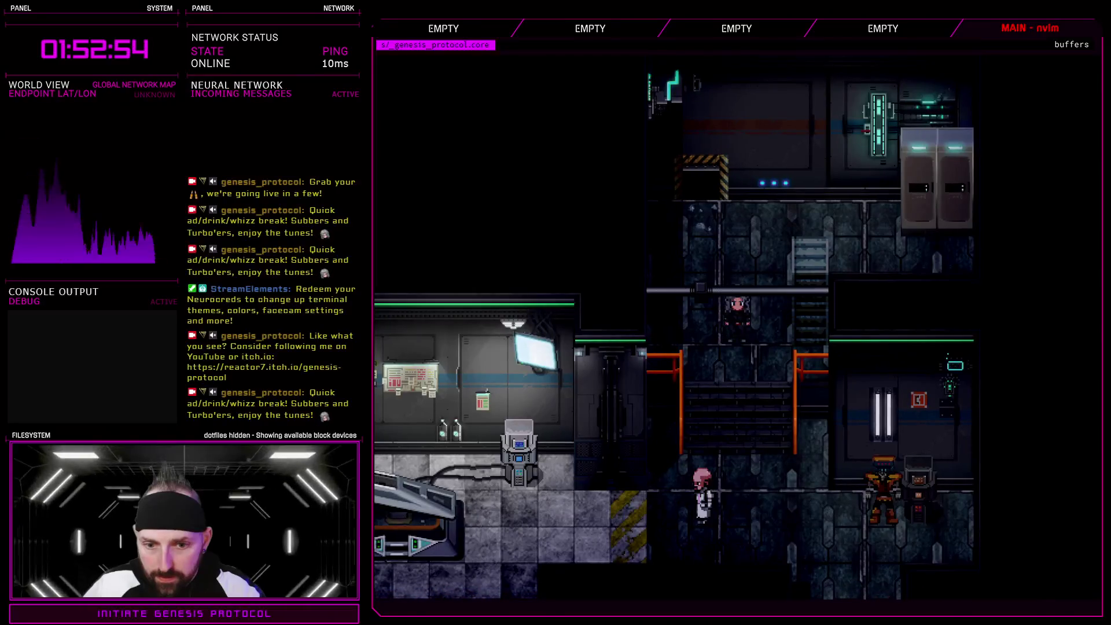
key(Left)
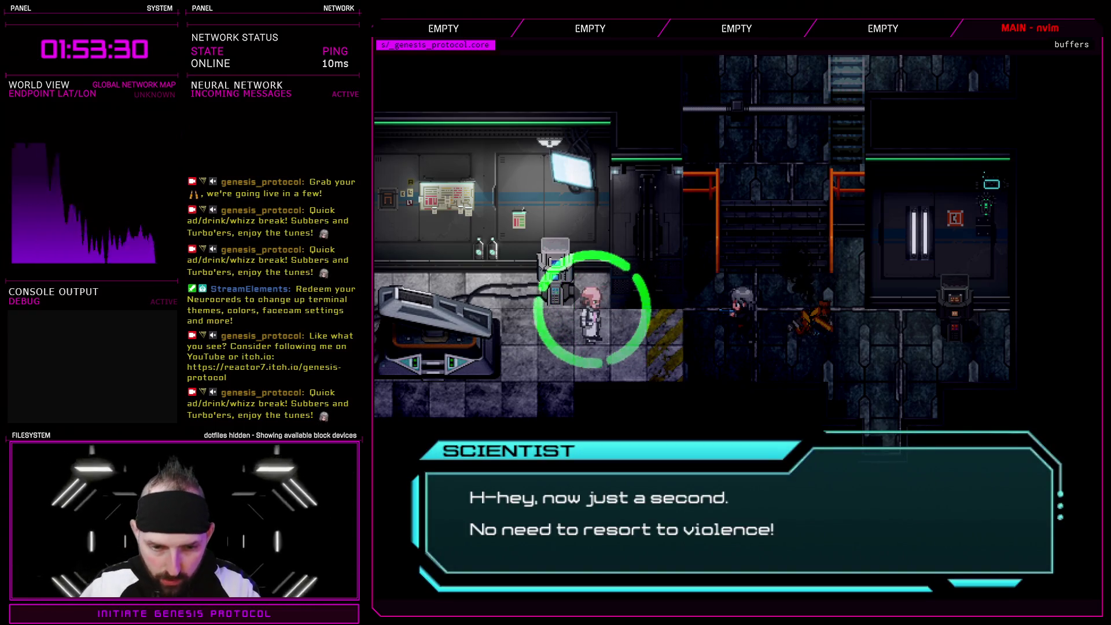
key(Return)
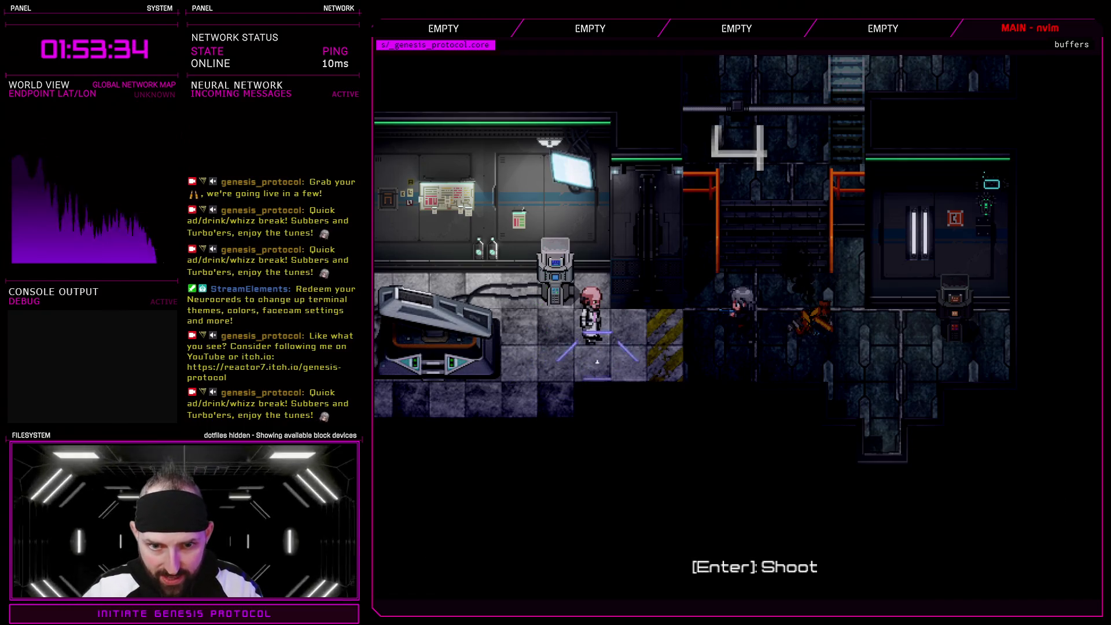
key(Return)
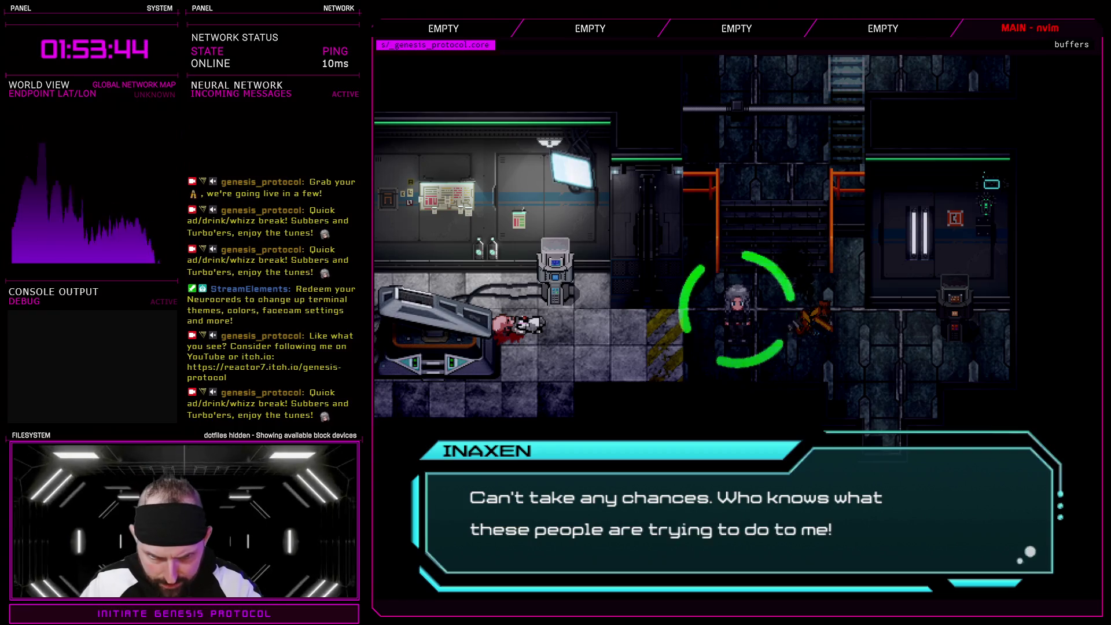
key(Return)
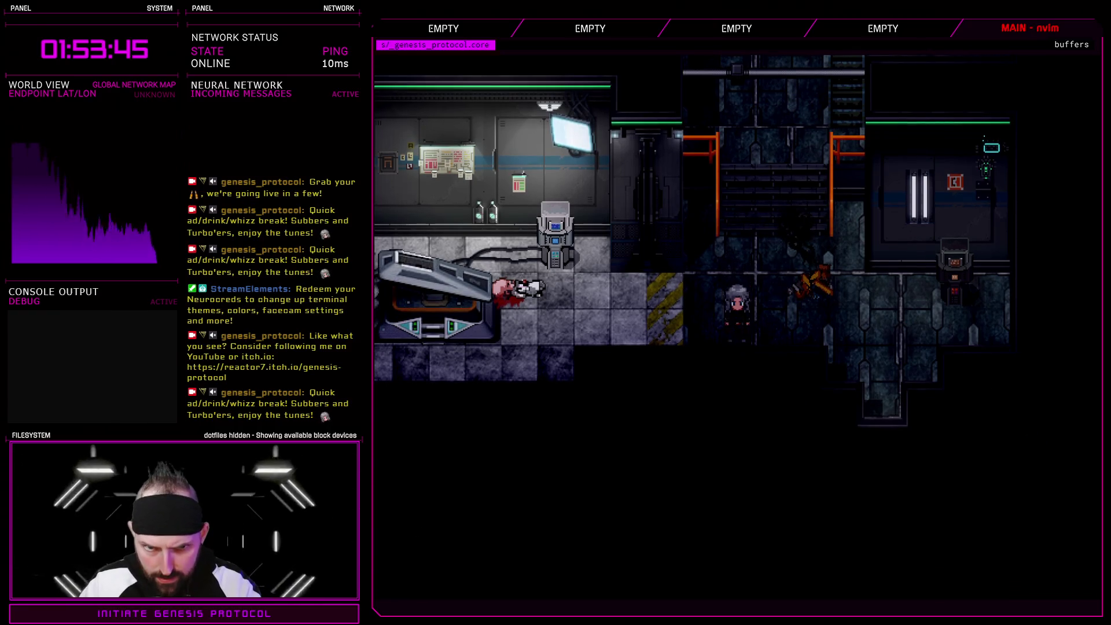
key(Left)
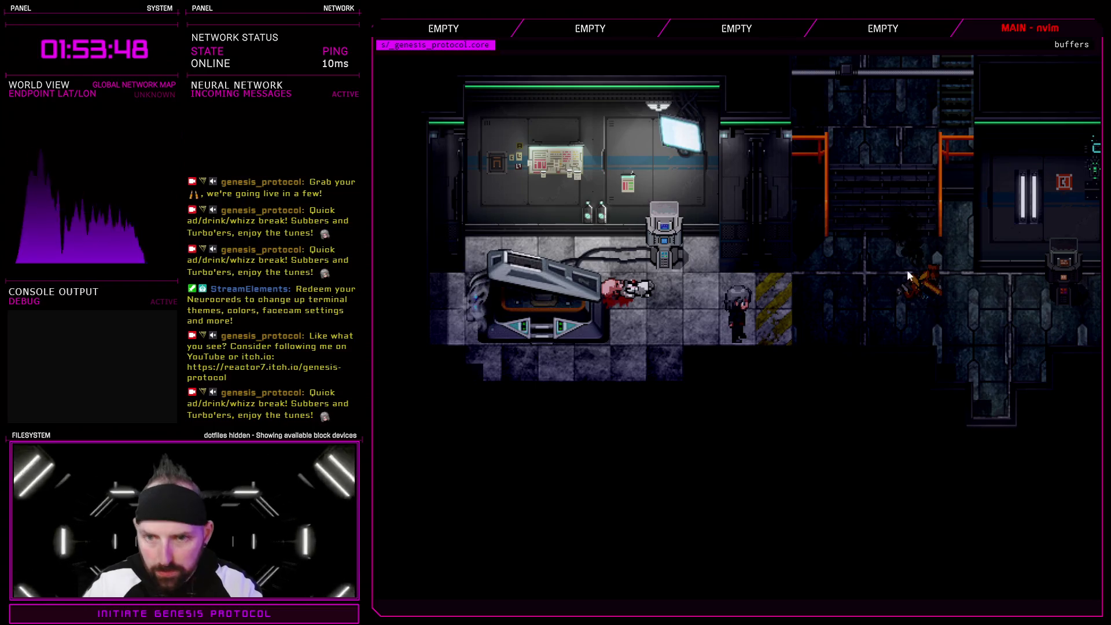
- Walk around the lab beside the scientist's body and the pod
key(Left)
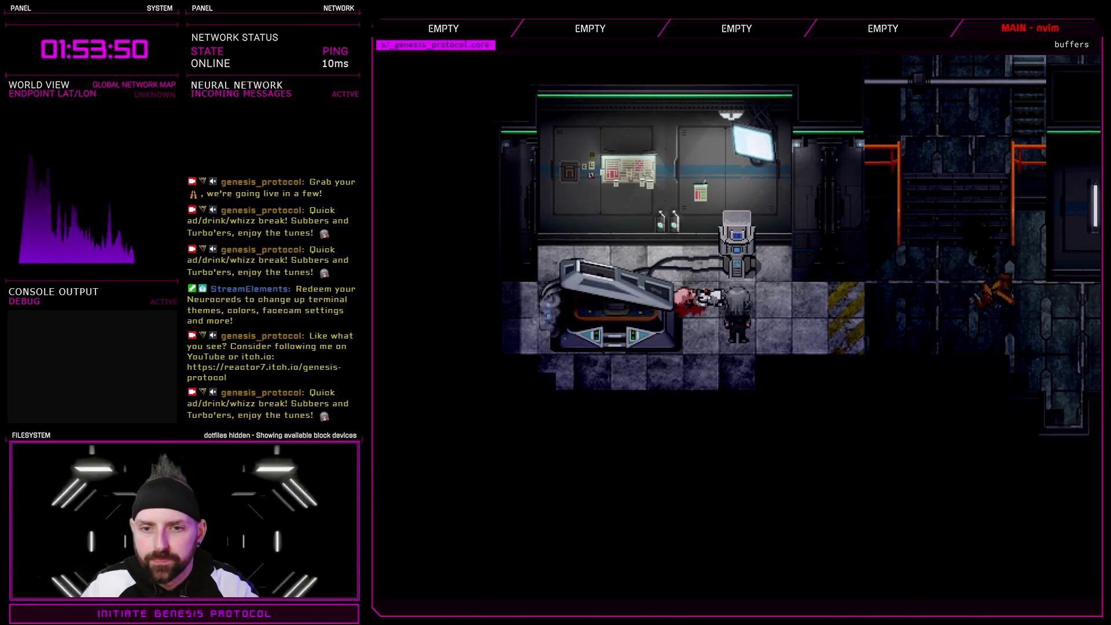
key(Left)
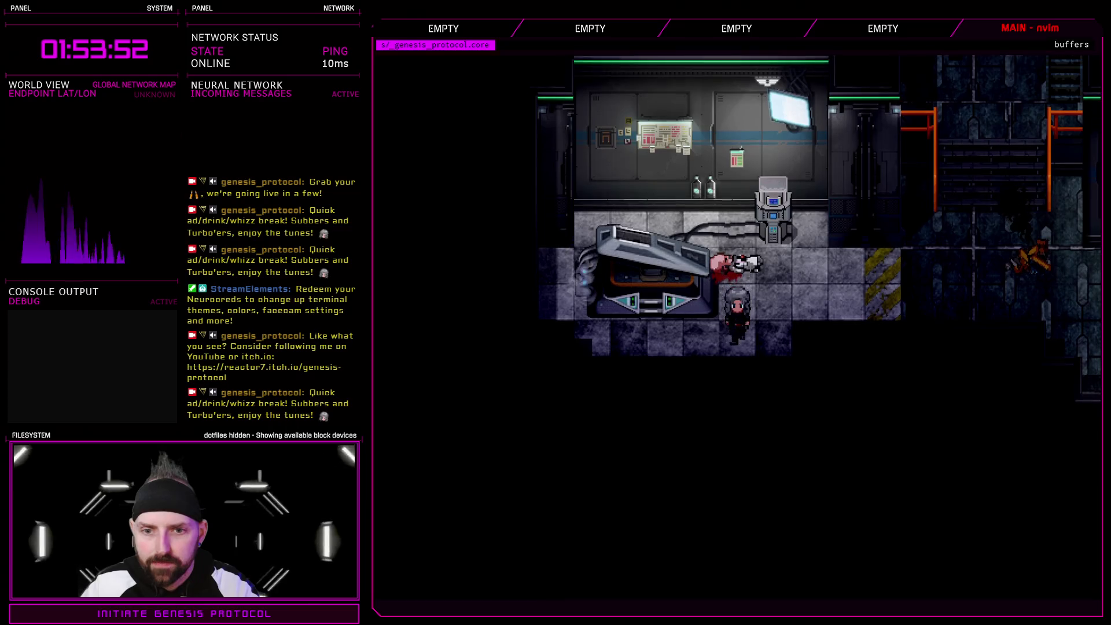
key(Down)
key(Left)
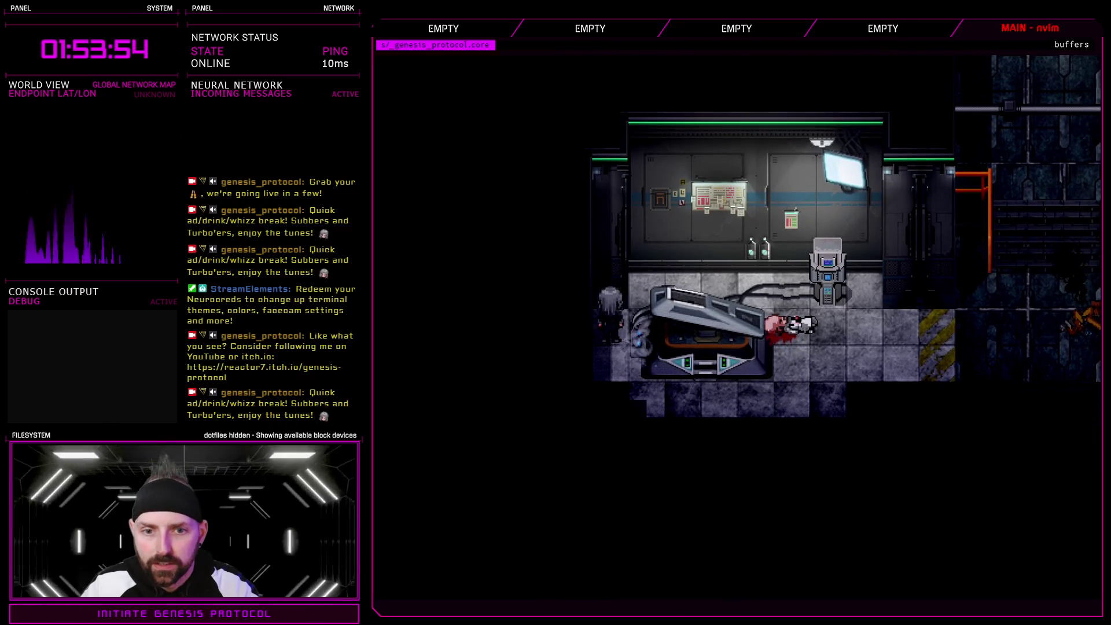
key(Right)
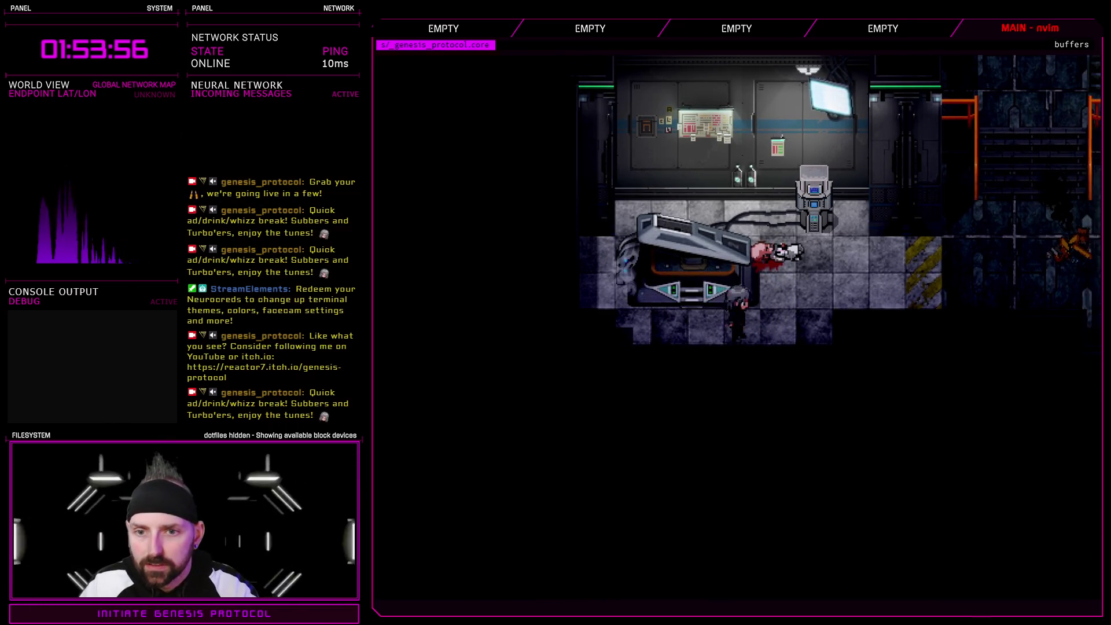
key(Up)
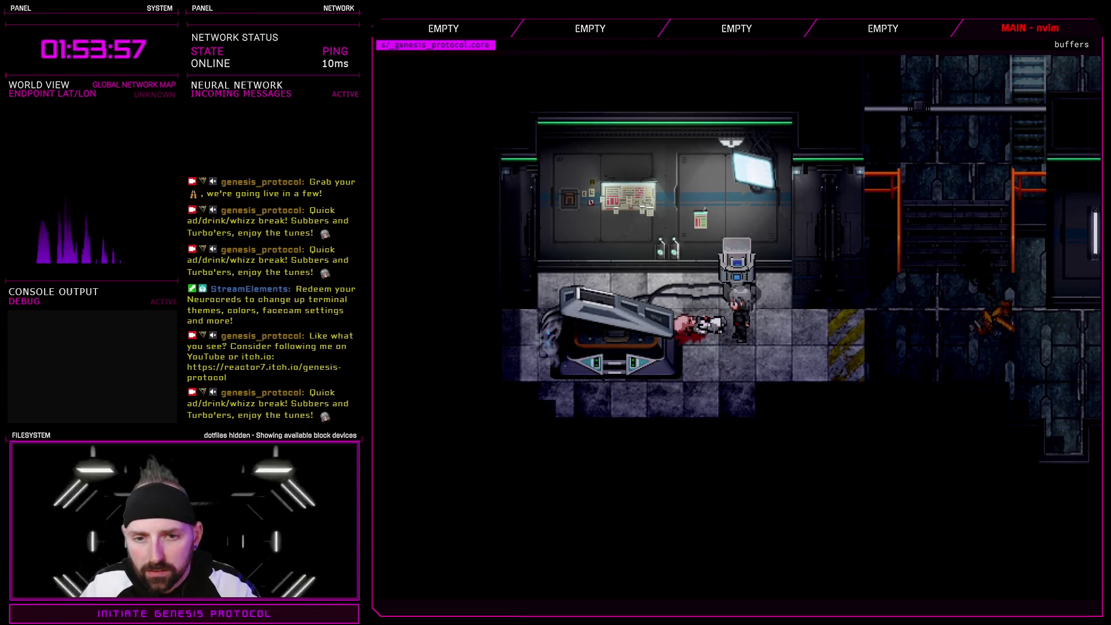
- Leave the lab and walk left along the corridor of the next map
key(Right)
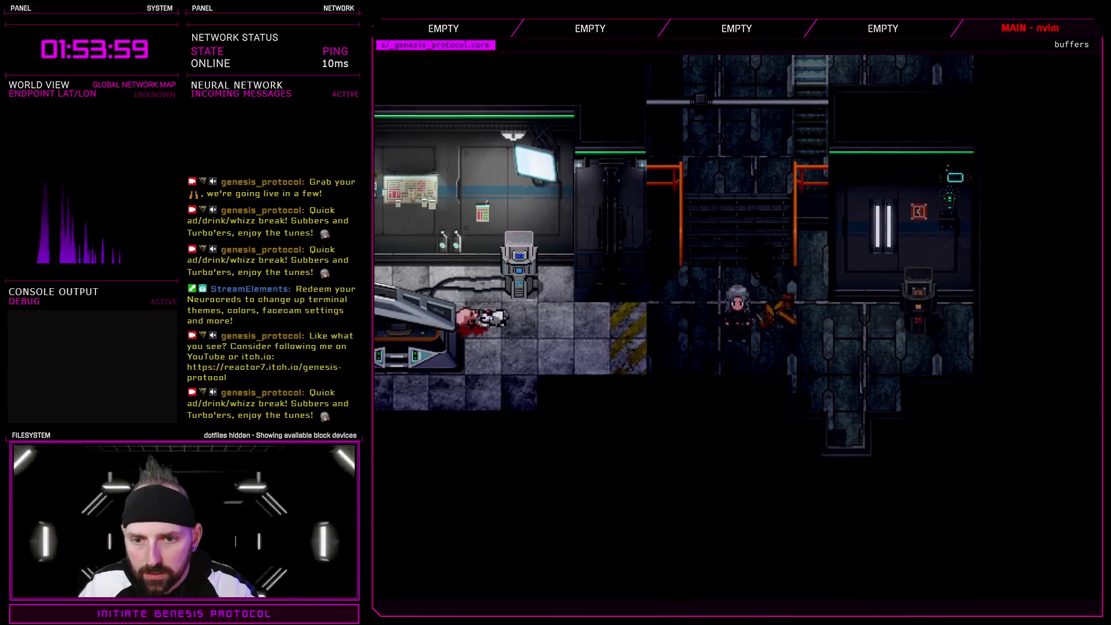
key(Right)
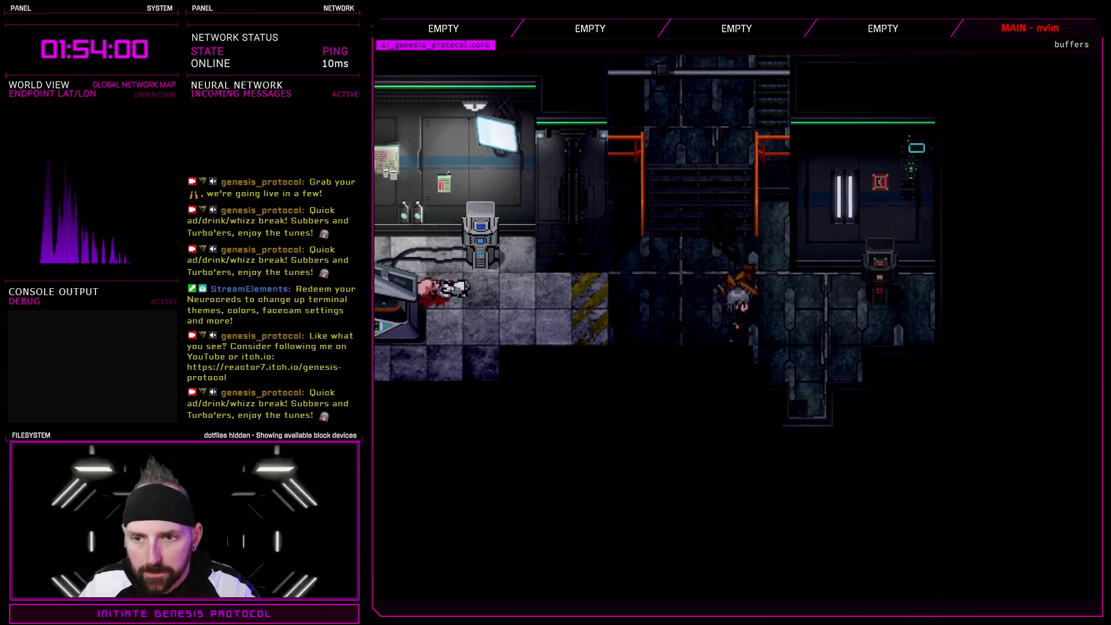
key(Down)
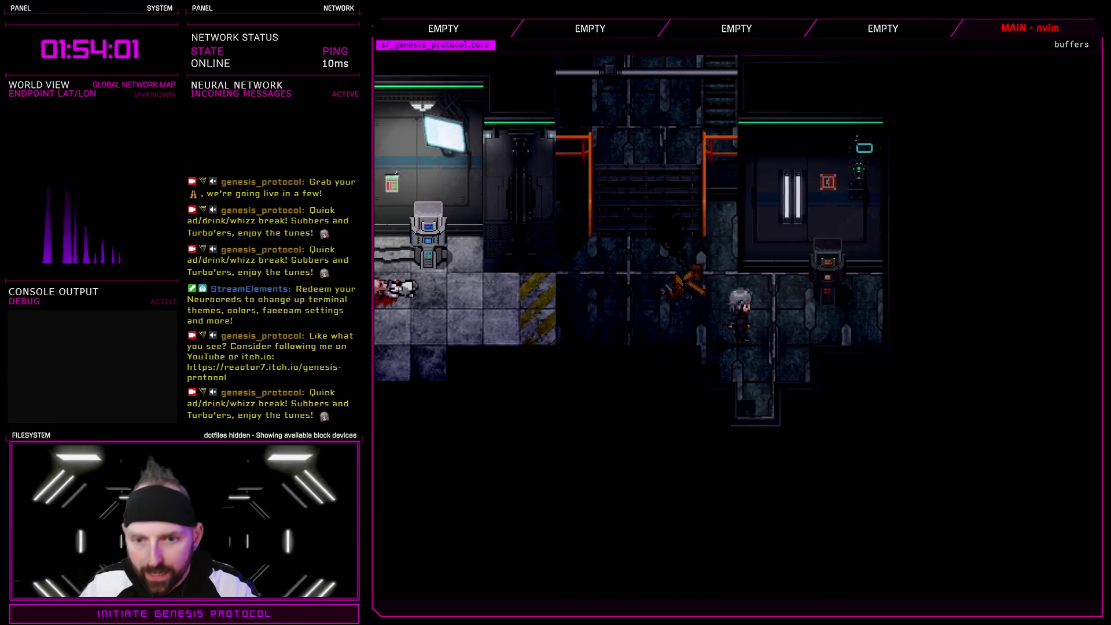
key(Down)
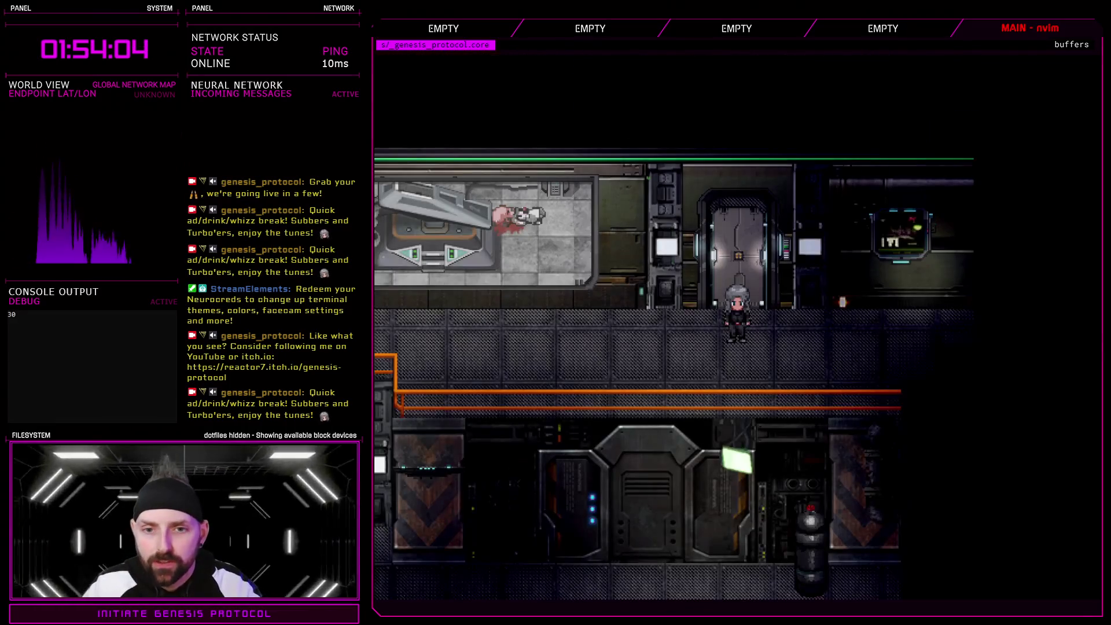
key(Left)
key(Left)
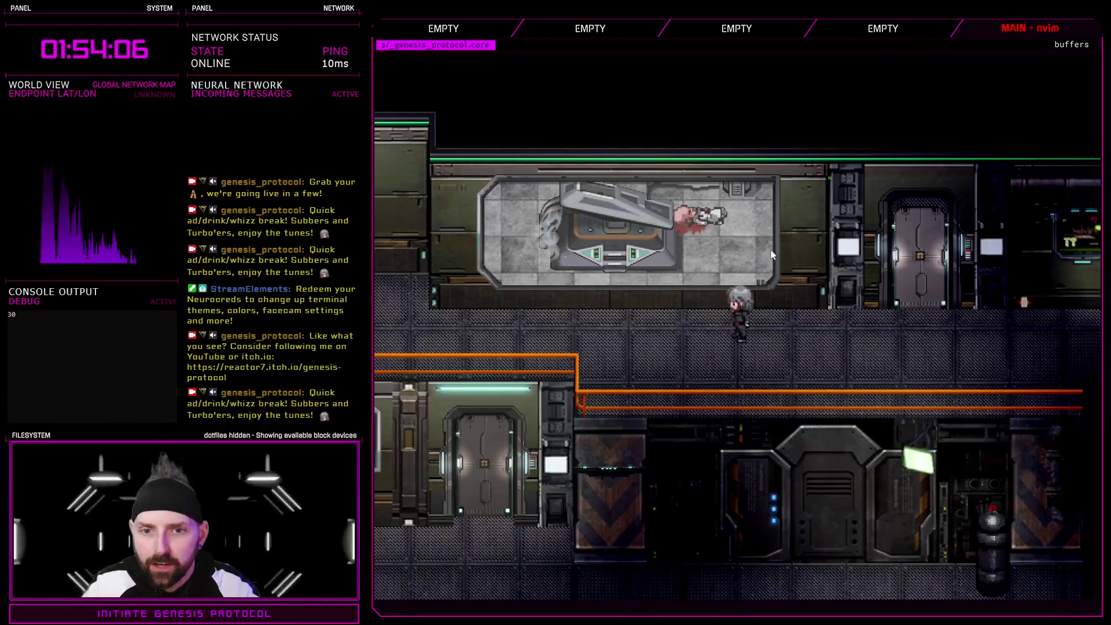
key(Left)
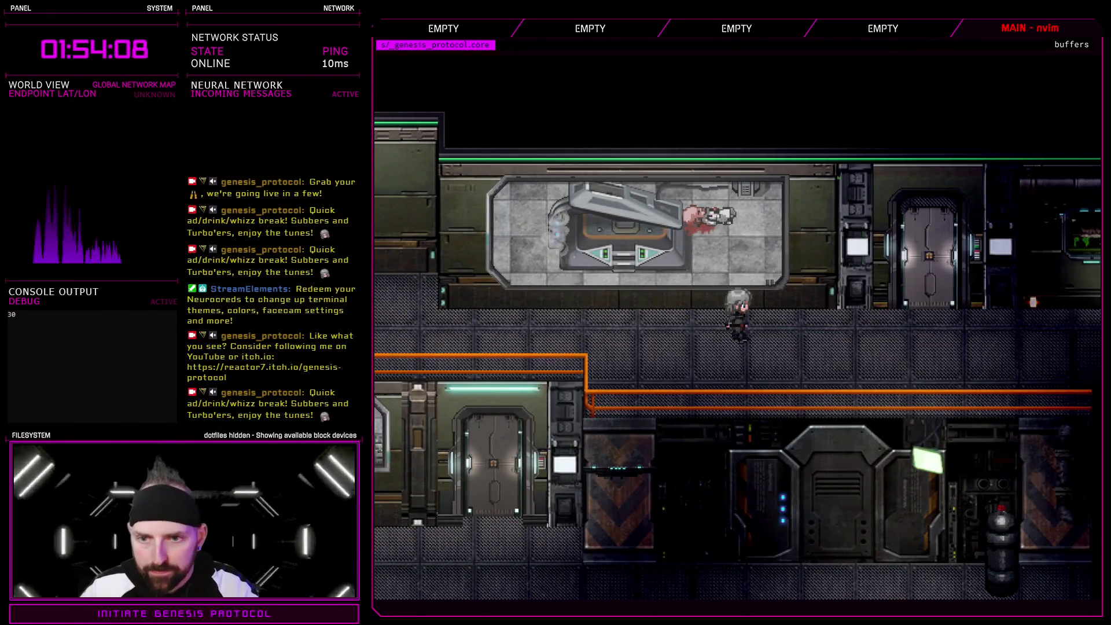
key(Left)
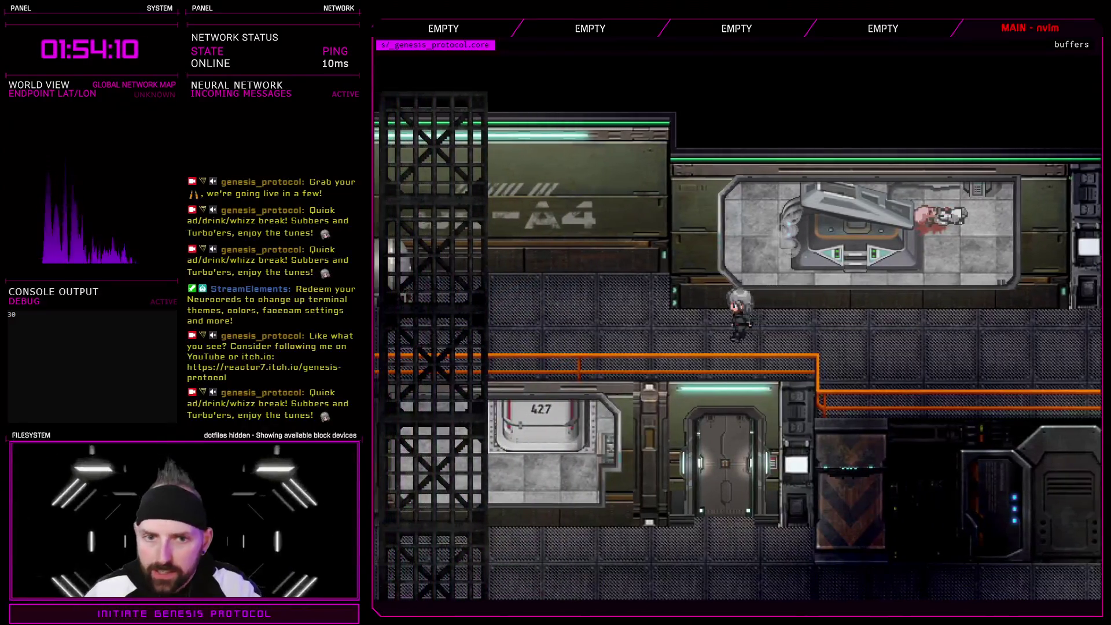
key(Left)
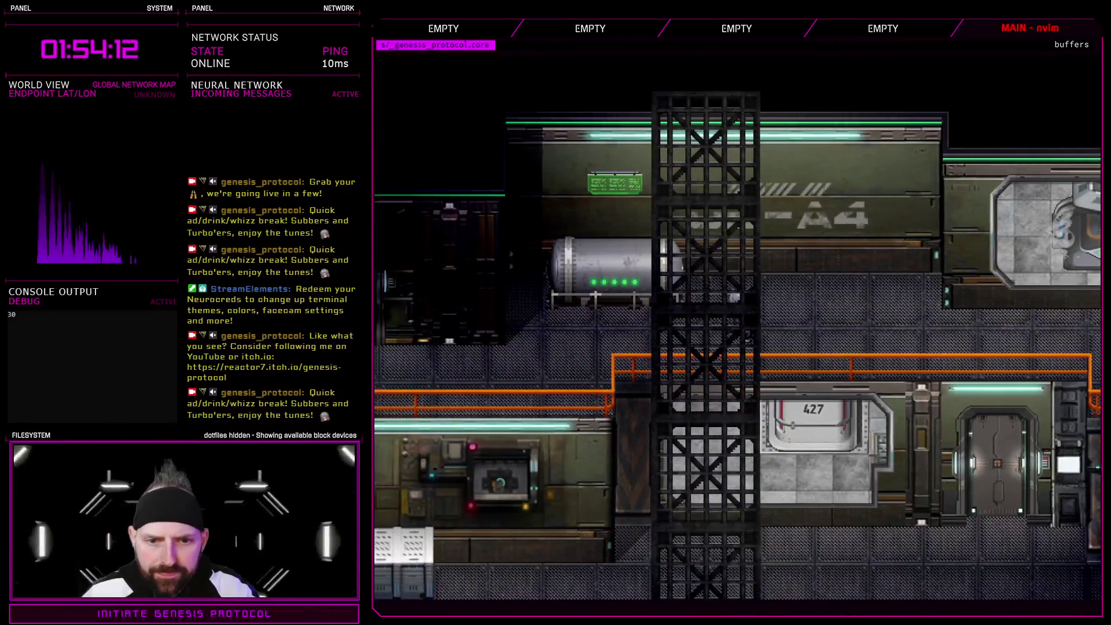
key(Left)
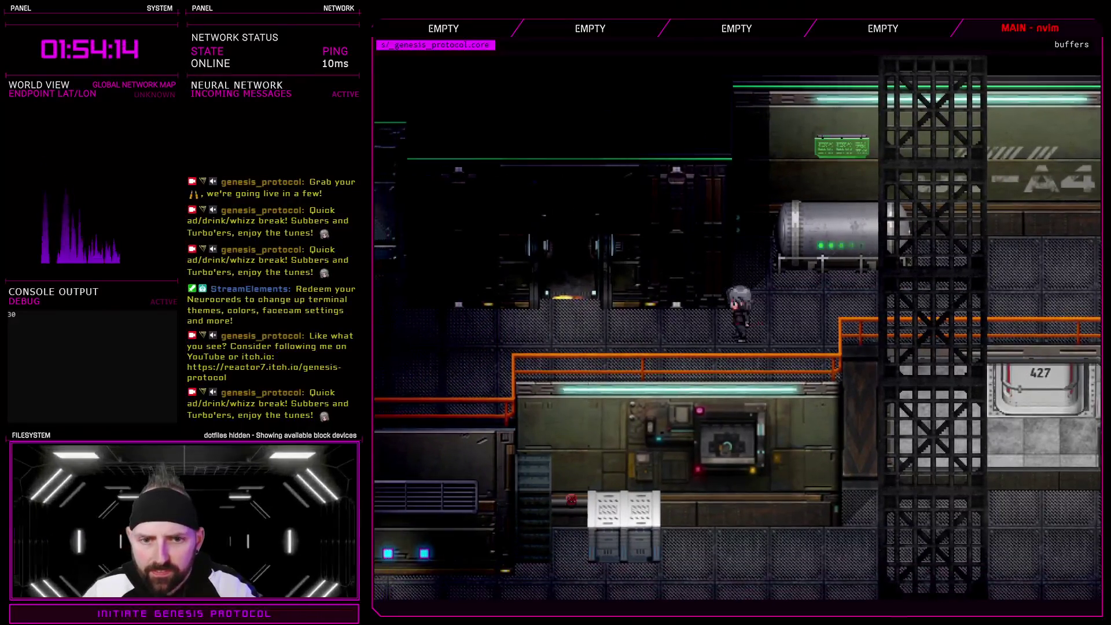
- Enter the medkit room and pick up the Medi-Cell, receiving 2 O-Tablets
key(Left)
key(Up)
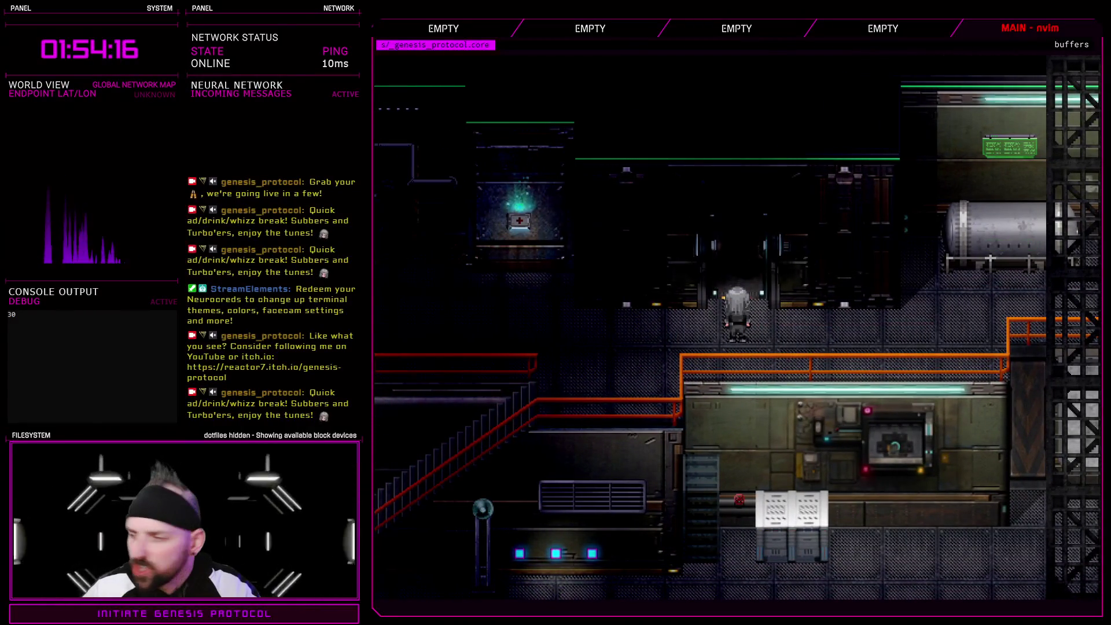
key(Left)
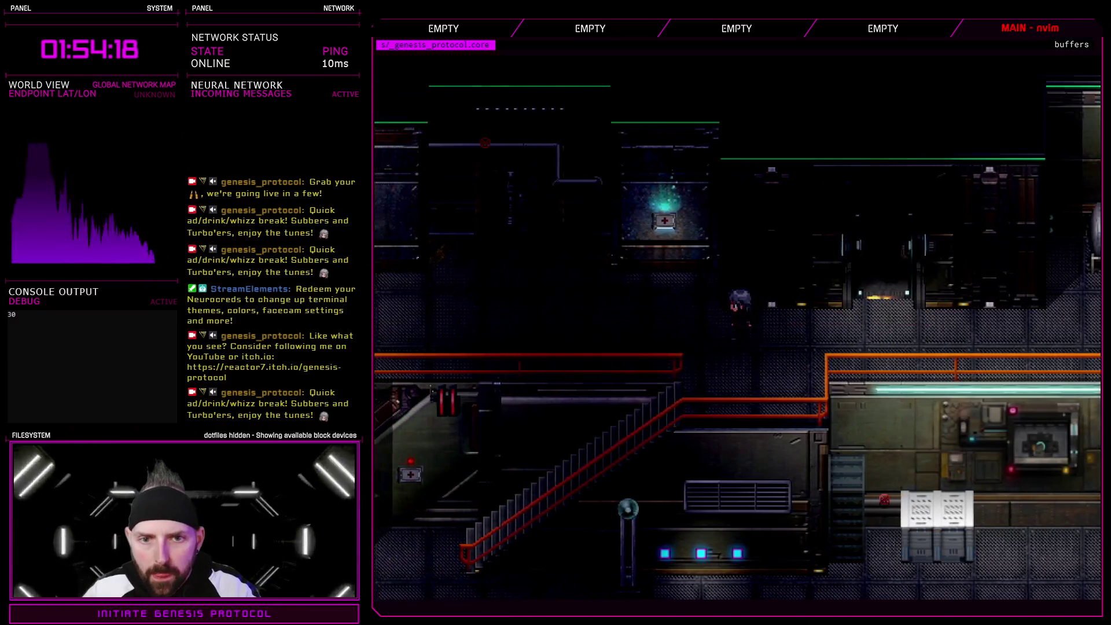
key(Left)
key(Up)
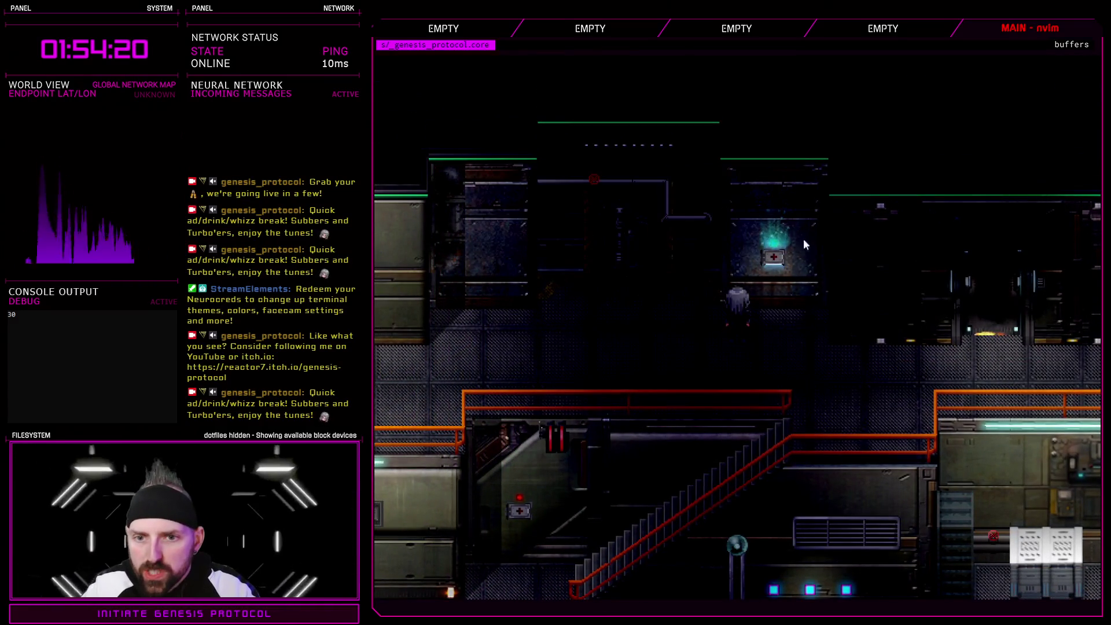
key(Down)
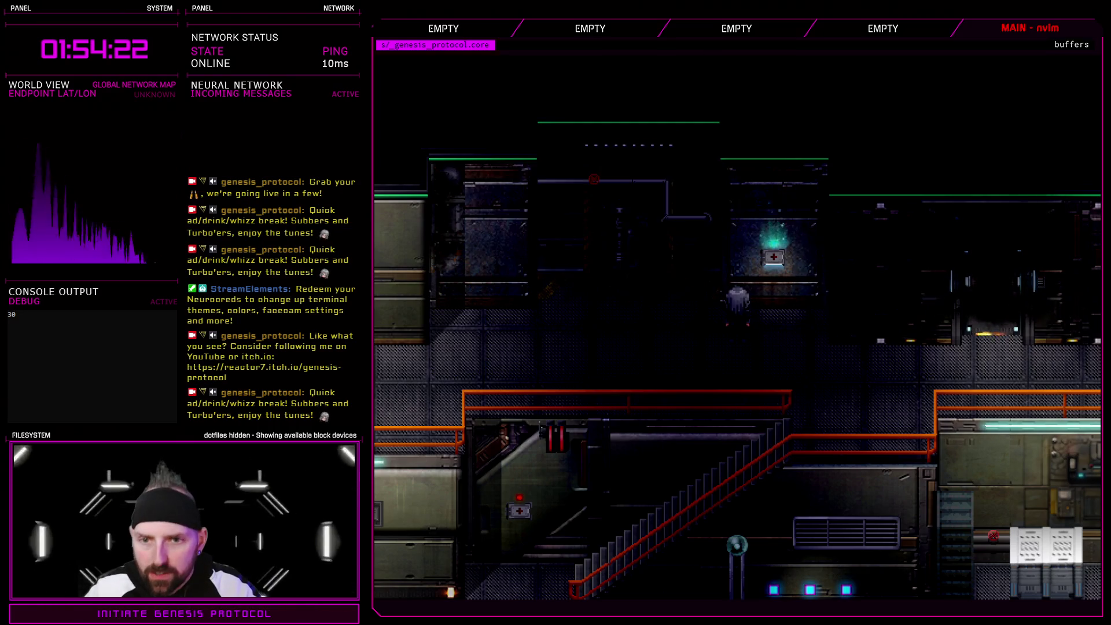
key(Right)
key(Up)
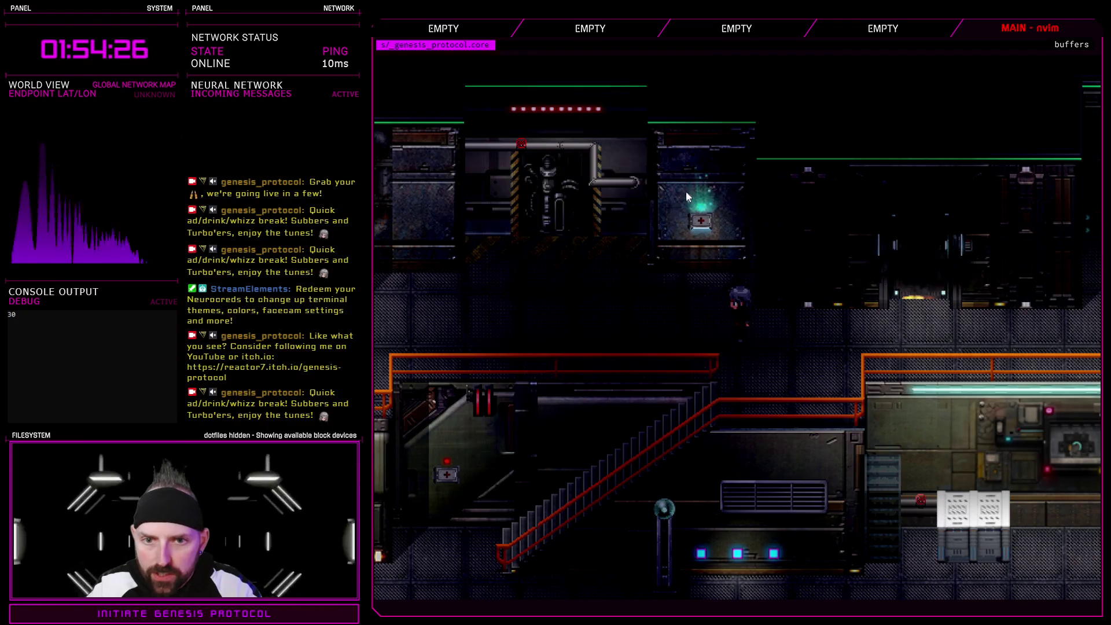
key(Left)
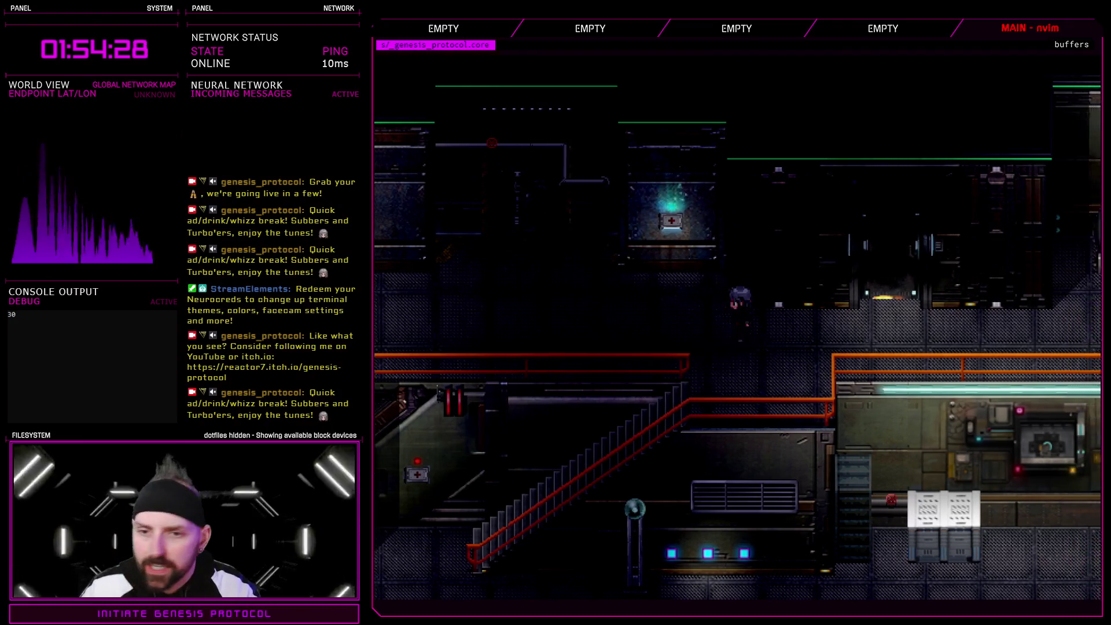
key(Up)
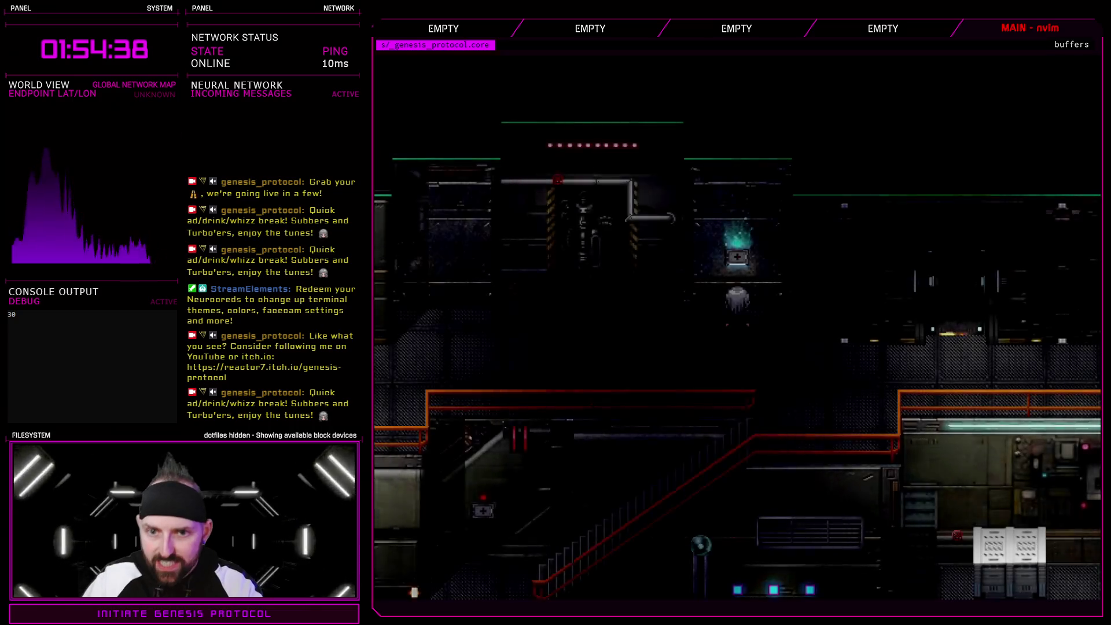
key(e)
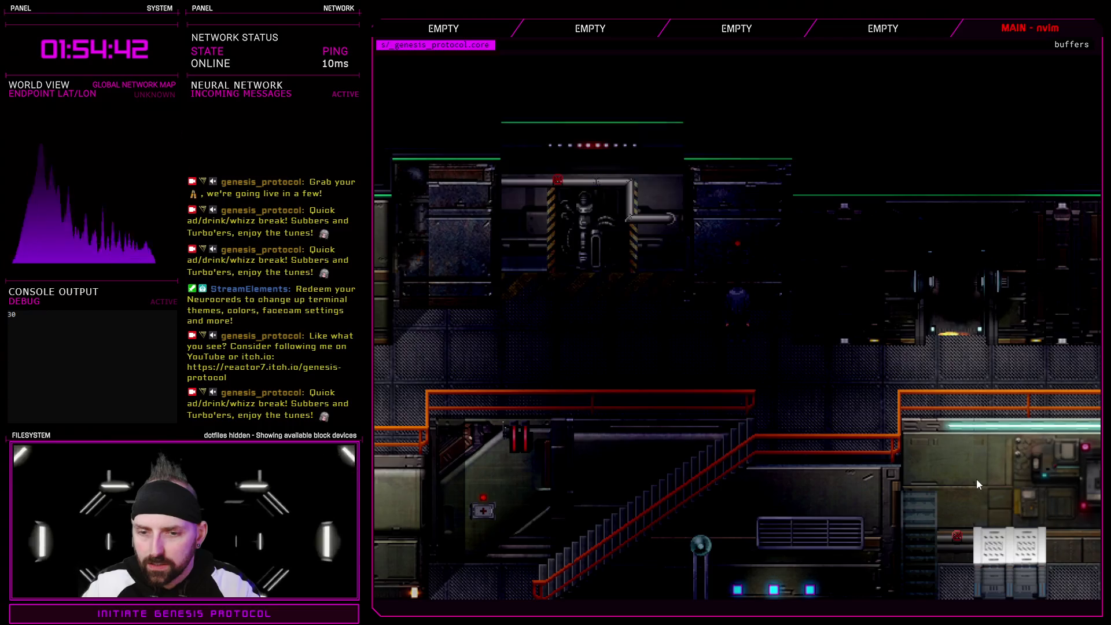
key(Tab)
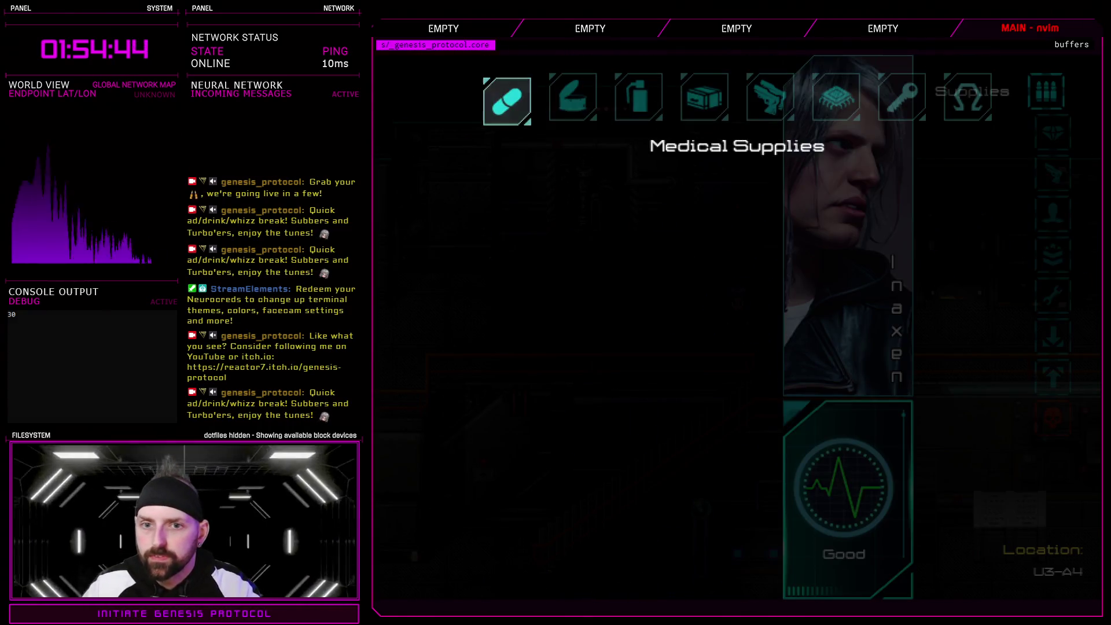
- Browse the O-Tablet details and the Food, Throwables/Ammo and Miscellaneous inventory categories
key(d)
key(a)
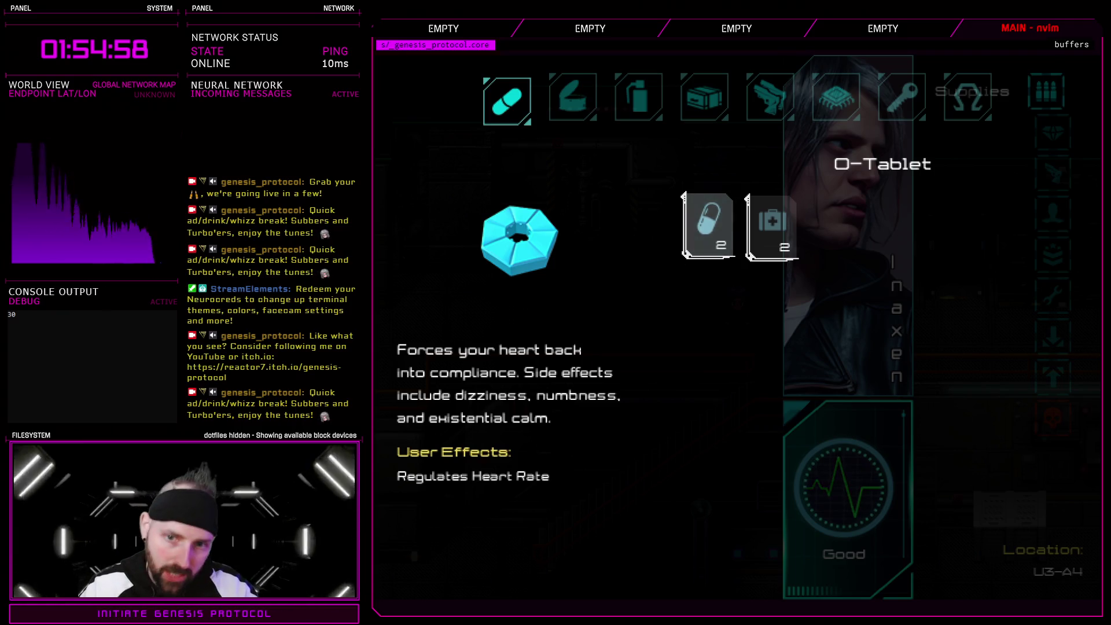
key(e)
key(e)
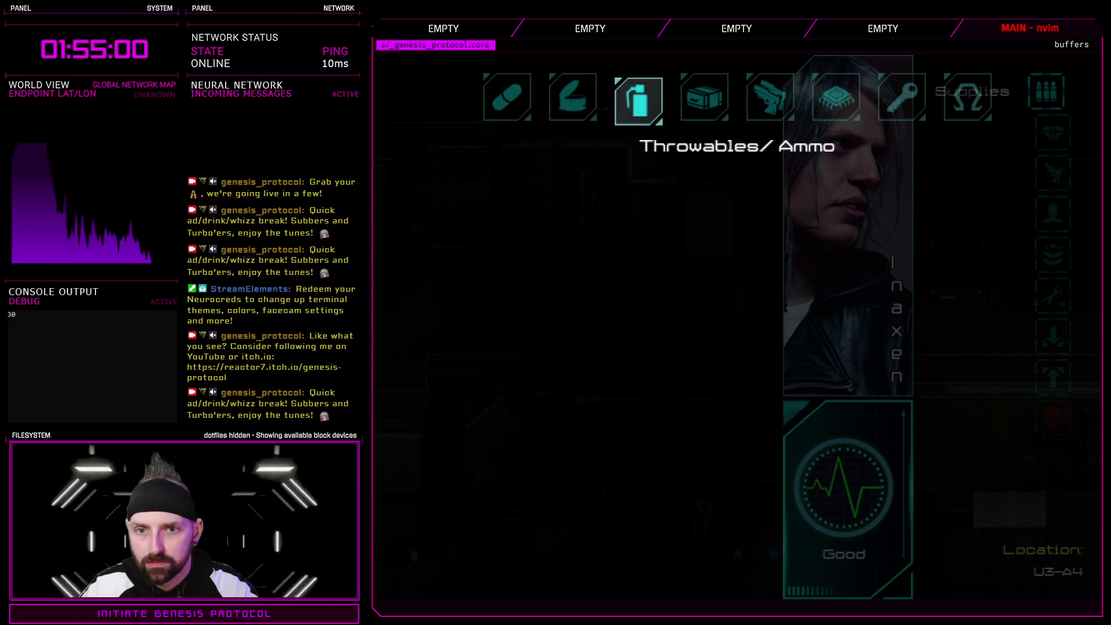
key(q)
key(q)
key(e)
key(e)
key(e)
key(q)
key(e)
key(e)
key(q)
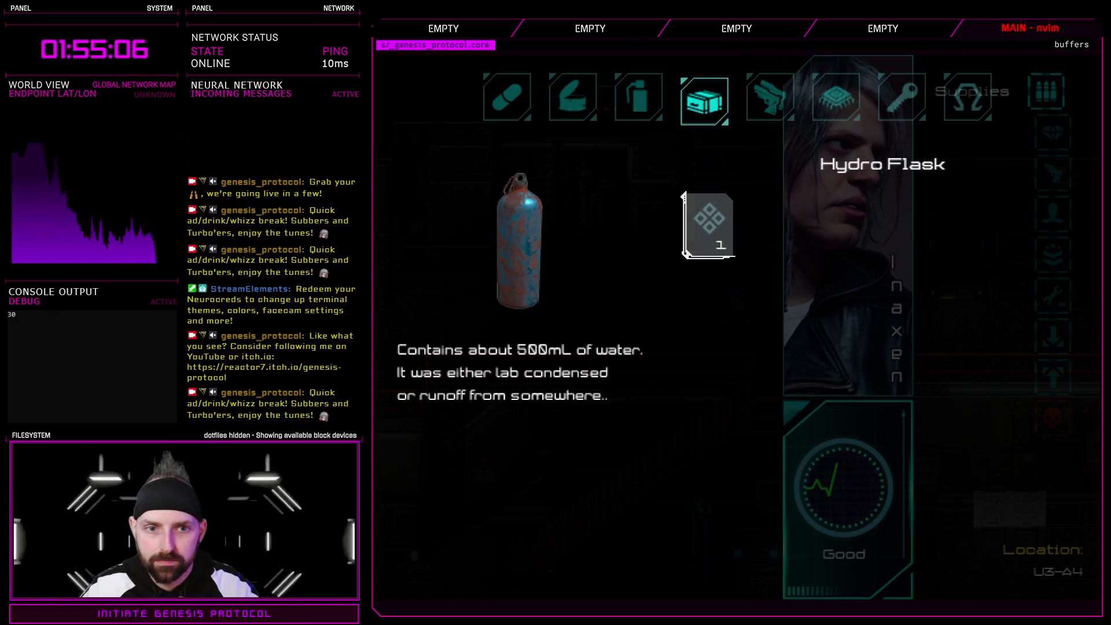
key(Escape)
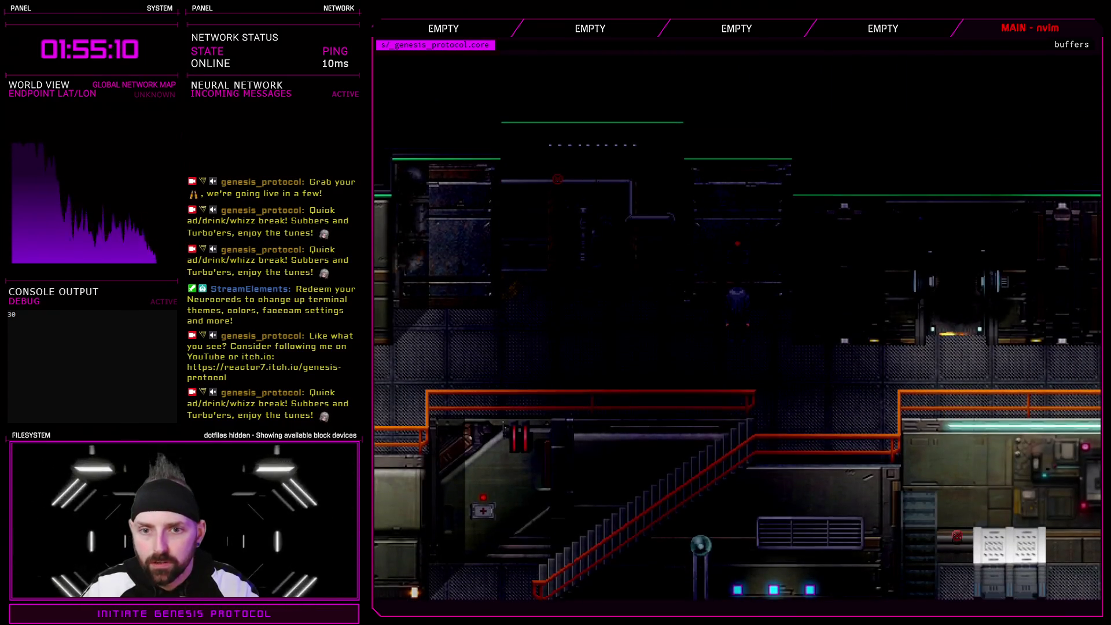
- Step down-left and quit the playtest from the character menu
key(Down)
key(Left)
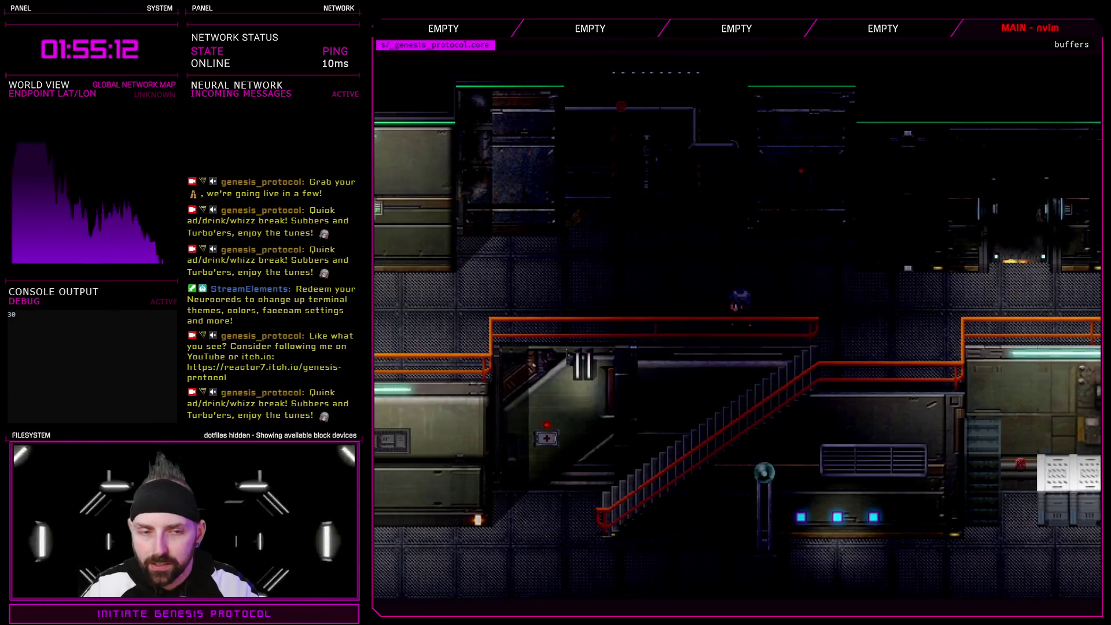
key(Escape)
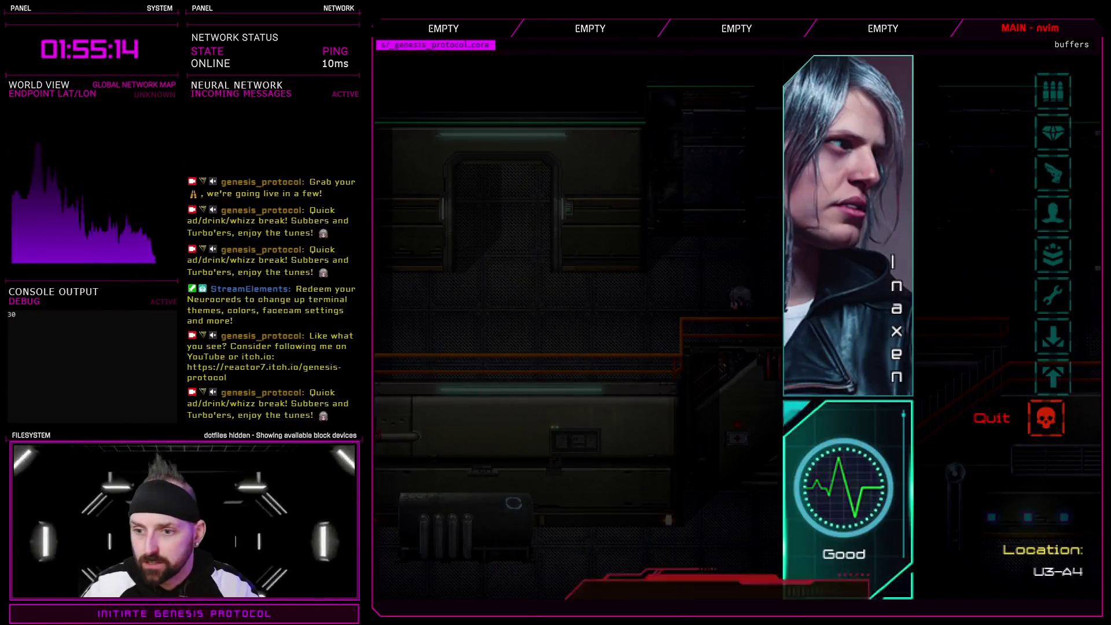
key(Return)
key(Return)
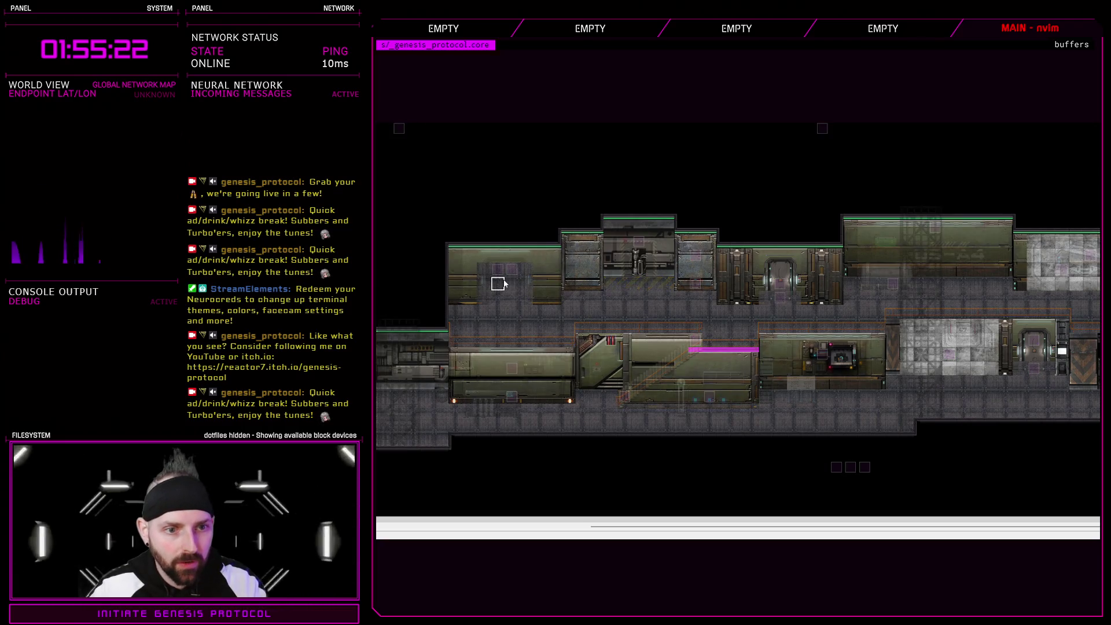
- Paint the magenta region over the left room, the corridor to the right edge, and the lower floor rows
mouse_move(503, 284)
mouse_down()
mouse_move(527, 318)
mouse_move(526, 344)
mouse_move(564, 340)
mouse_up()
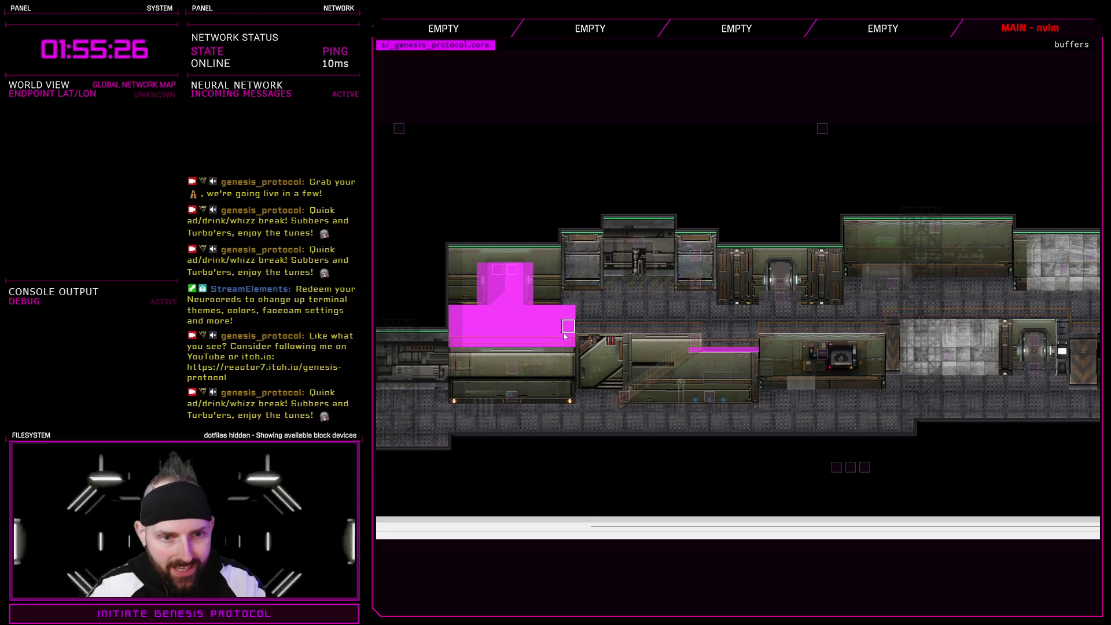
drag(569, 300, 694, 312)
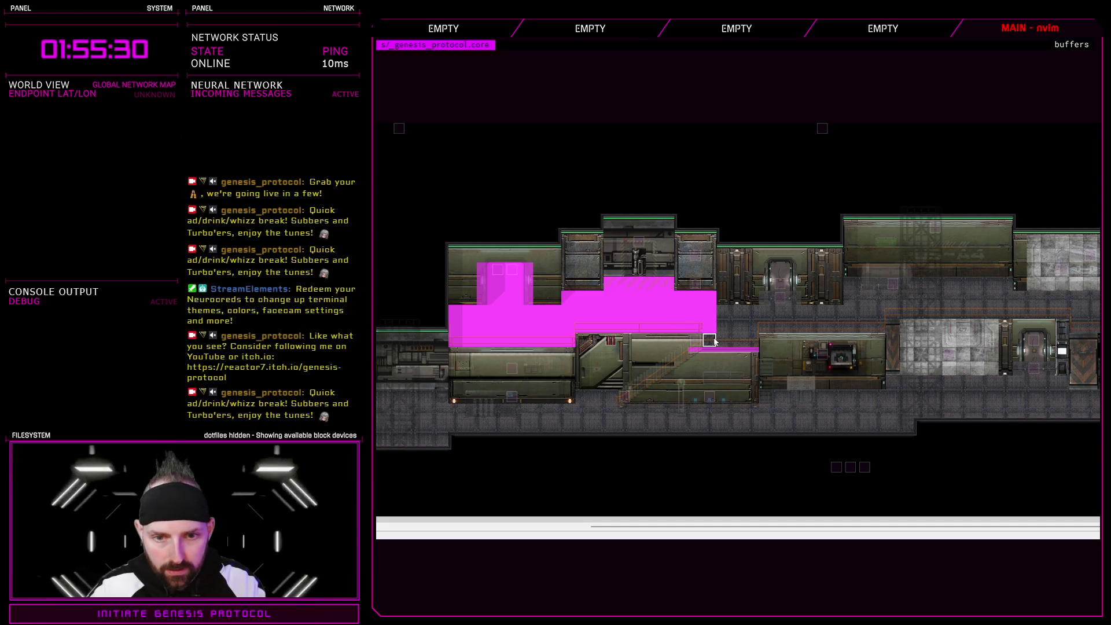
mouse_move(728, 313)
mouse_down()
mouse_move(875, 326)
mouse_move(955, 290)
mouse_move(1004, 300)
mouse_up()
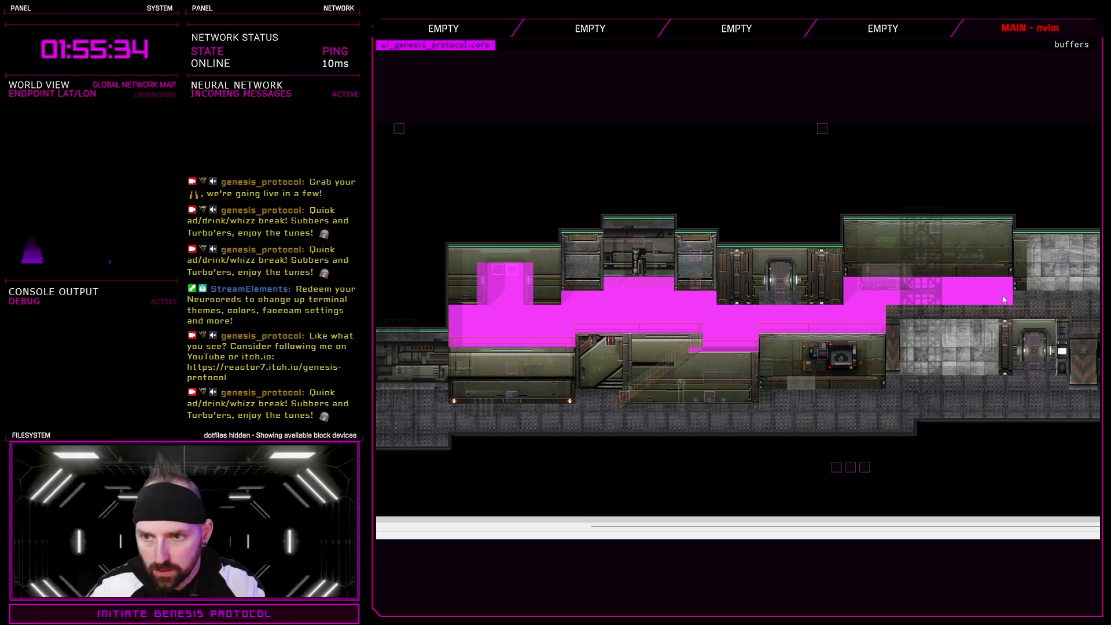
drag(907, 312, 1098, 313)
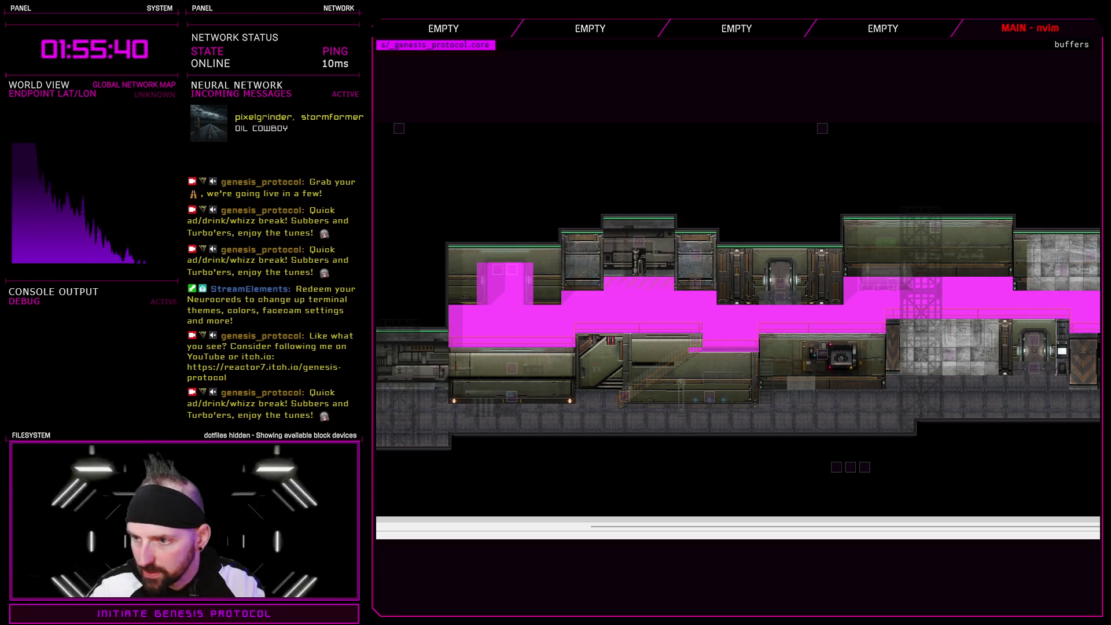
mouse_move(1099, 397)
mouse_down()
mouse_move(843, 399)
mouse_move(770, 412)
mouse_up()
mouse_move(896, 385)
mouse_down()
mouse_move(1062, 386)
mouse_move(1019, 375)
mouse_up()
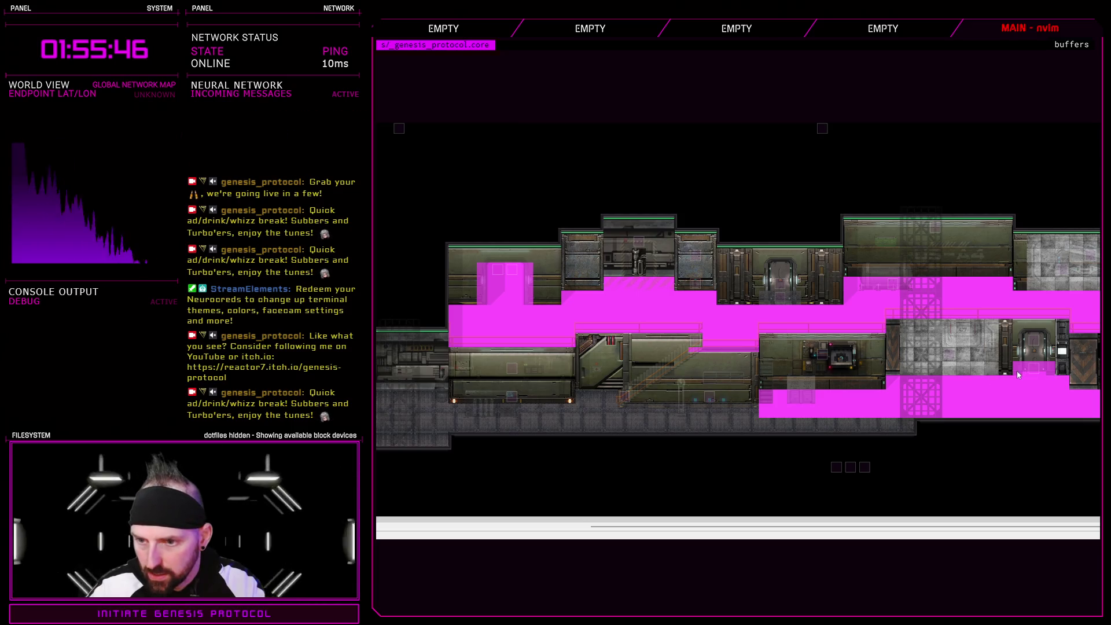
drag(848, 426, 631, 415)
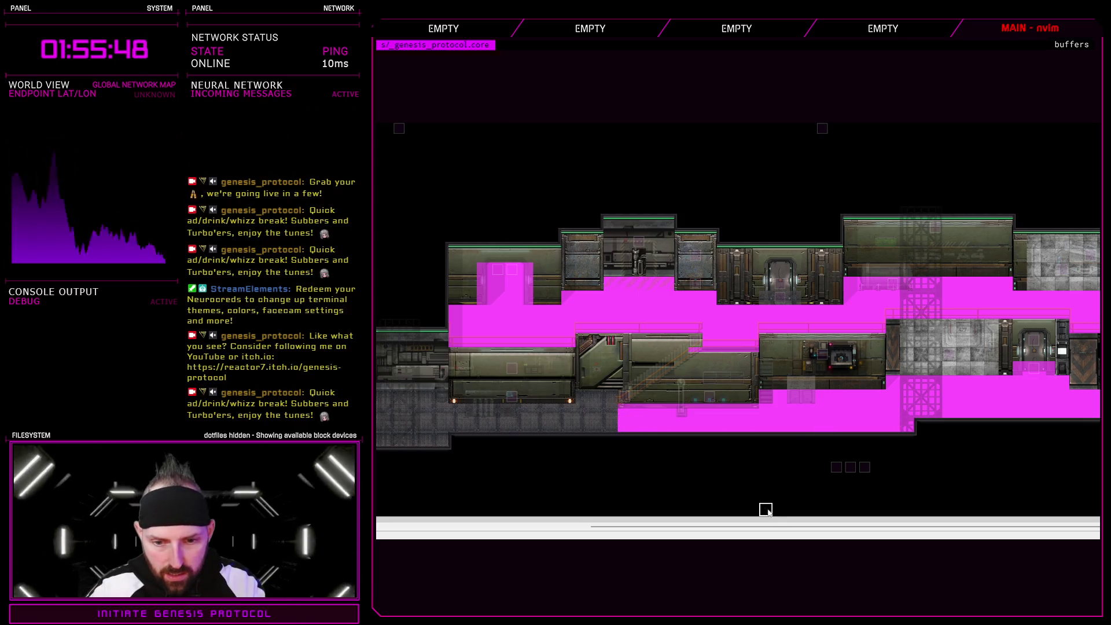
drag(773, 527, 553, 533)
mouse_move(856, 396)
mouse_down()
mouse_move(843, 397)
mouse_move(874, 421)
mouse_move(459, 424)
mouse_up()
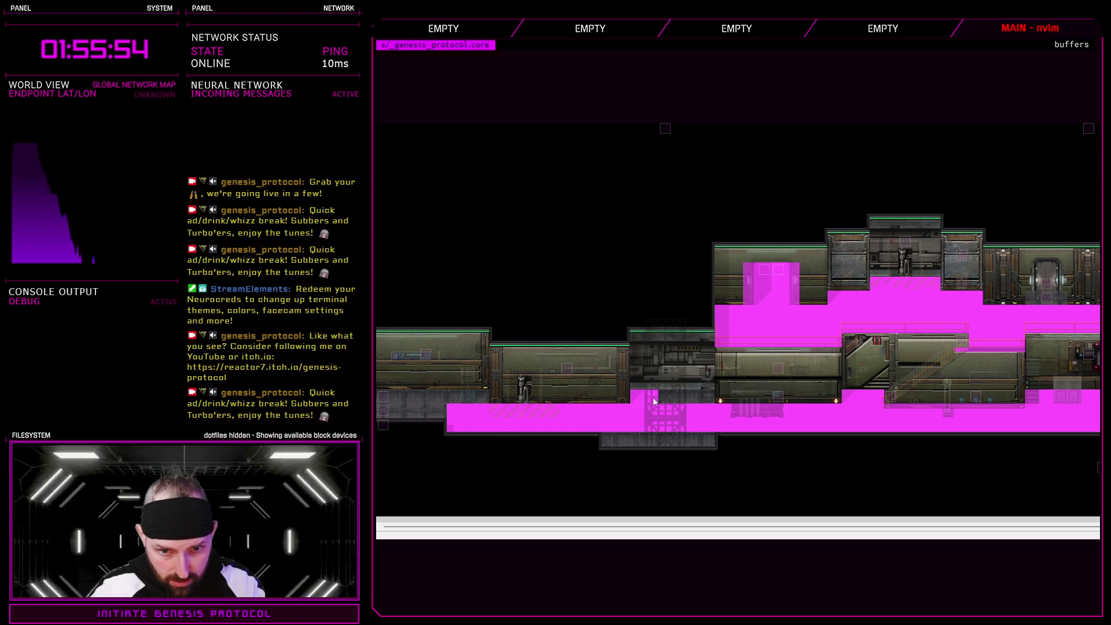
drag(695, 444, 611, 445)
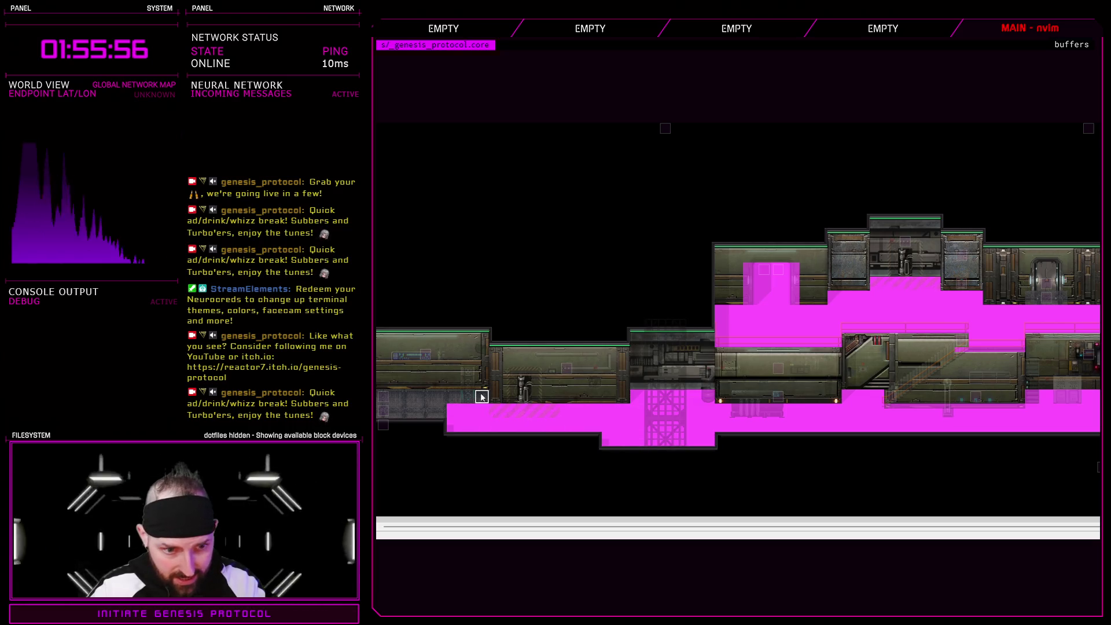
drag(482, 397, 400, 415)
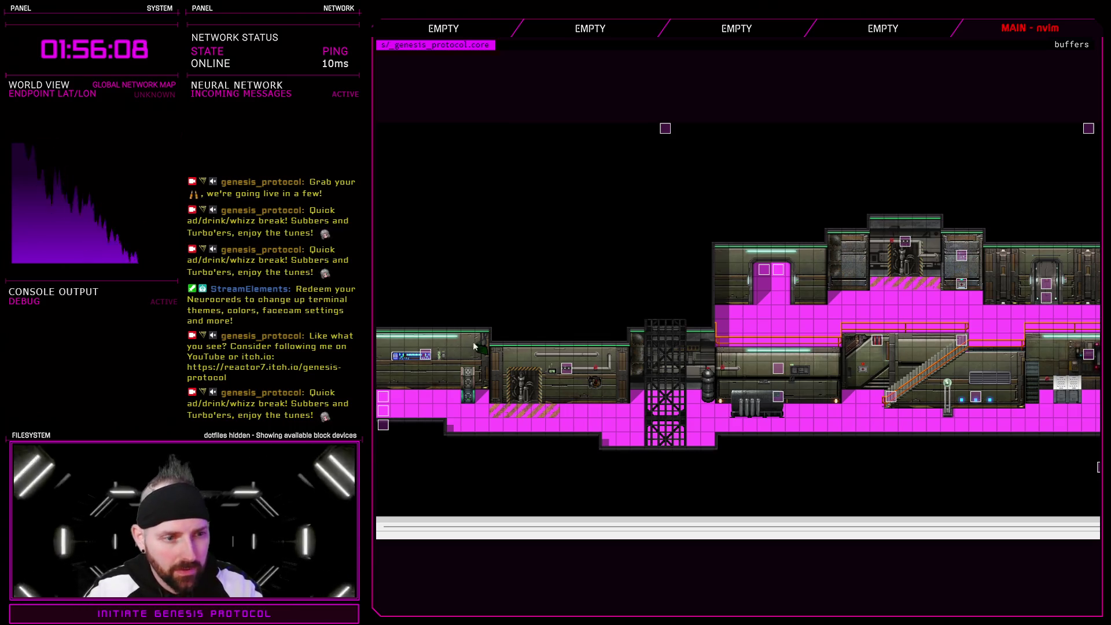
- Switch to tile mode and draw a top row of six grate panels above the level
scroll(1013, 535, right, 1)
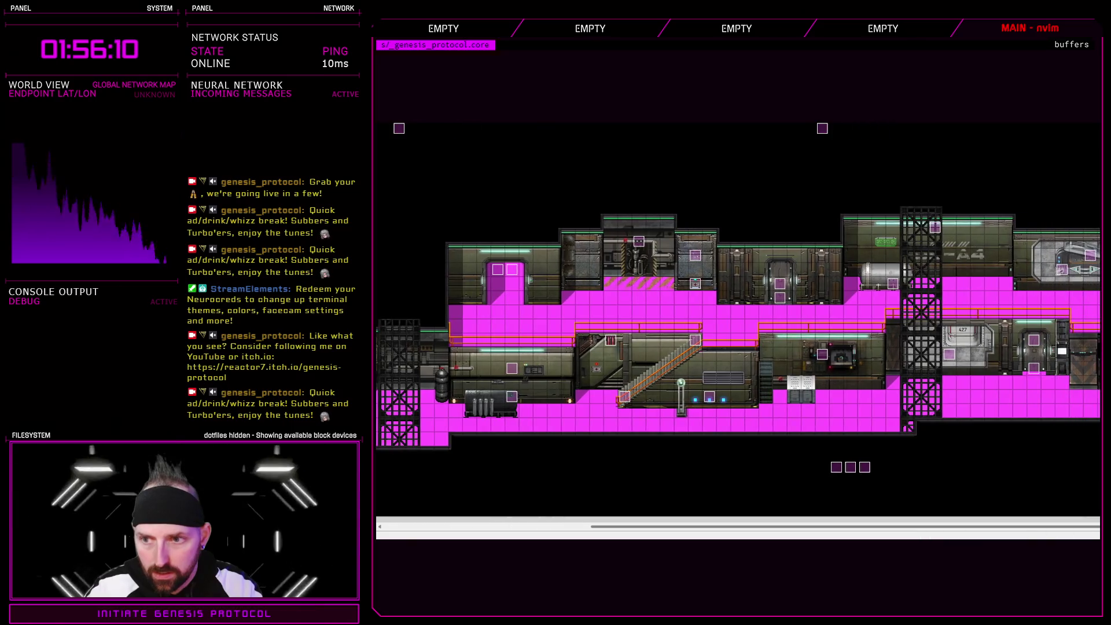
mouse_move(845, 525)
mouse_down()
mouse_move(752, 523)
mouse_move(550, 347)
mouse_move(518, 124)
mouse_up()
scroll(505, 163, down, 3)
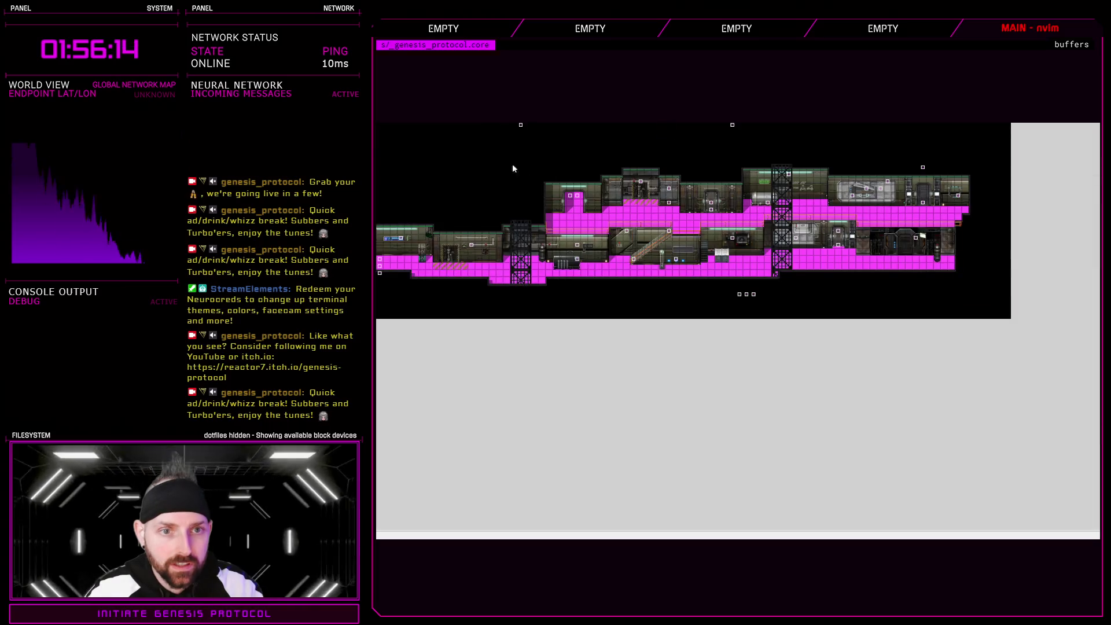
scroll(487, 136, up, 3)
scroll(622, 529, left, 1)
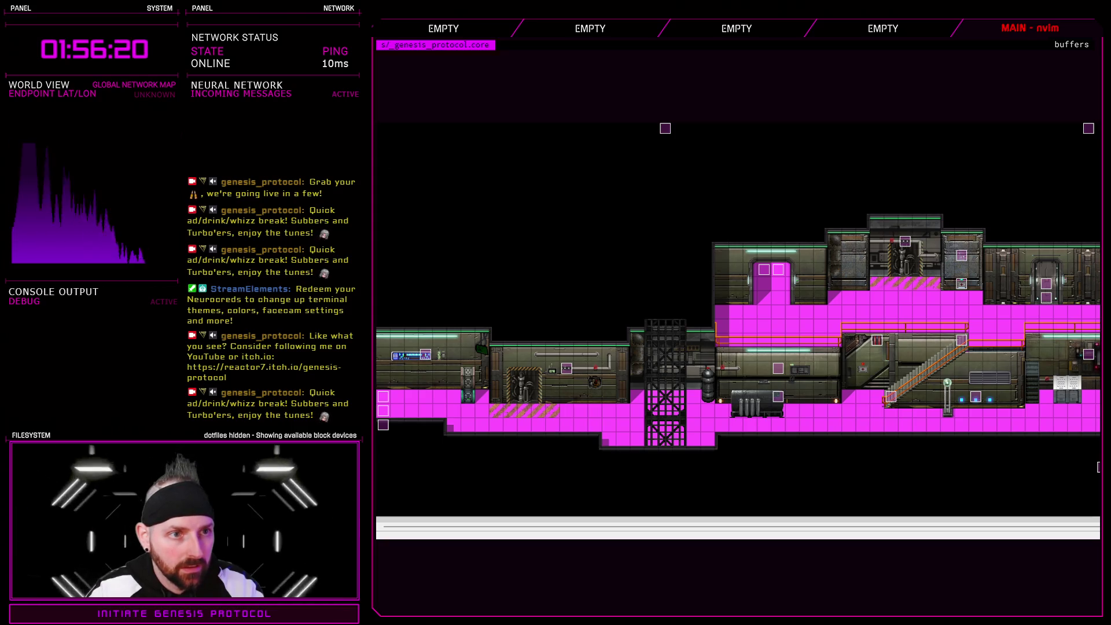
key(2)
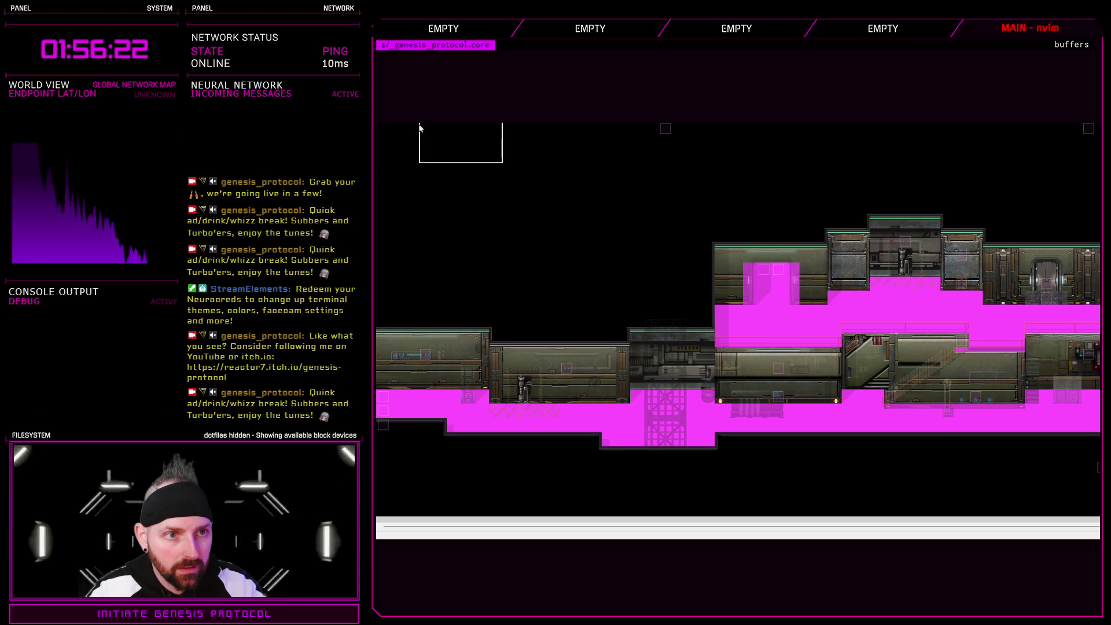
click(447, 151)
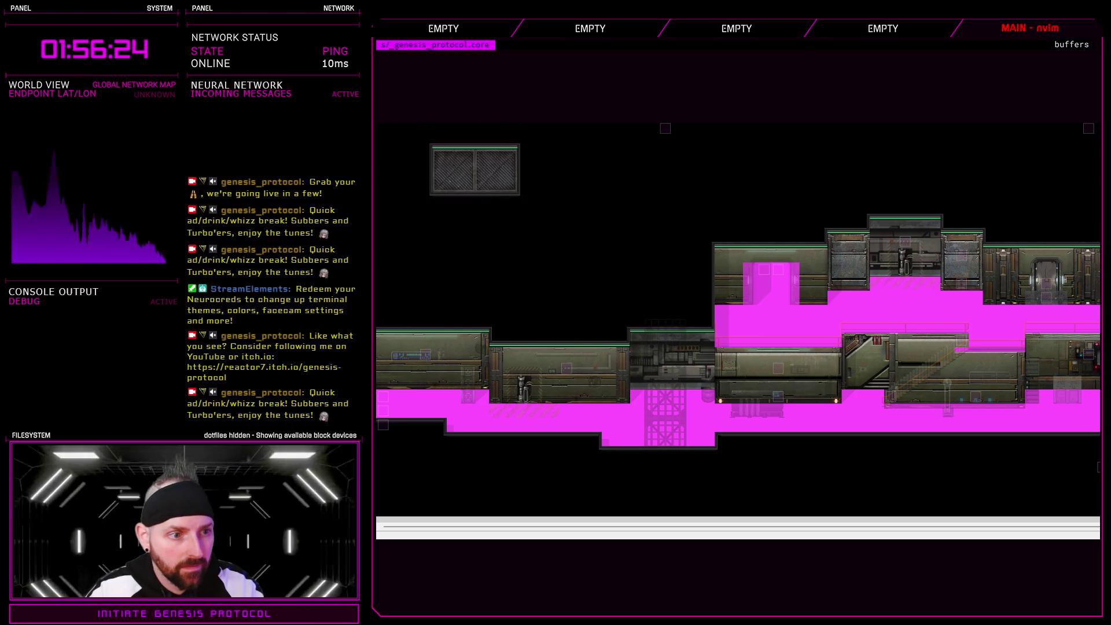
click(531, 157)
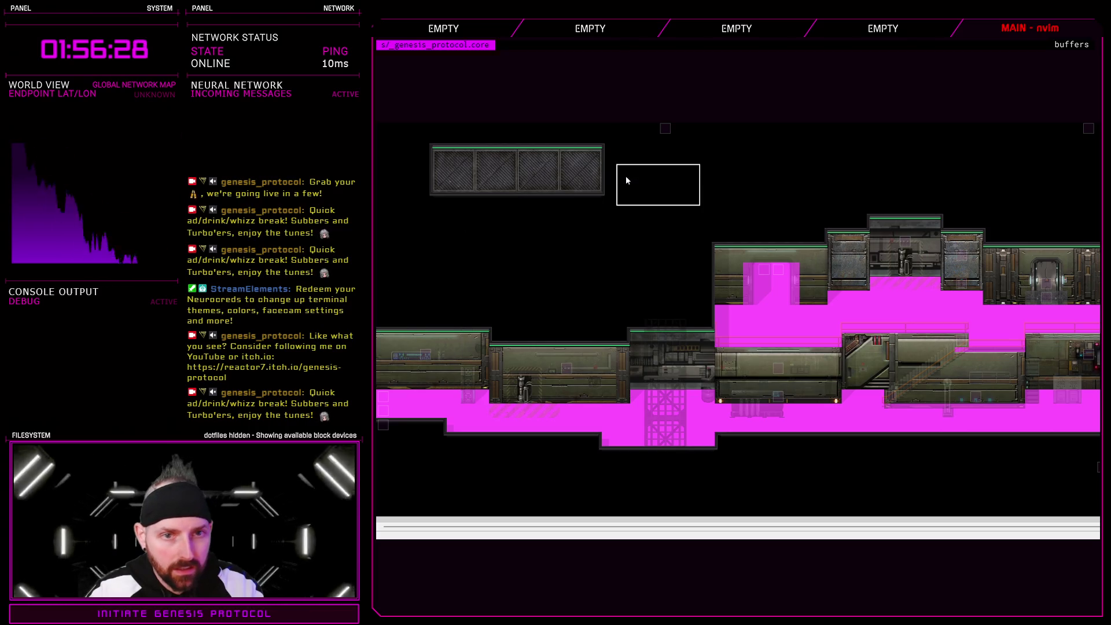
click(613, 161)
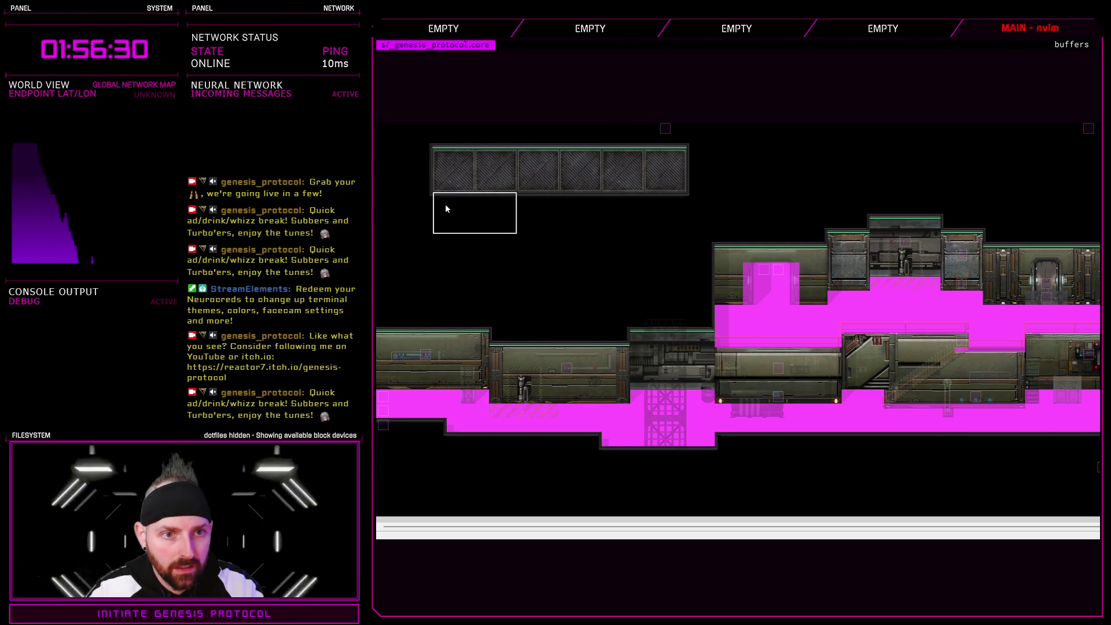
- Complete the second grate row, copy the 6x2 block and stamp it over the magenta area
click(526, 205)
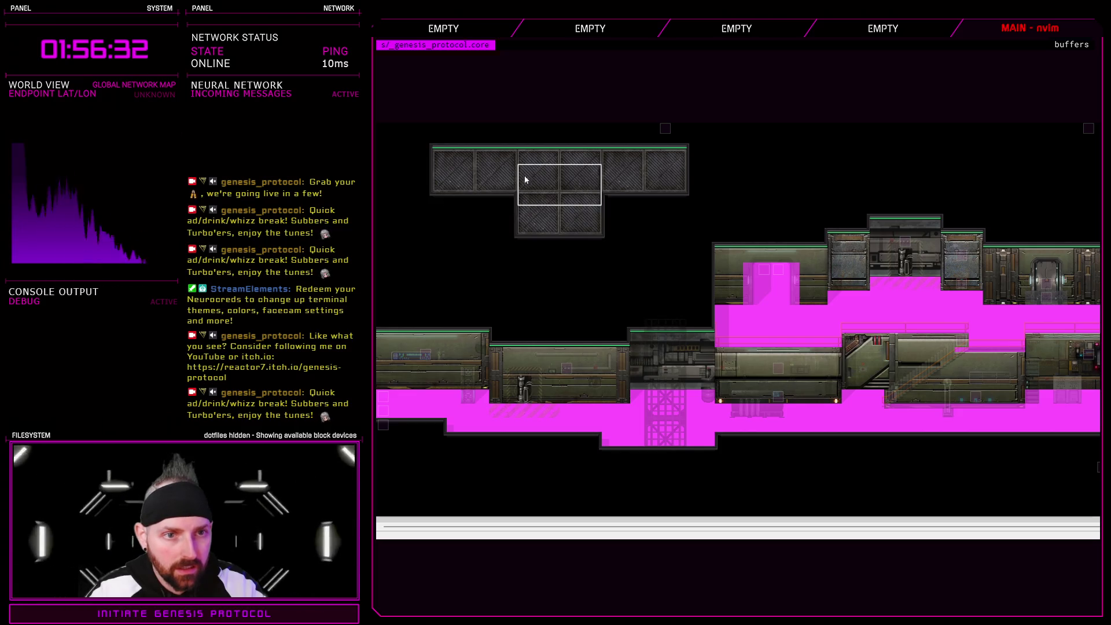
click(507, 225)
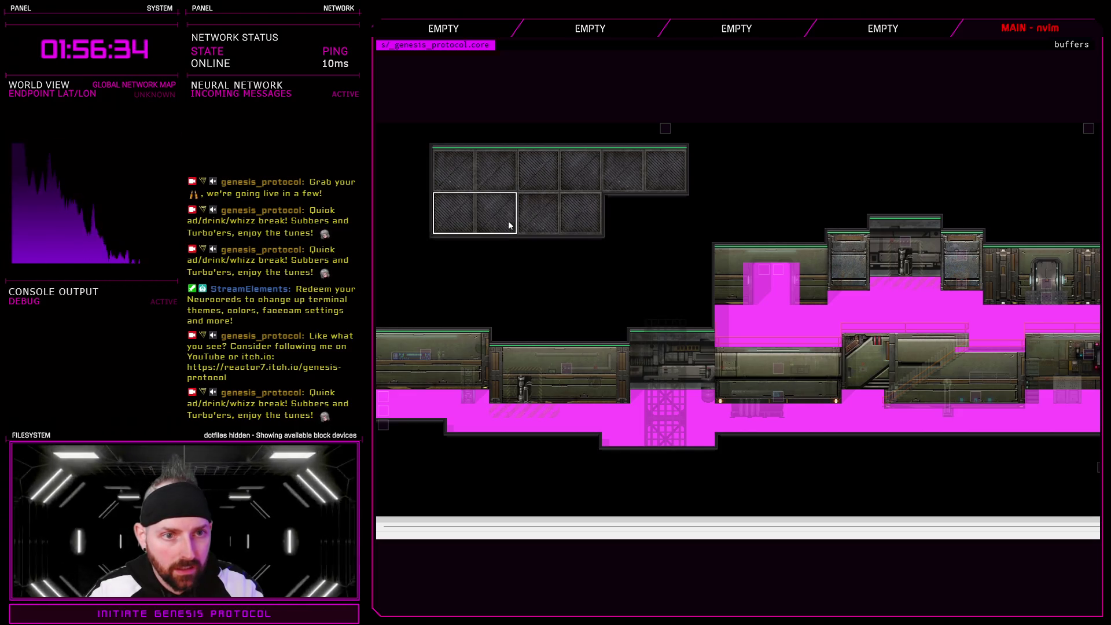
click(613, 207)
drag(681, 231, 443, 152)
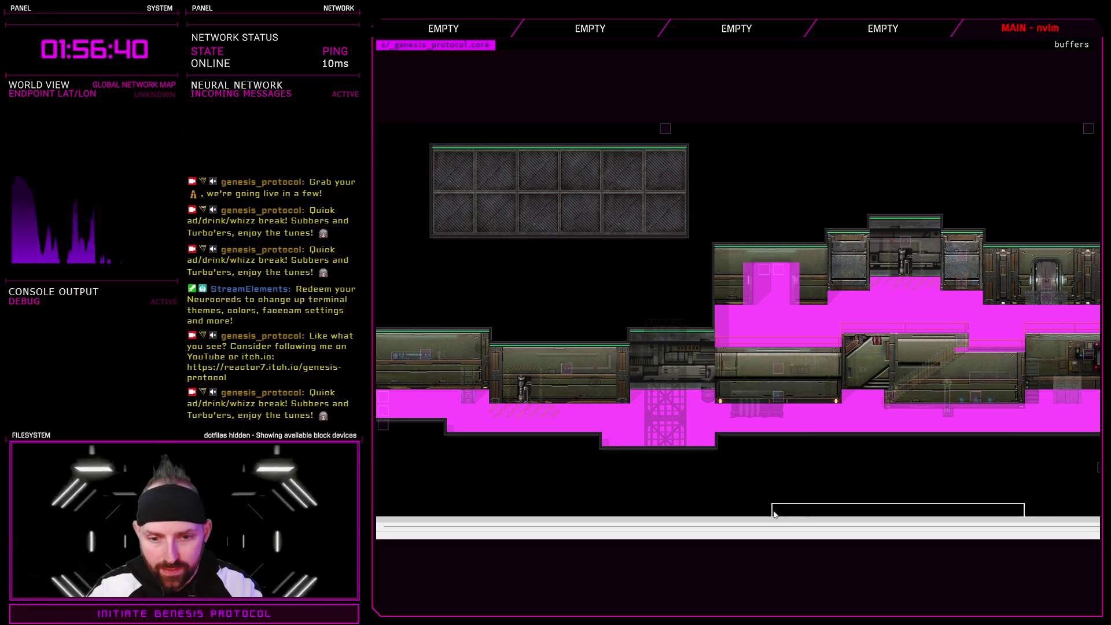
scroll(799, 457, right, 3)
click(773, 311)
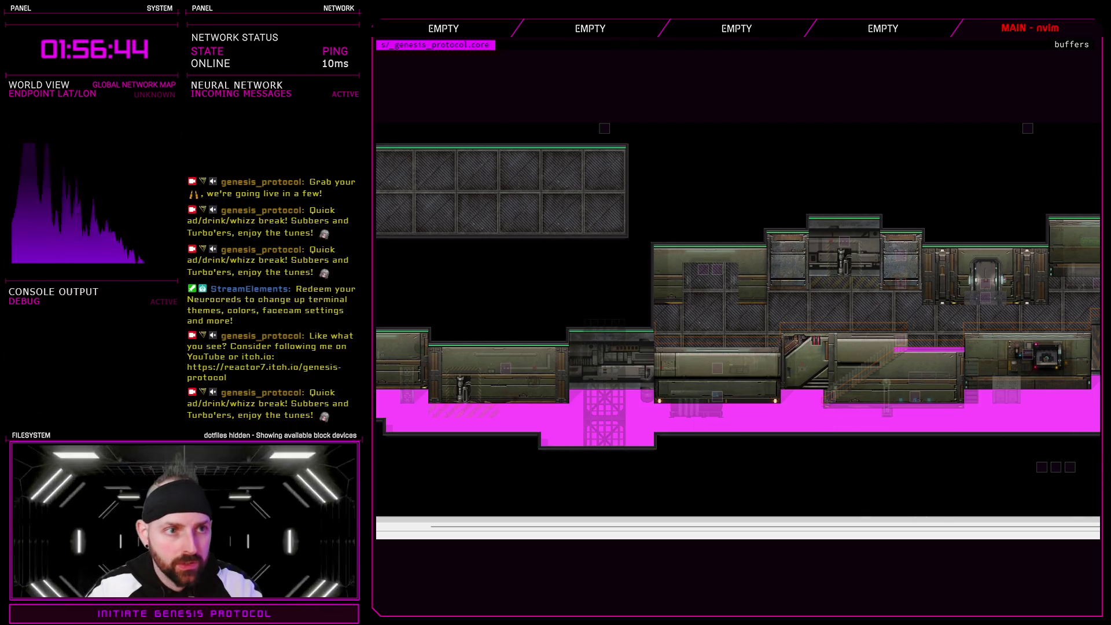
- Fill the bottom magenta strip and bottom row with grate, then erase the spare 6x2 block
key(ctrl+z)
key(ctrl+y)
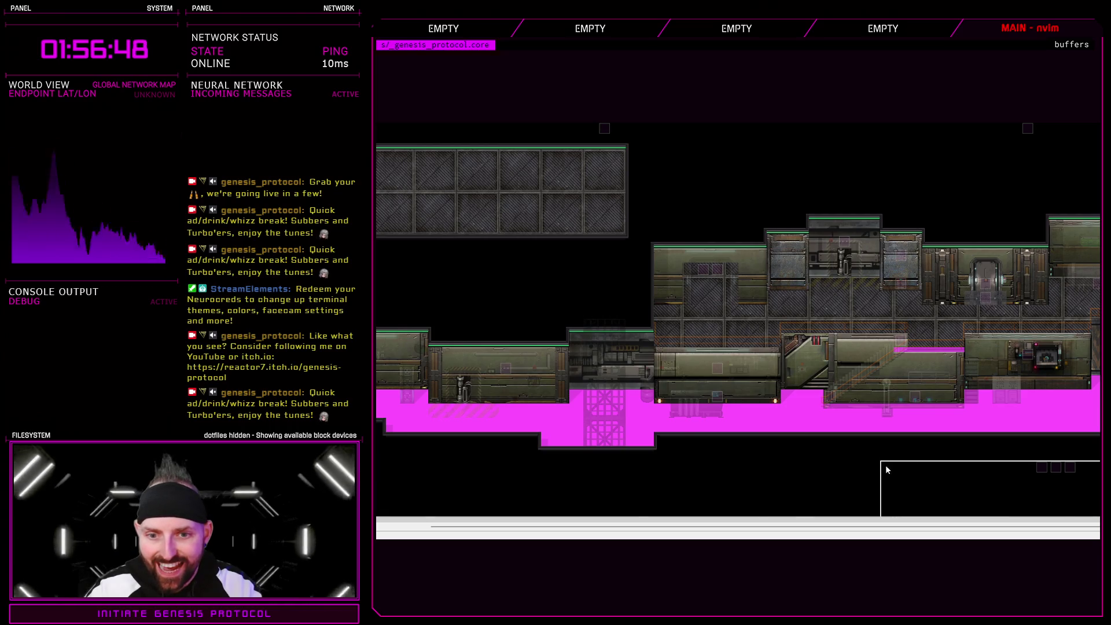
click(583, 399)
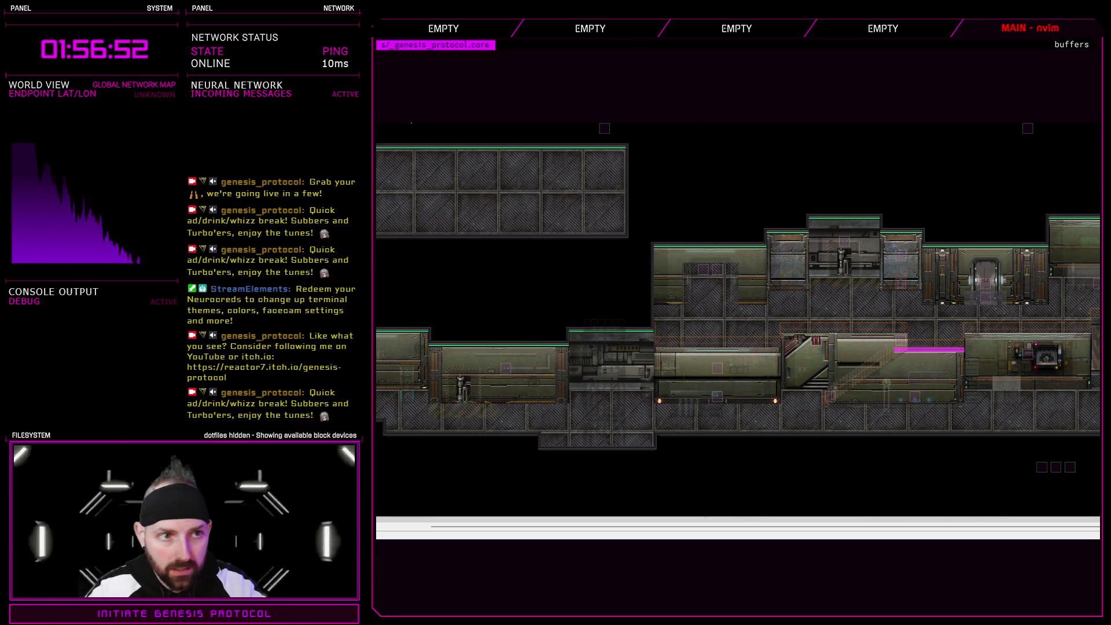
click(560, 409)
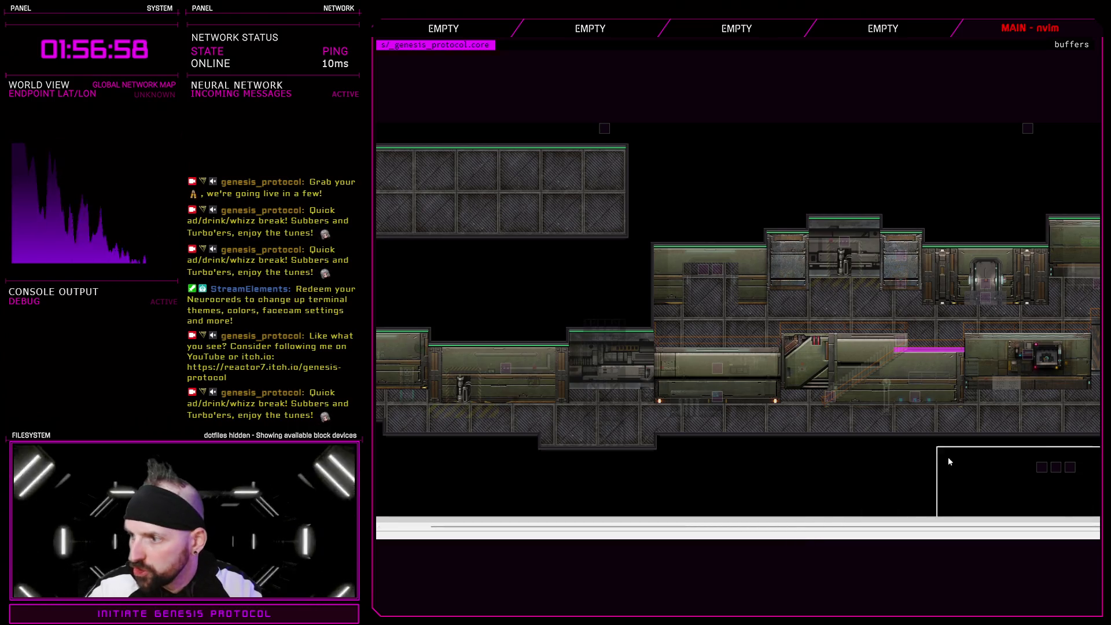
mouse_move(819, 526)
mouse_down()
mouse_move(1045, 530)
mouse_move(884, 528)
mouse_up()
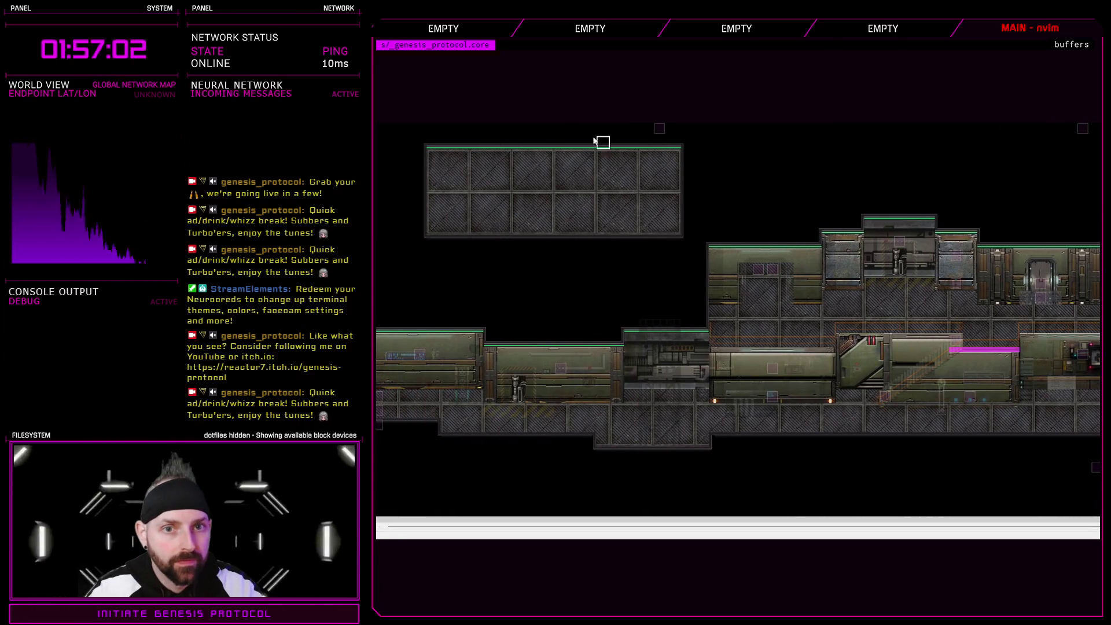
mouse_move(423, 137)
mouse_down()
mouse_move(556, 197)
mouse_move(677, 231)
mouse_up()
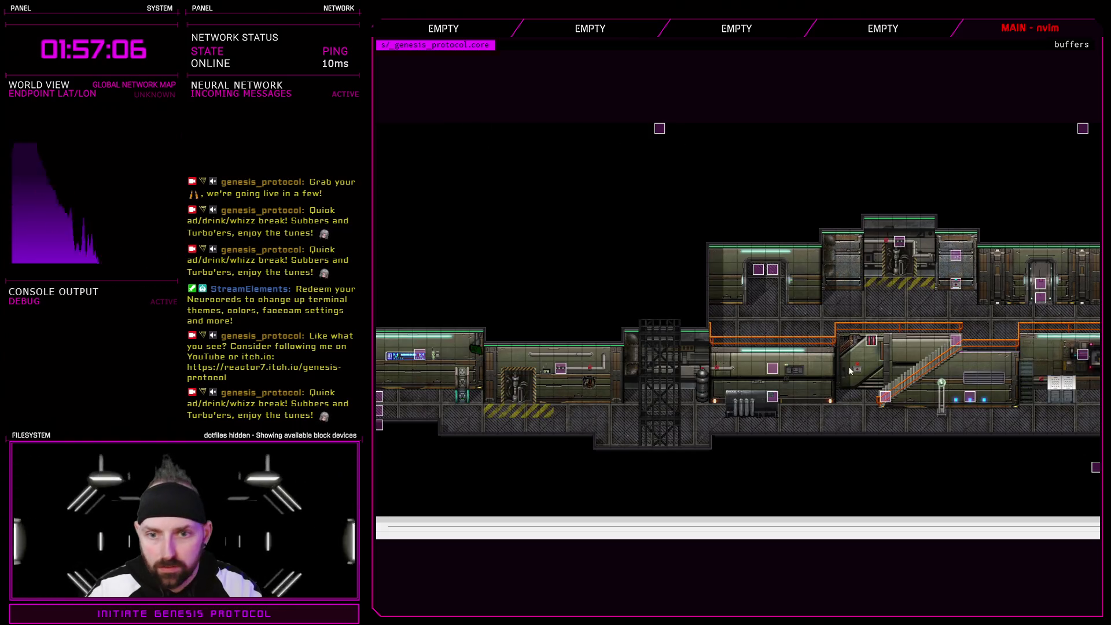
scroll(405, 131, right, 5)
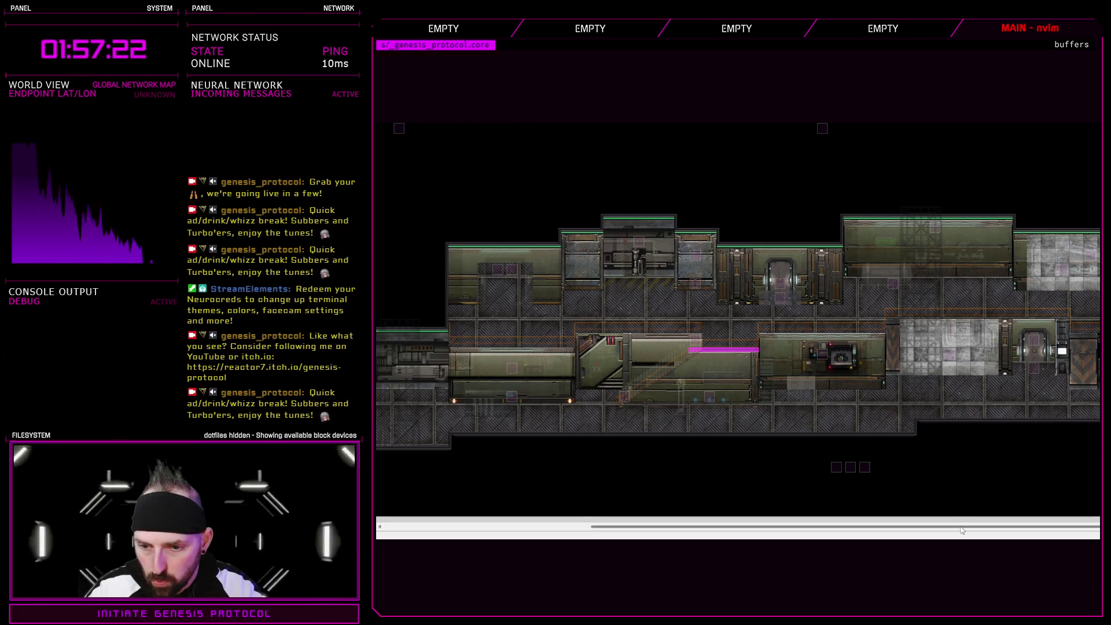
drag(961, 531, 781, 531)
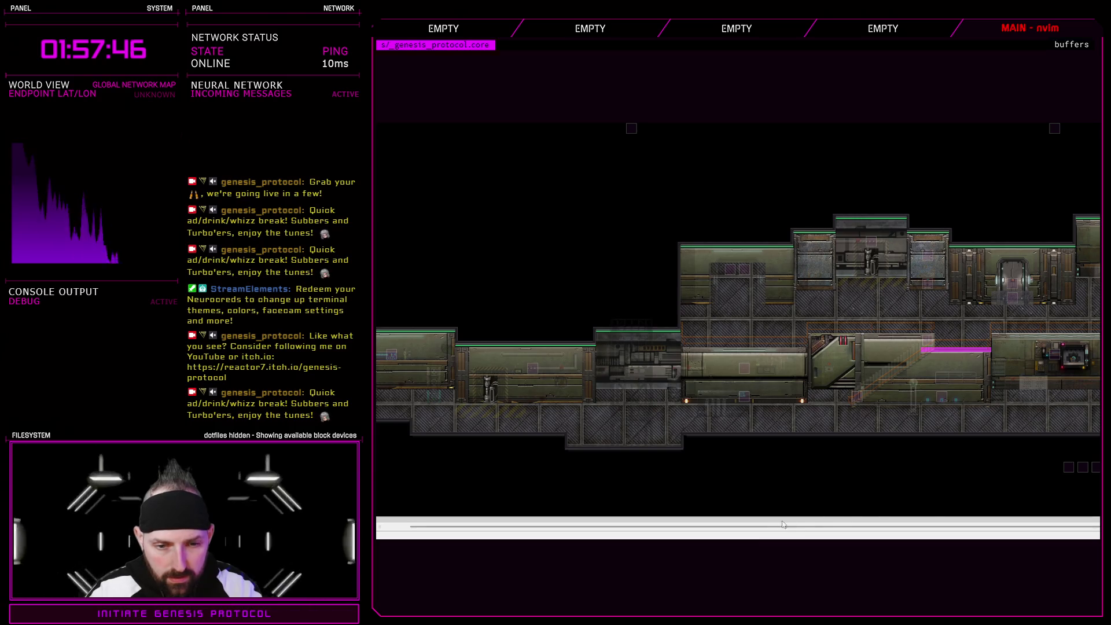
drag(908, 528, 1046, 529)
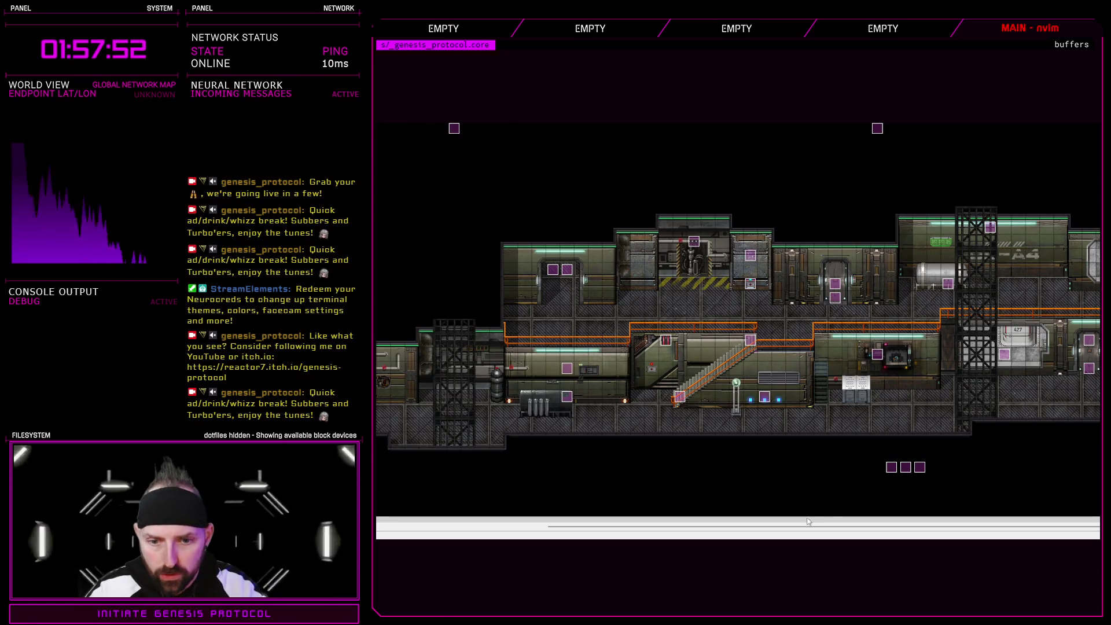
drag(808, 524, 868, 535)
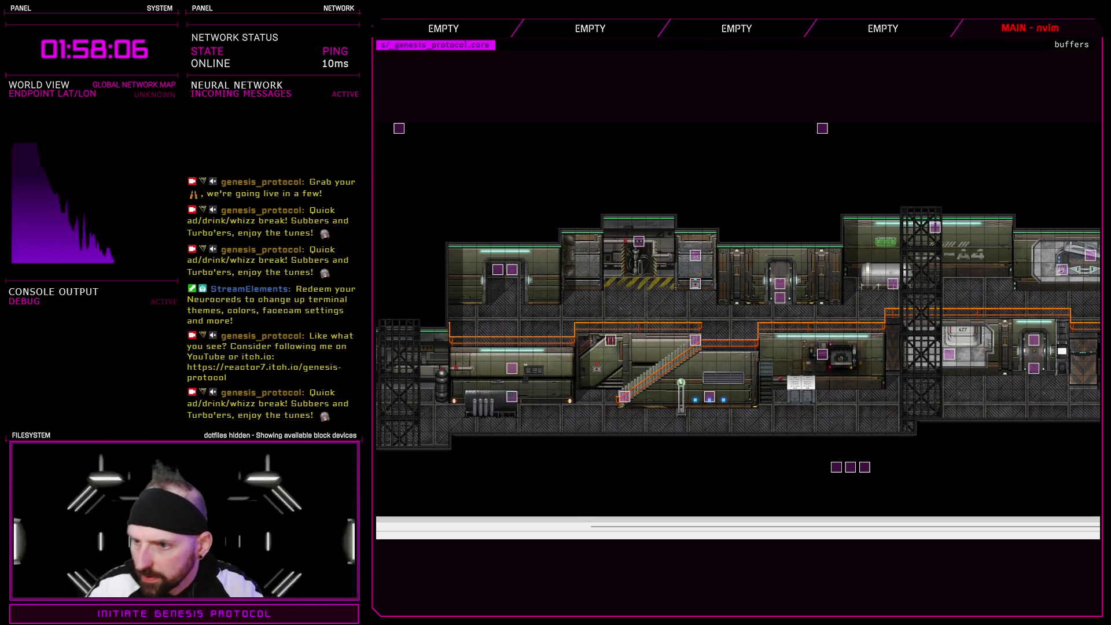
scroll(738, 327, left, 5)
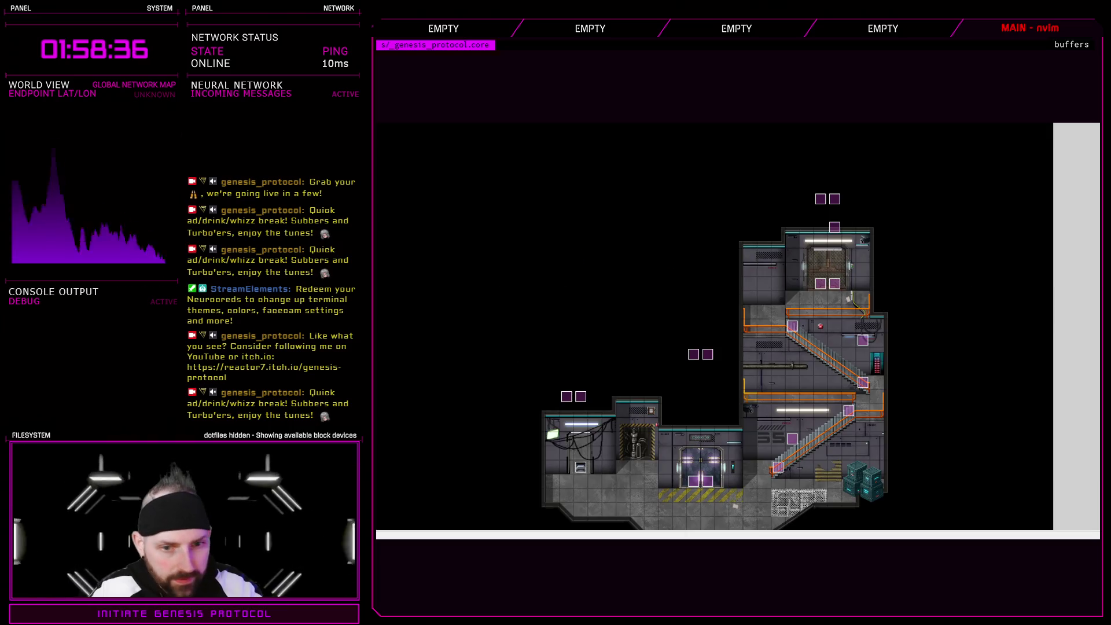
scroll(871, 382, down, 3)
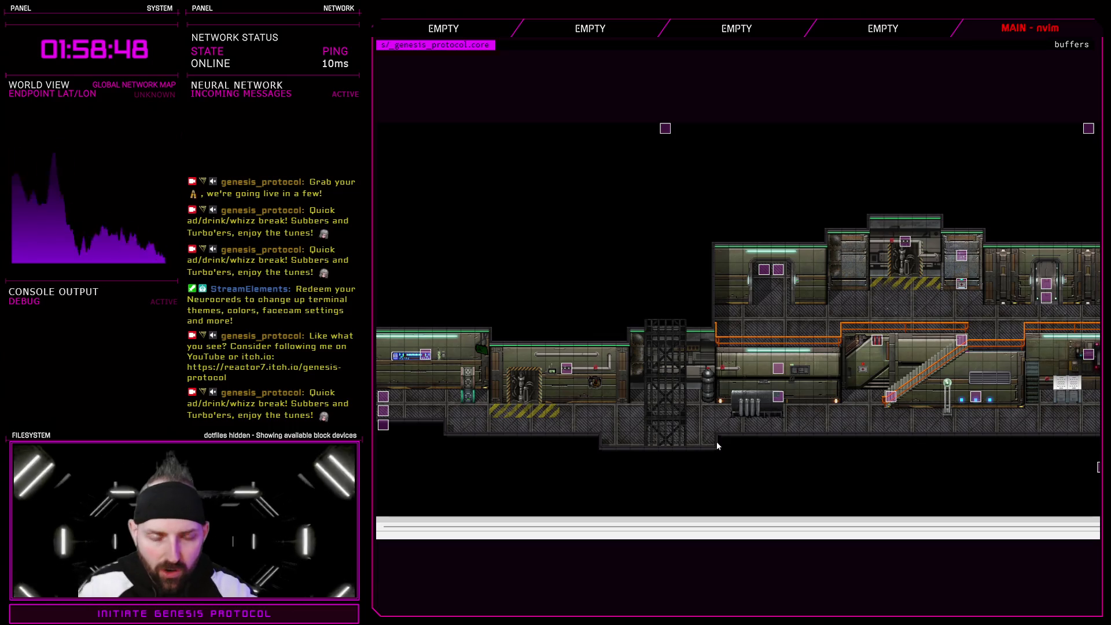
scroll(828, 532, right, 5)
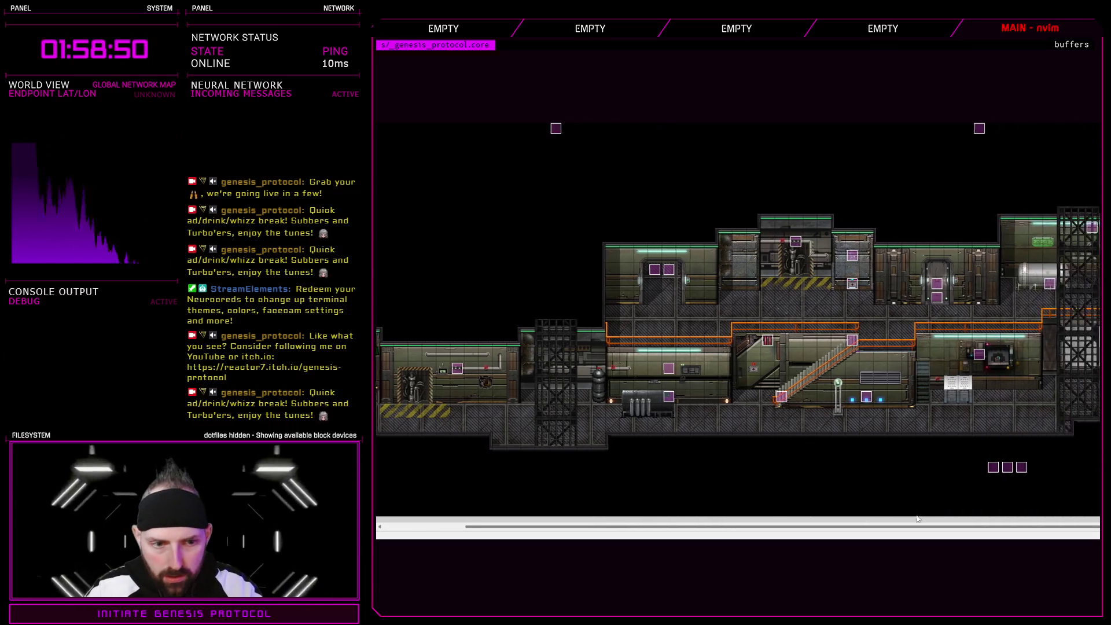
scroll(828, 526, left, 3)
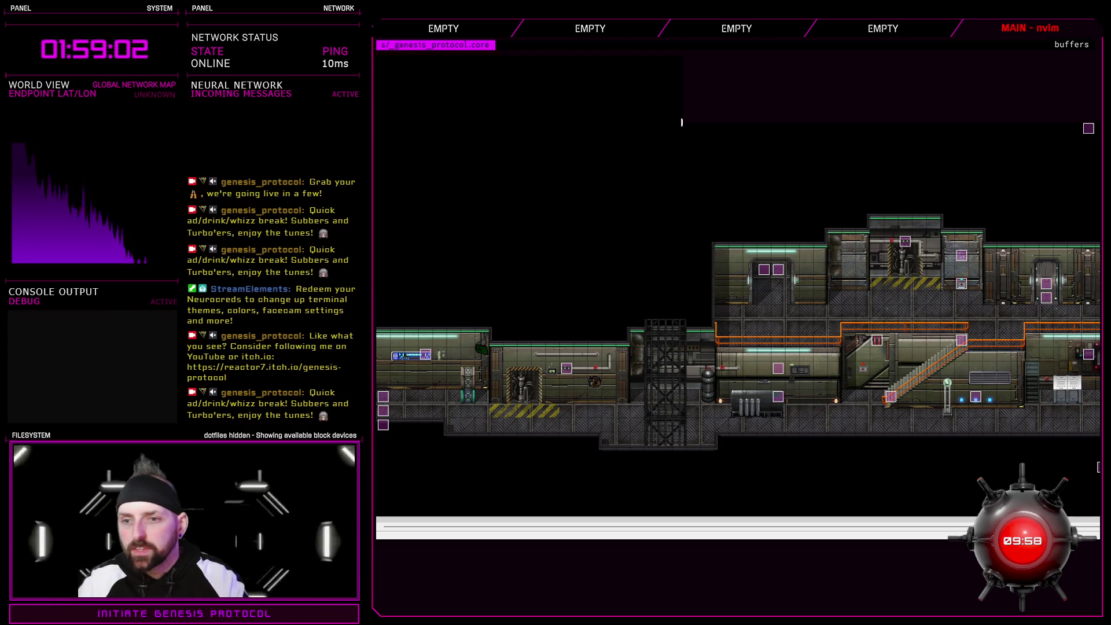
- Load save slot 4 in a playtest and destroy the CC-WARDEN with Fast Blast, collecting its loot
key(Return)
key(Return)
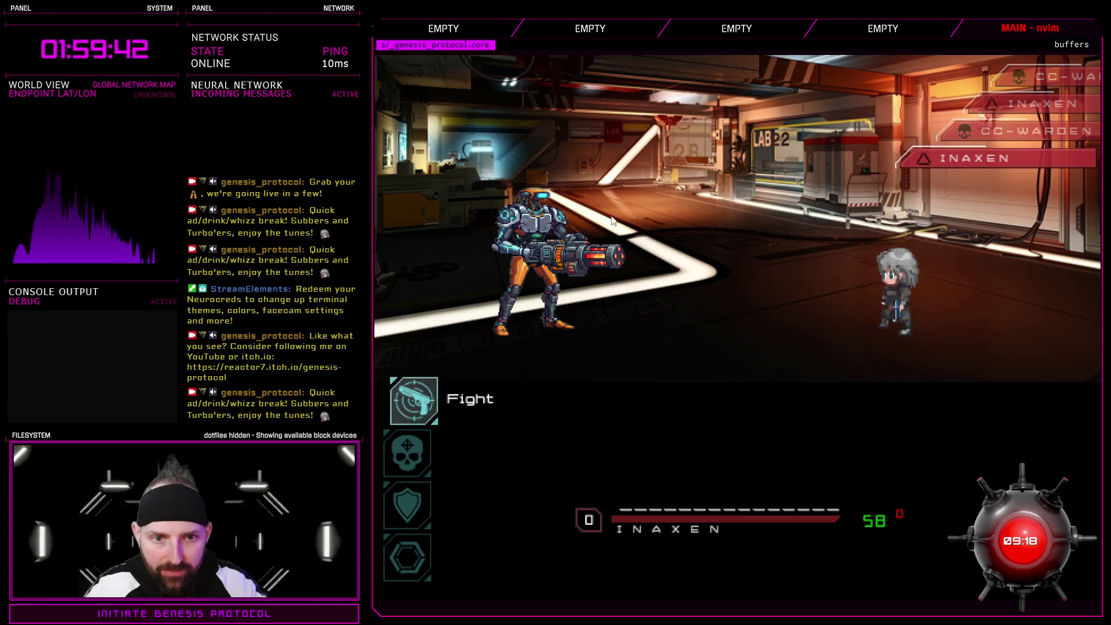
key(Down)
key(Up)
key(Return)
key(Down)
key(Return)
key(Return)
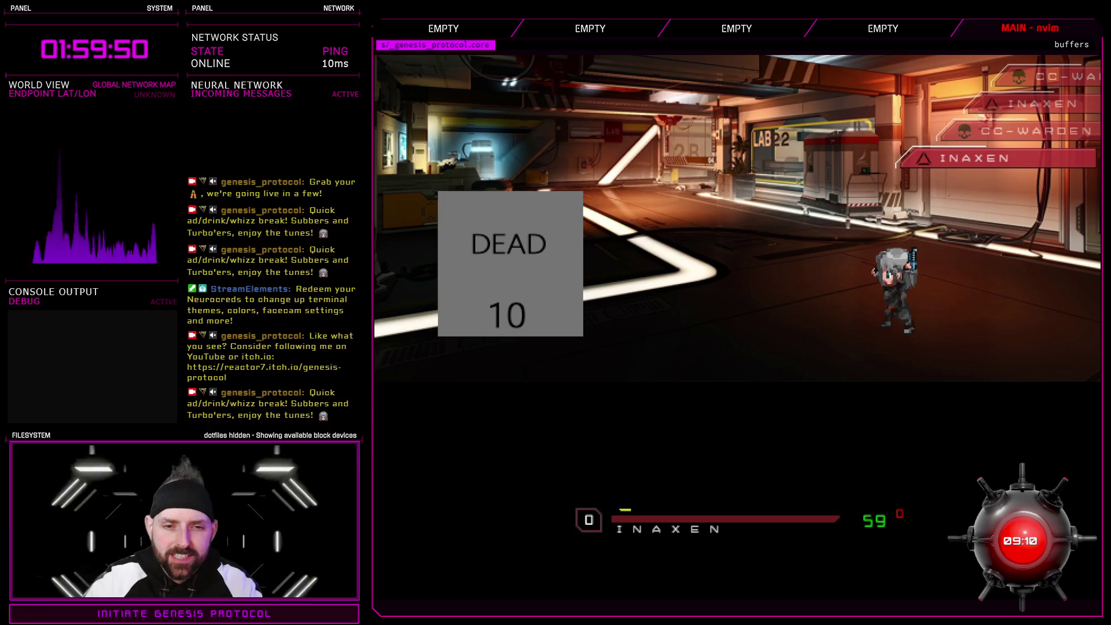
key(Return)
key(Return)
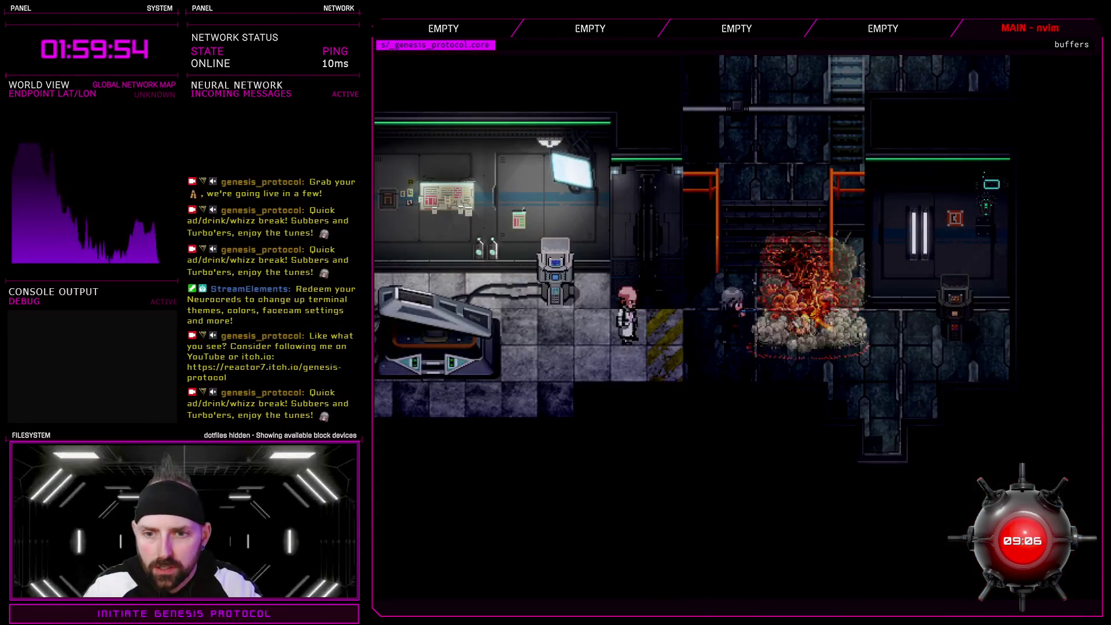